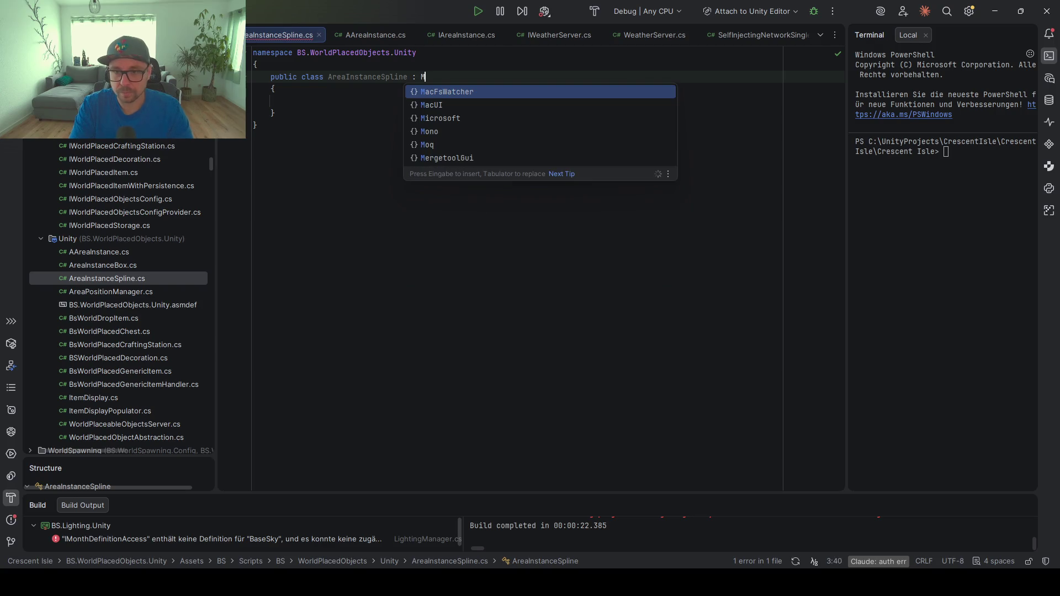
# Make AAreaInstance the base class and generate SubInstance, ContainsPoint and OnStart stubs
pyautogui.press('BackSpace')
pyautogui.write('AArea')
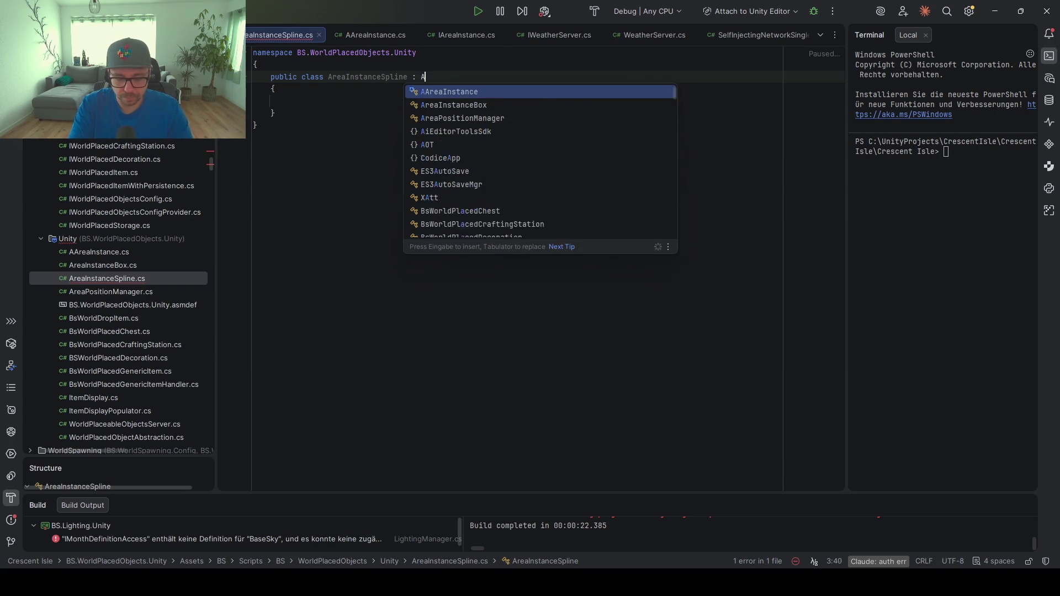
pyautogui.press('Return')
pyautogui.hotkey('alt', 'Return')
pyautogui.press('Return')
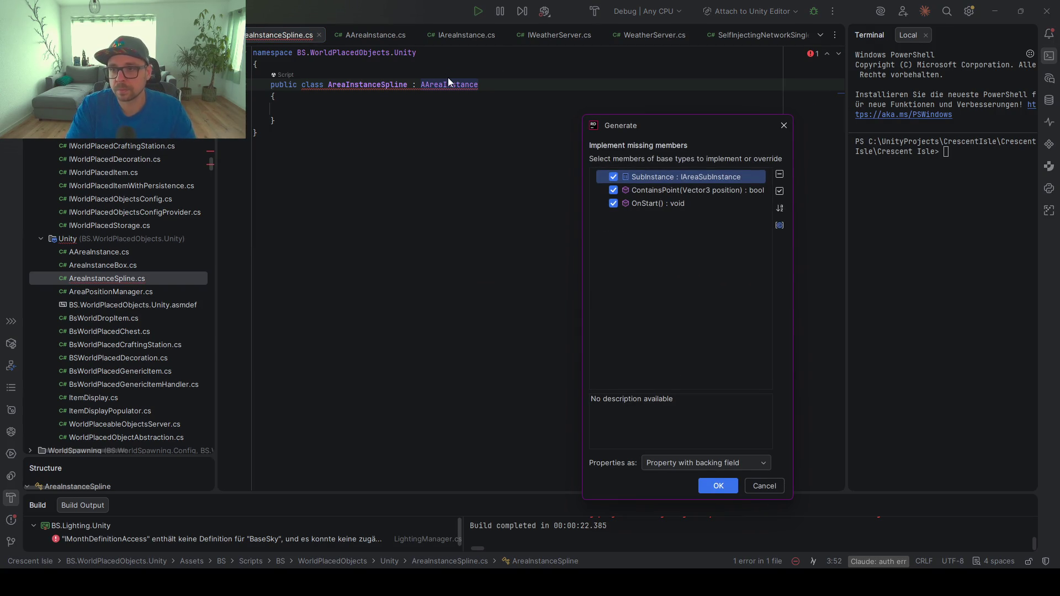
pyautogui.press('Return')
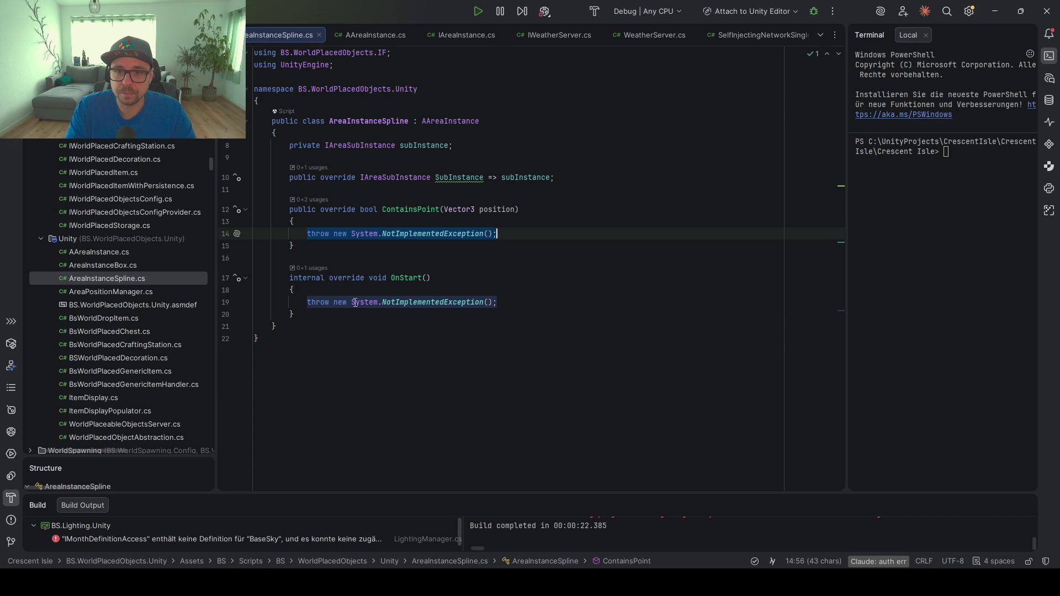
# Insert blank lines at the top of the AreaInstanceSpline class body
pyautogui.click(517, 343)
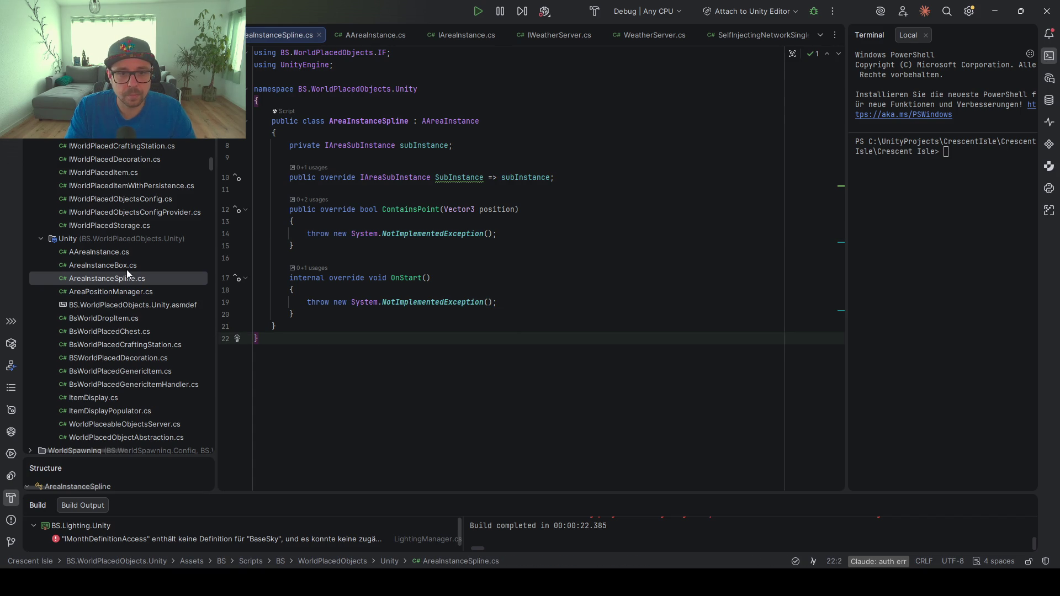
pyautogui.click(462, 135)
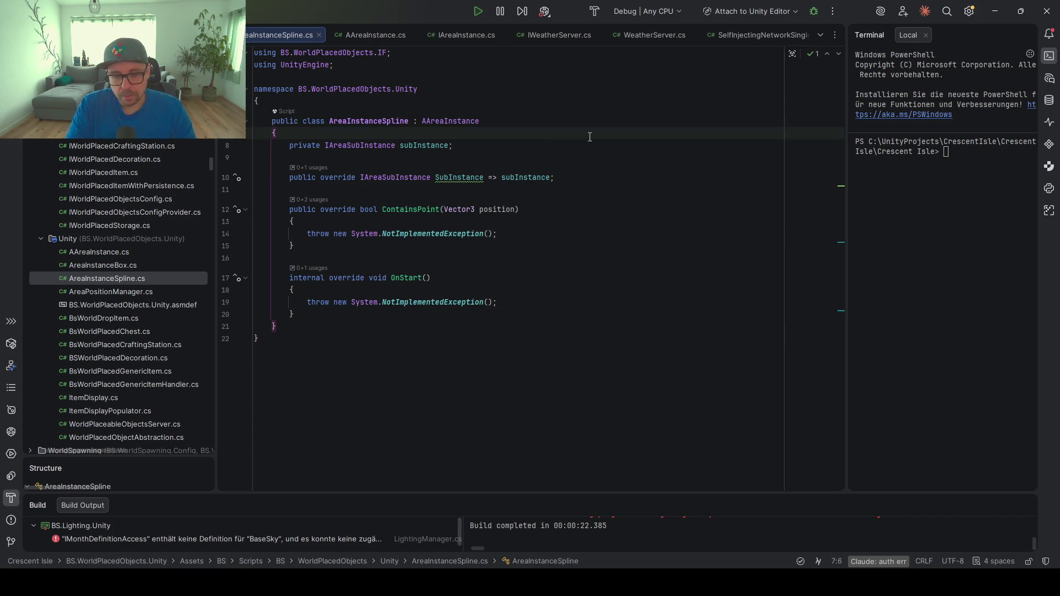
pyautogui.press('Return')
pyautogui.press('Return')
pyautogui.press('Return')
pyautogui.press('Up')
pyautogui.press('Up')
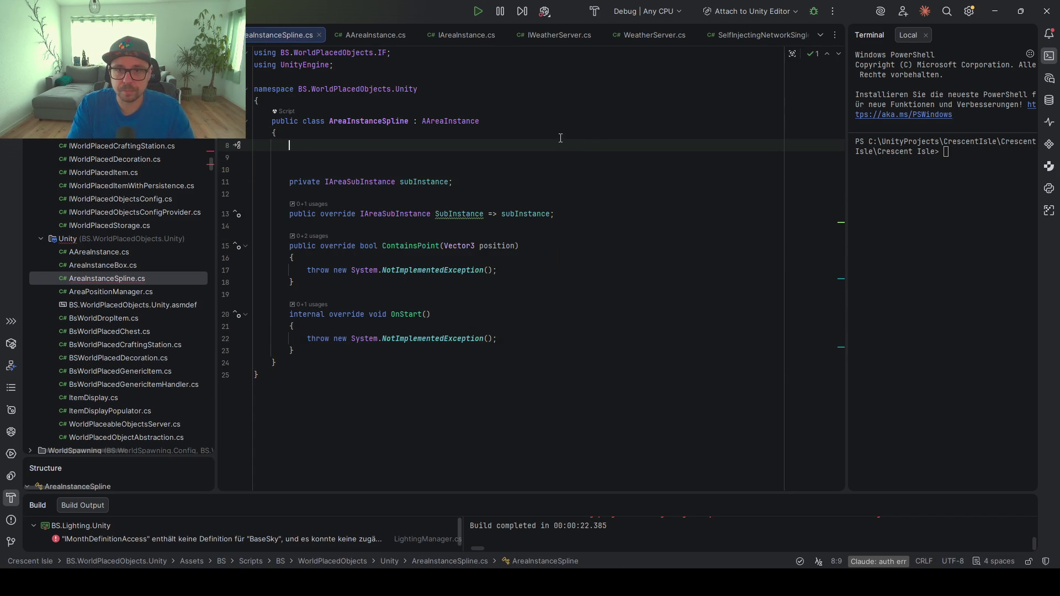
pyautogui.press('Up')
pyautogui.press('Up')
pyautogui.press('Up')
# Add [RequireComponent(typeof(SplineContainer))], import UnityEngine.Splines, and open BS.WorldPlacedObjects.Unity.asmdef
pyautogui.press('Return')
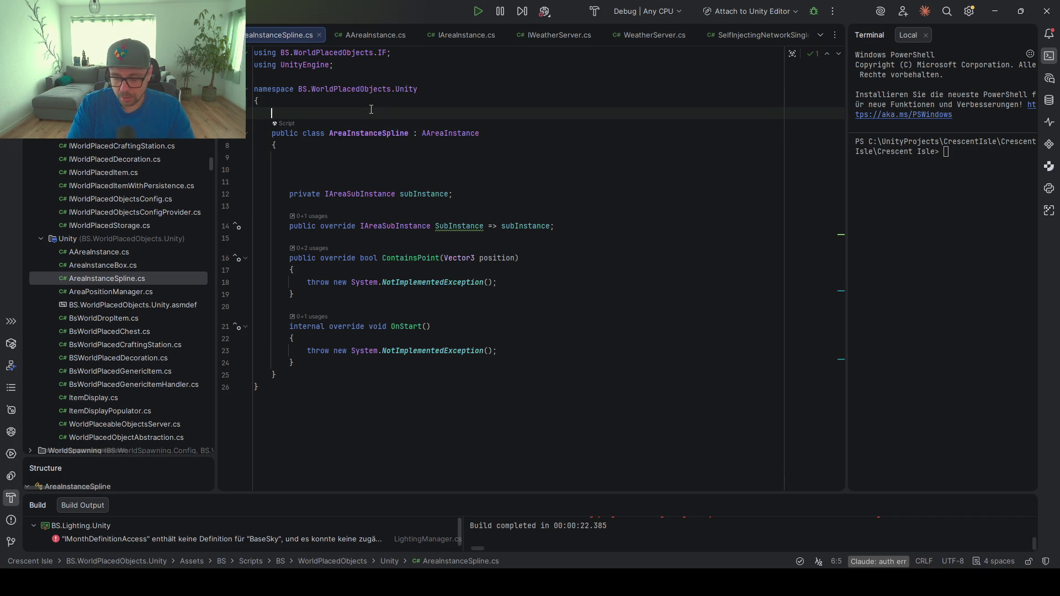
pyautogui.write('Req')
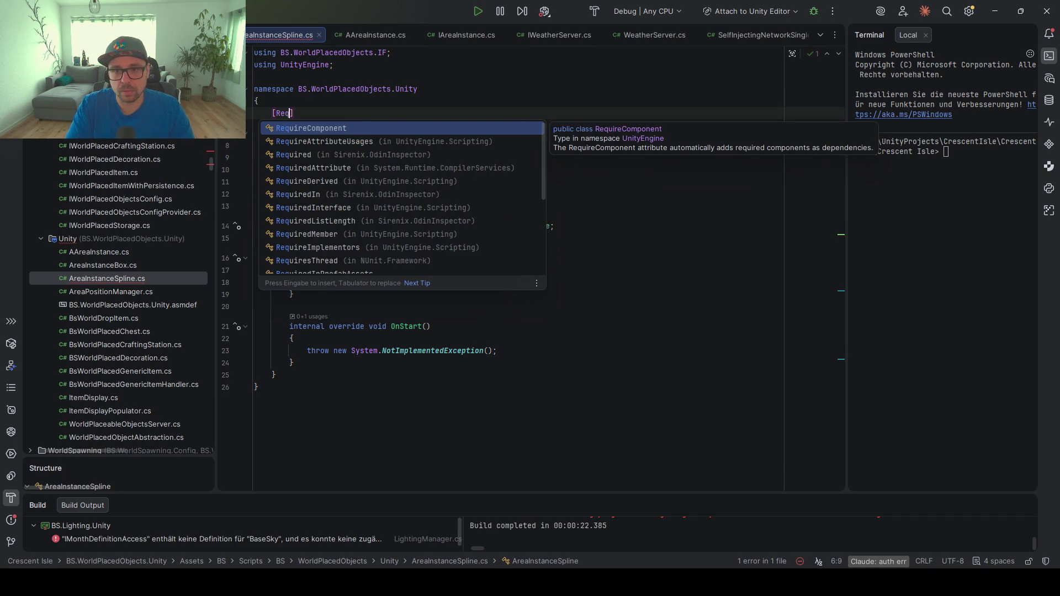
pyautogui.press('Return')
pyautogui.write('typeof(')
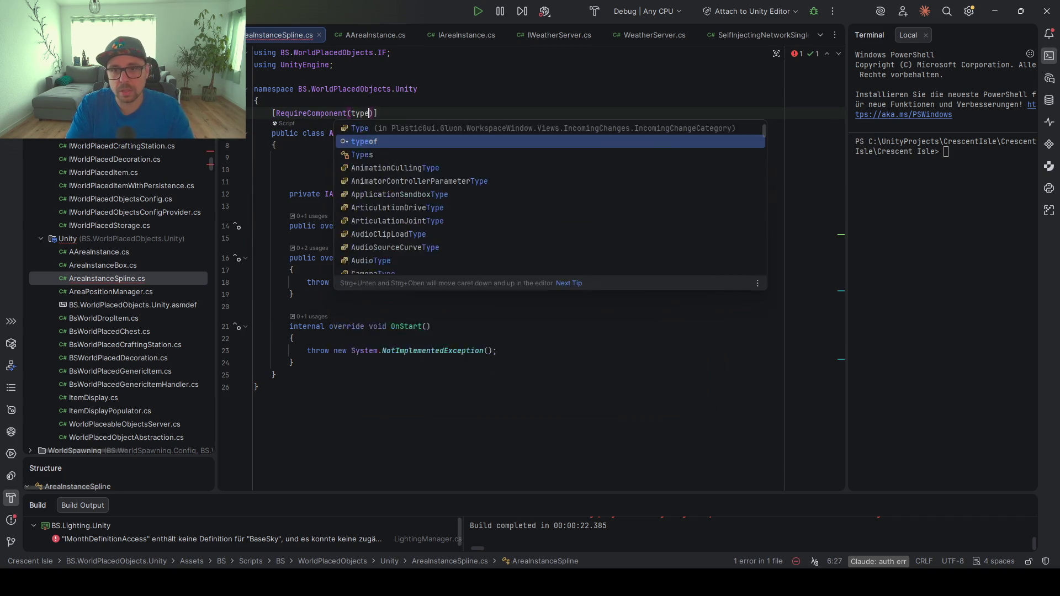
pyautogui.write('SplineCn')
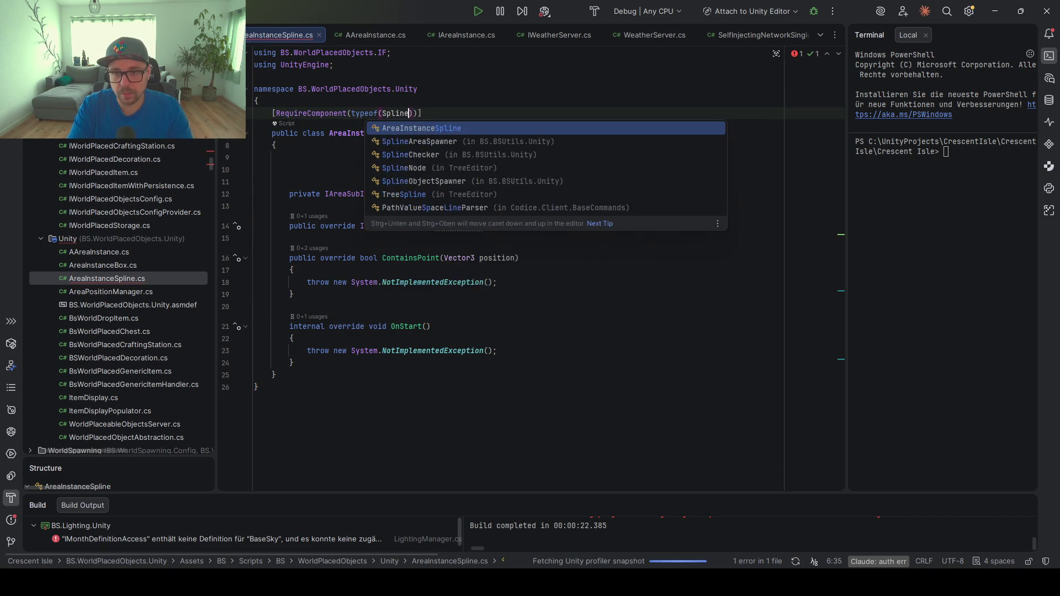
pyautogui.press('BackSpace')
pyautogui.write('ontainer')
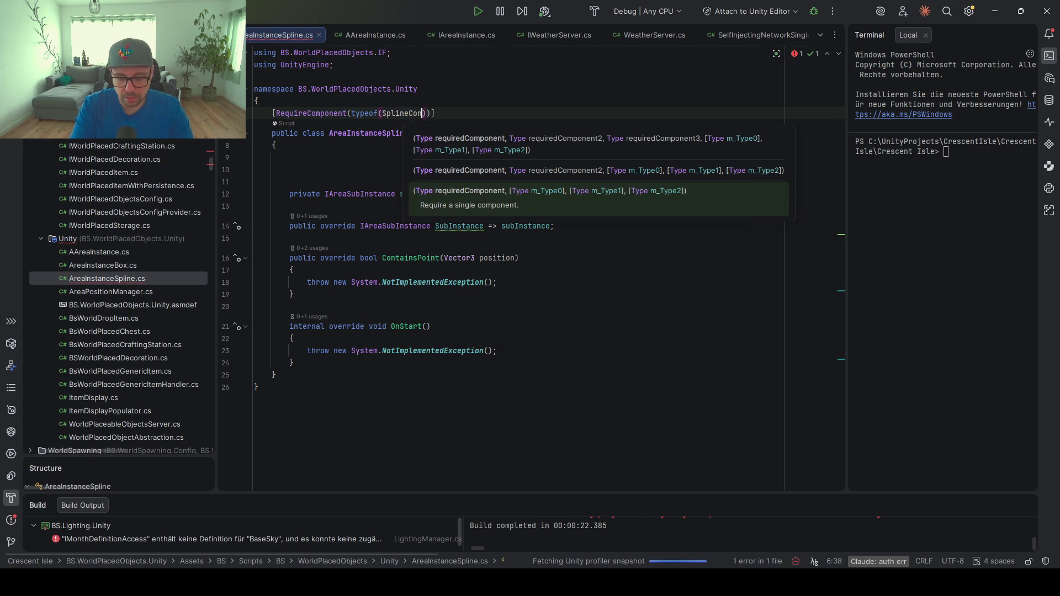
pyautogui.press('Escape')
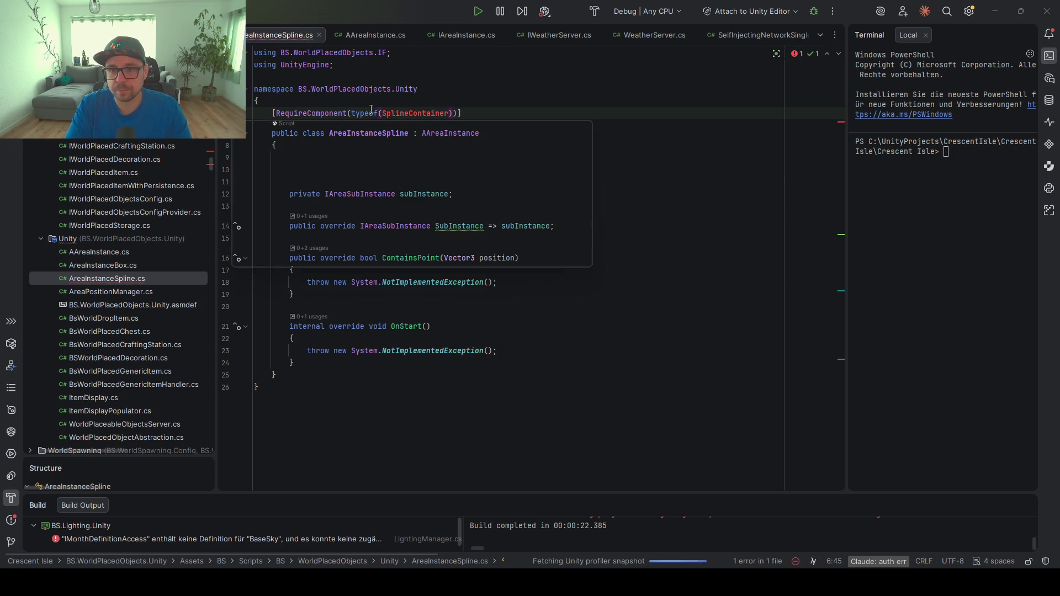
pyautogui.hotkey('alt', 'Return')
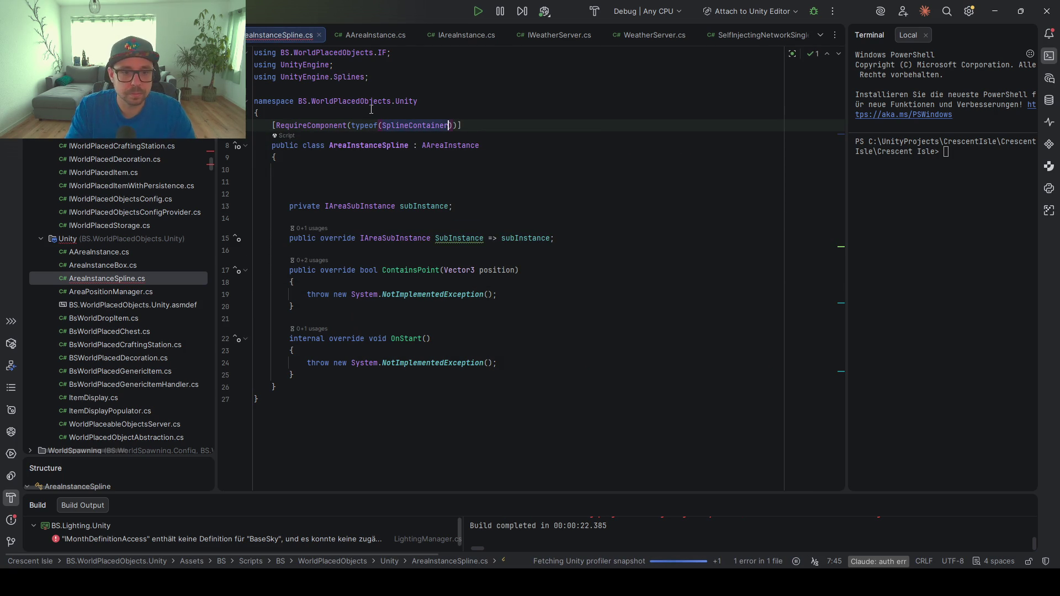
pyautogui.doubleClick(99, 304)
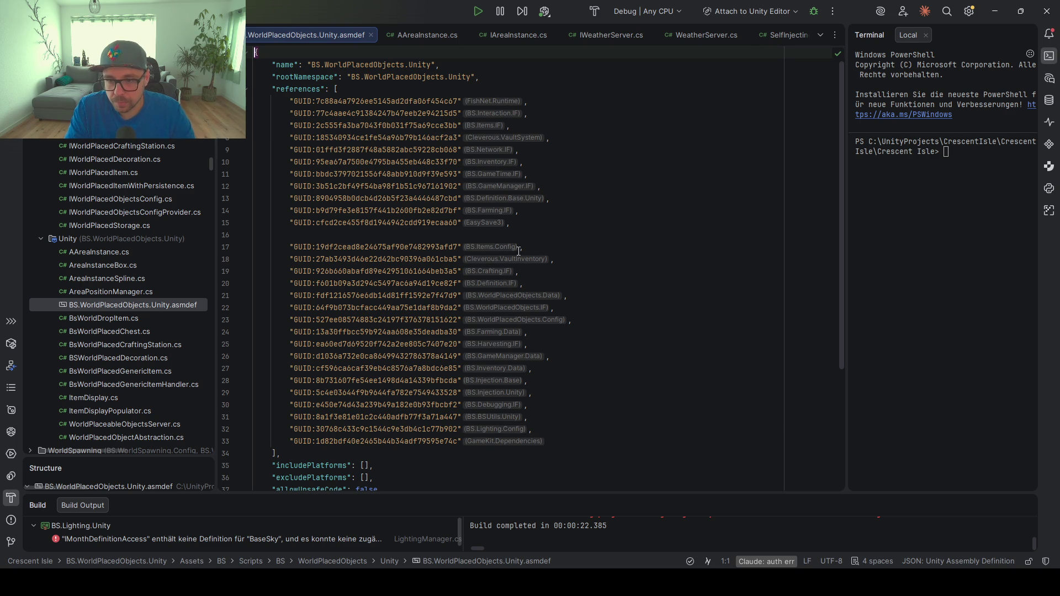
# Add a Unity.Splines reference to the asmdef and convert it to its GUID form
pyautogui.click(604, 437)
pyautogui.write(',')
pyautogui.press('Return')
pyautogui.write('"')
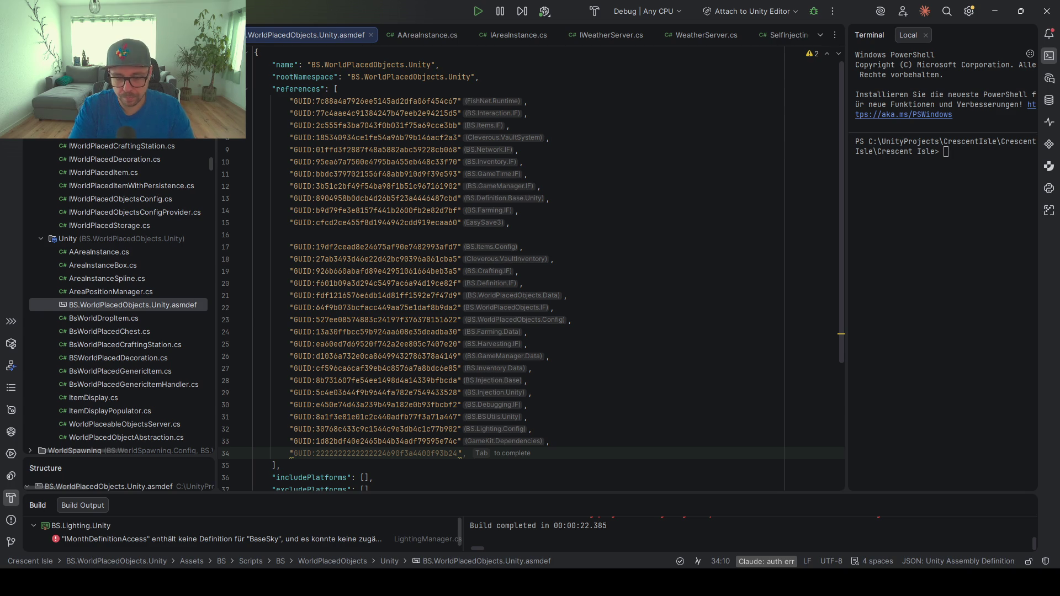
pyautogui.write('Unity')
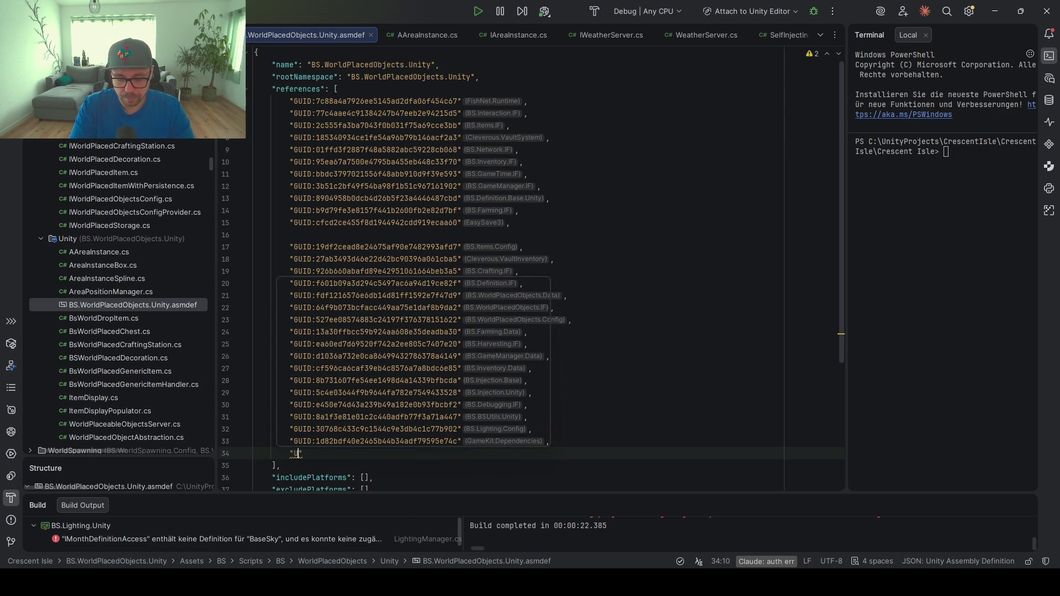
pyautogui.write('E')
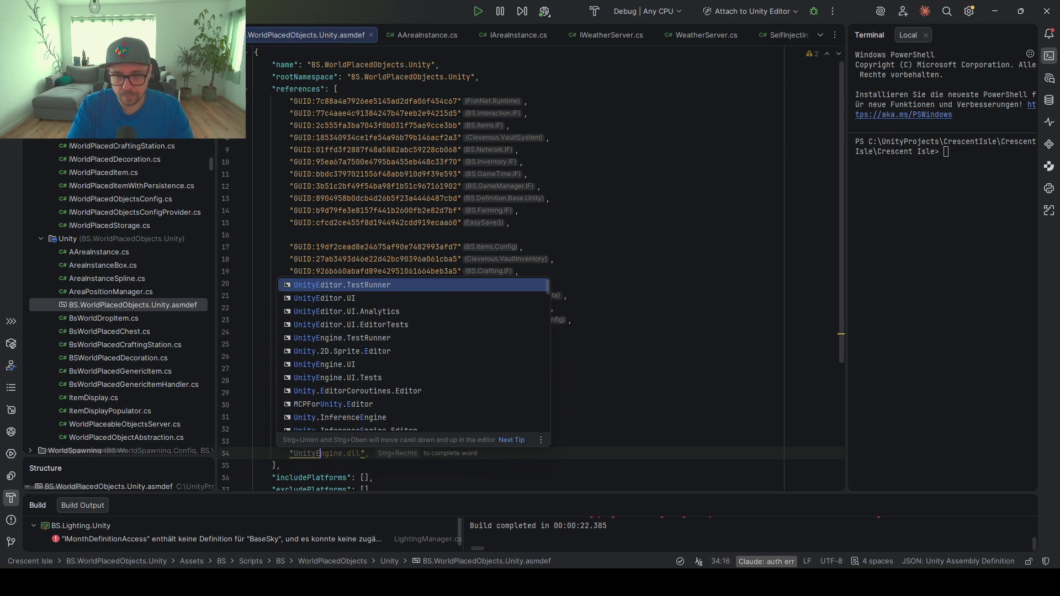
pyautogui.write('ngine')
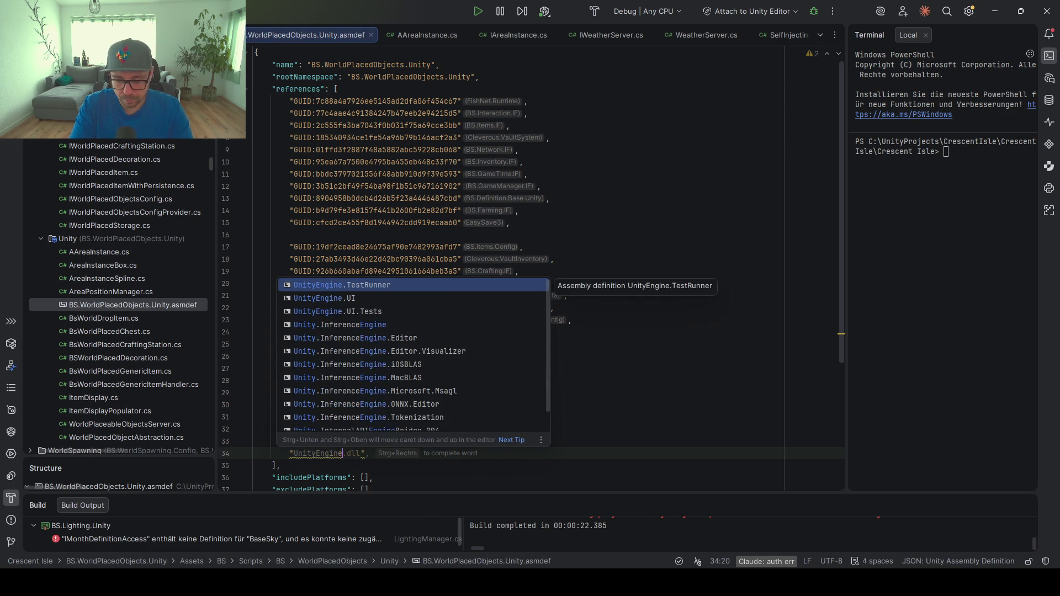
pyautogui.write('.Sp')
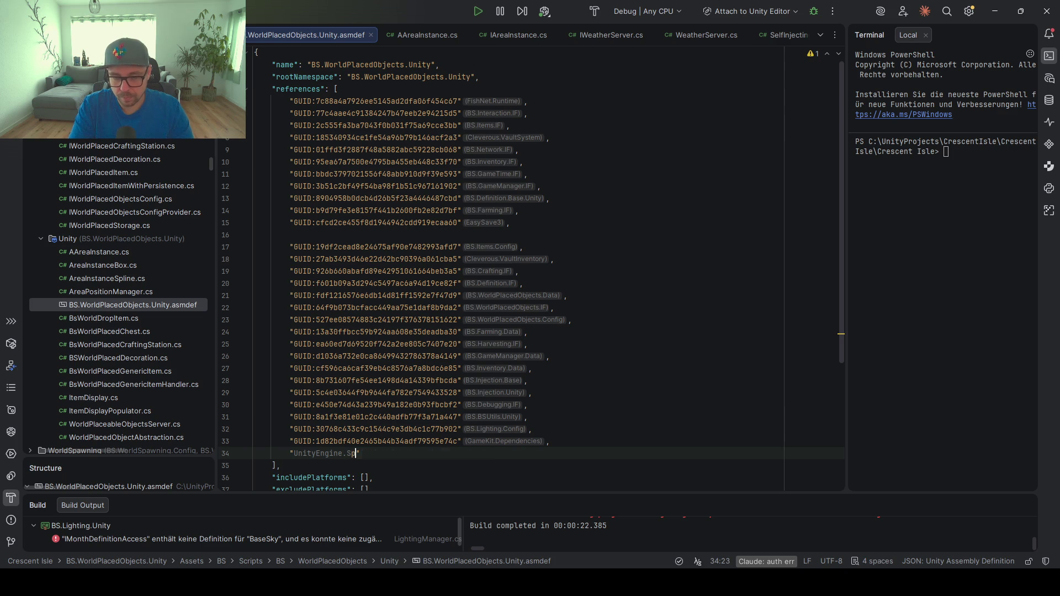
pyautogui.press('BackSpace')
pyautogui.press('BackSpace')
pyautogui.press('BackSpace')
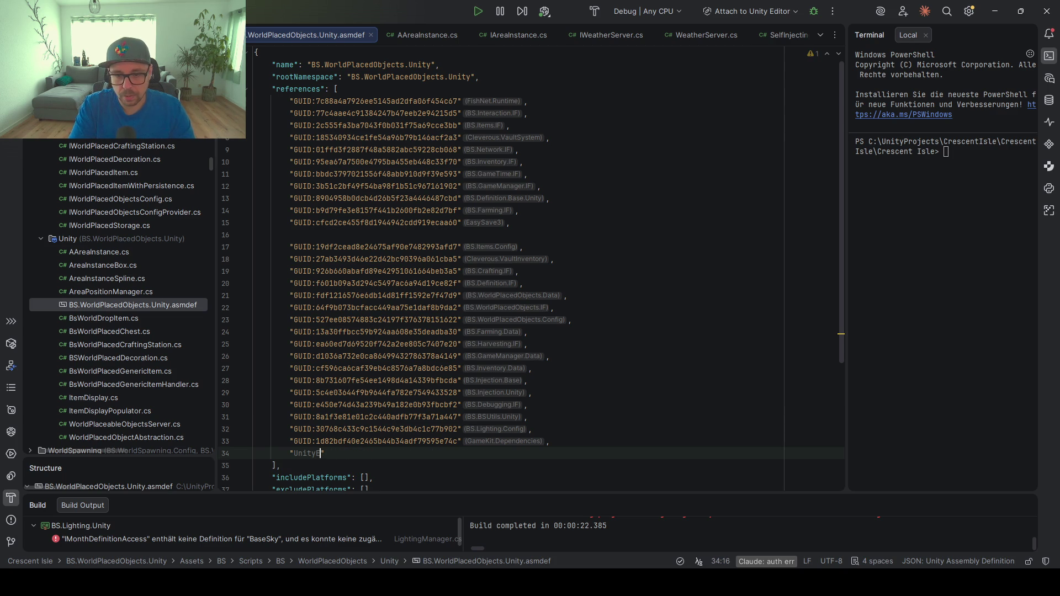
pyautogui.write('.Spl')
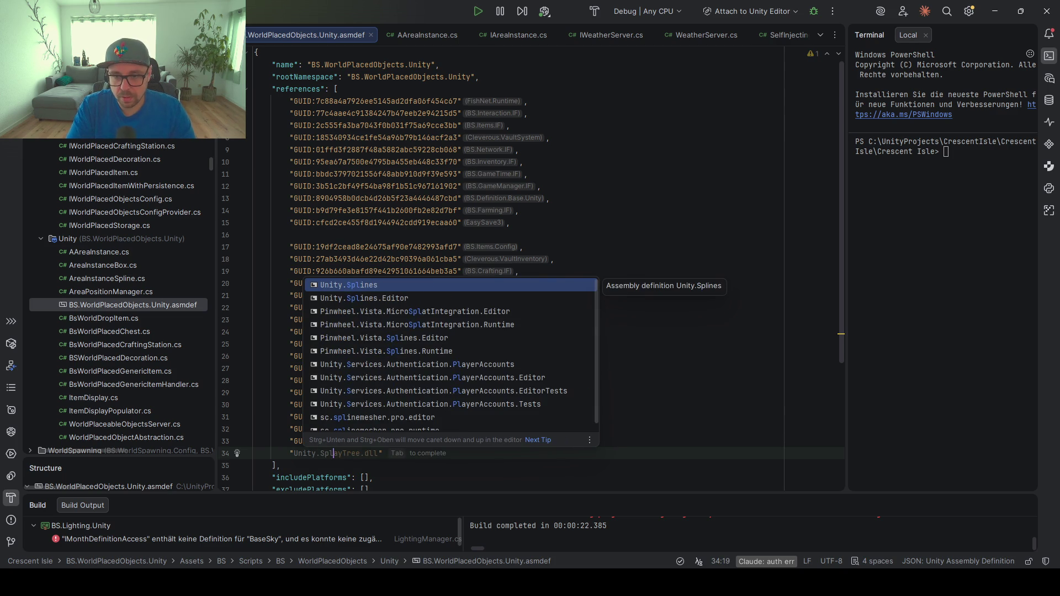
pyautogui.press('Return')
pyautogui.hotkey('ctrl', 'z')
pyautogui.hotkey('alt', 'Return')
pyautogui.press('Return')
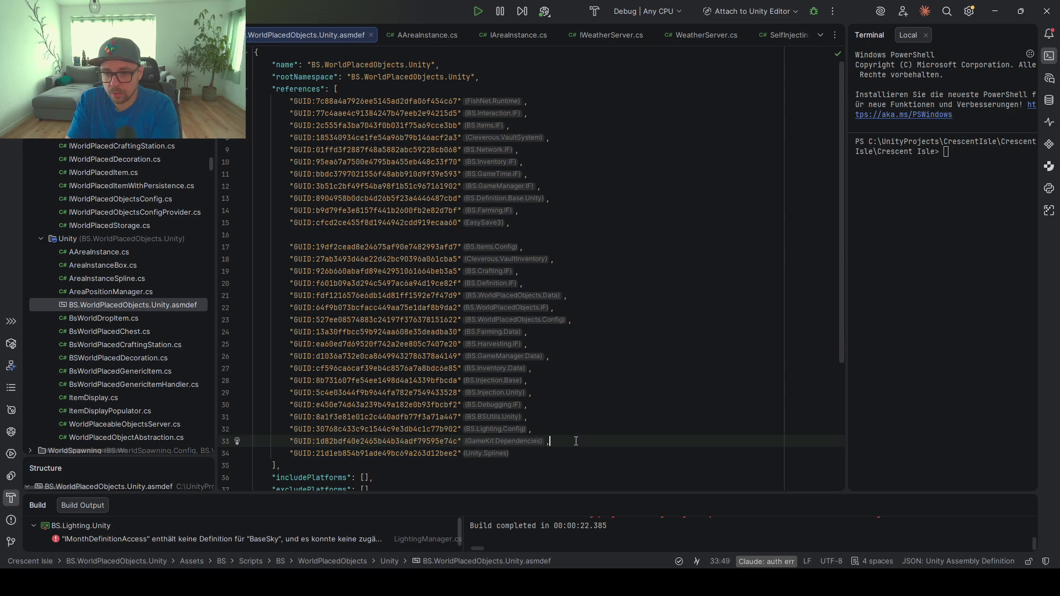
# Remove the GameKit.Dependencies reference and reformat the assembly definition file
pyautogui.click(574, 441)
pyautogui.hotkey('ctrl', 'y')
pyautogui.click(575, 429)
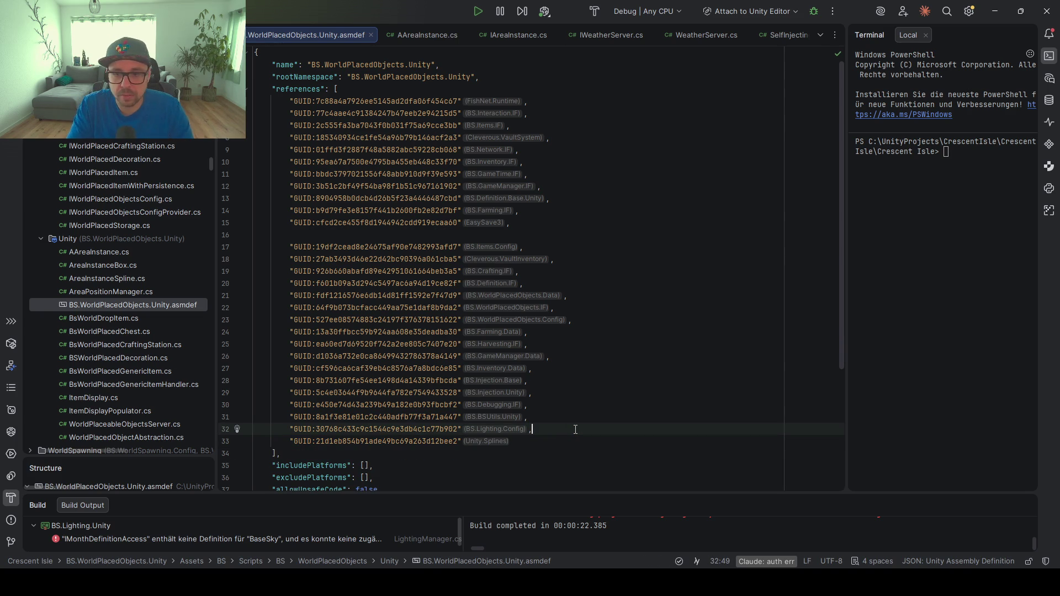
pyautogui.hotkey('ctrl', 'alt', 'l')
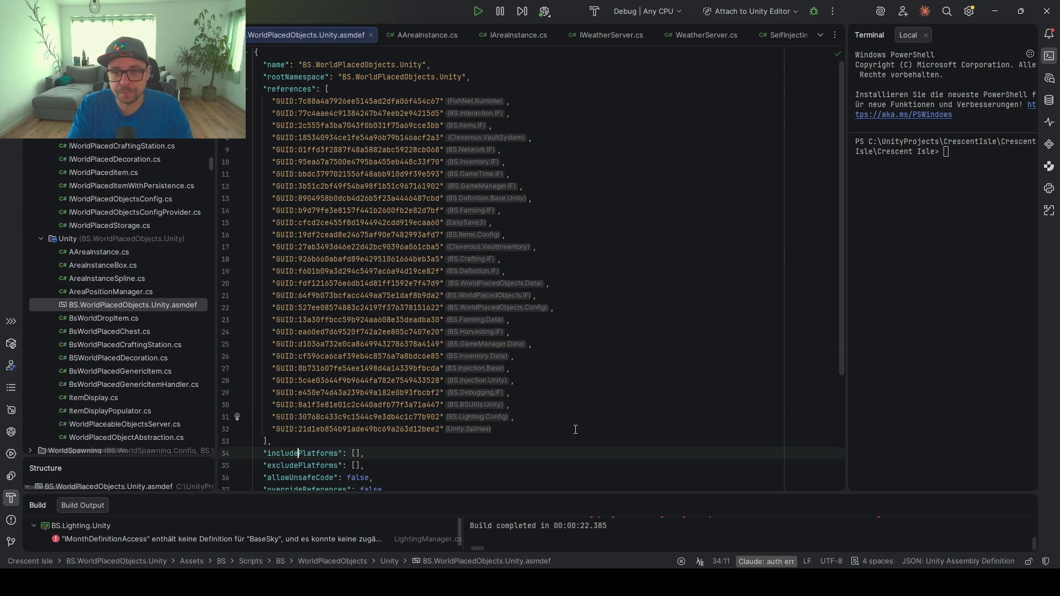
# Return to AreaInstanceSpline.cs after clearing the Unity console warnings
pyautogui.hotkey('ctrl', 'Tab')
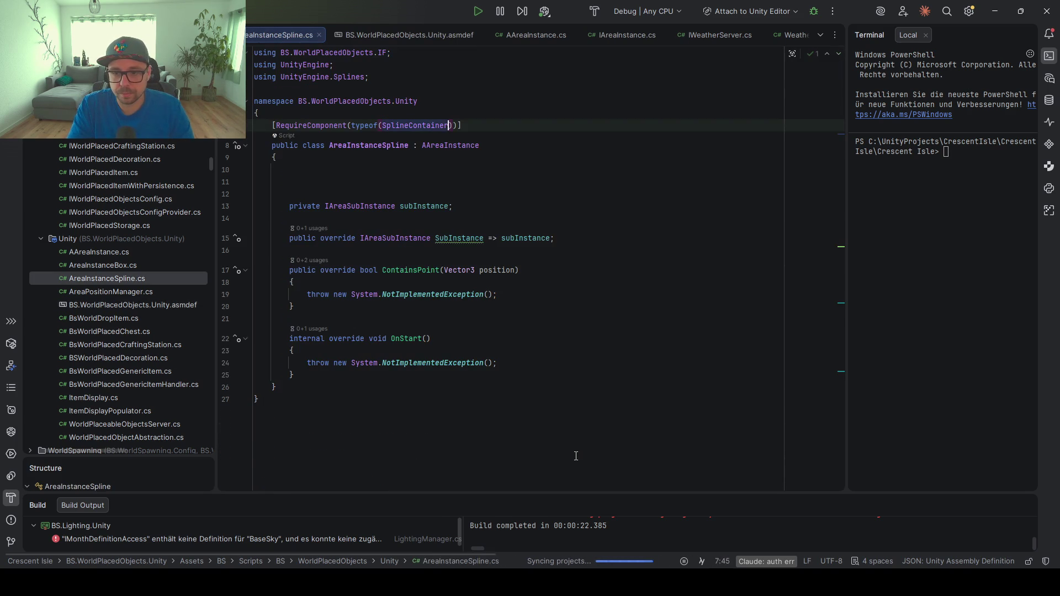
pyautogui.hotkey('ctrl', 'End')
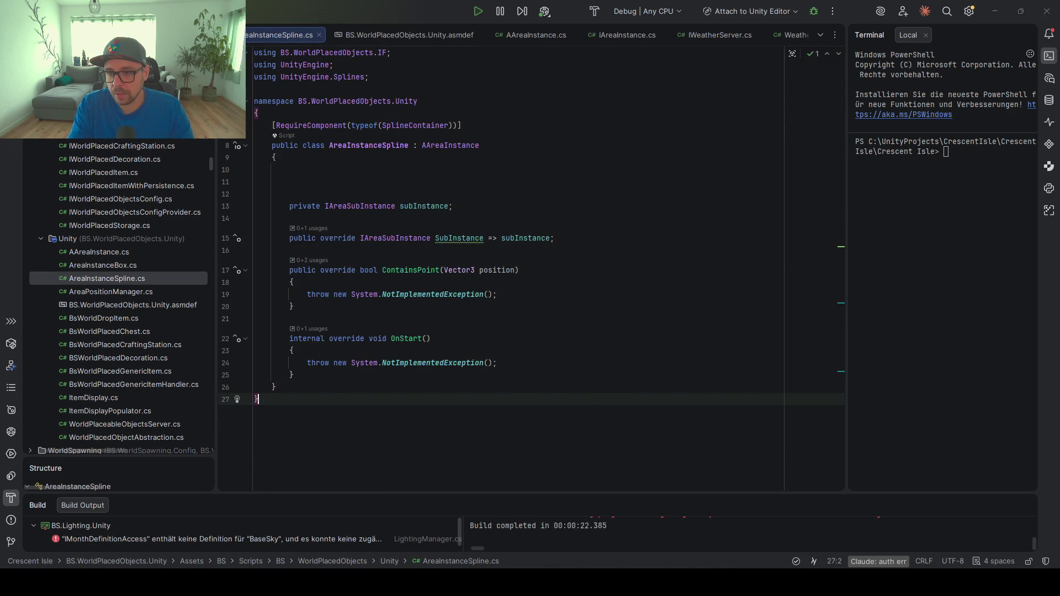
pyautogui.hotkey('alt', 'Tab')
pyautogui.click(11, 433)
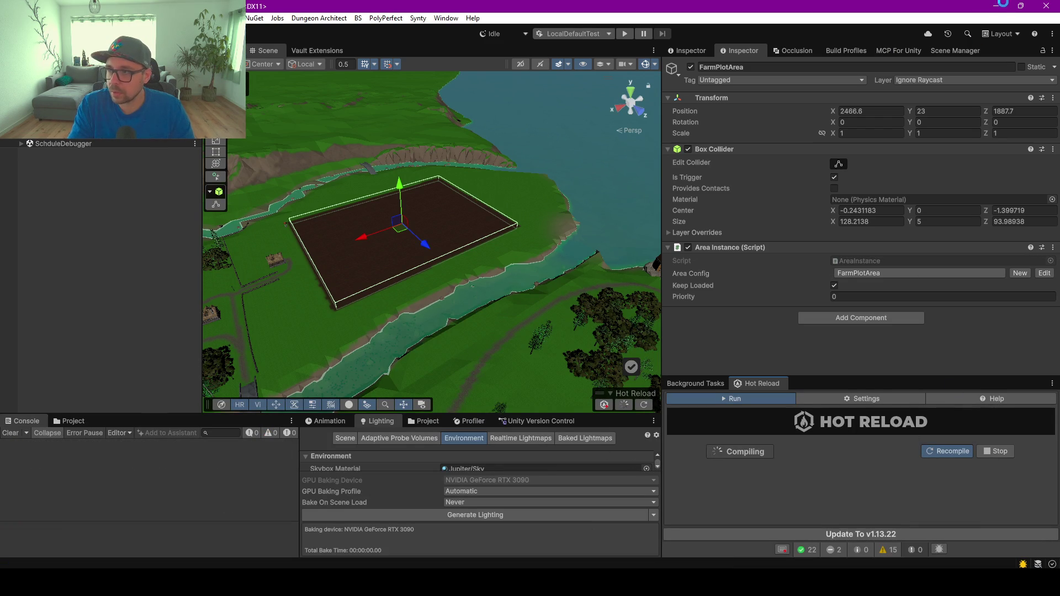
pyautogui.hotkey('alt', 'Tab')
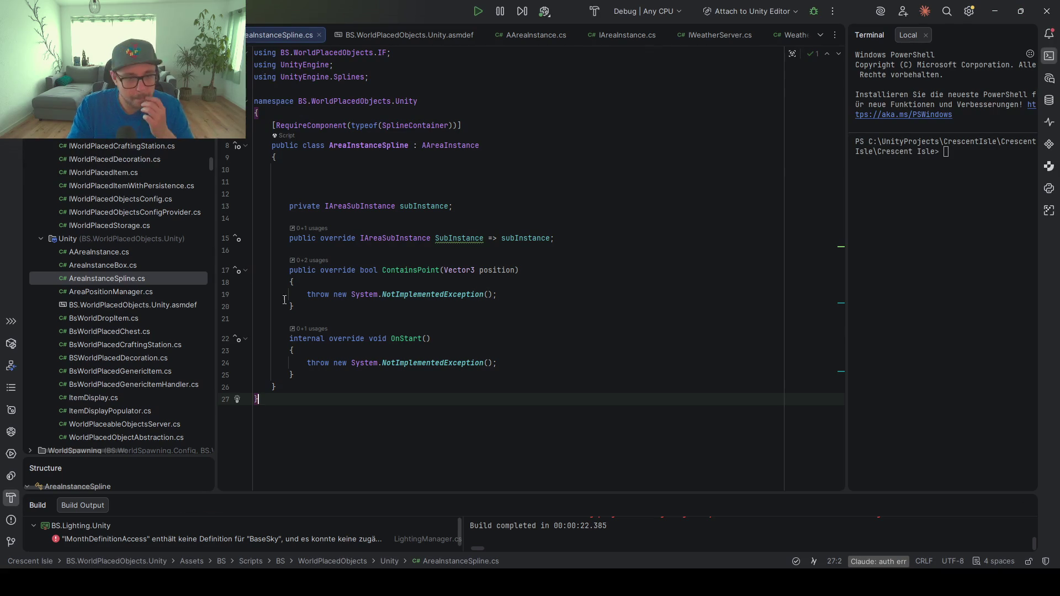
# Add a private SplineContainer splineContainer field and open AreaInstanceBox.cs alongside for reference
pyautogui.click(364, 174)
pyautogui.click(358, 184)
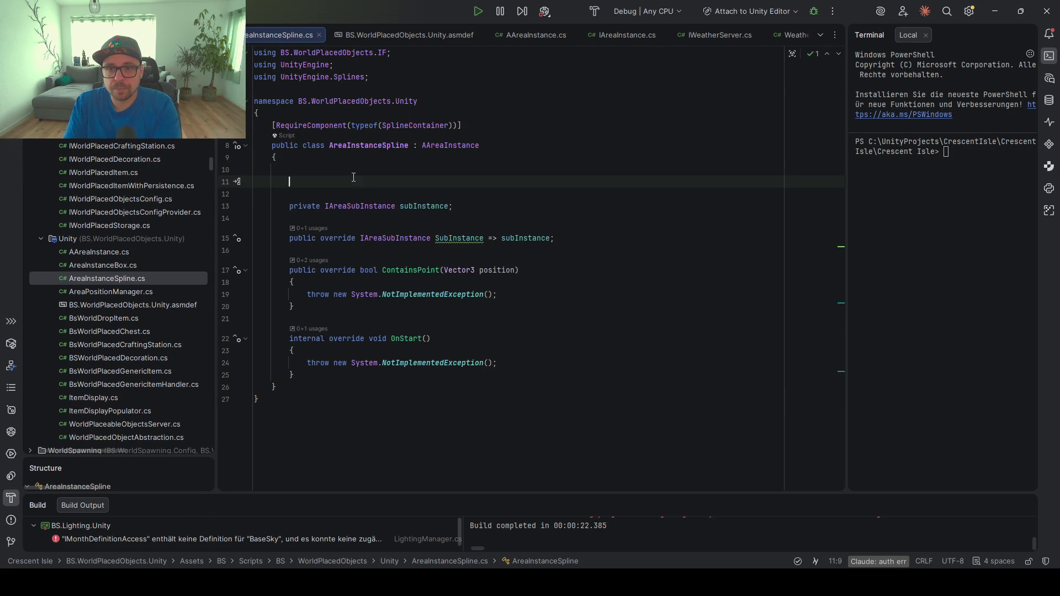
pyautogui.moveTo(461, 125); pyautogui.dragTo(273, 125)
pyautogui.hotkey('ctrl', 'c')
pyautogui.click(401, 170)
pyautogui.hotkey('ctrl', 'v')
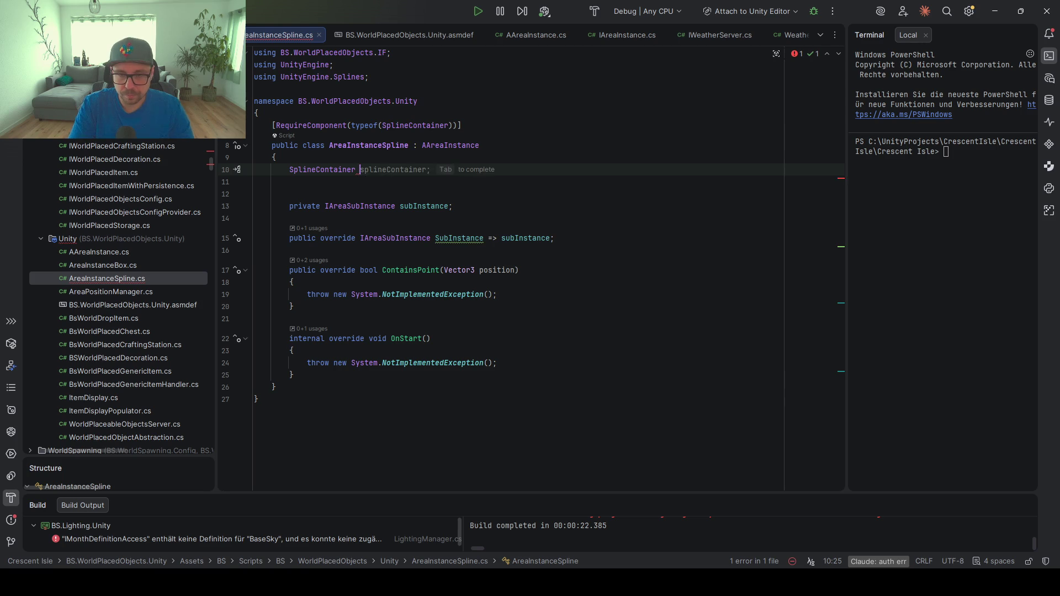
pyautogui.write('spli')
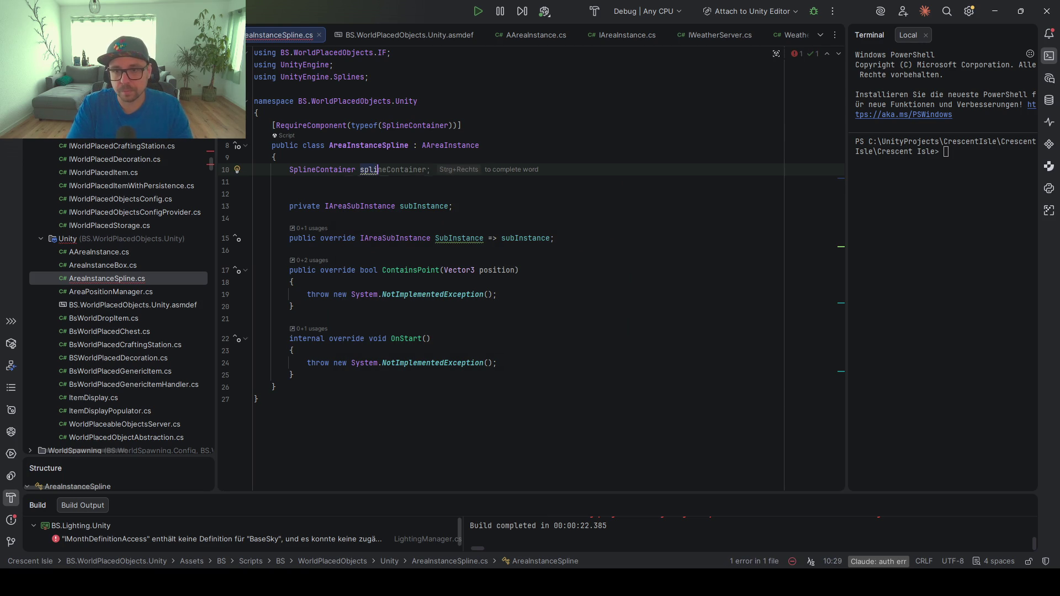
pyautogui.press('Tab')
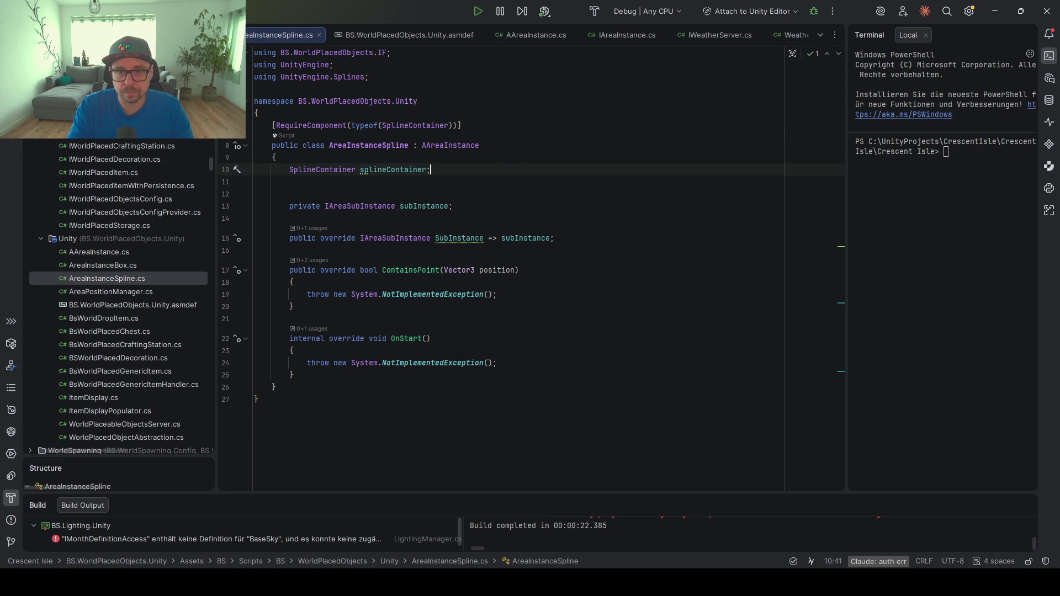
pyautogui.write('private')
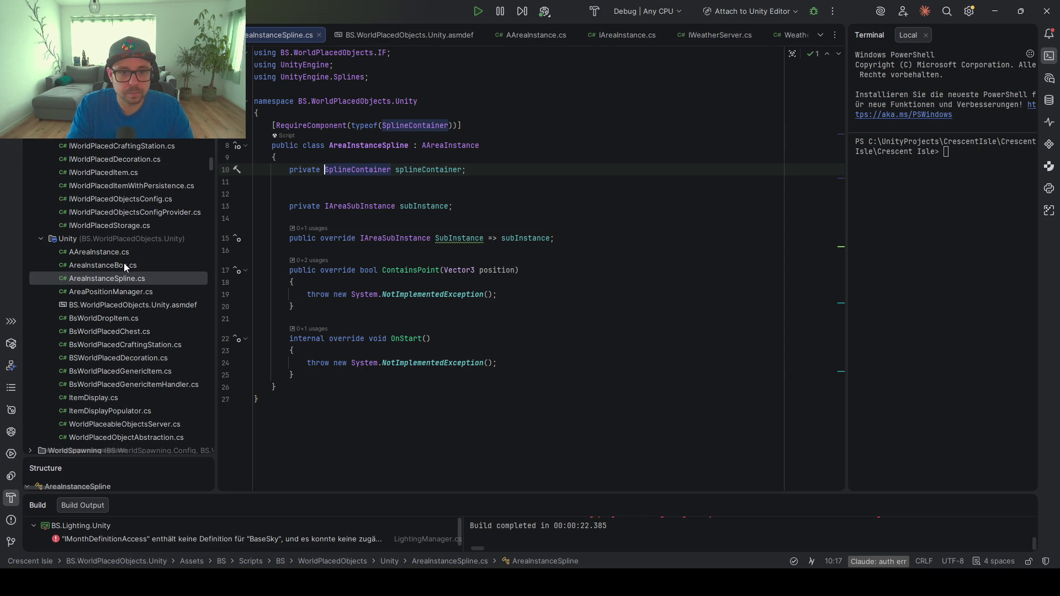
pyautogui.moveTo(113, 267)
pyautogui.mouseDown()
pyautogui.moveTo(147, 242)
pyautogui.moveTo(271, 42)
pyautogui.moveTo(332, 39)
pyautogui.moveTo(699, 211)
pyautogui.moveTo(795, 224)
pyautogui.mouseUp()
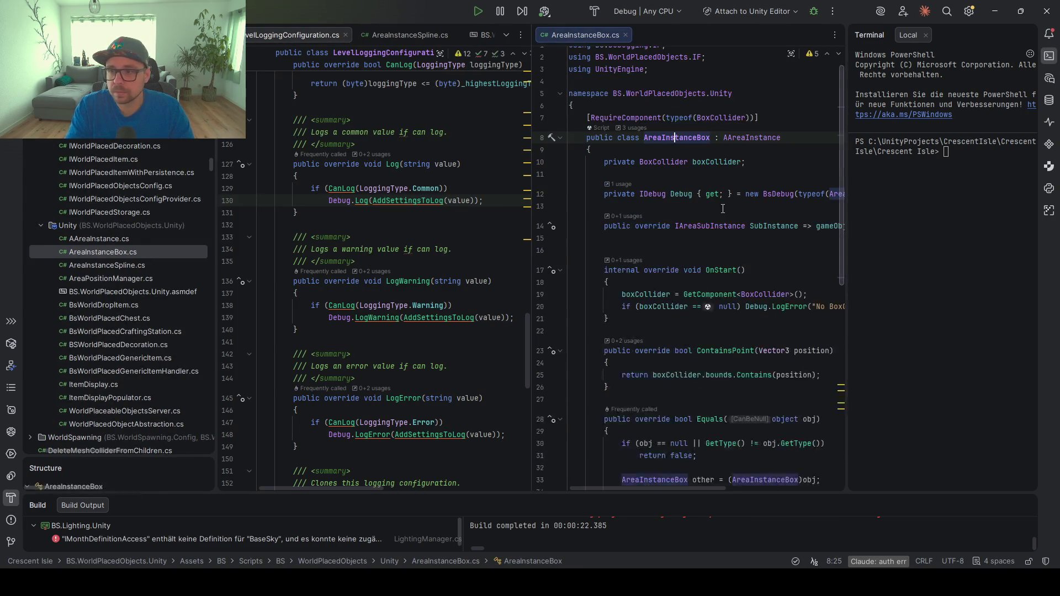
# Replace OnStart's placeholder exception with the boxCollider lines copied from AreaInstanceBox
pyautogui.scroll(-2, 706, 303)
pyautogui.moveTo(610, 246); pyautogui.dragTo(601, 222)
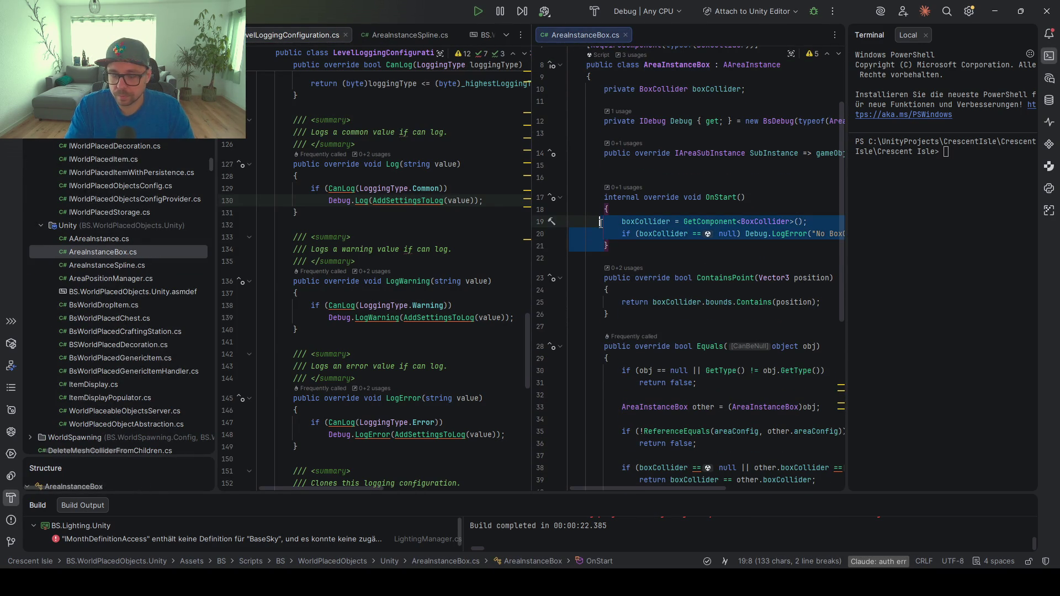
pyautogui.scroll(2, 350, 238)
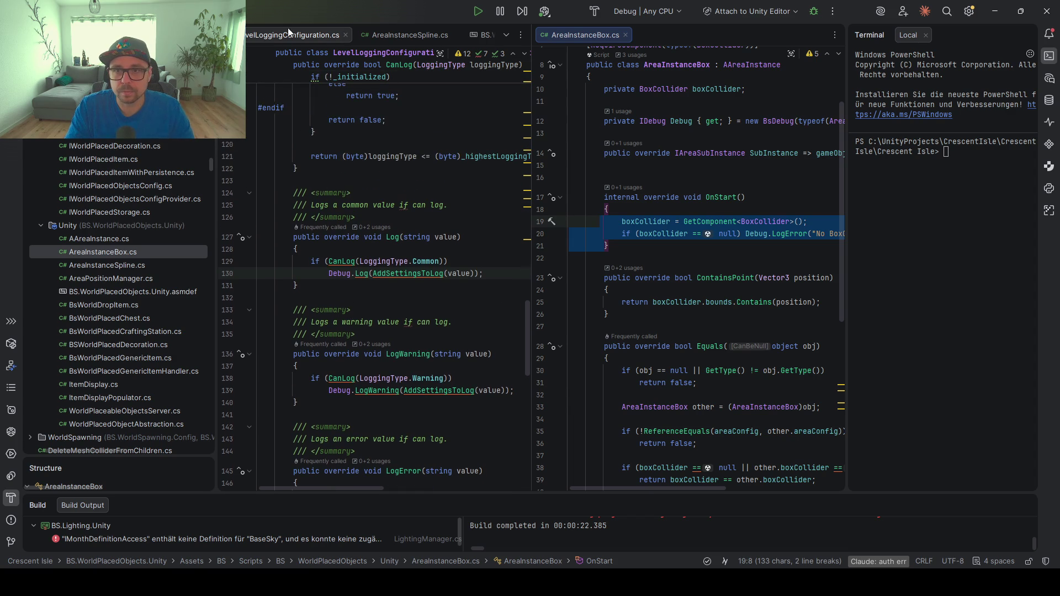
pyautogui.click(387, 36)
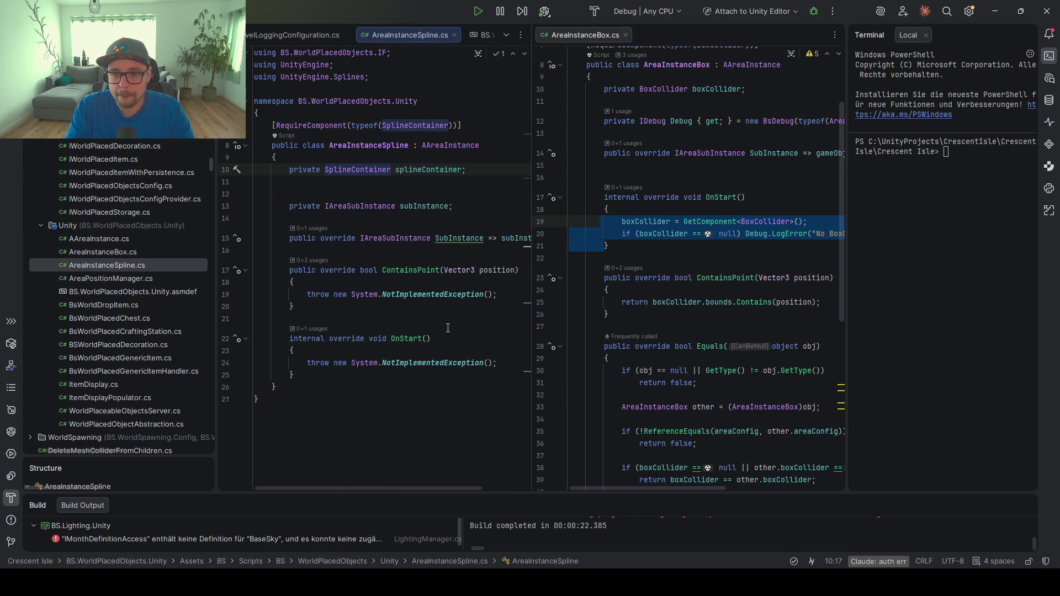
pyautogui.tripleClick(517, 368)
pyautogui.hotkey('ctrl', 'v')
# Swap boxCollider and BoxCollider for splineContainer and SplineContainer in the pasted OnStart code
pyautogui.scroll(-1, 320, 249)
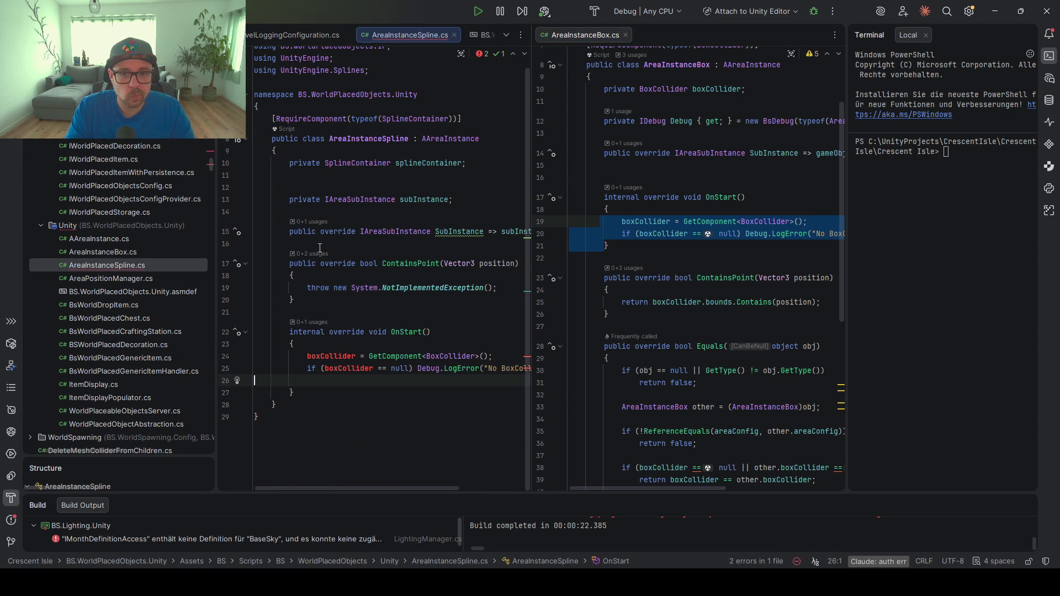
pyautogui.doubleClick(423, 163)
pyautogui.hotkey('ctrl', 'c')
pyautogui.doubleClick(331, 356)
pyautogui.hotkey('ctrl', 'v')
pyautogui.doubleClick(347, 368)
pyautogui.hotkey('ctrl', 'v')
pyautogui.doubleClick(468, 356)
pyautogui.write('Spli')
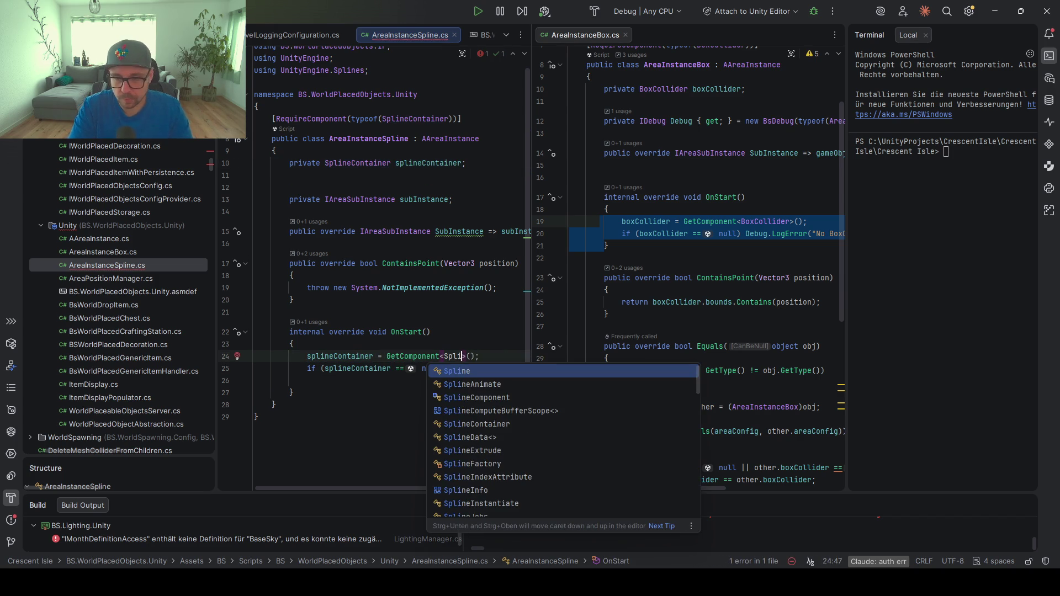
pyautogui.press('Down')
pyautogui.press('Down')
pyautogui.press('Down')
pyautogui.press('Return')
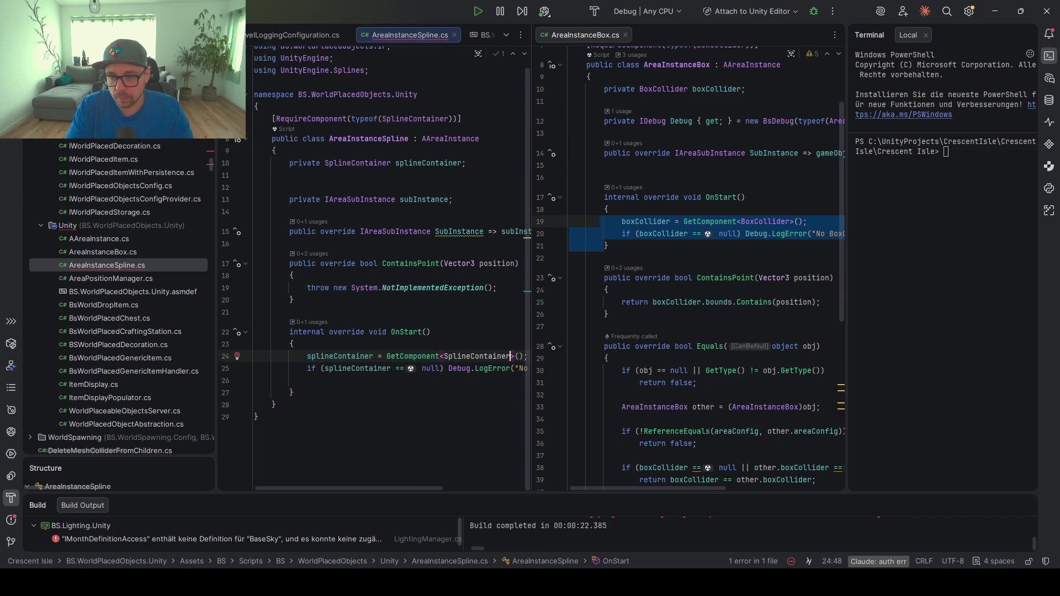
pyautogui.hscroll(3, 371, 376)
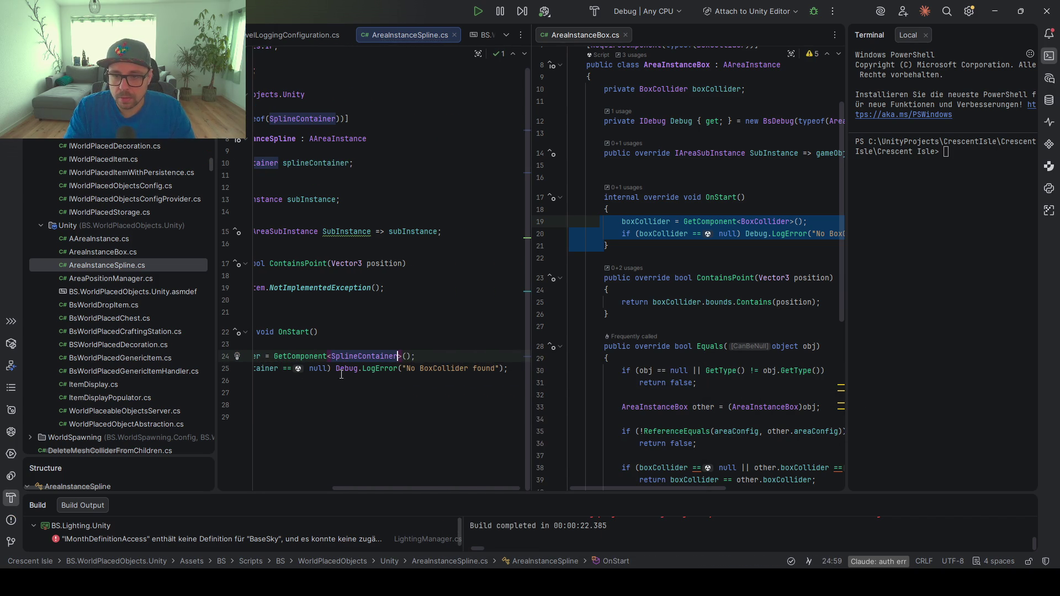
pyautogui.hscroll(-3, 342, 375)
pyautogui.click(369, 368)
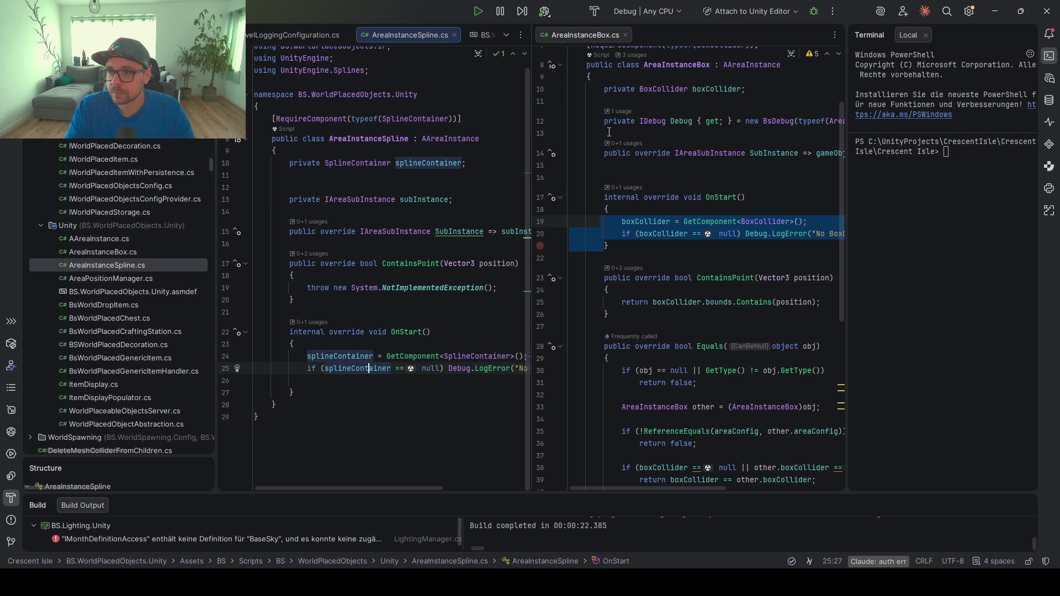
# Copy the IDebug Debug property from AreaInstanceBox and import its namespace
pyautogui.click(609, 132)
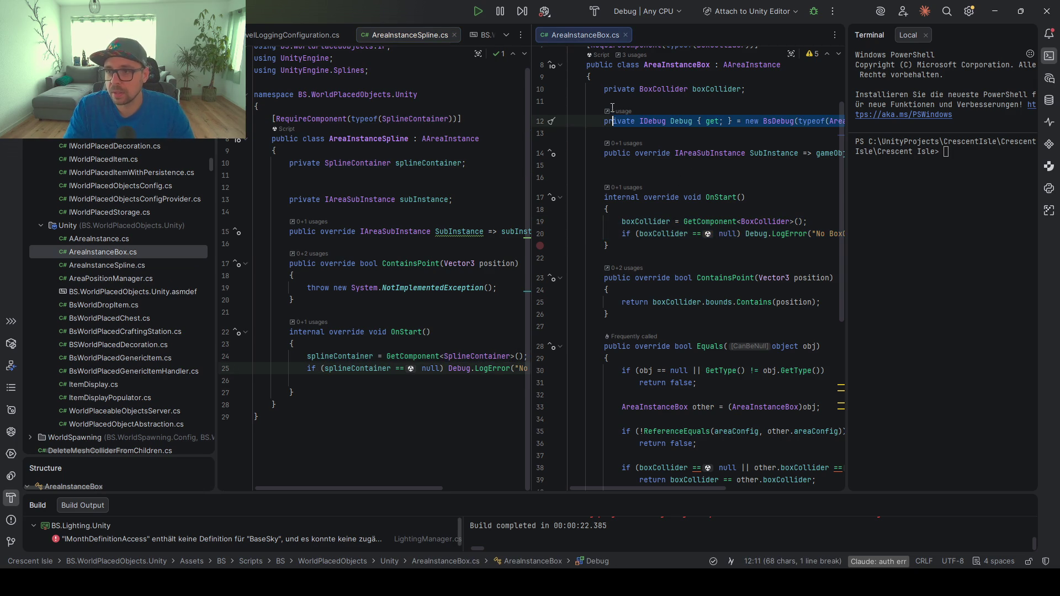
pyautogui.keyDown('shift'); pyautogui.click(612, 105); pyautogui.keyUp('shift')
pyautogui.scroll(1, 328, 219)
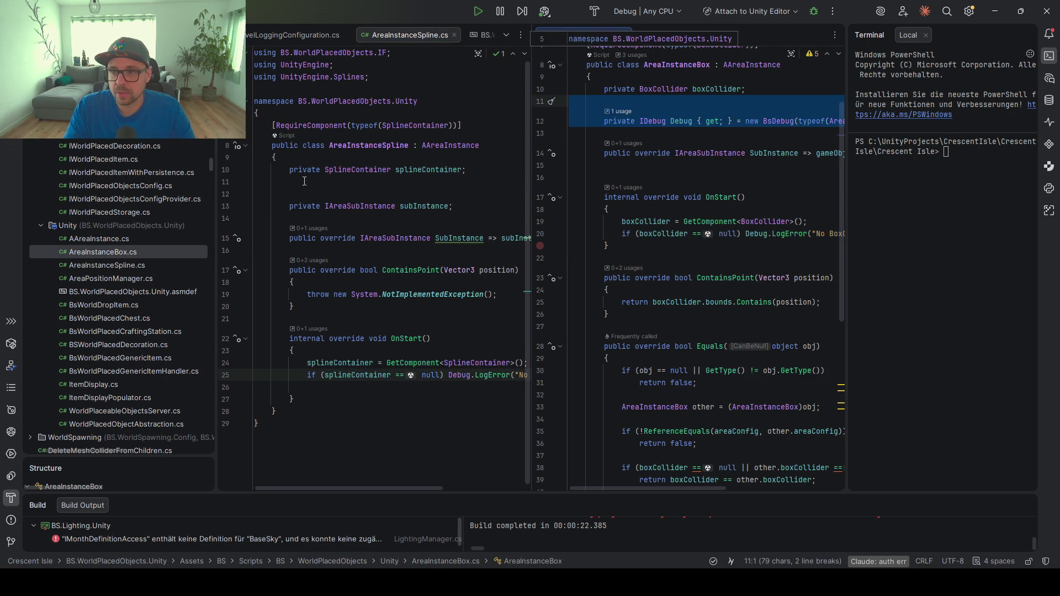
pyautogui.hotkey('ctrl', 'c')
pyautogui.click(305, 181)
pyautogui.hotkey('ctrl', 'v')
pyautogui.click(354, 194)
pyautogui.hotkey('alt', 'Return')
pyautogui.press('Return')
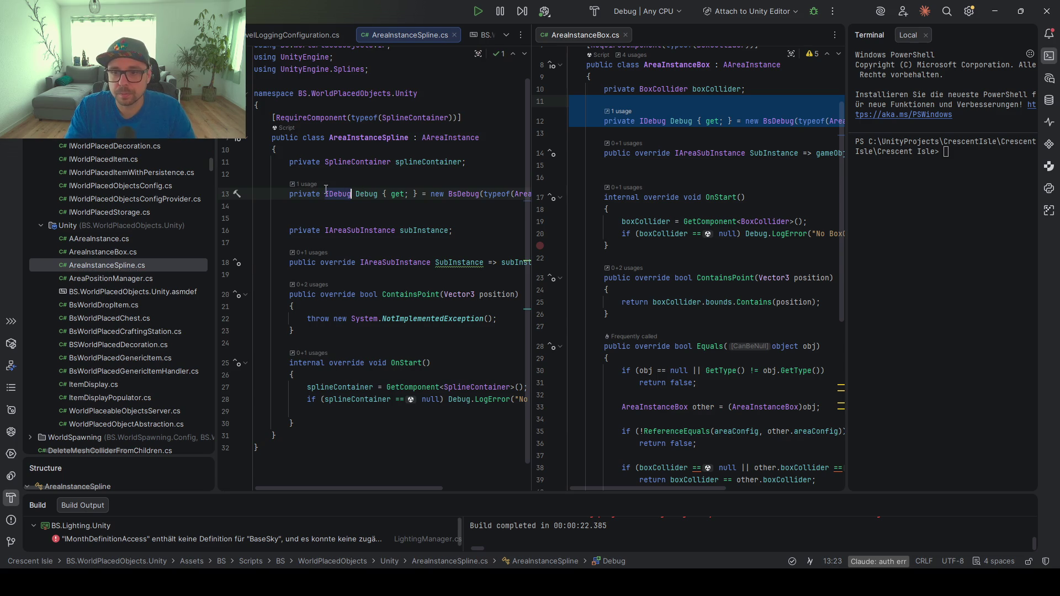
pyautogui.scroll(-1, 362, 279)
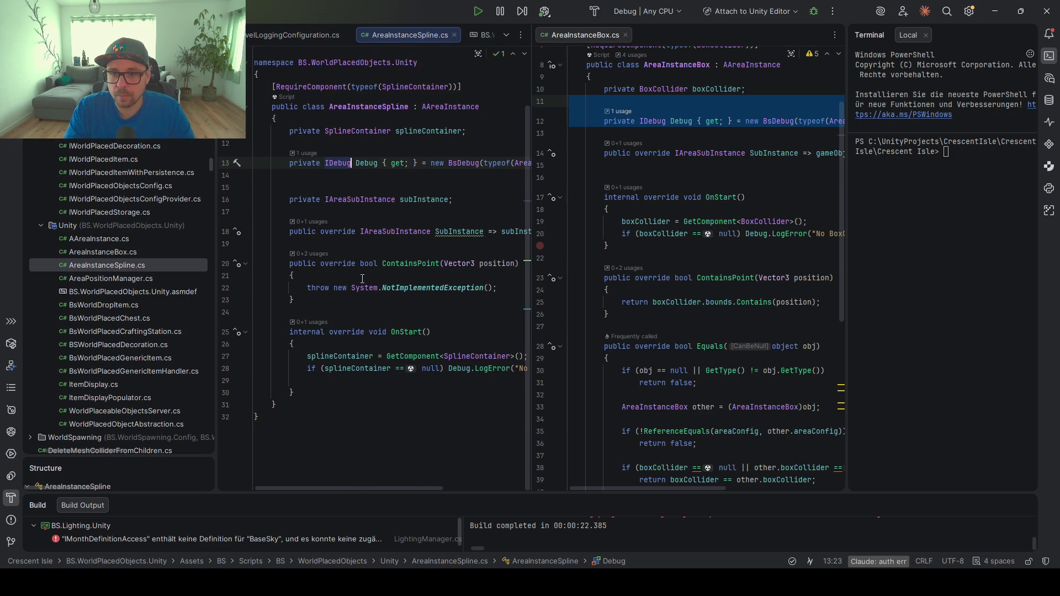
pyautogui.click(343, 177)
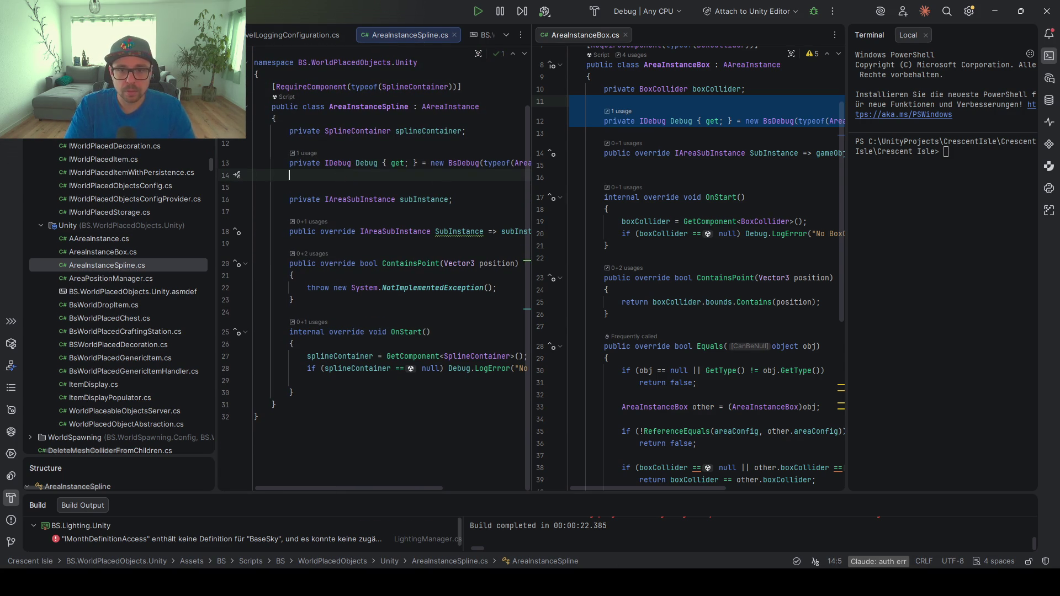
pyautogui.press('Down')
# Search project-wide for 'Spline' and open the SplineChecker class
pyautogui.press('shift')
pyautogui.press('shift')
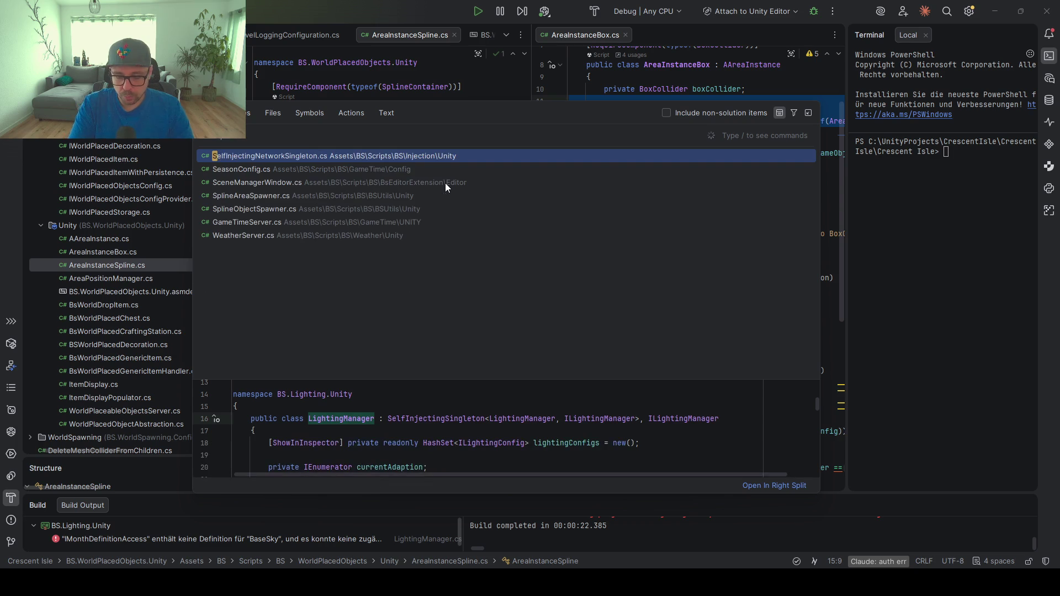
pyautogui.write('Spline')
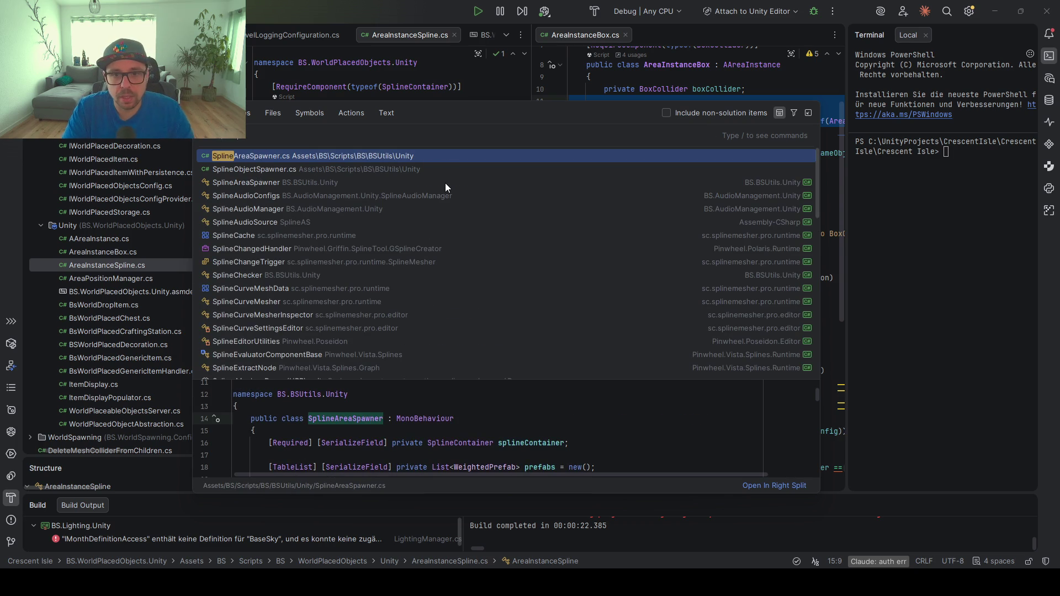
pyautogui.press('Down')
pyautogui.press('Down')
pyautogui.press('Down')
pyautogui.press('Down')
pyautogui.press('Down')
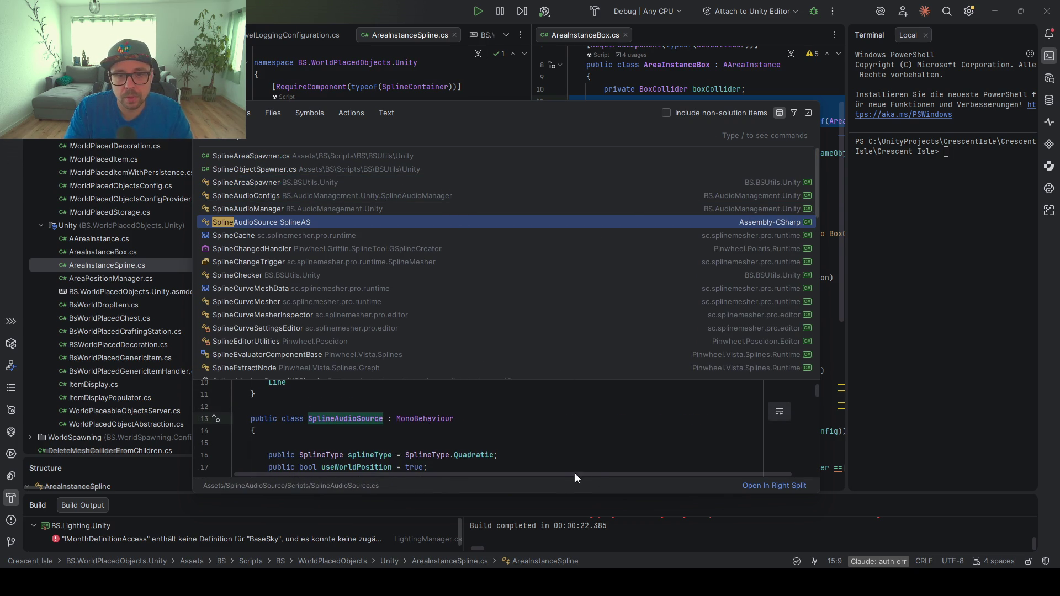
pyautogui.press('Down')
pyautogui.press('Down')
pyautogui.press('Down')
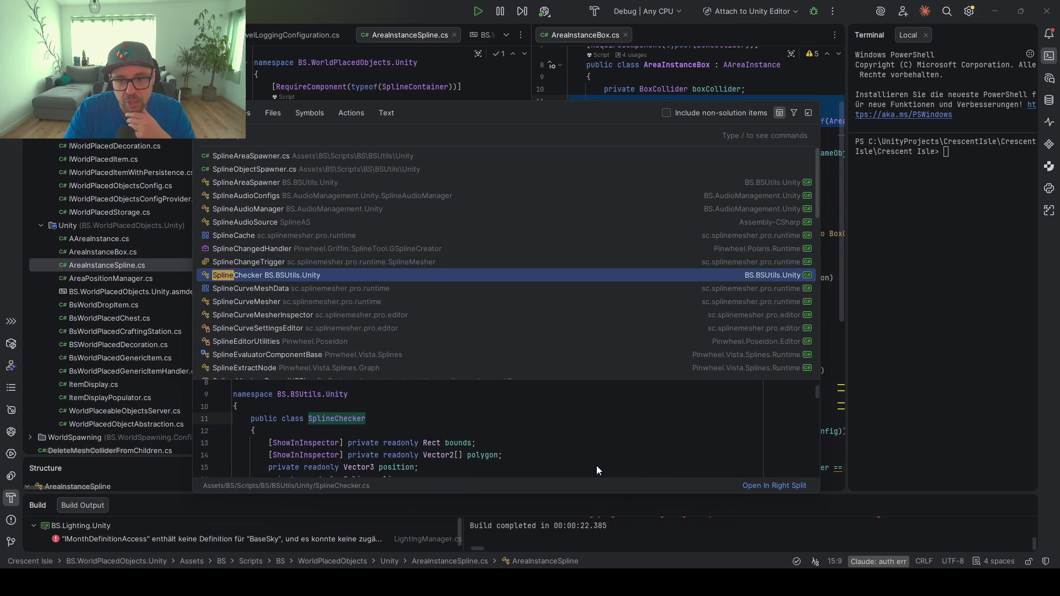
pyautogui.press('Return')
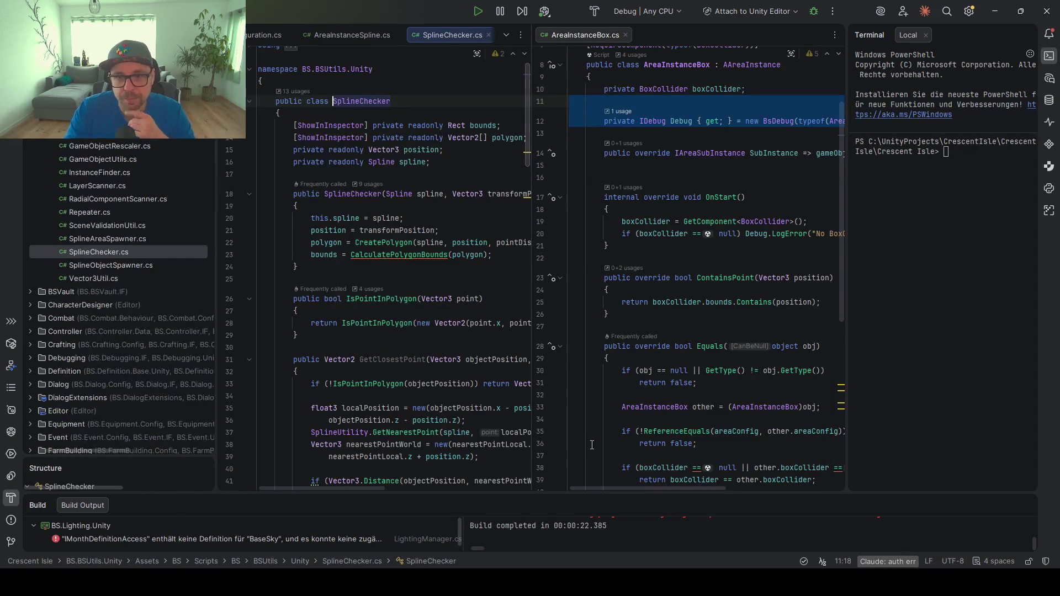
# Narrow the project tree to read SplineChecker's code, then switch back to AreaInstanceSpline.cs
pyautogui.moveTo(213, 185); pyautogui.dragTo(128, 179)
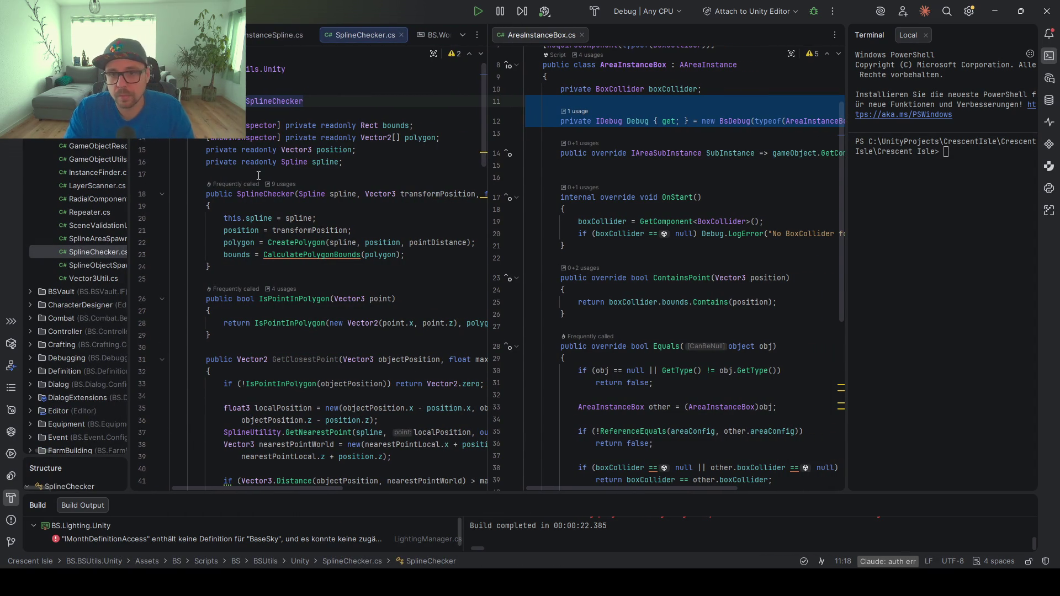
pyautogui.doubleClick(252, 104)
pyautogui.hscroll(3, 353, 301)
pyautogui.hscroll(-3, 367, 306)
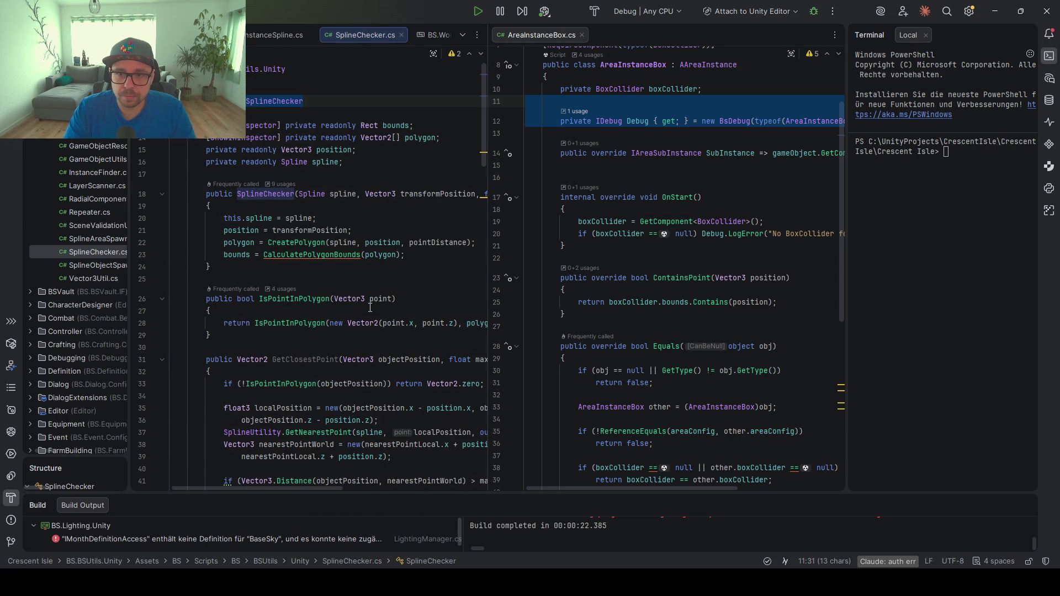
pyautogui.hotkey('ctrl', 'Tab')
pyautogui.scroll(1, 292, 221)
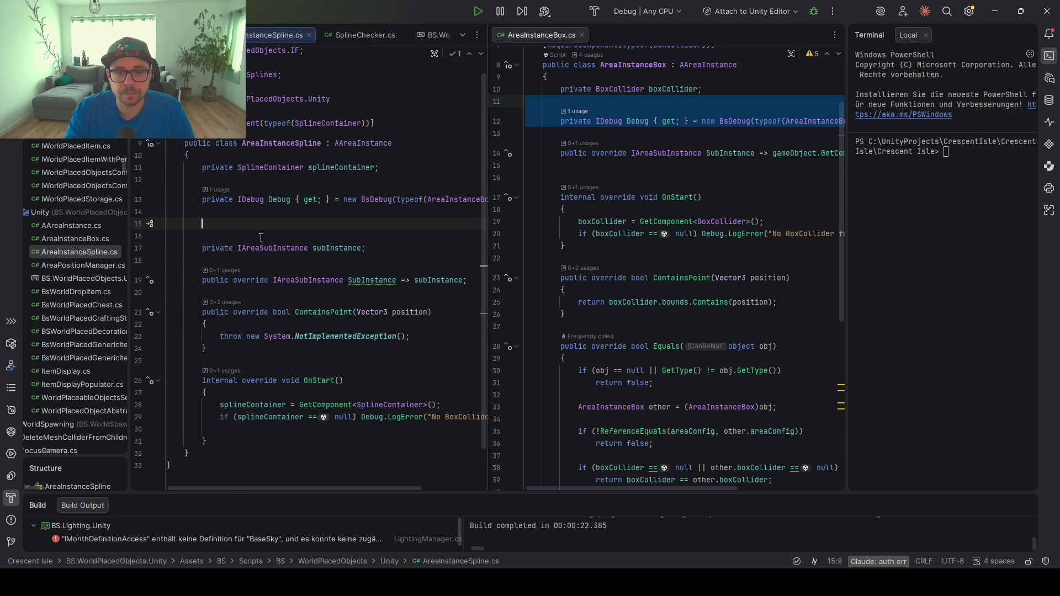
# Declare a private SplineChecker splineChecker field, importing its namespace
pyautogui.scroll(1, 238, 268)
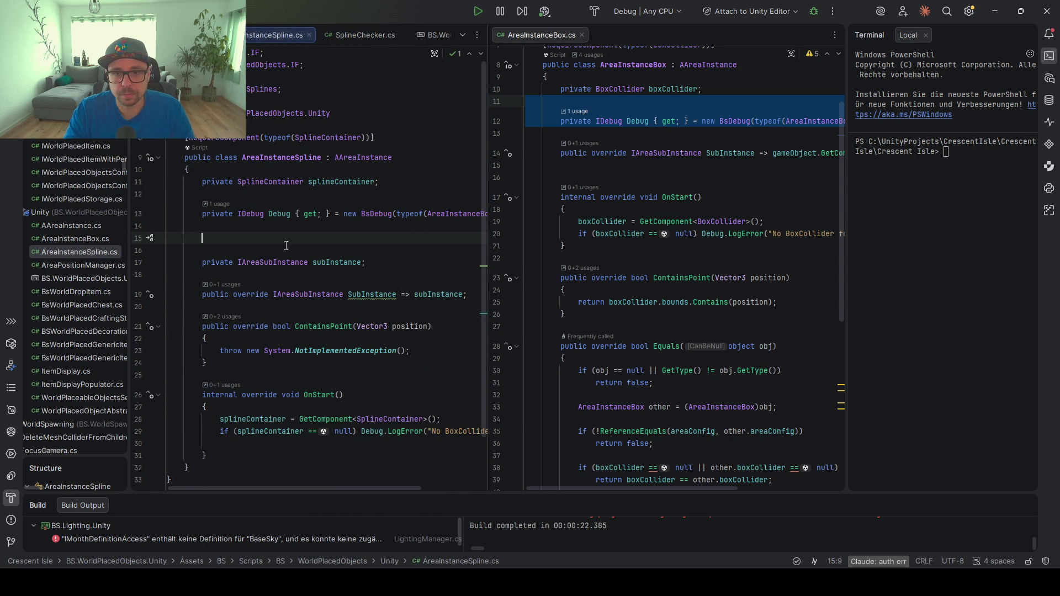
pyautogui.scroll(-2, 225, 261)
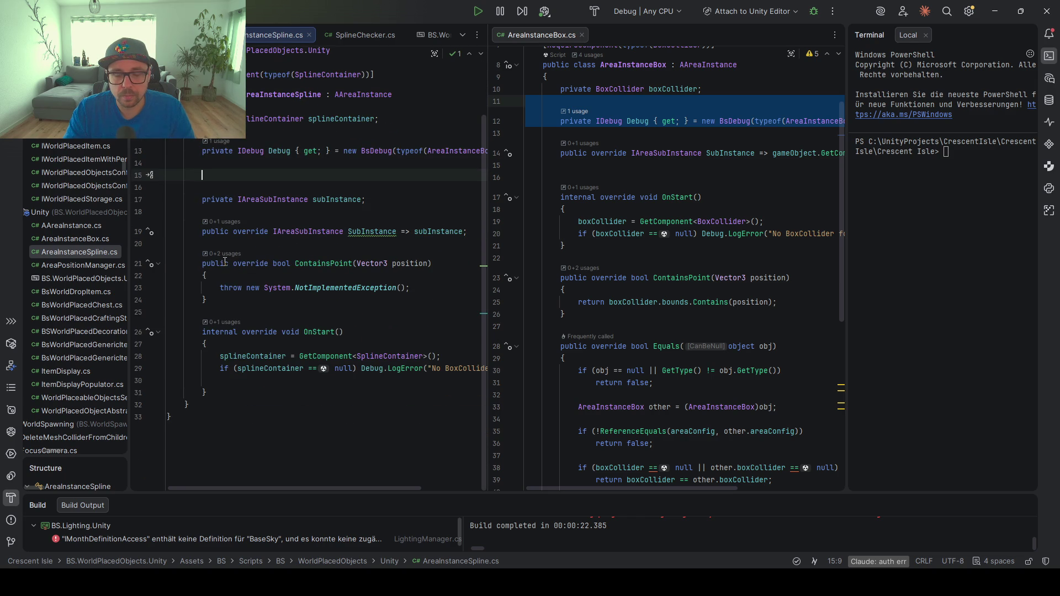
pyautogui.write('SplineChecker')
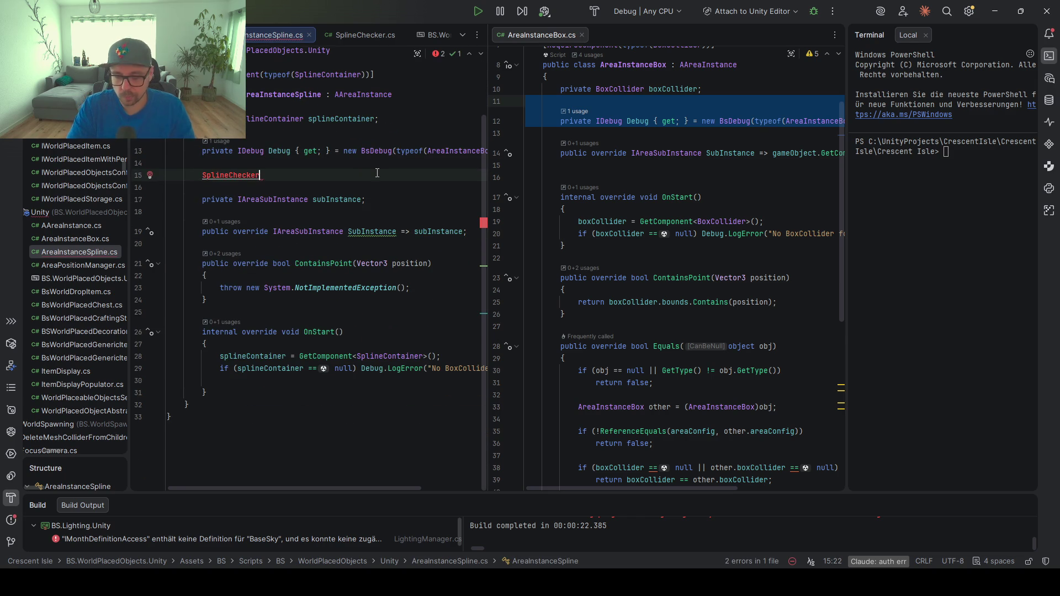
pyautogui.hotkey('alt', 'Return')
pyautogui.press('Return')
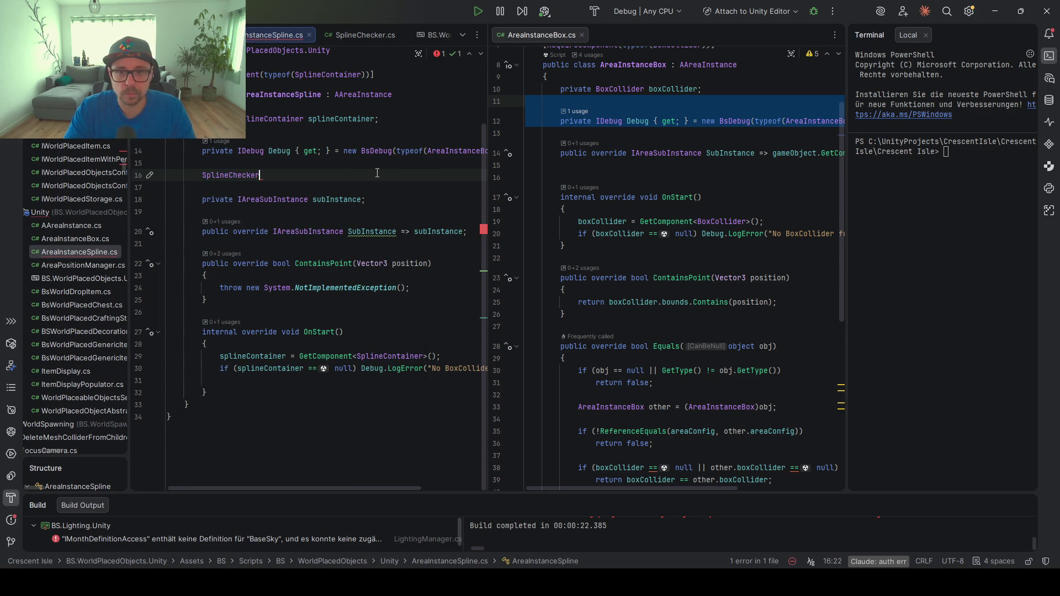
pyautogui.write('spllineCh')
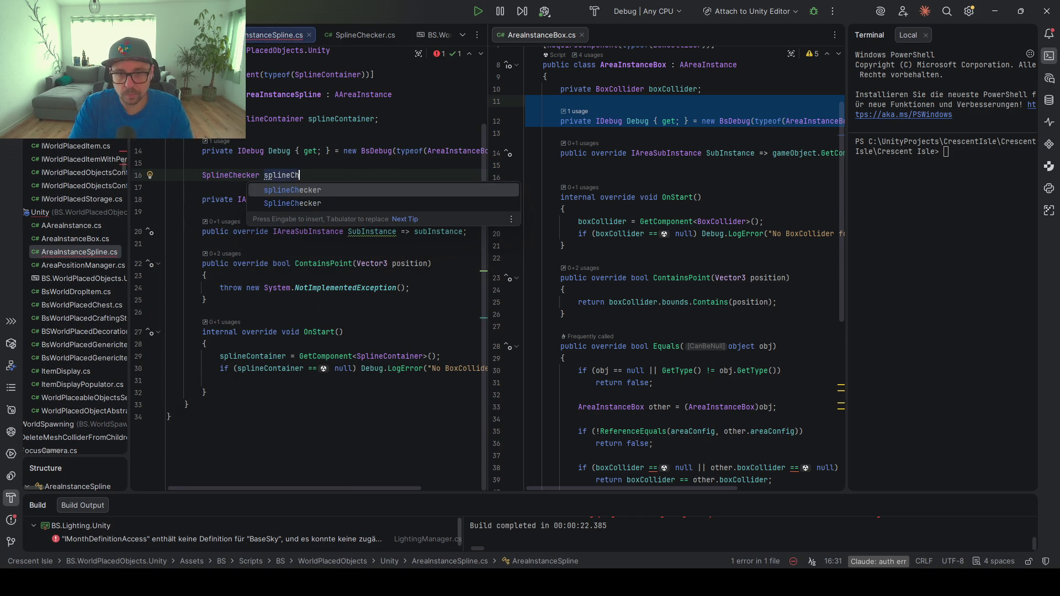
pyautogui.press('Return')
pyautogui.write(';')
pyautogui.press('Home')
pyautogui.write('private')
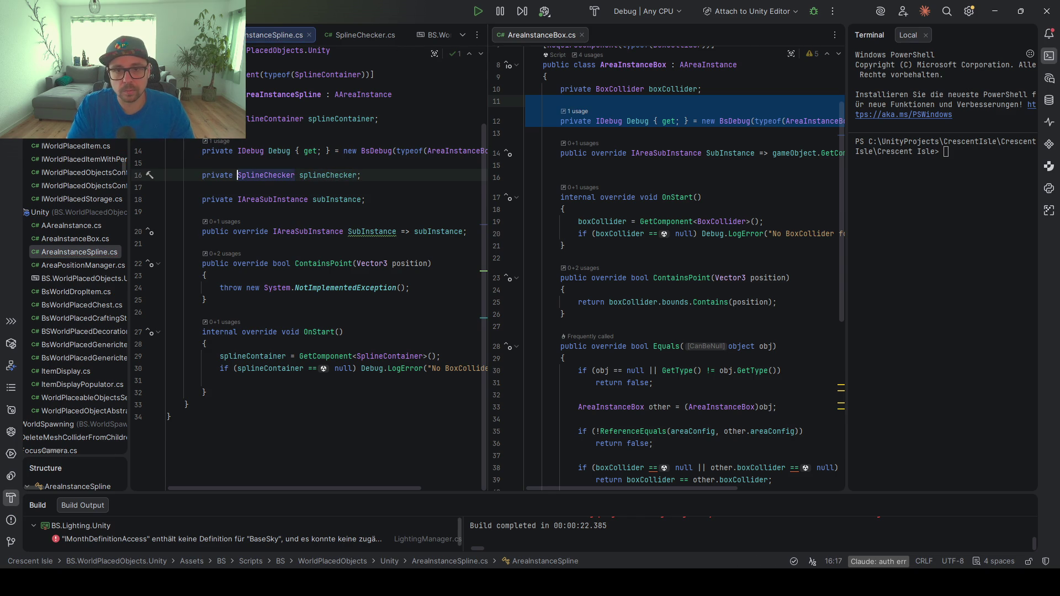
pyautogui.doubleClick(325, 175)
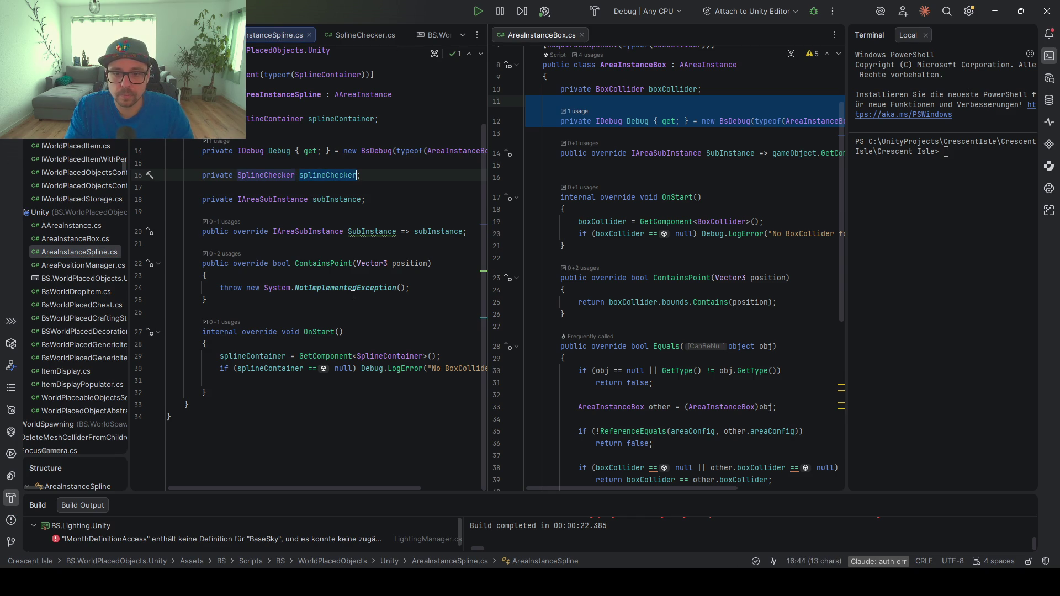
# Construct splineChecker in OnStart from the container's first spline and transform position
pyautogui.moveTo(487, 283); pyautogui.dragTo(707, 282)
pyautogui.click(555, 365)
pyautogui.click(557, 372)
pyautogui.press('Return')
pyautogui.press('Return')
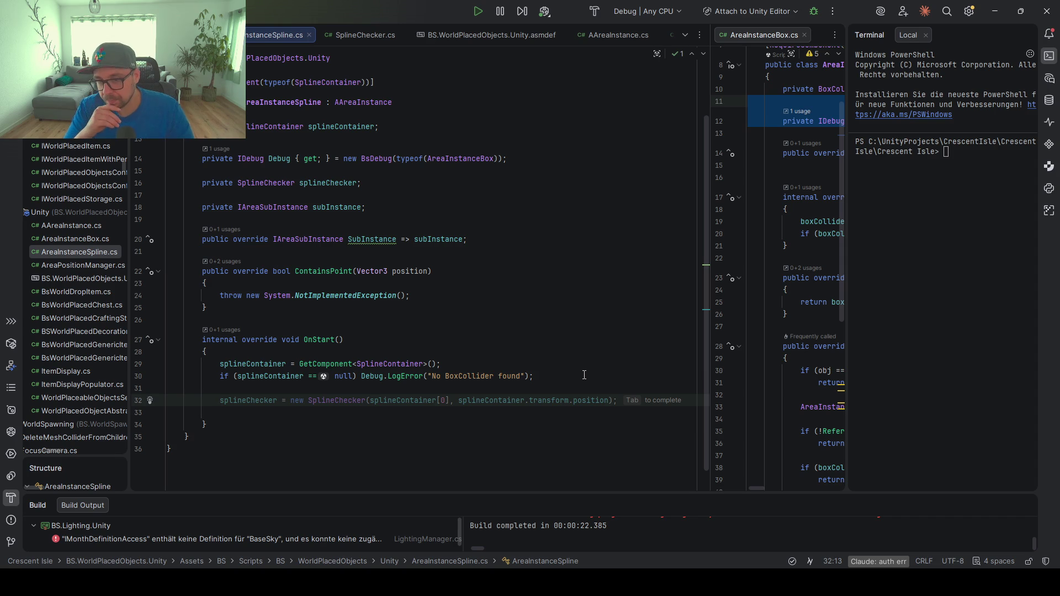
pyautogui.press('Tab')
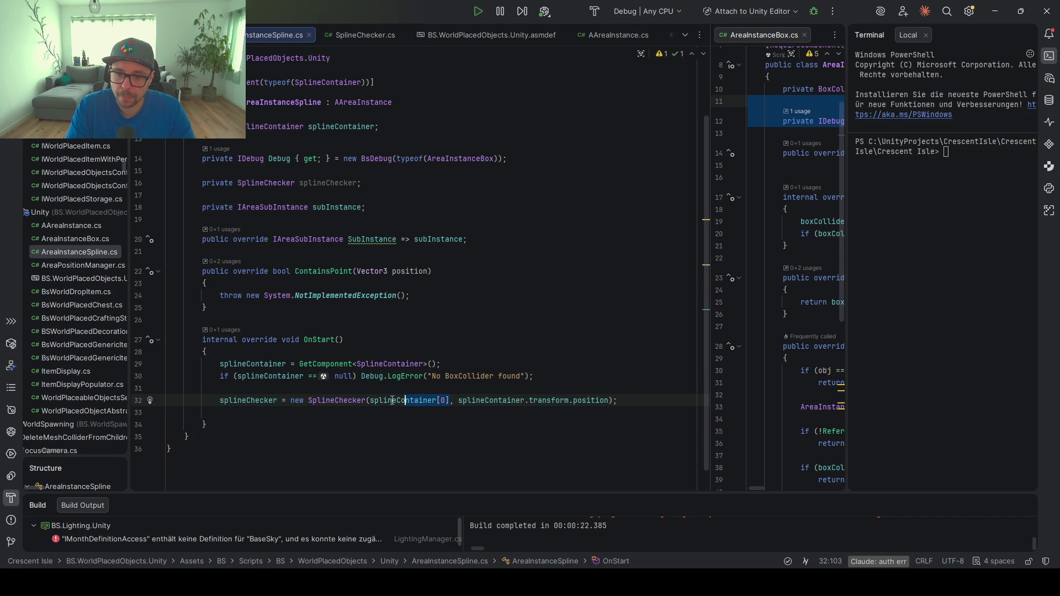
pyautogui.press('Down')
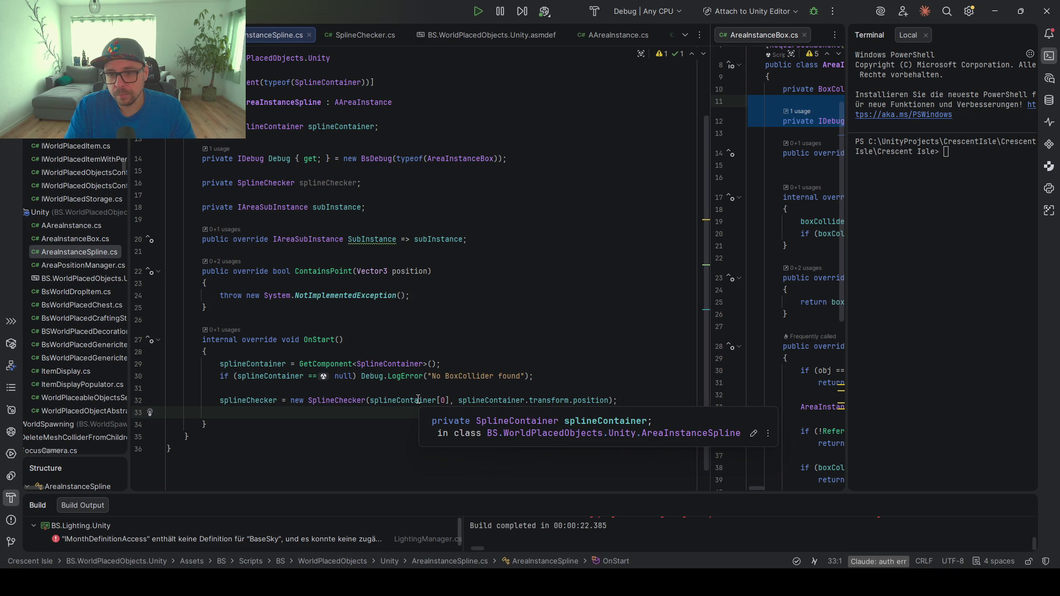
pyautogui.click(418, 399)
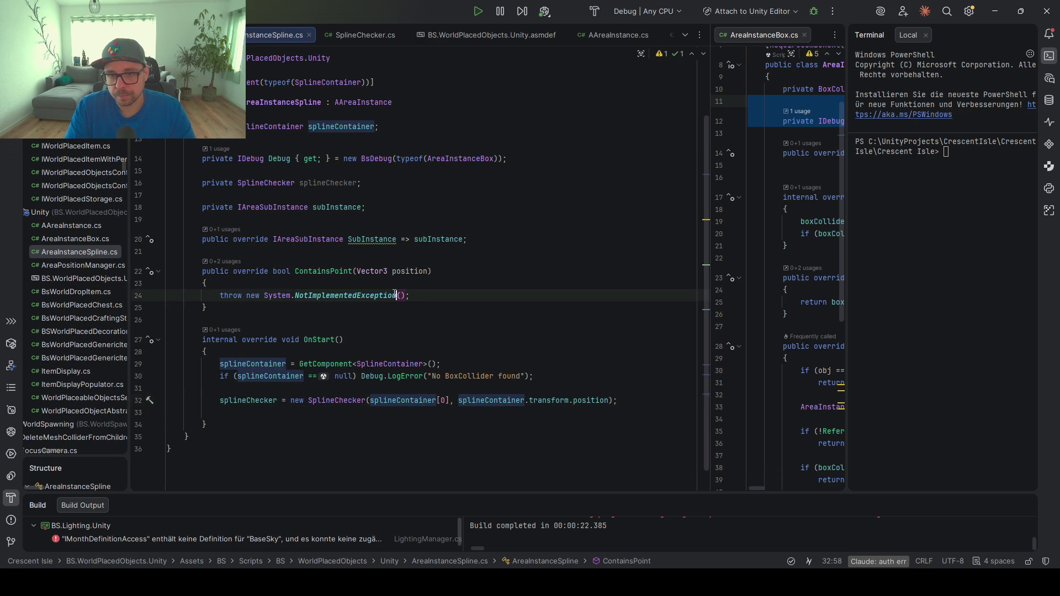
pyautogui.click(334, 125)
# Replace the NotImplementedException in ContainsPoint with return splineChecker.IsPointInPolygon(position);
pyautogui.moveTo(411, 295)
pyautogui.mouseDown()
pyautogui.moveTo(182, 296)
pyautogui.moveTo(223, 294)
pyautogui.mouseUp()
pyautogui.write('return splineContainer')
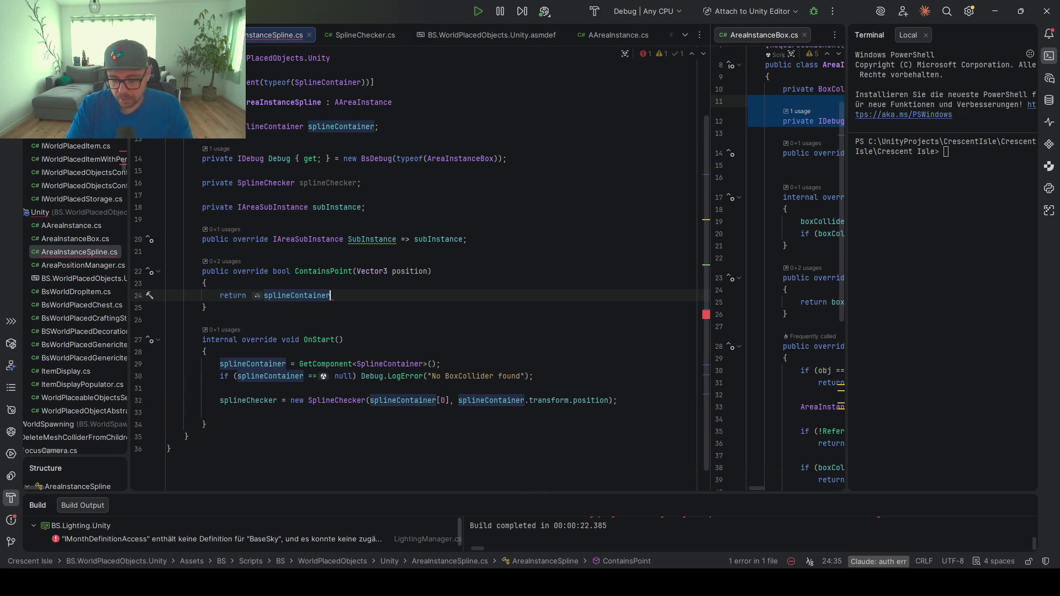
pyautogui.write('.')
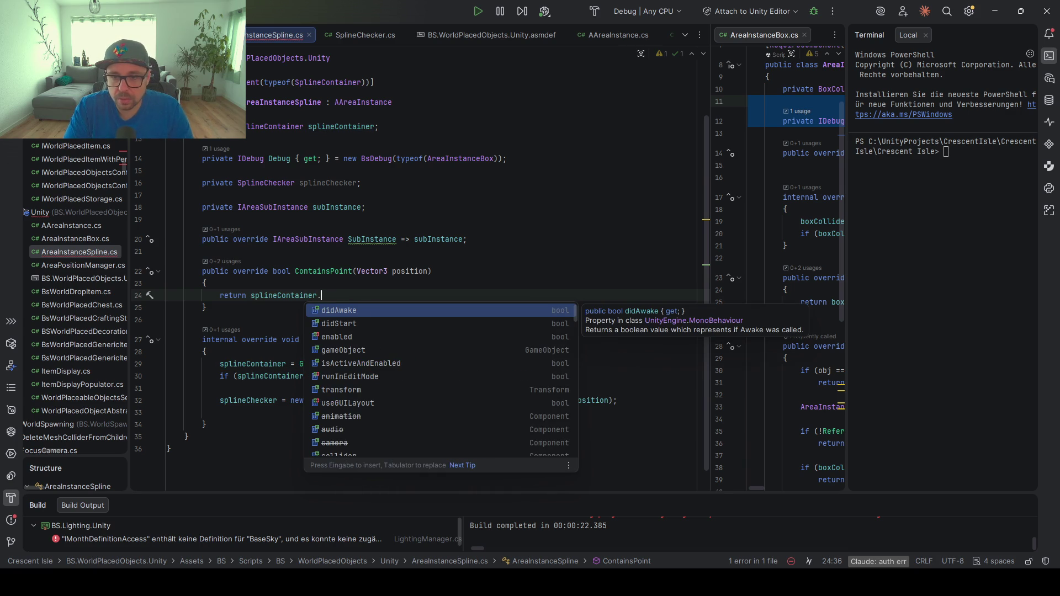
pyautogui.write('C')
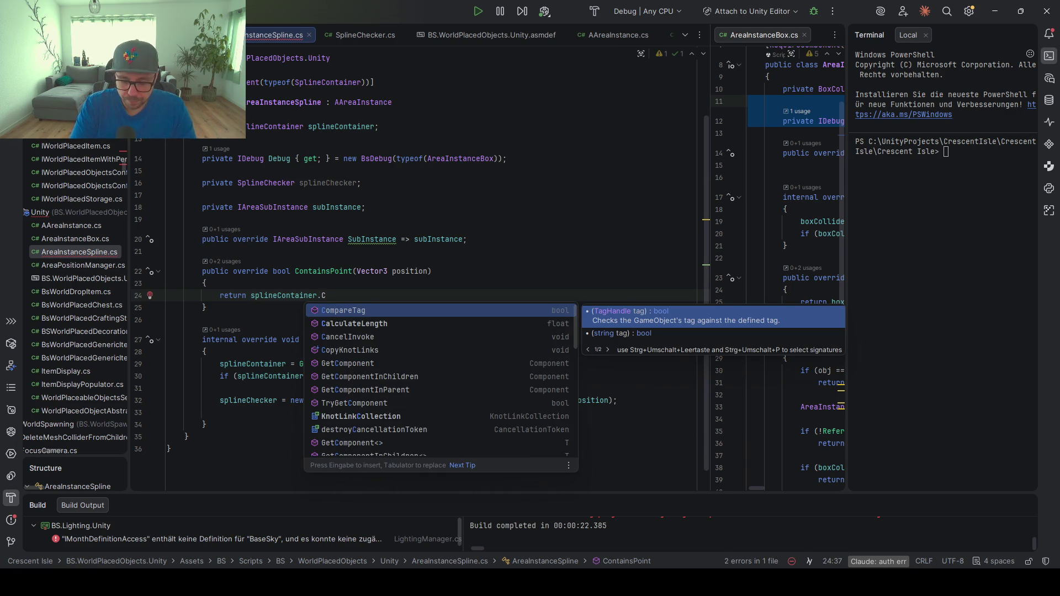
pyautogui.write('on')
pyautogui.press('BackSpace')
pyautogui.press('BackSpace')
pyautogui.press('BackSpace')
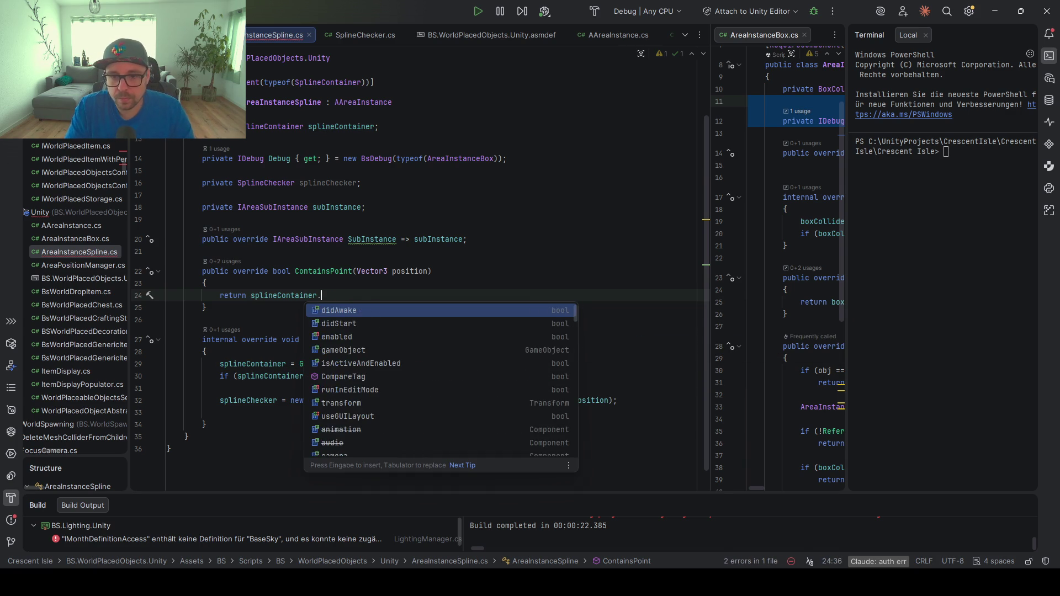
pyautogui.click(283, 174)
pyautogui.doubleClick(328, 183)
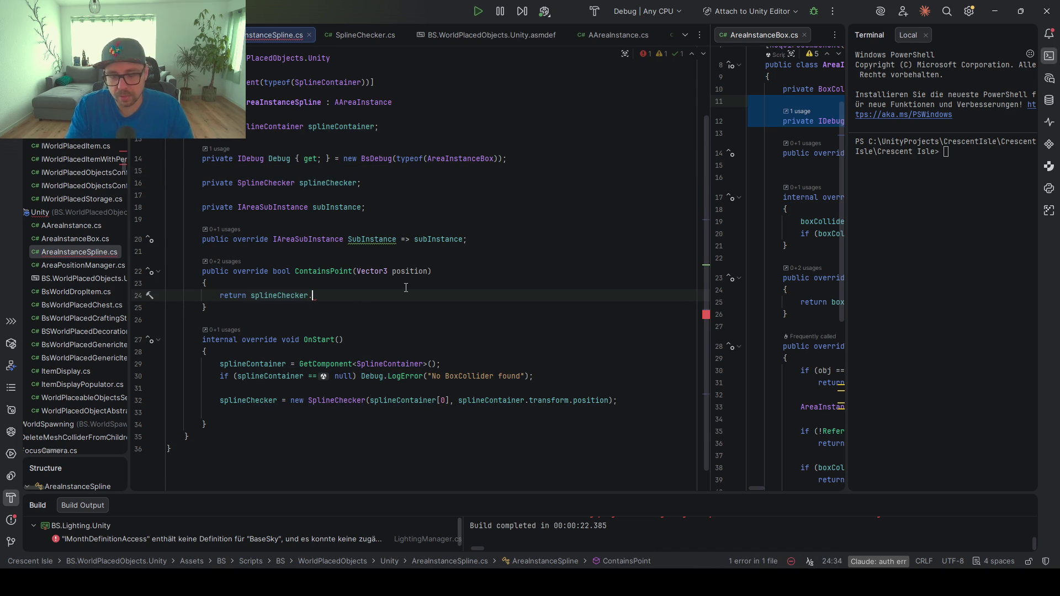
pyautogui.hotkey('ctrl', 'space')
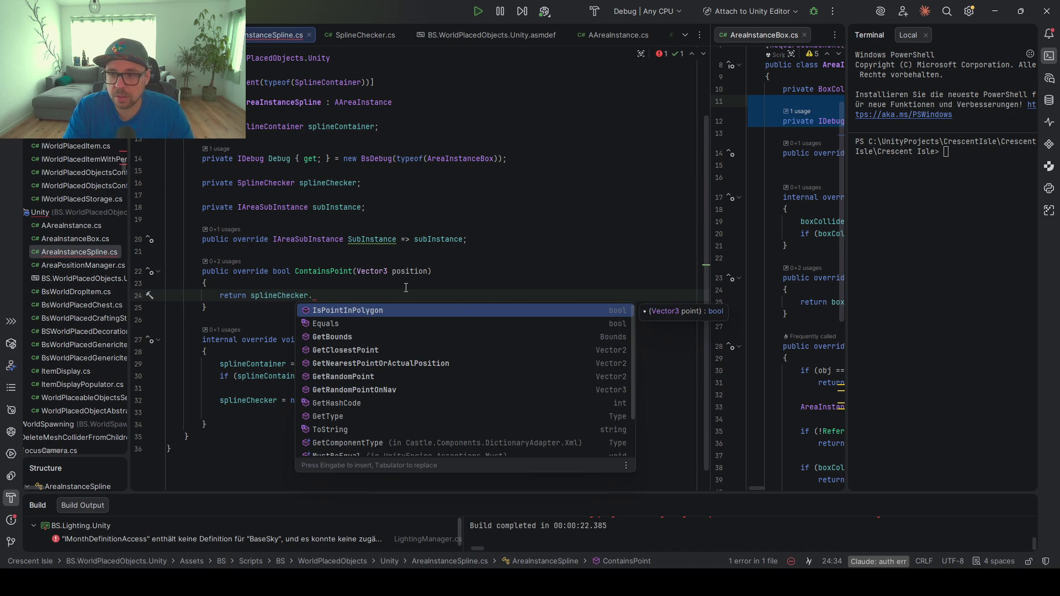
pyautogui.press('Return')
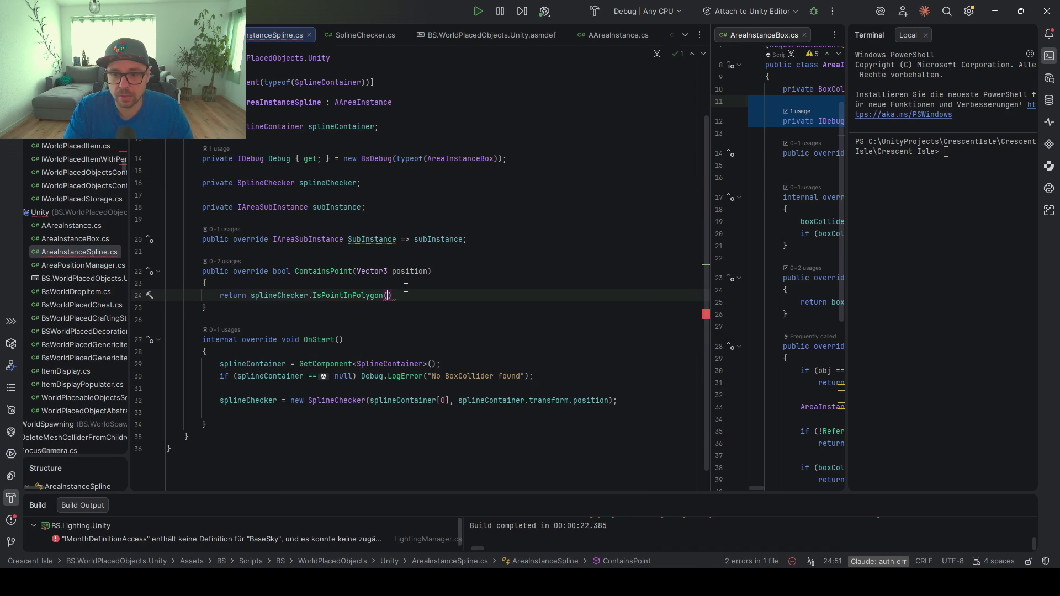
pyautogui.write('pos')
pyautogui.press('Return')
pyautogui.write(');')
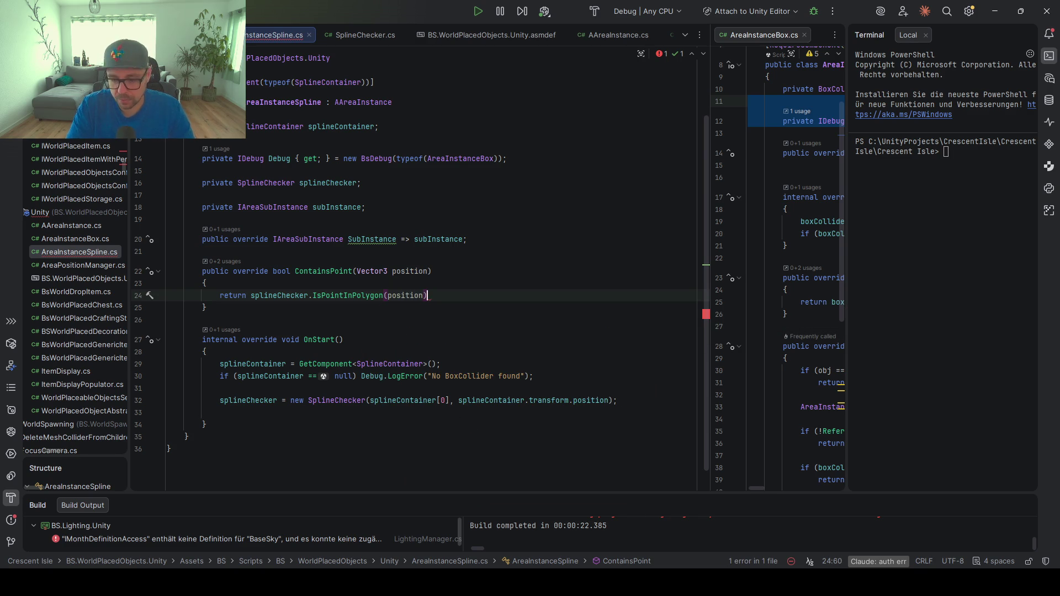
# Reformat AreaInstanceSpline so the SplineChecker and SplineContainer fields sit together at the top
pyautogui.scroll(-1, 353, 257)
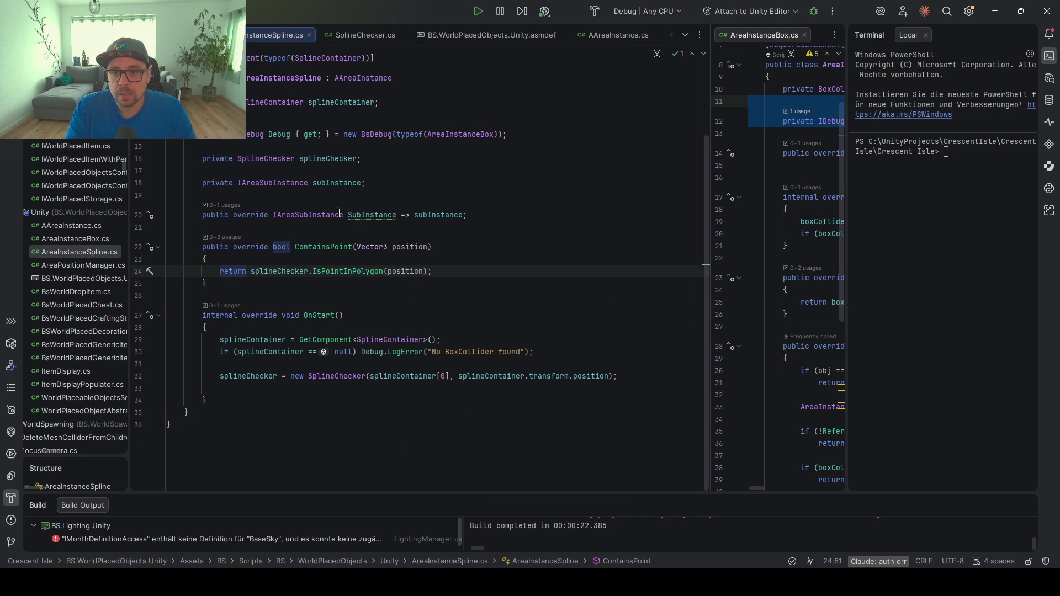
pyautogui.scroll(3, 311, 360)
pyautogui.click(425, 347)
pyautogui.hotkey('ctrl', 'alt', 'l')
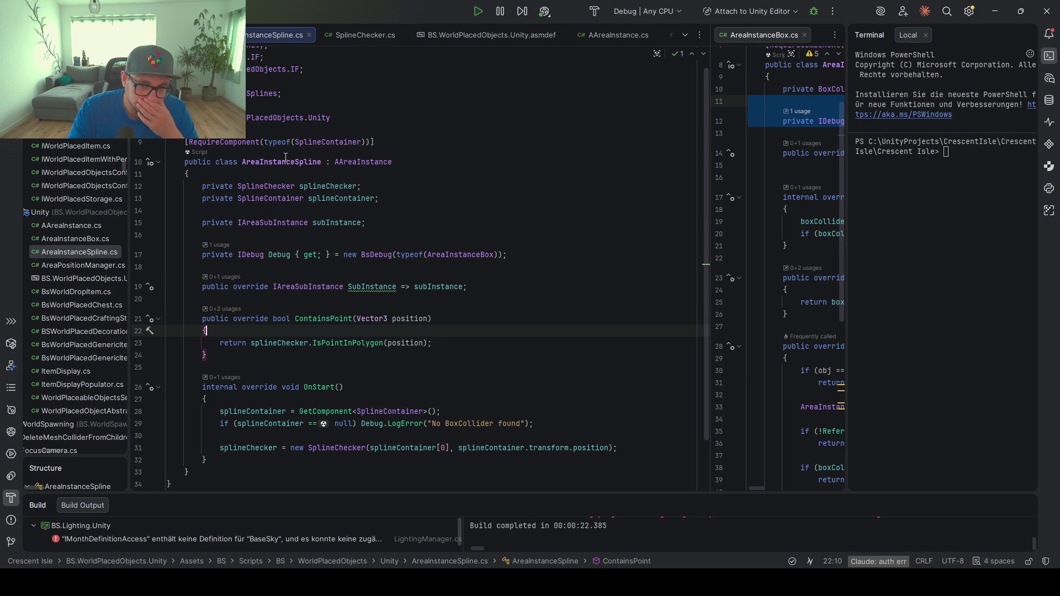
pyautogui.click(370, 446)
pyautogui.hotkey('ctrl', 'w')
pyautogui.hotkey('ctrl', 'w')
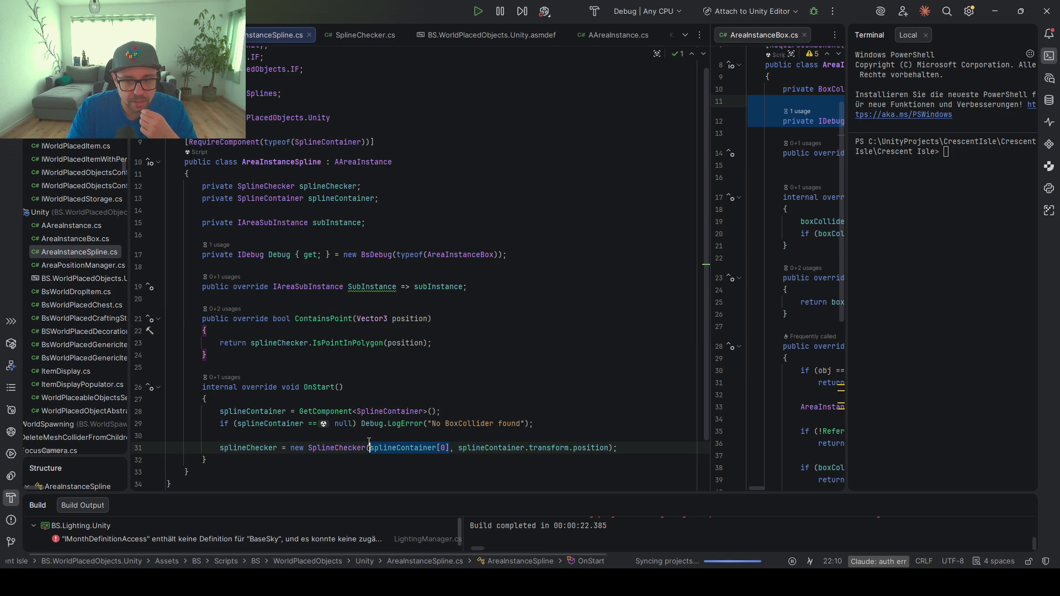
pyautogui.scroll(-2, 370, 442)
pyautogui.click(1005, 160)
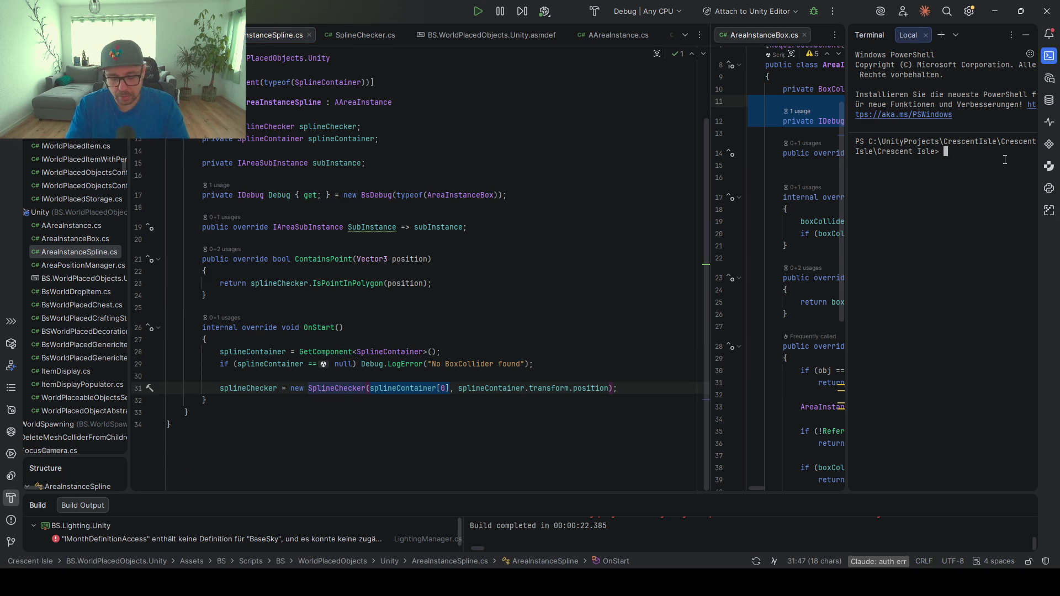
# Launch a Claude Code session with the claude command in Rider's terminal
pyautogui.write('aude')
pyautogui.press('BackSpace')
pyautogui.press('BackSpace')
pyautogui.press('BackSpace')
pyautogui.write('claude')
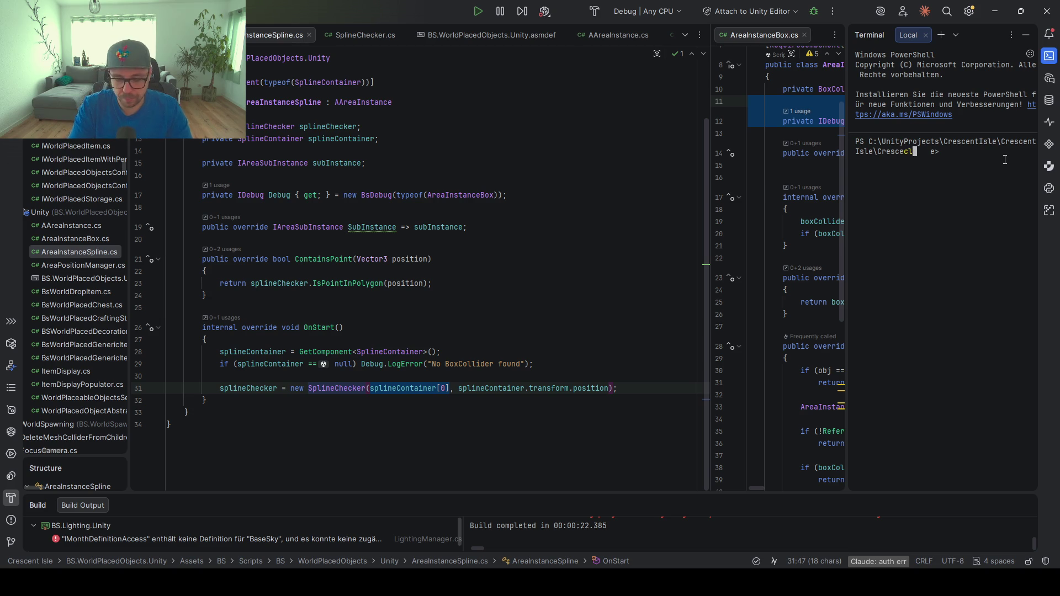
pyautogui.press('Return')
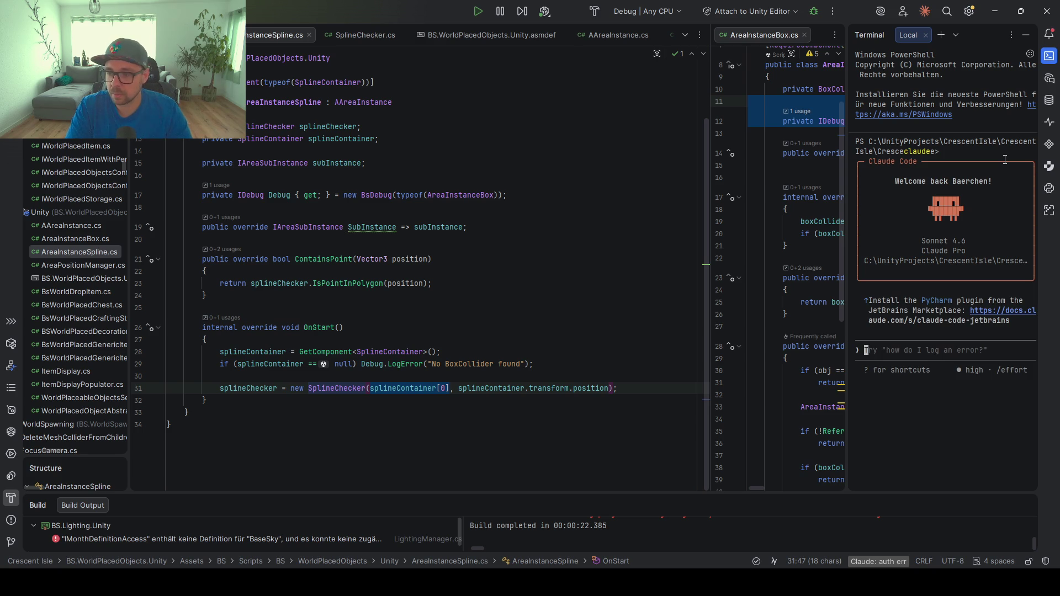
# Draft a German request to handle zero or multiple splines in the container
pyautogui.click(497, 259)
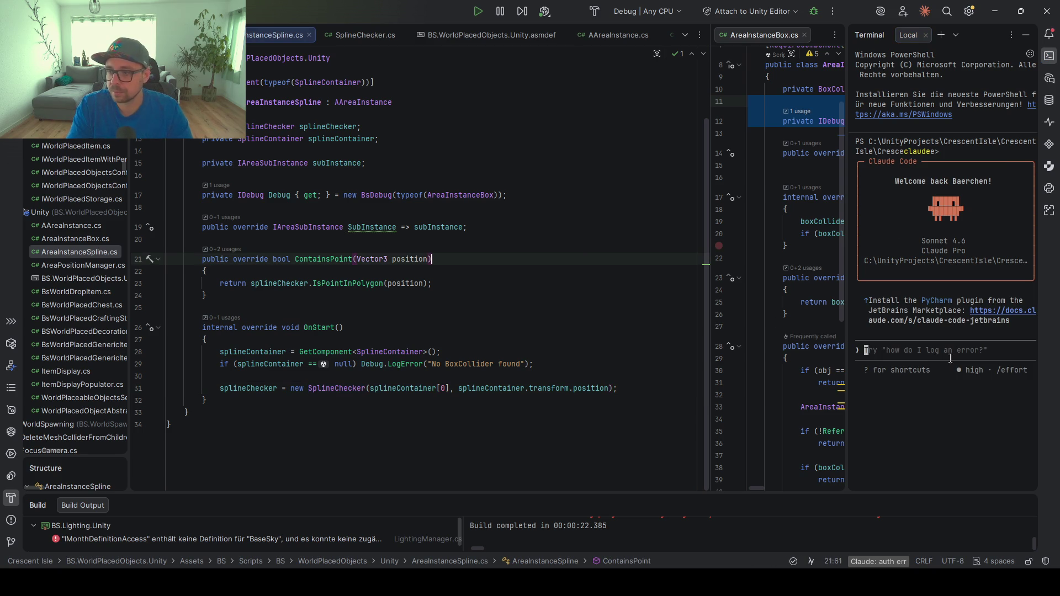
pyautogui.write('der aktuelle code kann nur ')
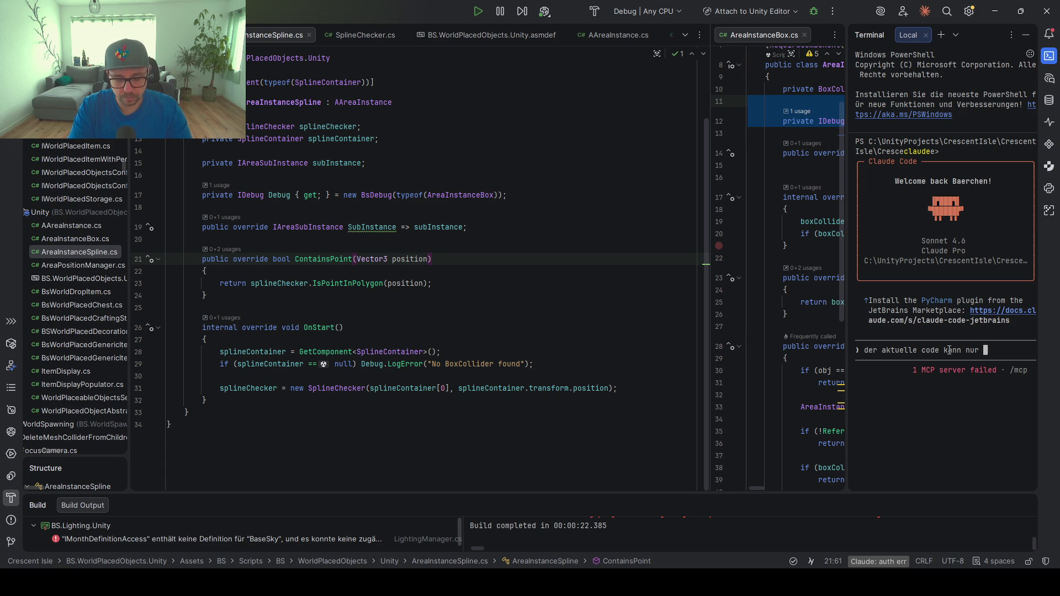
pyautogui.write('exakt 1 Spline im Contai')
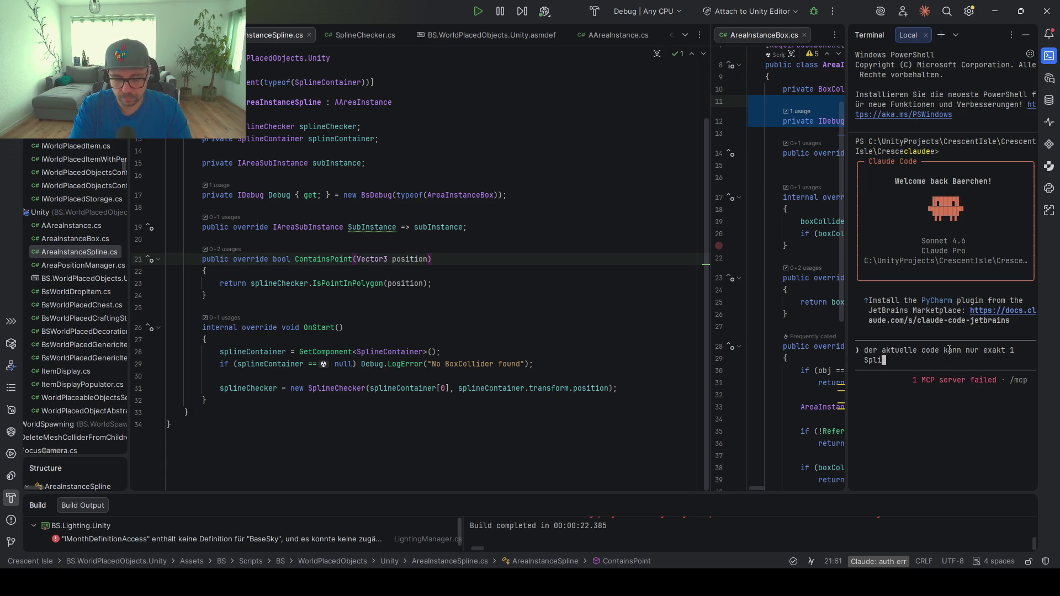
pyautogui.write('ner')
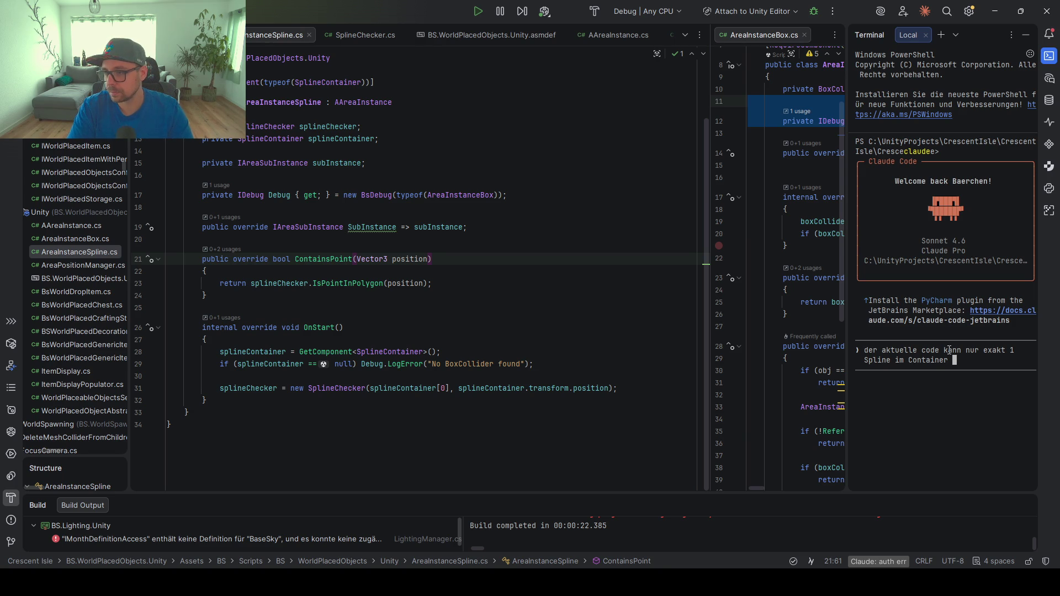
pyautogui.write('handhabe')
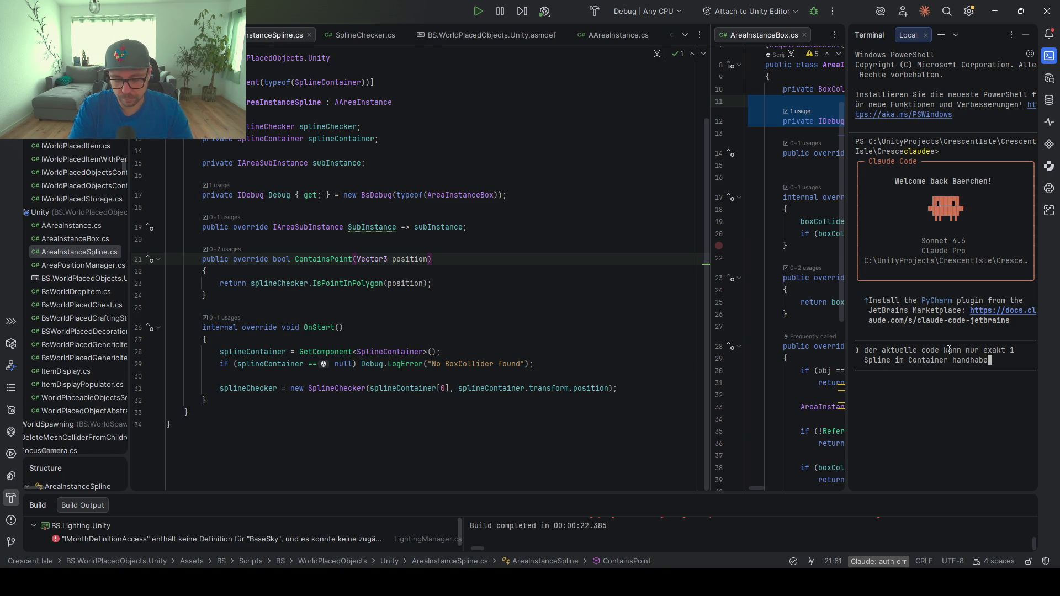
pyautogui.write('n. passe es ')
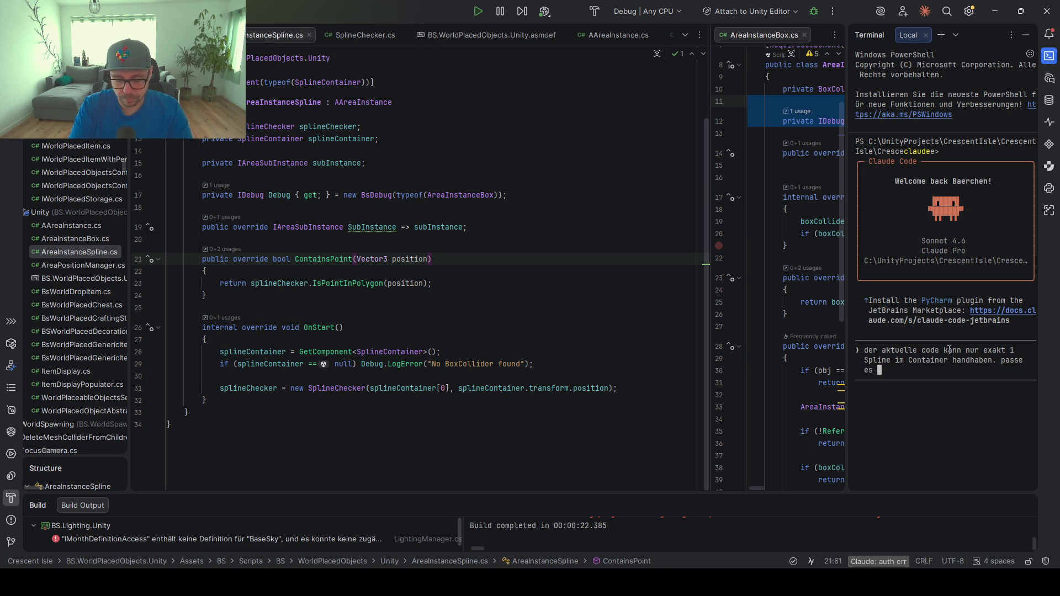
pyautogui.write('so an, dass')
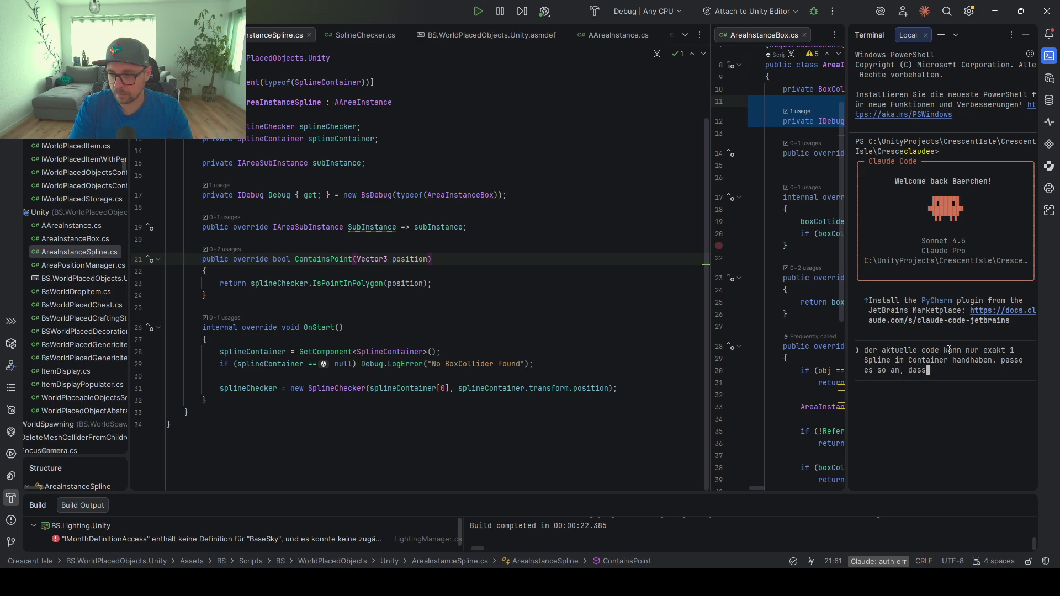
pyautogui.write(' fehler bei keiner Splien ')
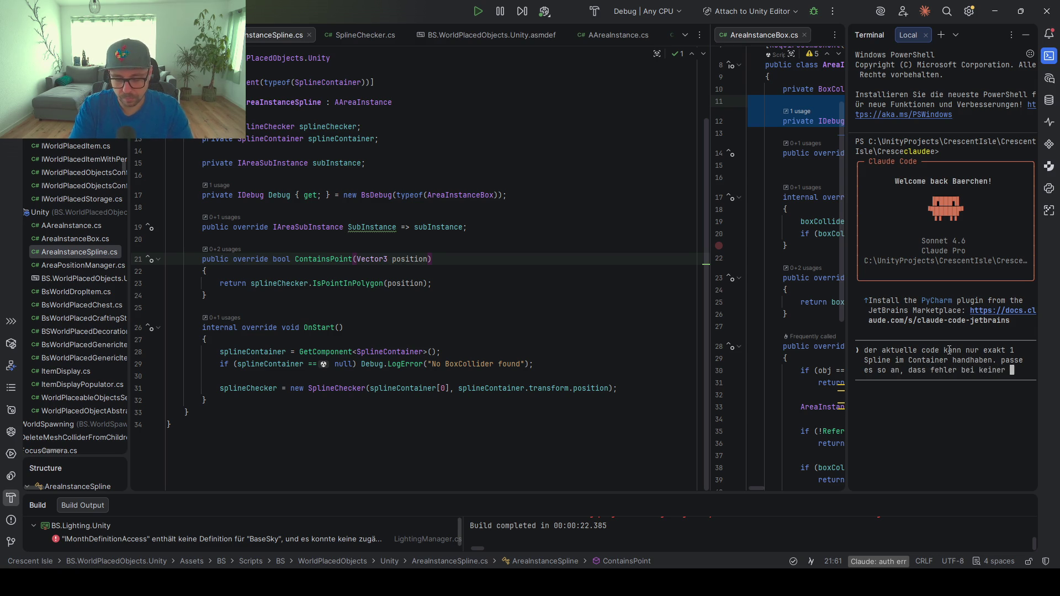
pyautogui.write('geworfen')
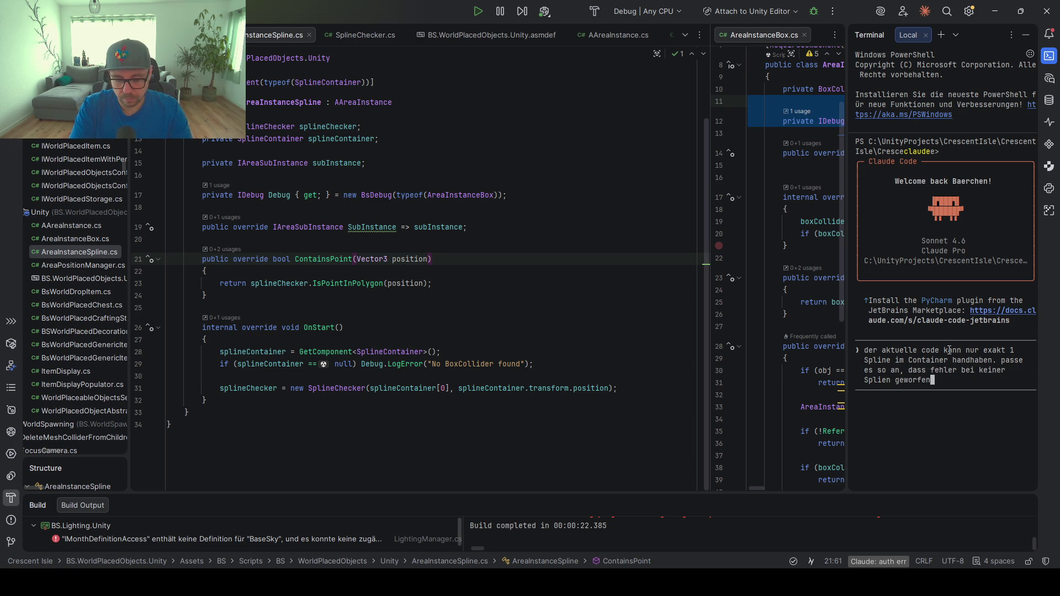
pyautogui.write(' werden und vie')
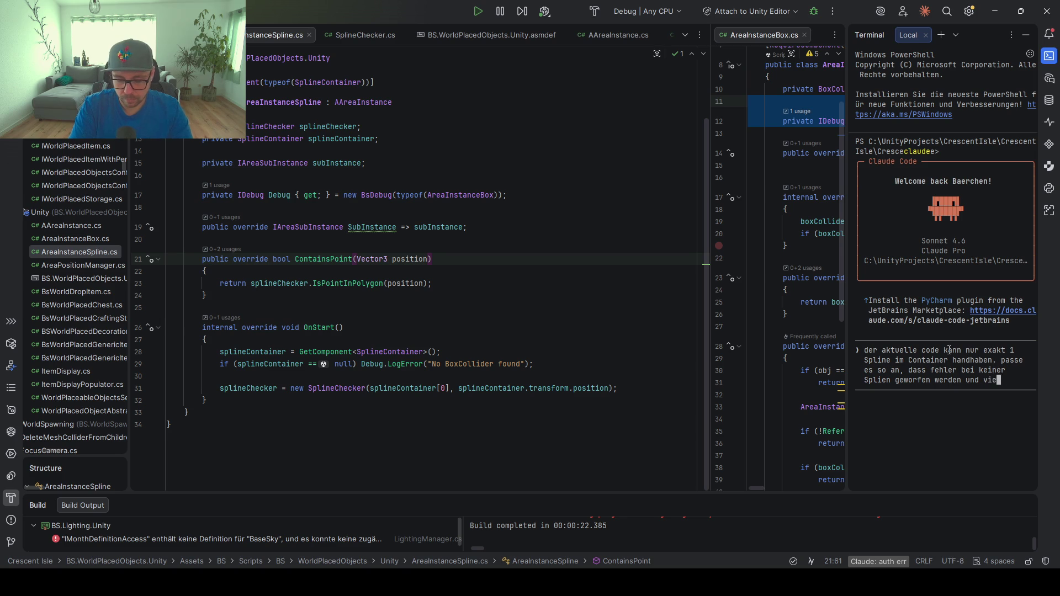
pyautogui.write('le Spline ebenfalls ')
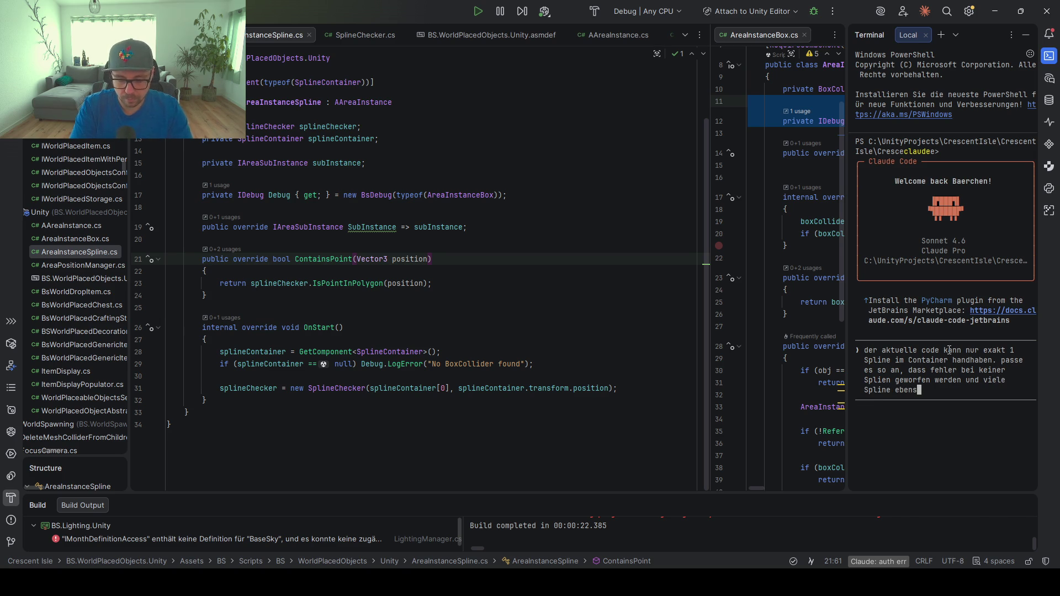
pyautogui.write('abgeha')
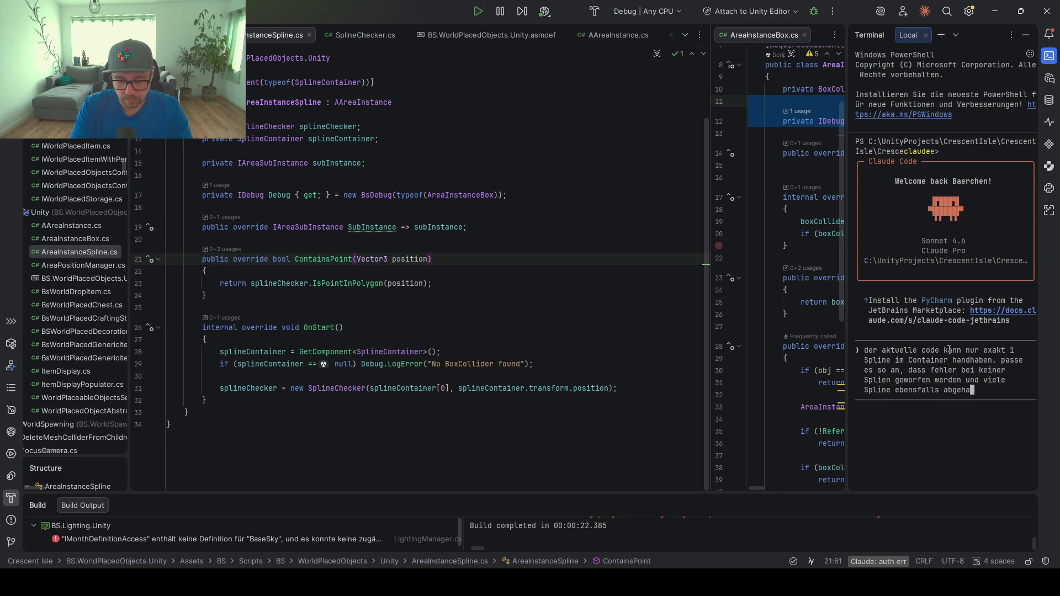
pyautogui.write('ndelt werden koennen.')
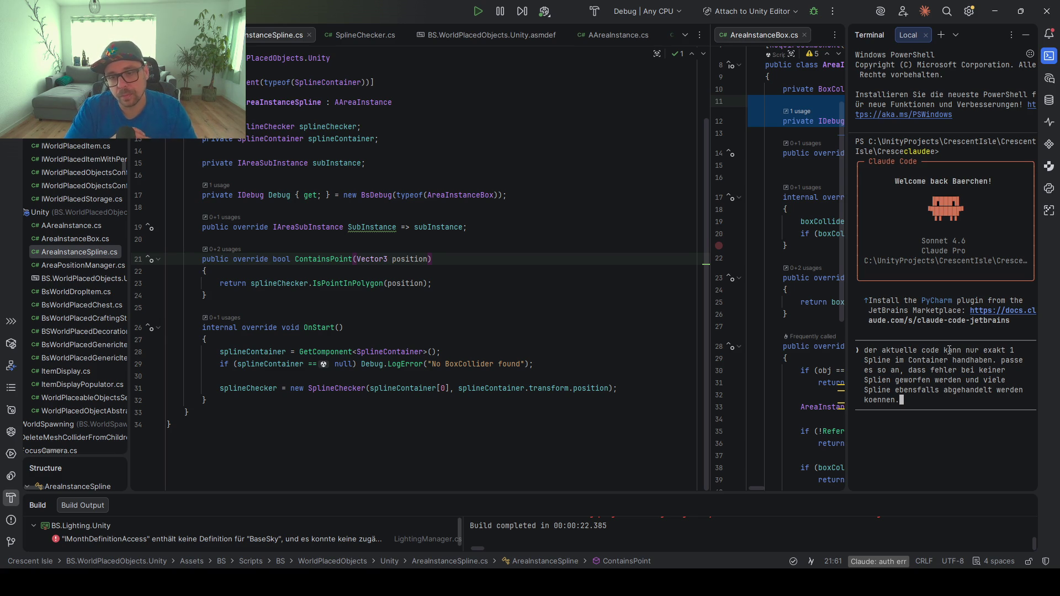
# Delete the drafted request until only the prompt placeholder remains
pyautogui.press('Home')
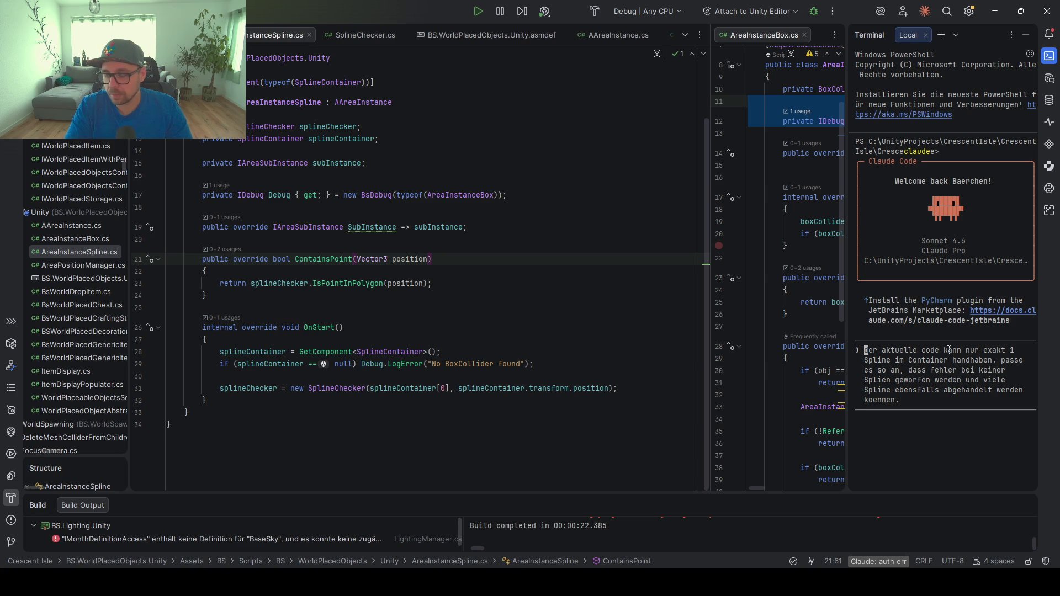
pyautogui.press('Delete')
pyautogui.press('Delete')
pyautogui.press('Delete')
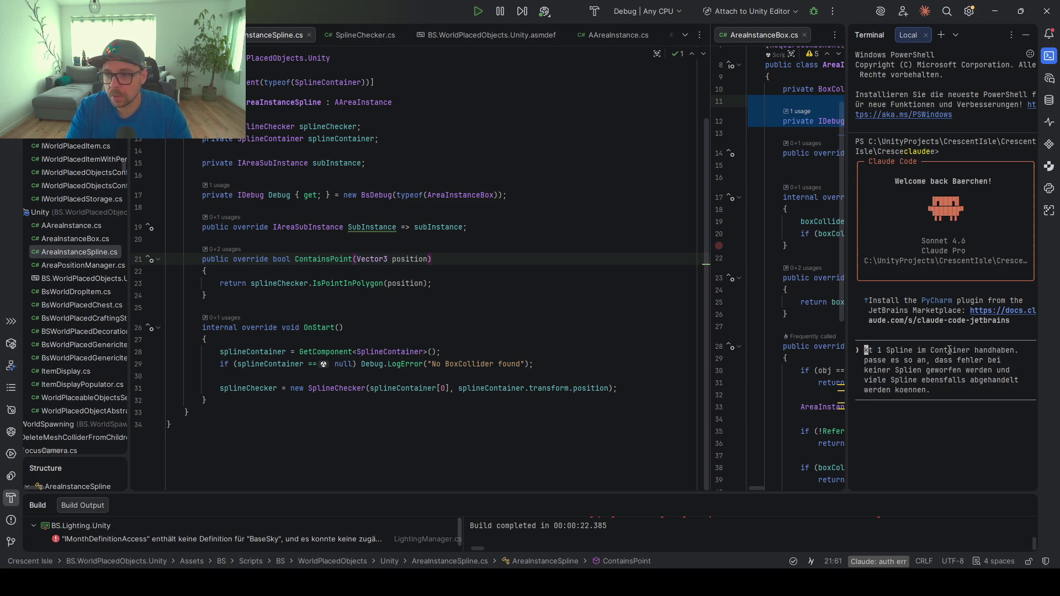
pyautogui.press('Delete')
pyautogui.press('Delete')
pyautogui.press('Delete')
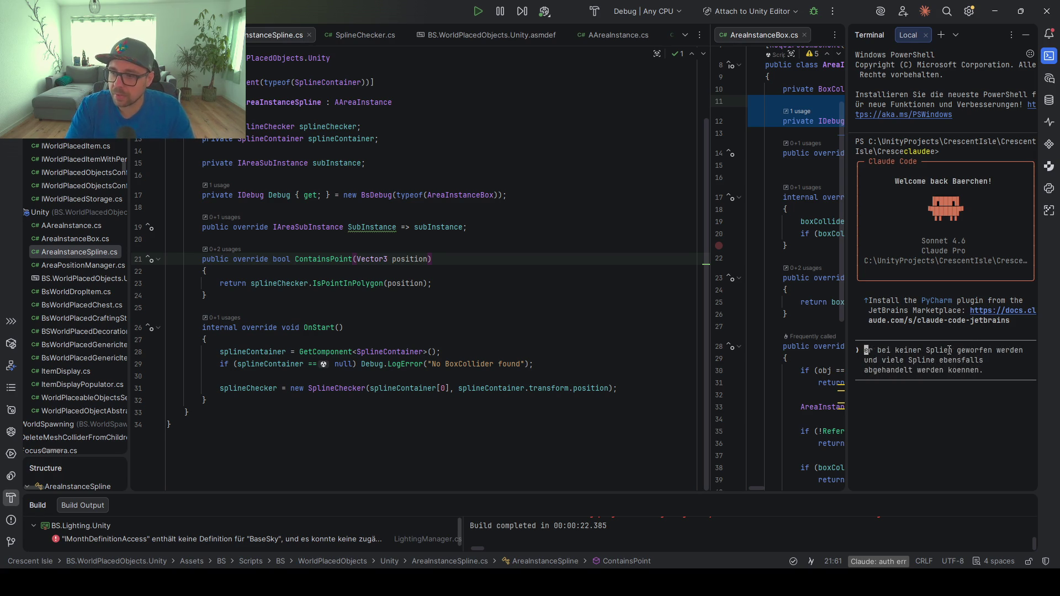
pyautogui.press('Delete')
pyautogui.press('Delete')
pyautogui.press('Delete')
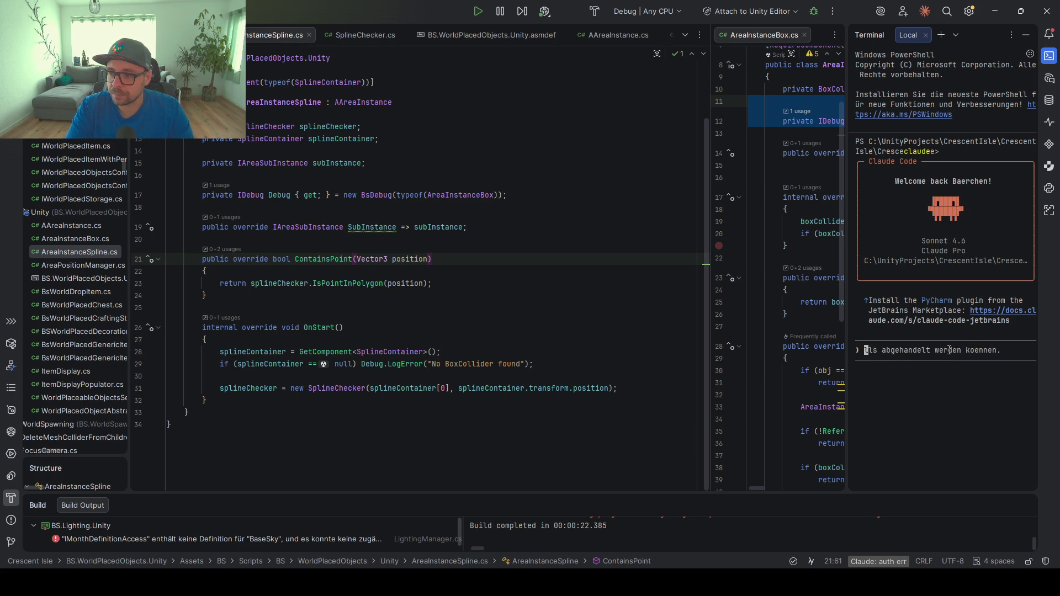
pyautogui.press('Delete')
pyautogui.press('Delete')
pyautogui.press('Delete')
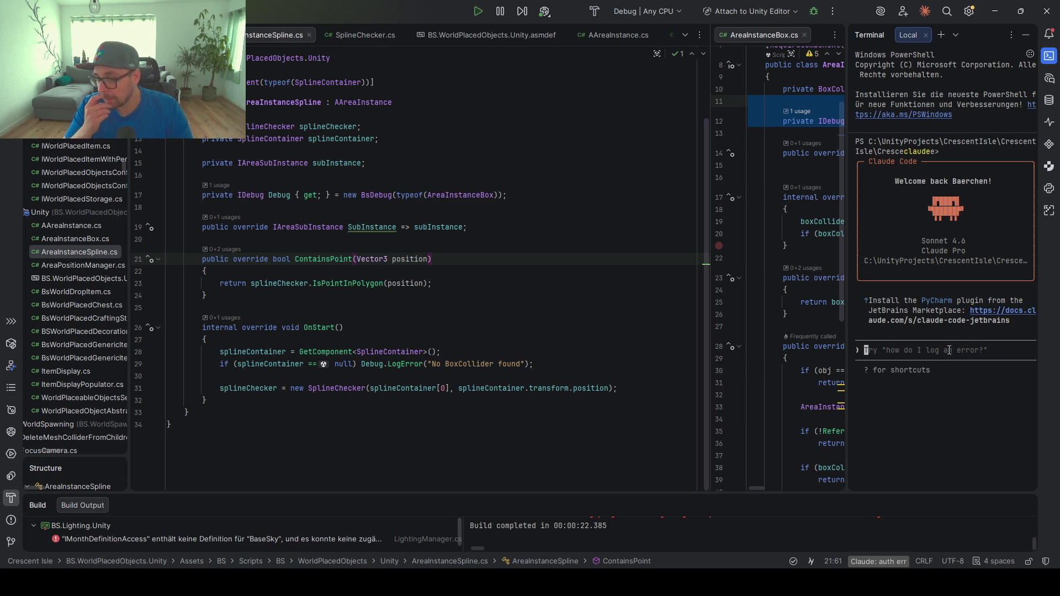
# Below the null check in OnStart, add the suggested empty-splines error check on splineContainer.Splines
pyautogui.click(543, 365)
pyautogui.press('Return')
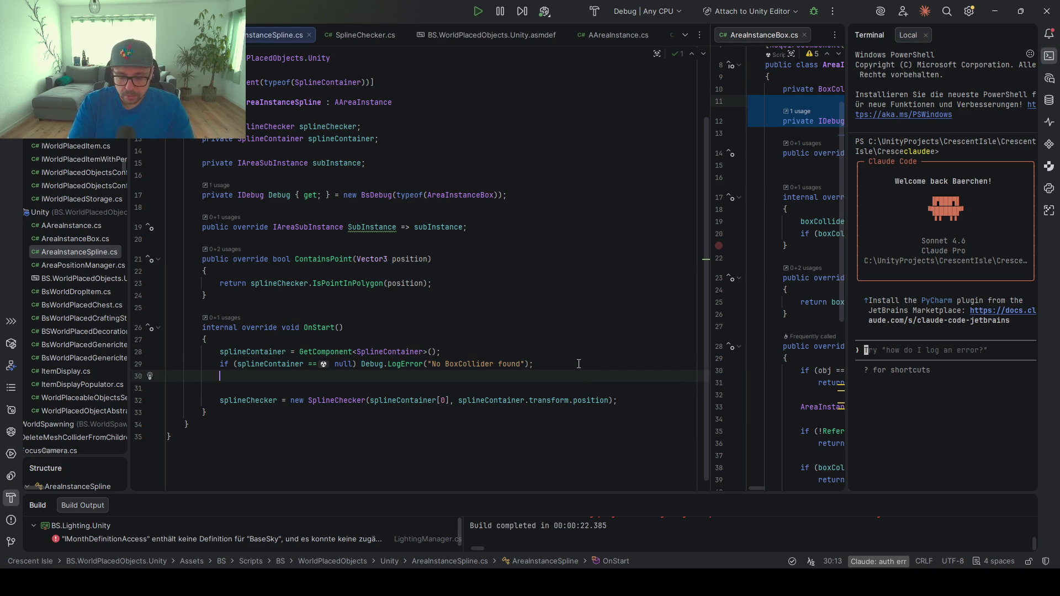
pyautogui.write('if(spli')
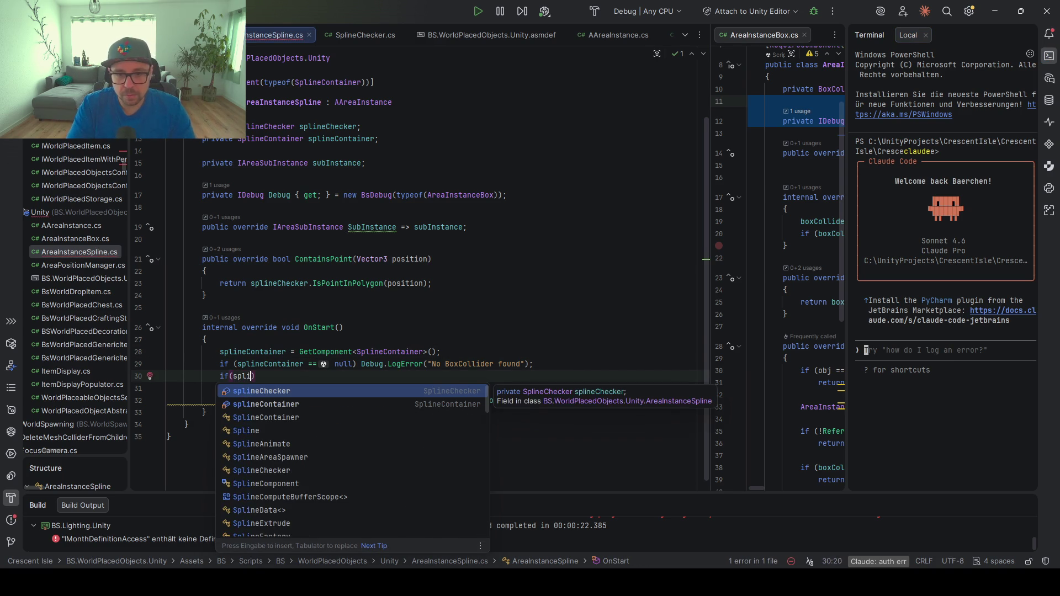
pyautogui.press('Down')
pyautogui.press('Return')
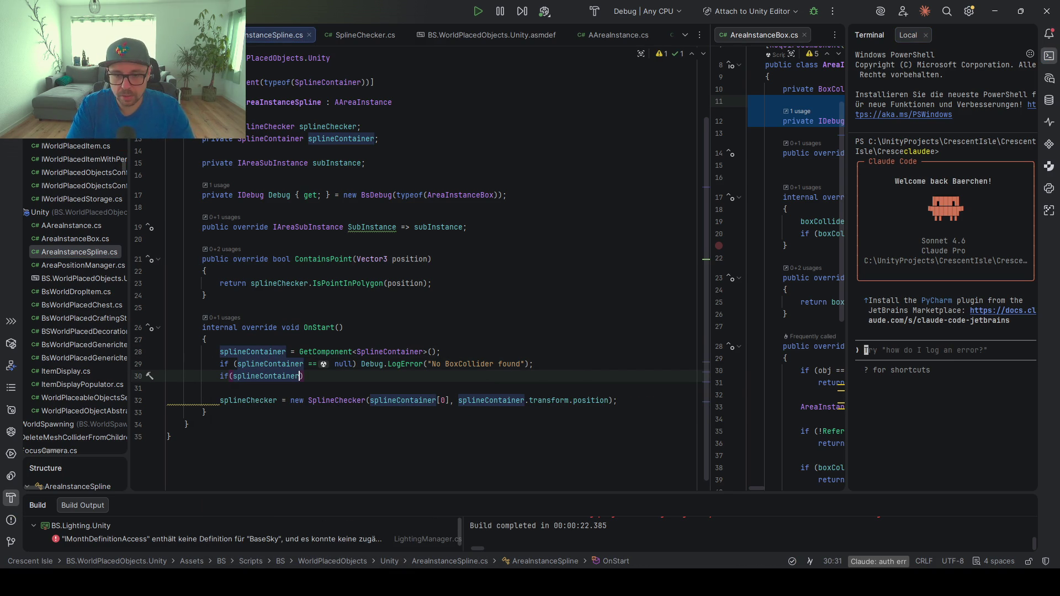
pyautogui.write('.s')
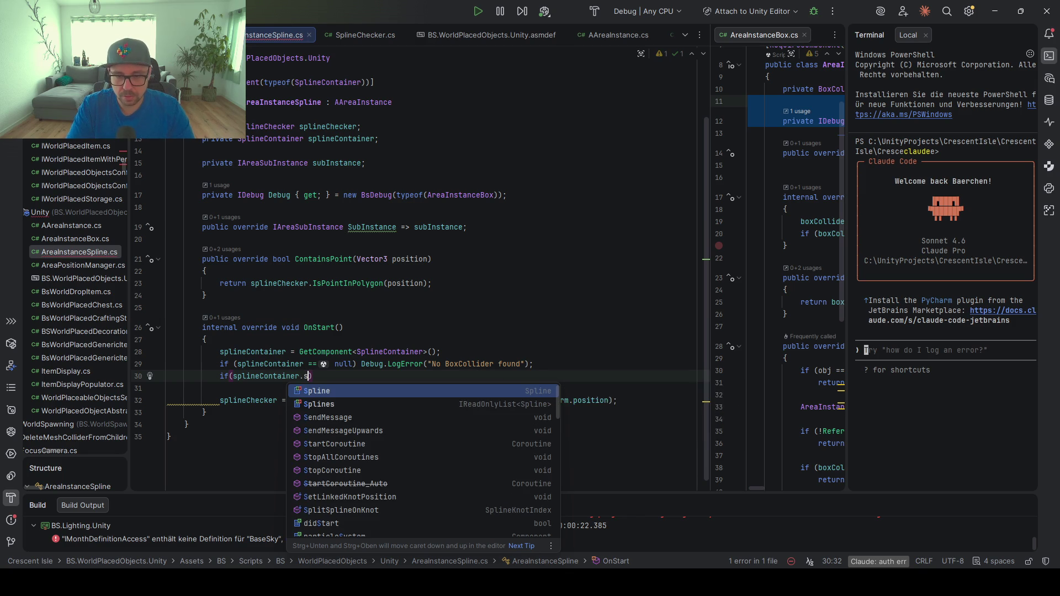
pyautogui.press('Down')
pyautogui.press('Return')
pyautogui.press('Return')
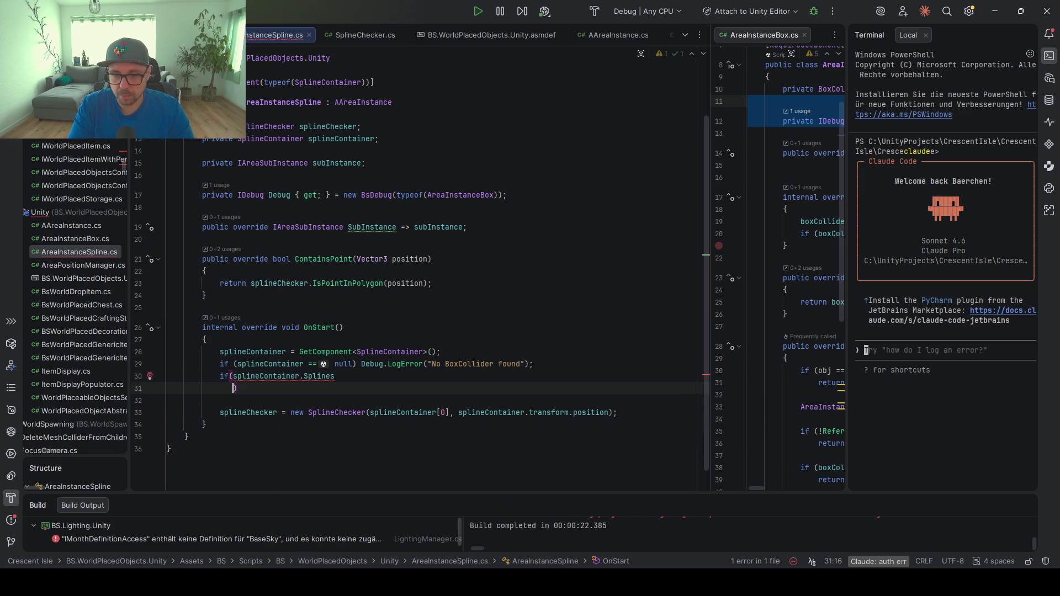
pyautogui.press('BackSpace')
pyautogui.write('.')
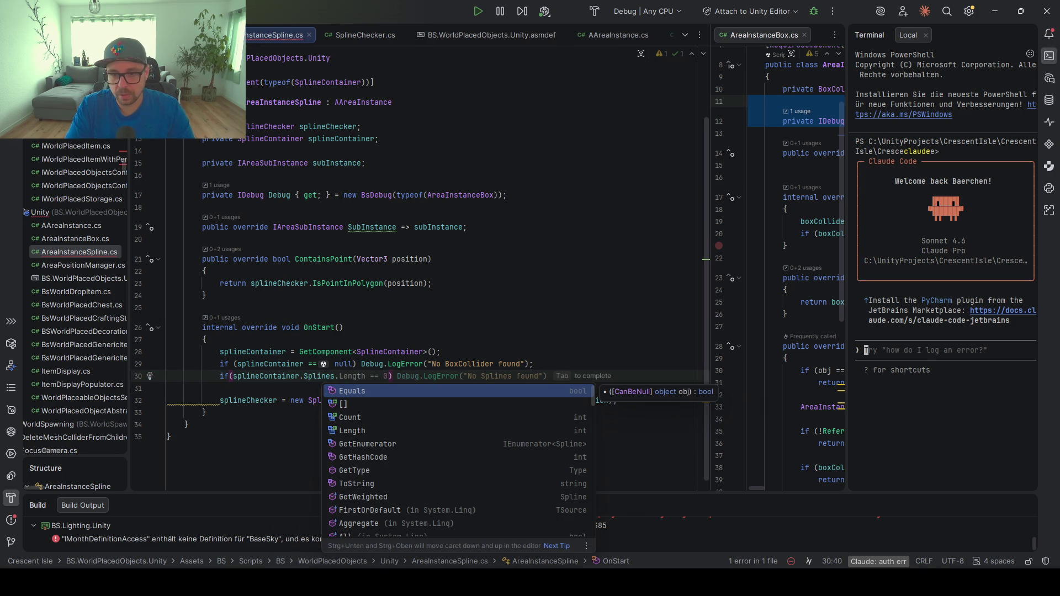
pyautogui.press('Tab')
# Change the condition to splineContainer.Splines.Count != 0
pyautogui.click(370, 376)
pyautogui.write('!')
pyautogui.press('Delete')
pyautogui.doubleClick(352, 376)
pyautogui.write('Co')
pyautogui.press('Return')
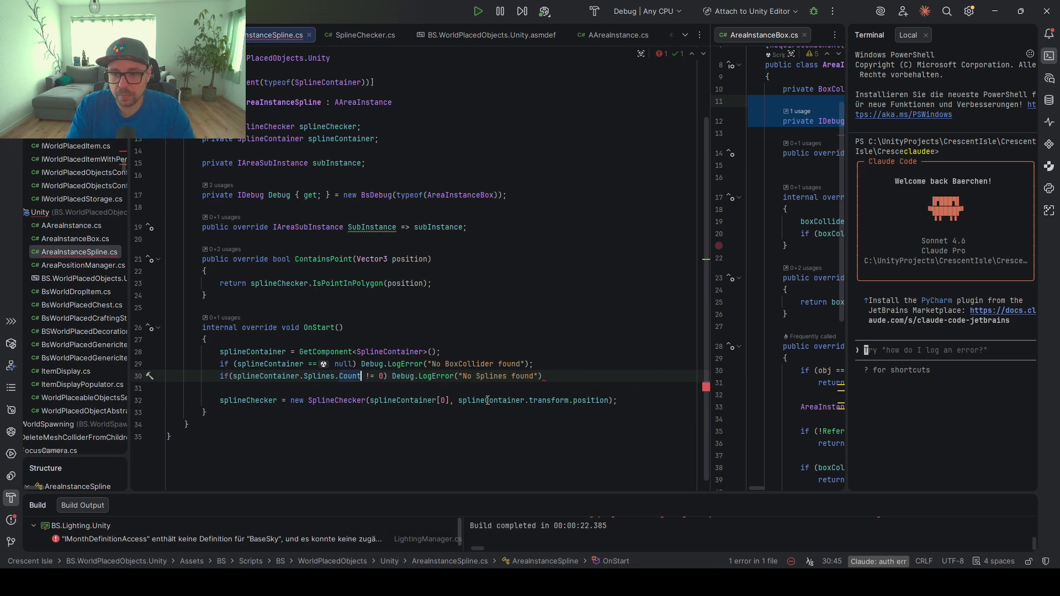
pyautogui.write(';')
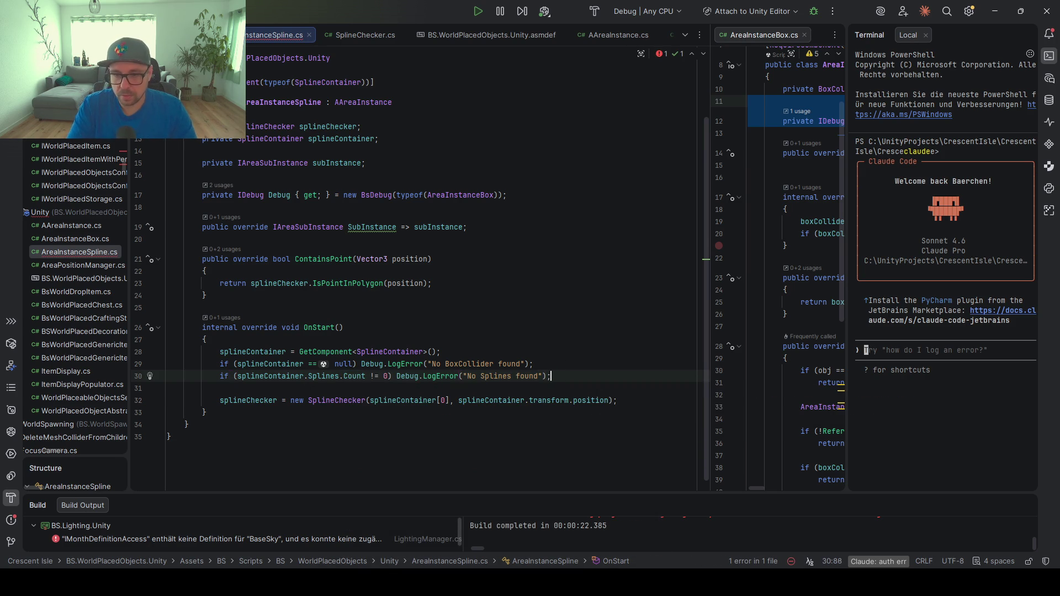
# Wrap both error checks in braces and add return; after each LogError
pyautogui.click(362, 364)
pyautogui.write('{')
pyautogui.press('Return')
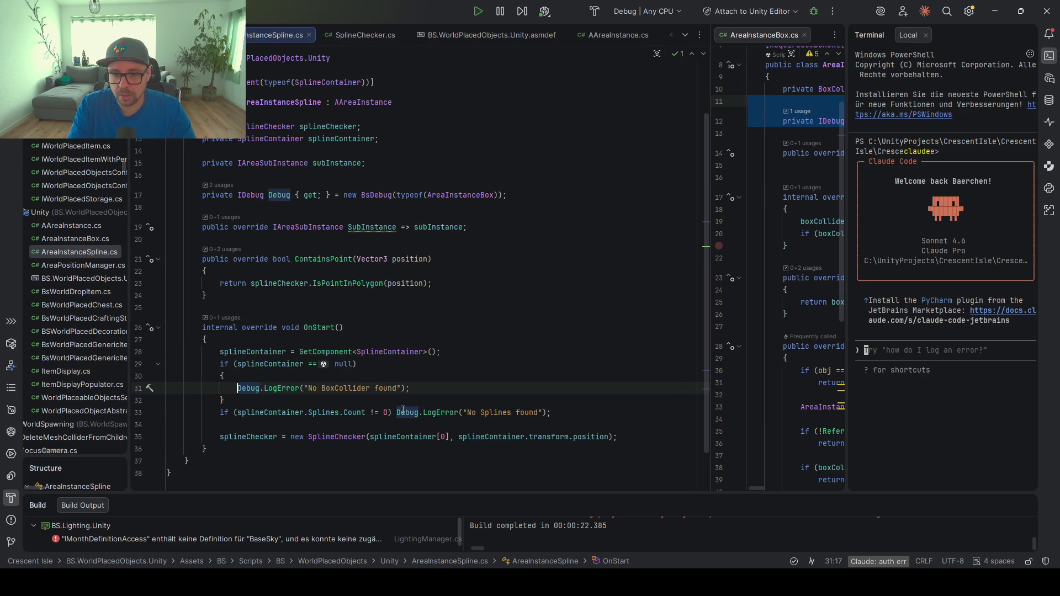
pyautogui.click(398, 412)
pyautogui.write('{')
pyautogui.press('Return')
pyautogui.click(445, 392)
pyautogui.press('Return')
pyautogui.write('return')
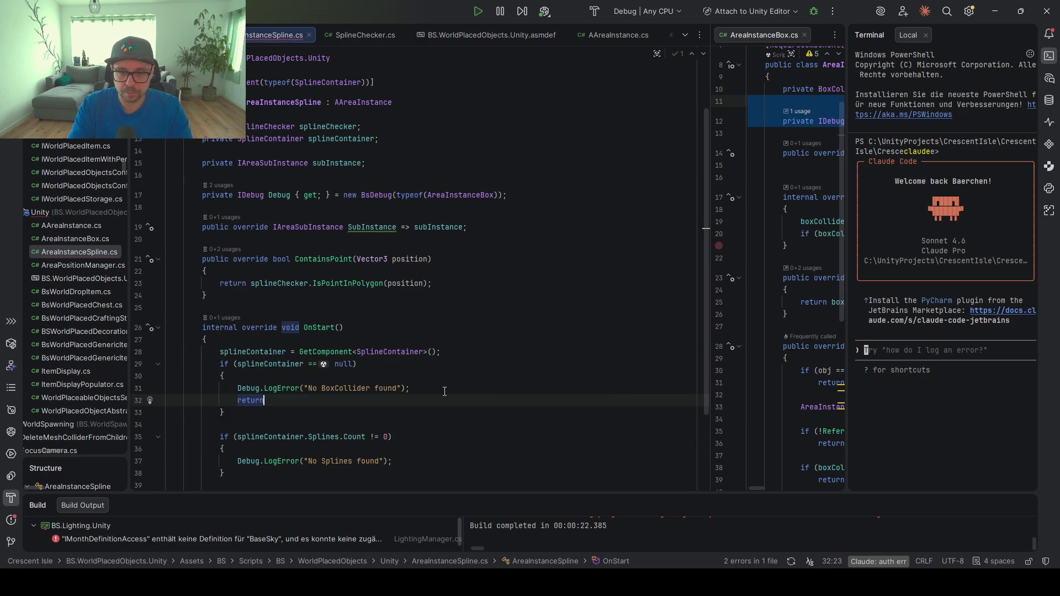
pyautogui.write(';')
pyautogui.moveTo(411, 402); pyautogui.dragTo(411, 389)
pyautogui.hotkey('ctrl', 'c')
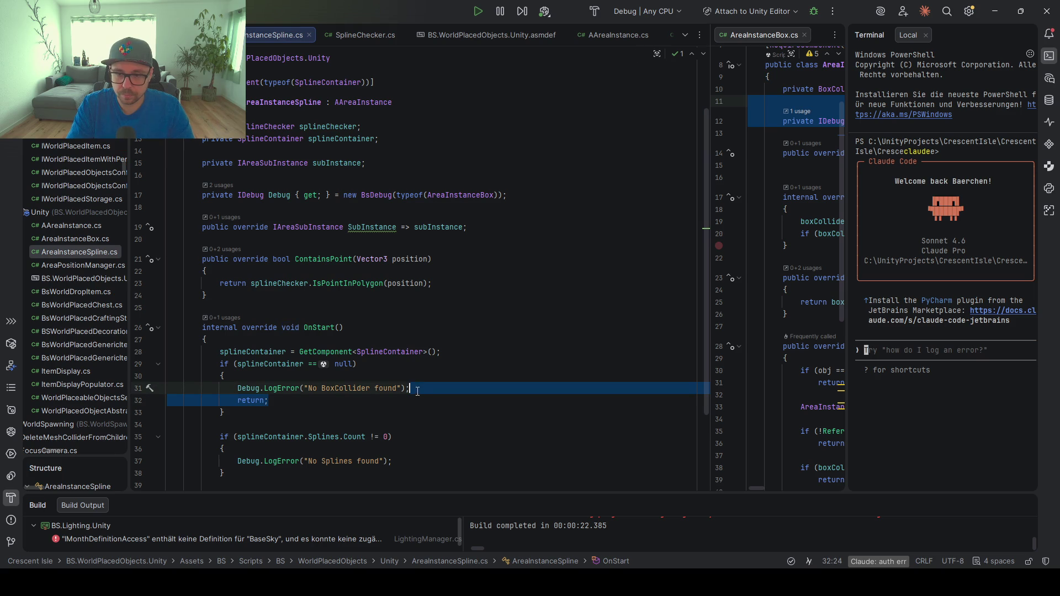
pyautogui.click(405, 460)
pyautogui.hotkey('ctrl', 'v')
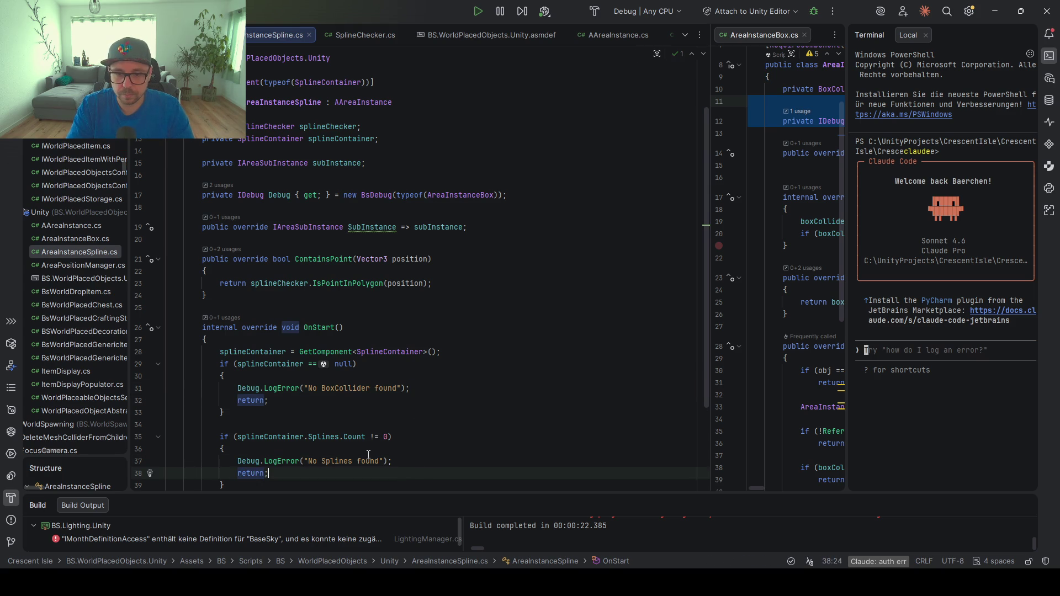
# Start a splineChecker null check in ContainsPoint, discard it, then jump to AAreaInstance.cs
pyautogui.scroll(-2, 369, 455)
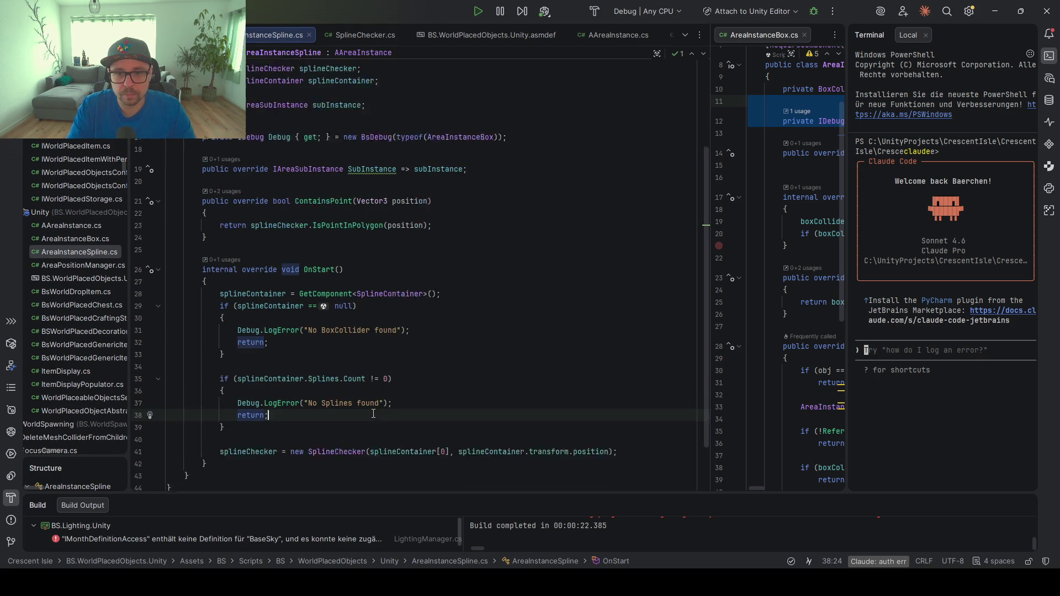
pyautogui.click(273, 215)
pyautogui.click(271, 201)
pyautogui.press('Return')
pyautogui.press('Return')
pyautogui.press('Return')
pyautogui.press('Up')
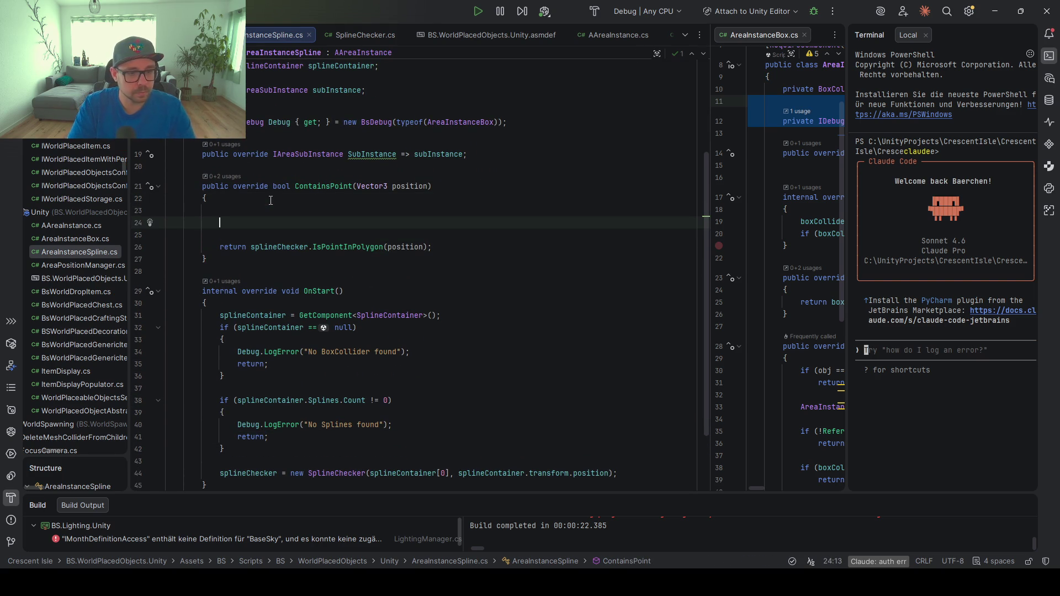
pyautogui.press('Up')
pyautogui.write('if(splineChecker')
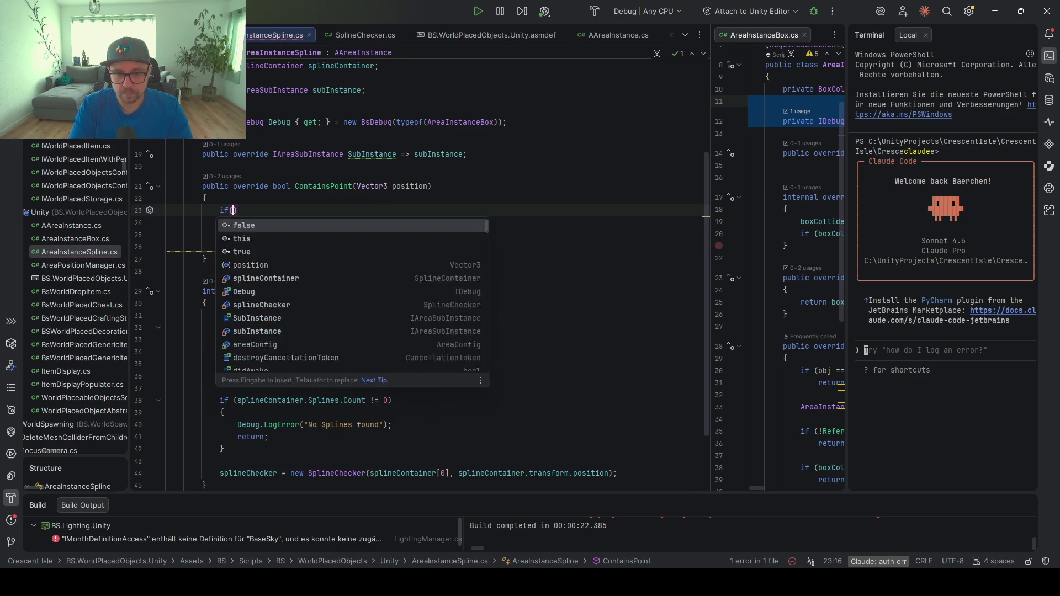
pyautogui.write(' ==')
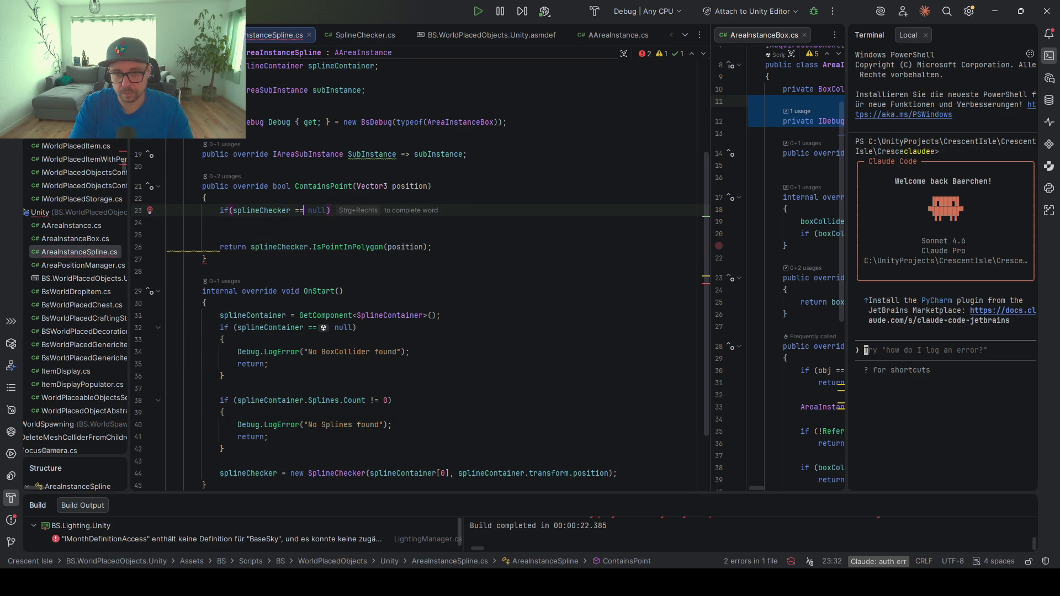
pyautogui.hotkey('ctrl', 'BackSpace')
pyautogui.hotkey('ctrl', 'BackSpace')
pyautogui.hotkey('ctrl', 'BackSpace')
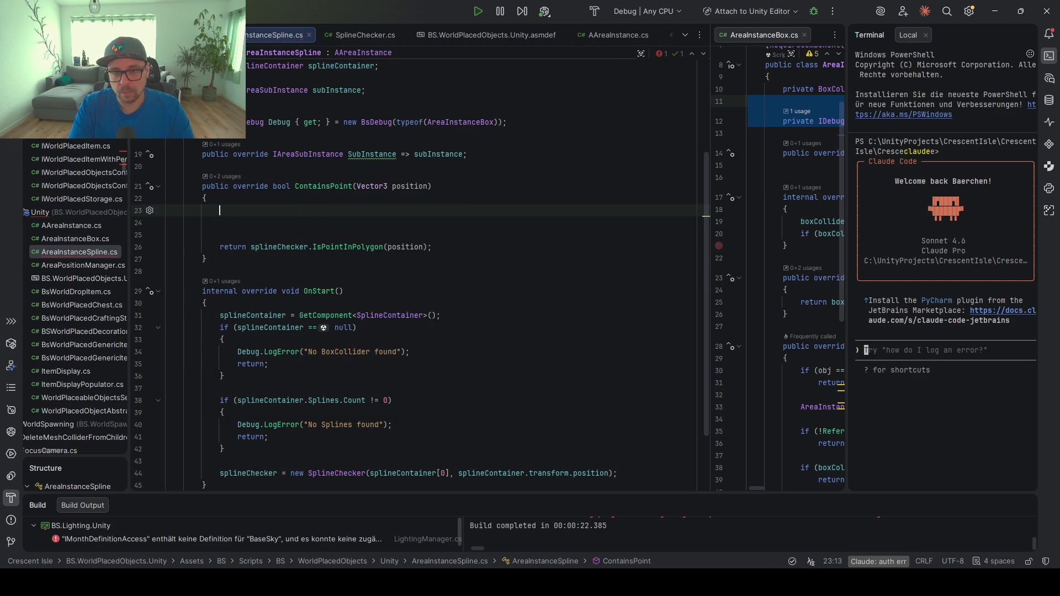
pyautogui.press('Delete')
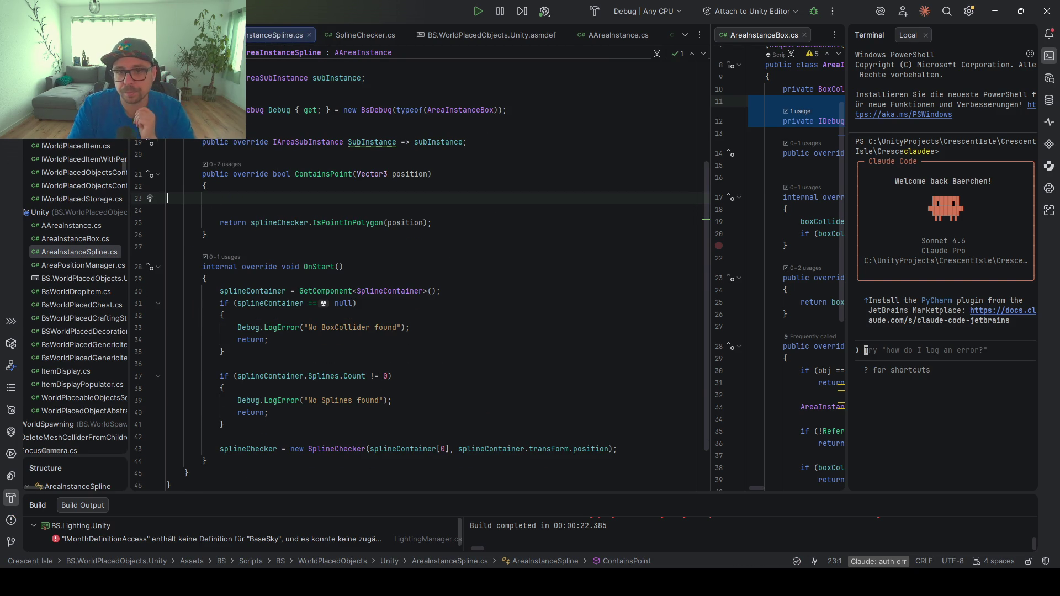
pyautogui.moveTo(243, 210); pyautogui.dragTo(243, 188)
pyautogui.press('Delete')
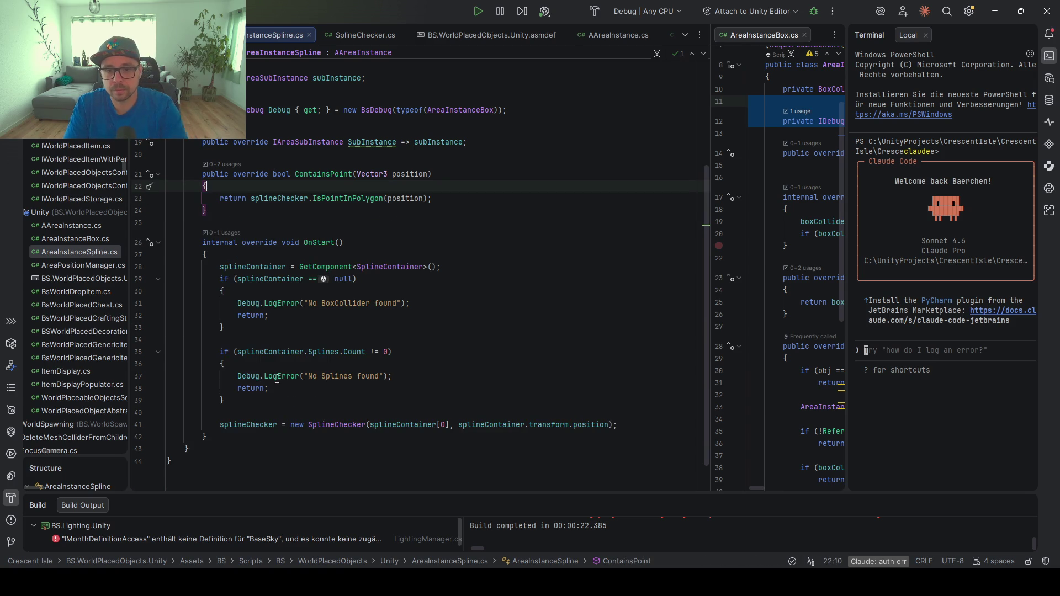
pyautogui.keyDown('ctrl'); pyautogui.click(321, 241); pyautogui.keyUp('ctrl')
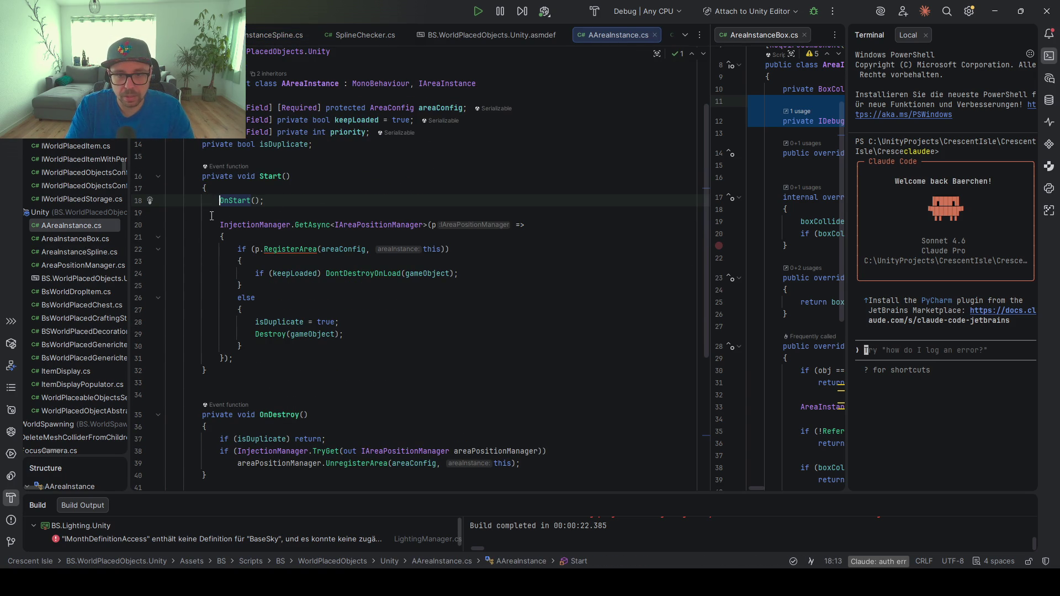
# Inspect IAreaPositionManager and AAreaInstance usages and the OnDestroy declaration
pyautogui.click(396, 224)
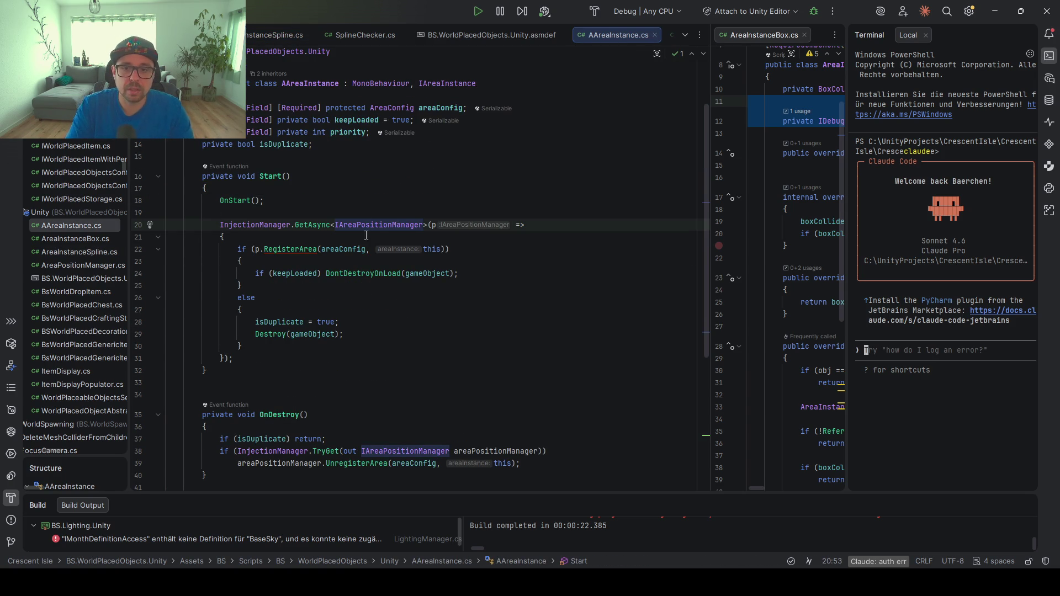
pyautogui.doubleClick(413, 227)
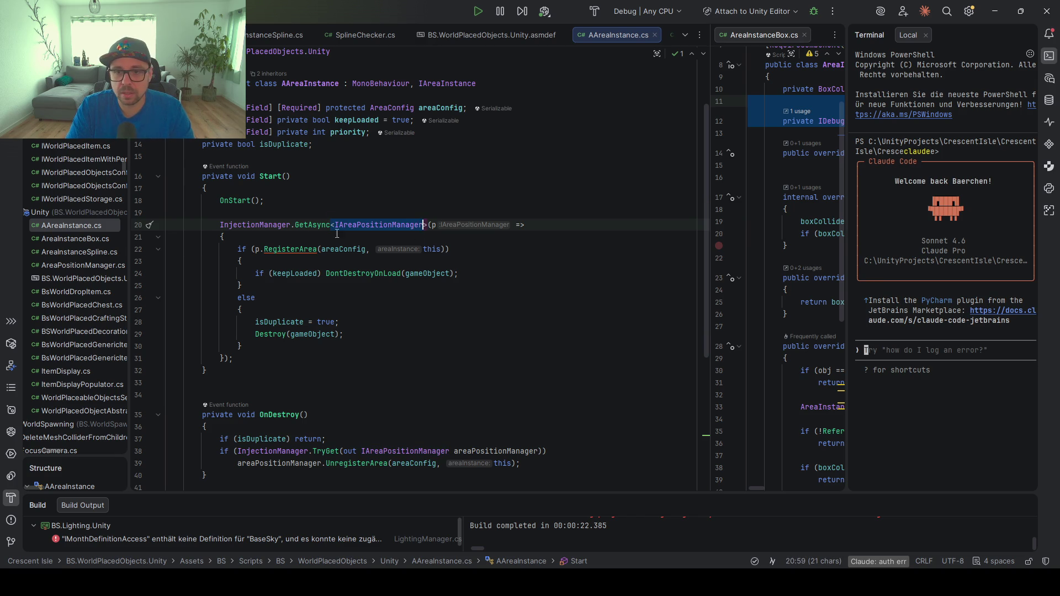
pyautogui.click(308, 83)
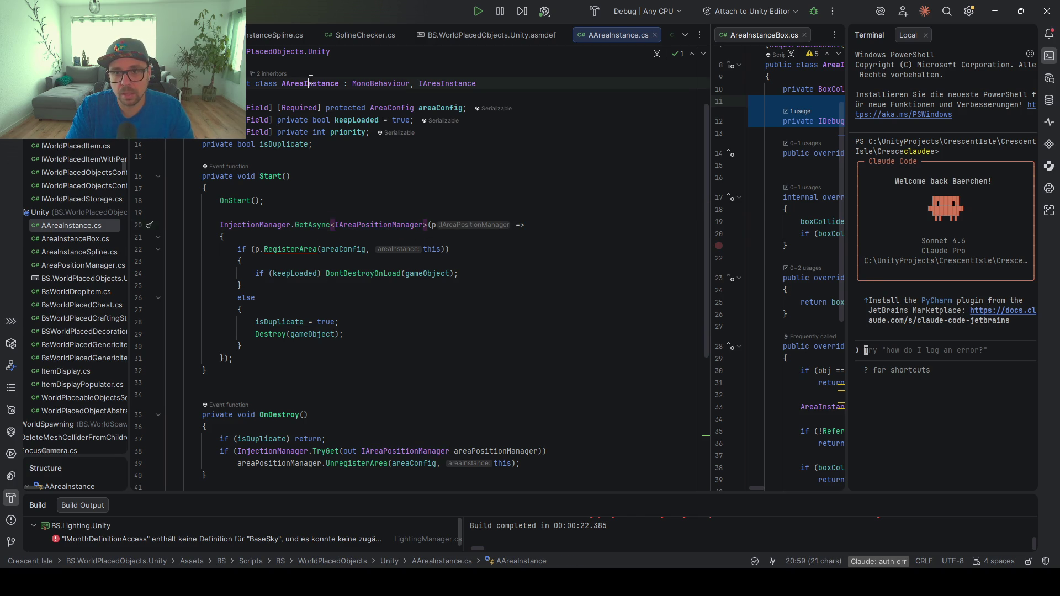
pyautogui.moveTo(355, 224); pyautogui.dragTo(420, 226)
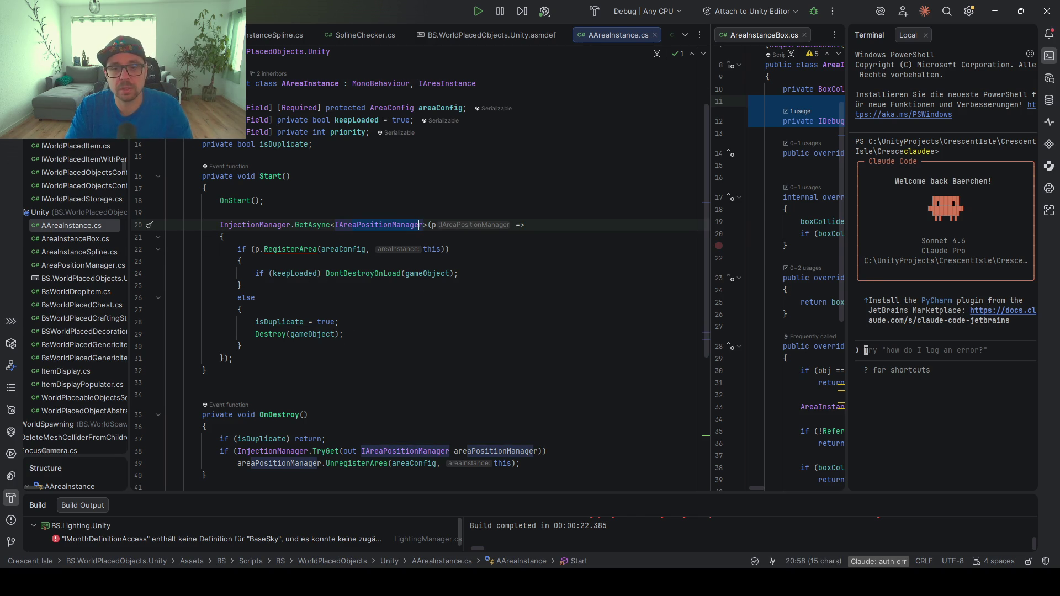
pyautogui.scroll(-3, 206, 220)
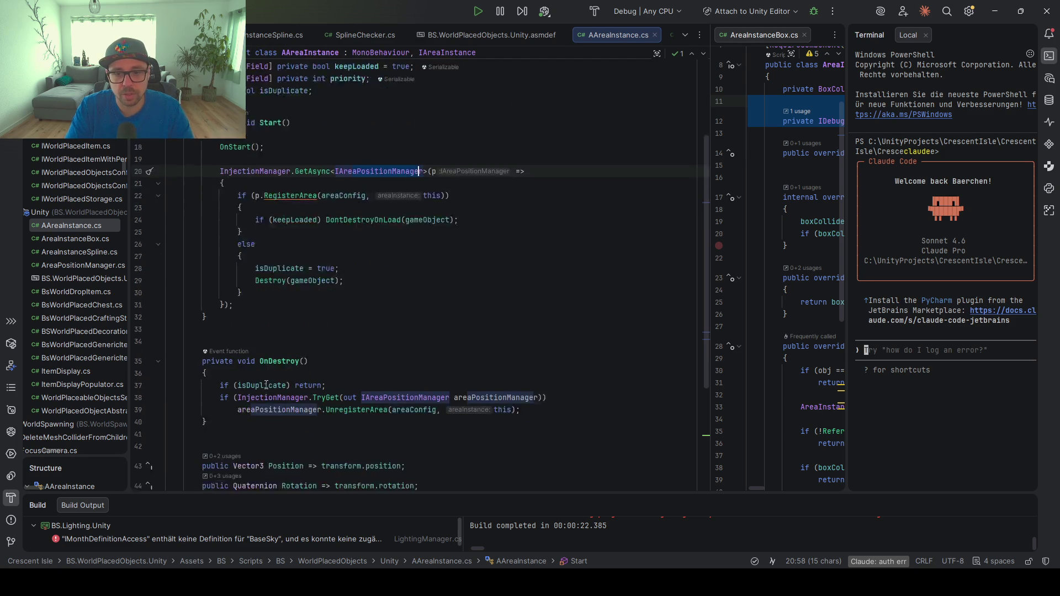
pyautogui.doubleClick(246, 305)
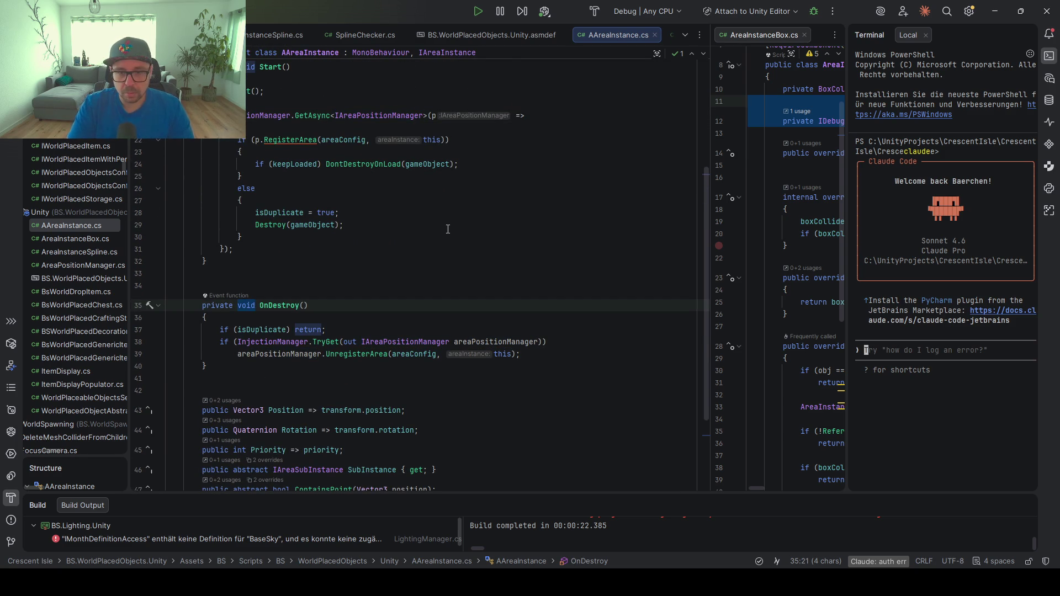
pyautogui.scroll(5, 285, 144)
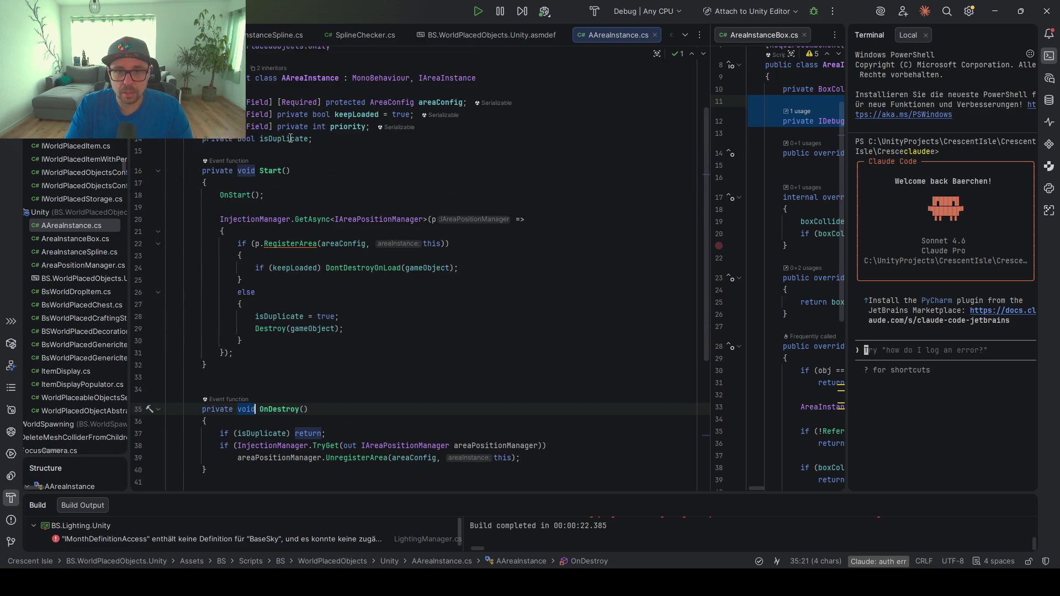
# Make abstract OnStart return bool and have Start use if (!OnStart()) return;
pyautogui.keyDown('ctrl'); pyautogui.click(244, 206); pyautogui.keyUp('ctrl')
pyautogui.moveTo(282, 401); pyautogui.dragTo(300, 396)
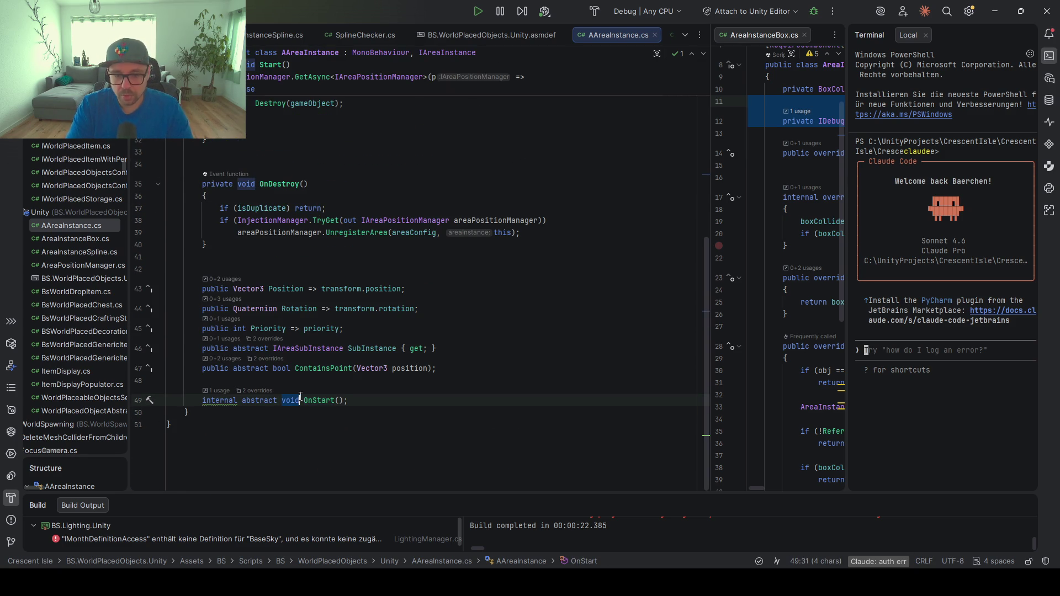
pyautogui.write('bool')
pyautogui.scroll(10, 310, 396)
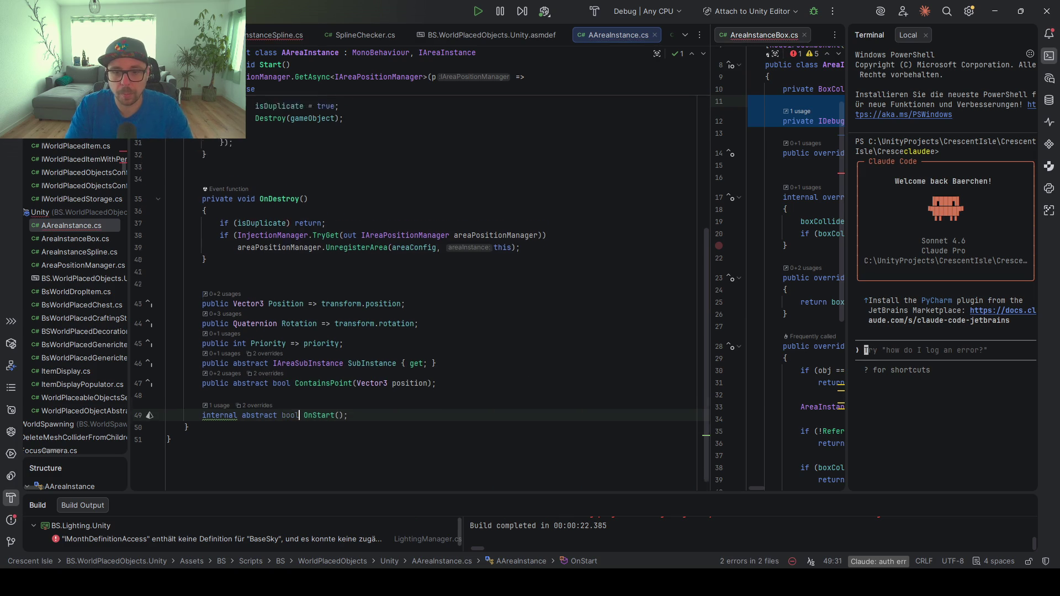
pyautogui.click(221, 274)
pyautogui.write('if(')
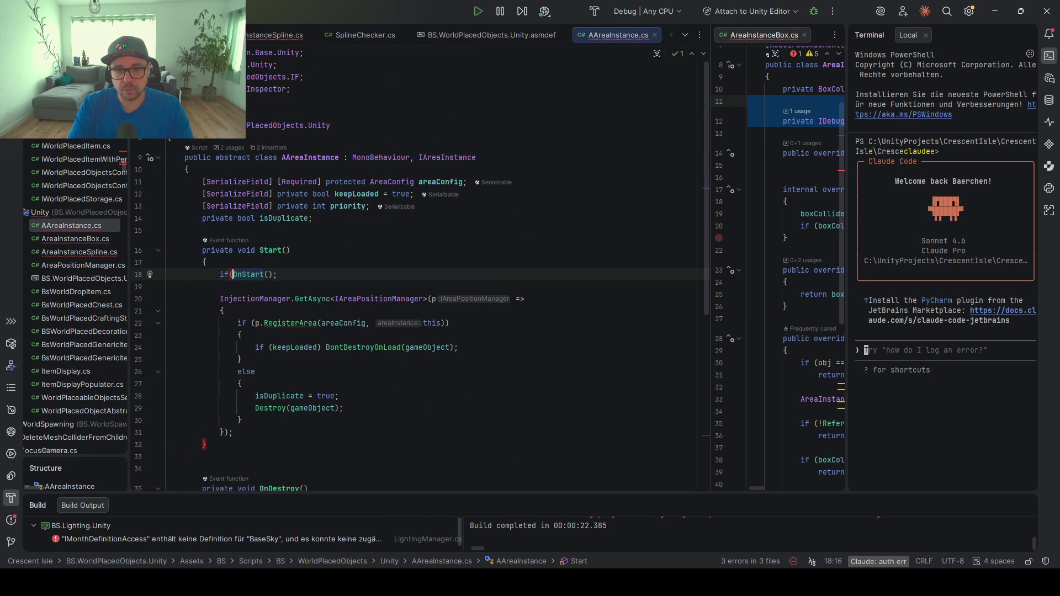
pyautogui.write('!')
pyautogui.press('End')
pyautogui.press('BackSpace')
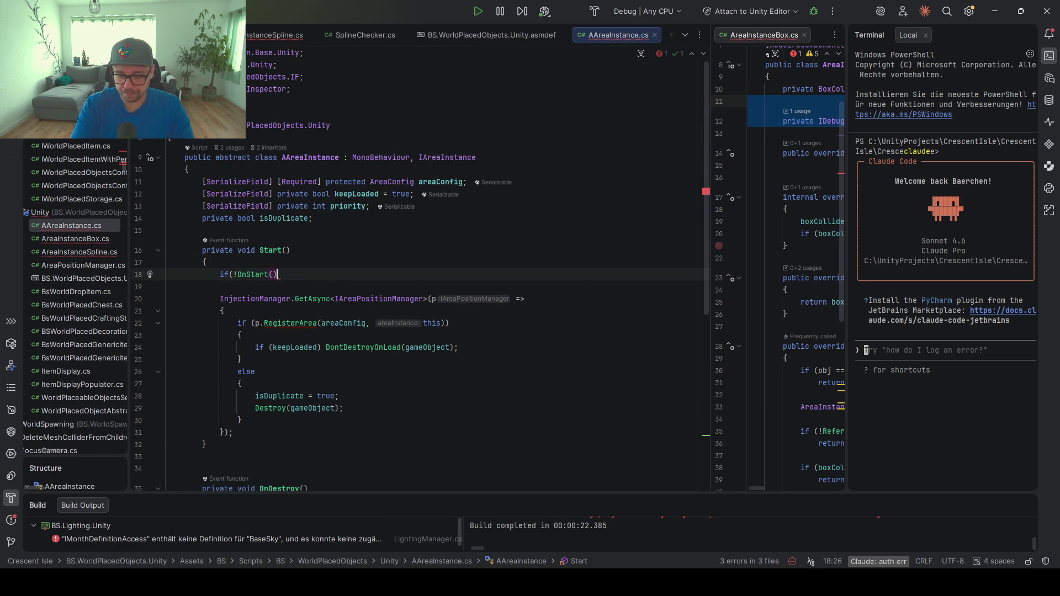
pyautogui.write(') return;')
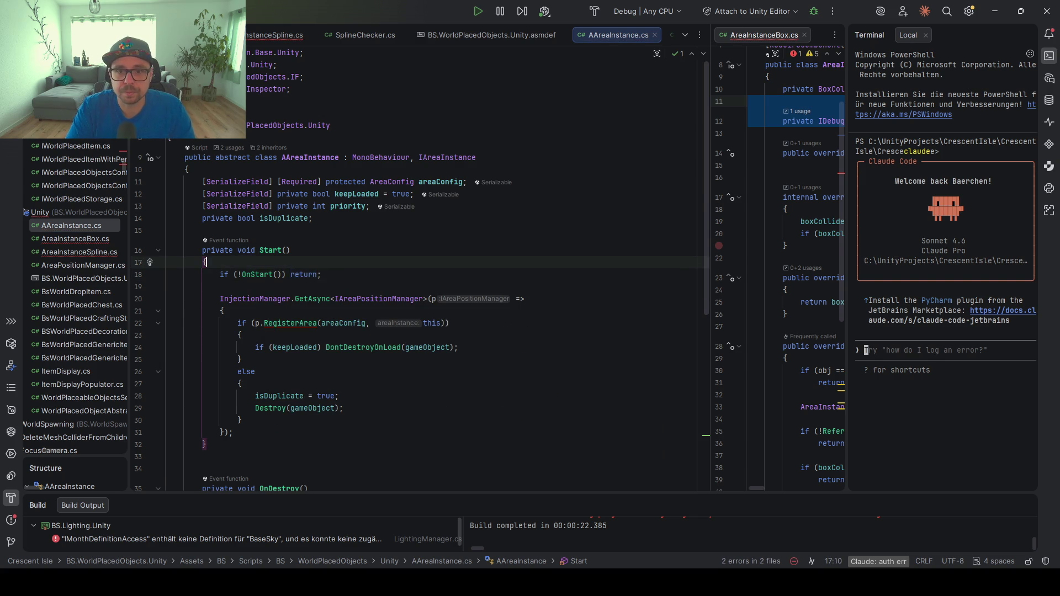
# Return to the OnStart declaration and bring up AreaInstanceSpline.cs alongside AreaInstanceBox.cs
pyautogui.hotkey('ctrl', 'alt', 'Left')
pyautogui.scroll(10, 257, 333)
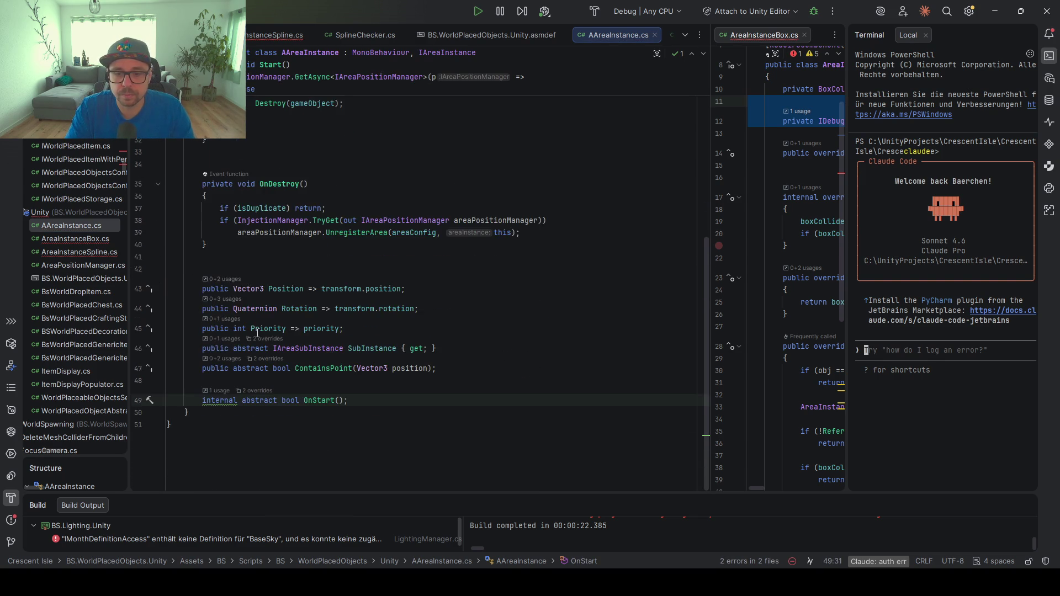
pyautogui.click(263, 36)
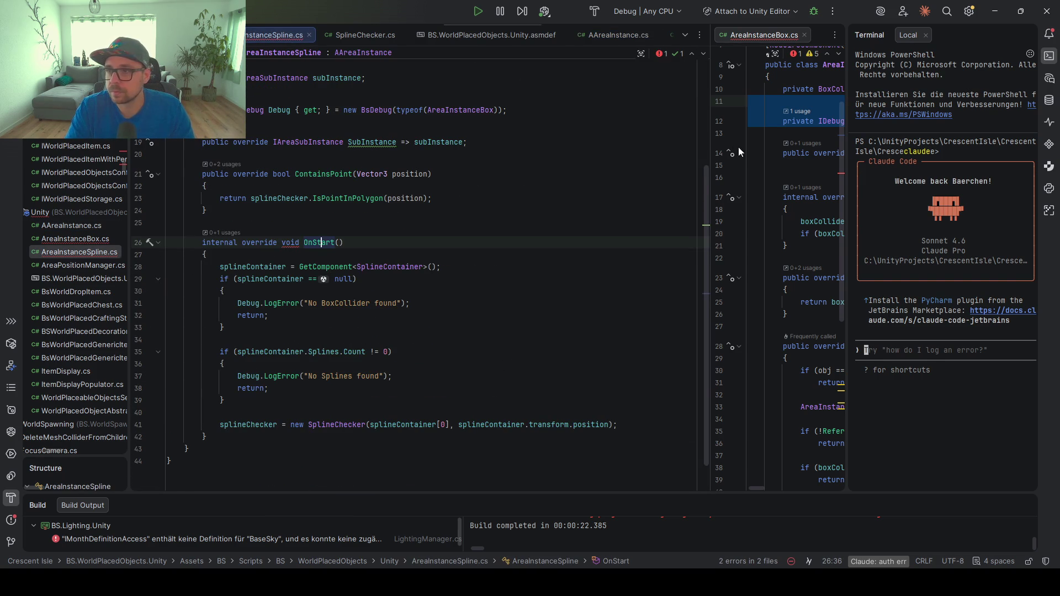
pyautogui.moveTo(710, 138); pyautogui.dragTo(306, 132)
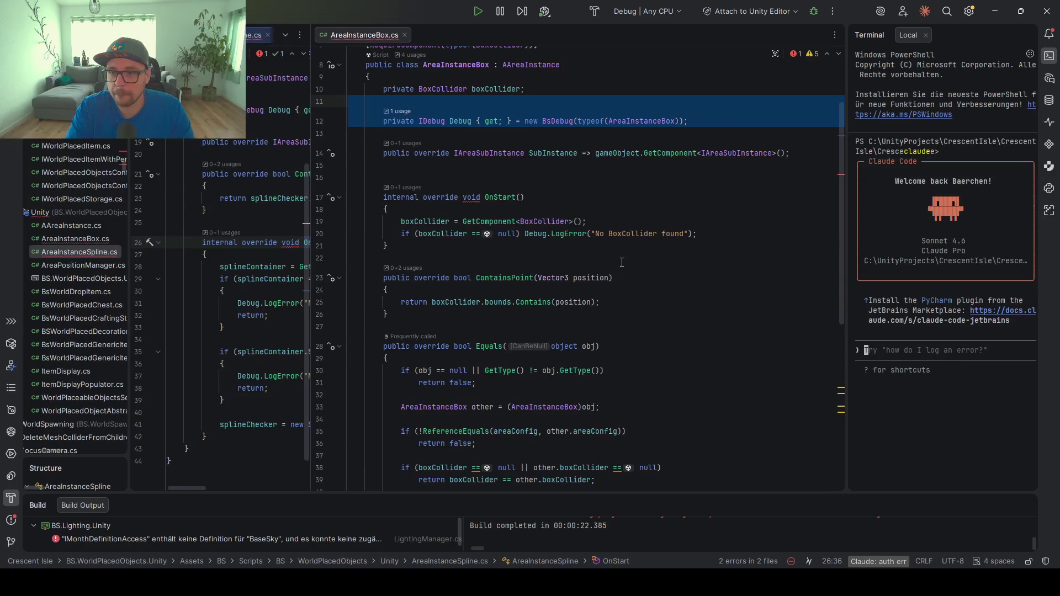
# Brace the BoxCollider null check and add return false; after its error log
pyautogui.click(525, 234)
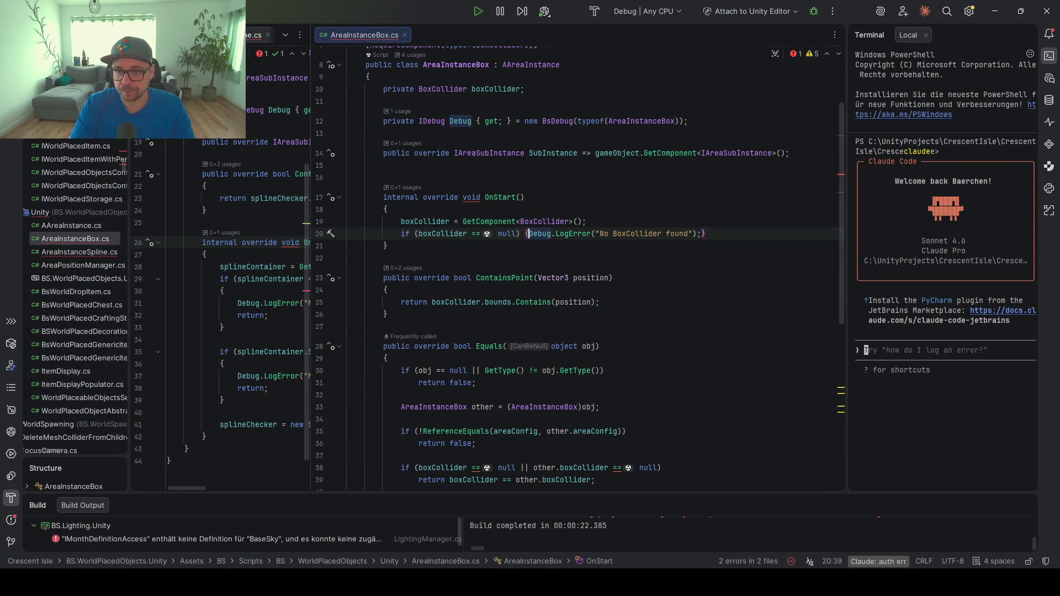
pyautogui.press('Return')
pyautogui.press('End')
pyautogui.press('Return')
pyautogui.write('ret')
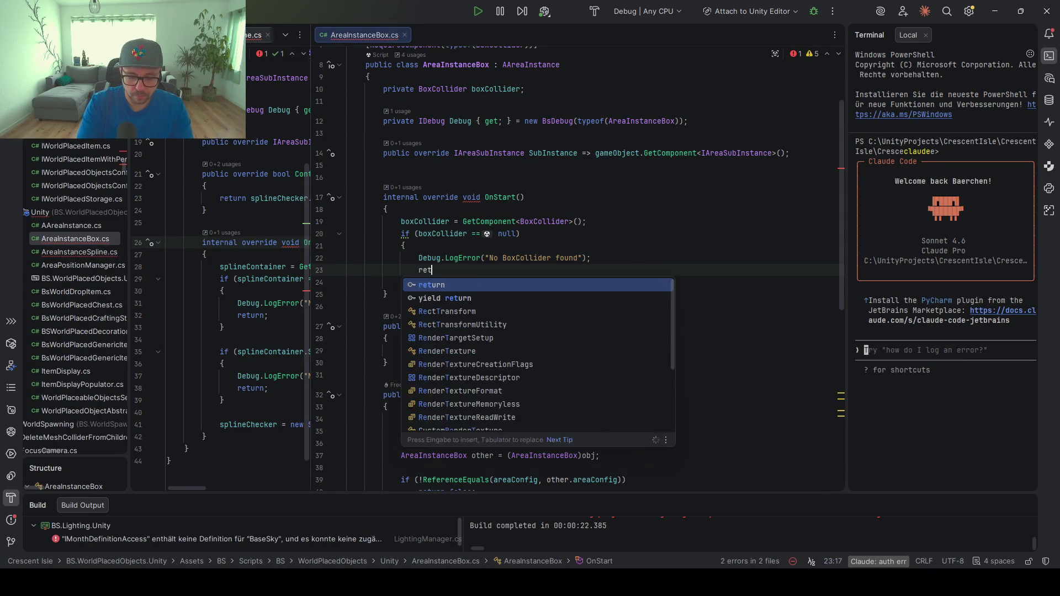
pyautogui.write('urn false;')
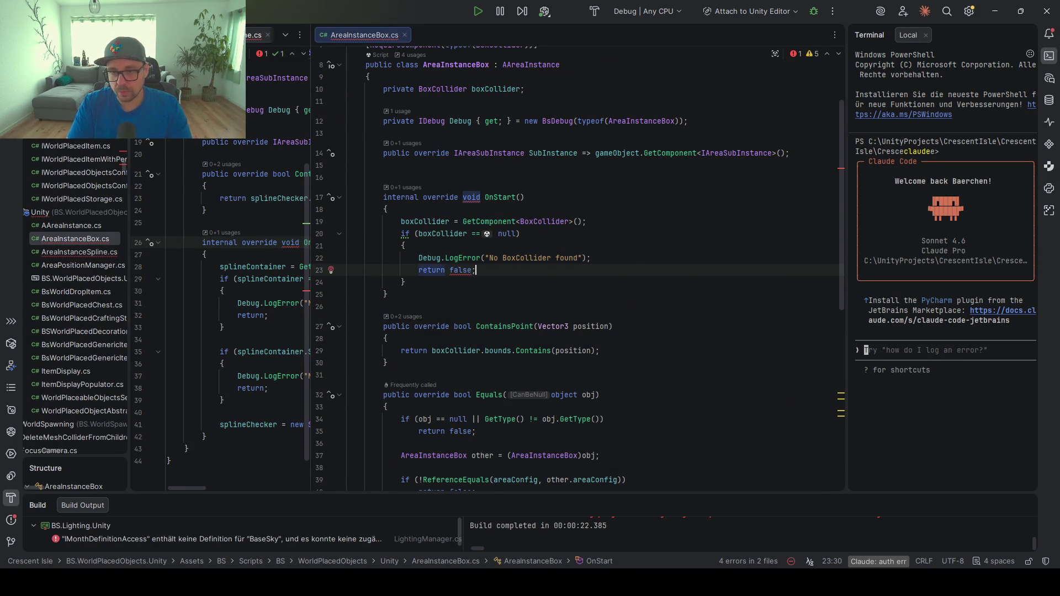
pyautogui.press('Down')
# Add return true; at the end of OnStart and change its return type to bool
pyautogui.press('Return')
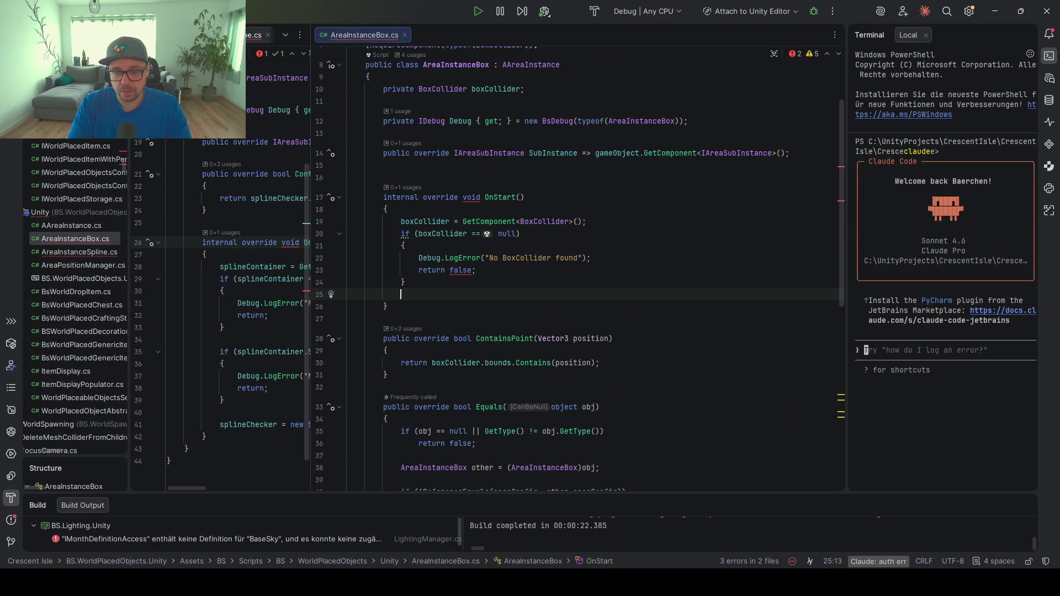
pyautogui.write('retu')
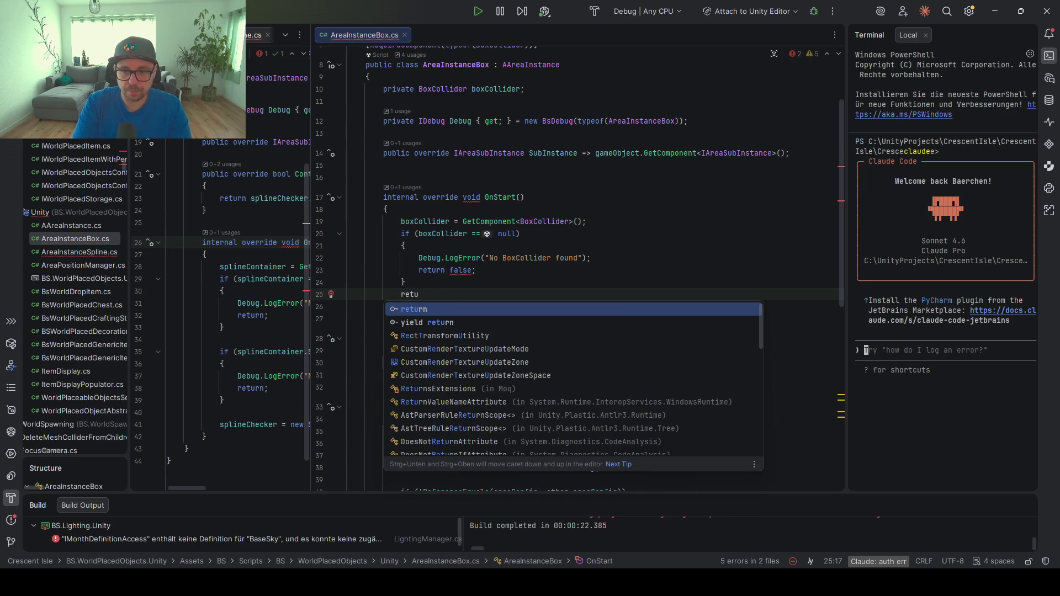
pyautogui.press('Return')
pyautogui.press('BackSpace')
pyautogui.write('try')
pyautogui.write('u')
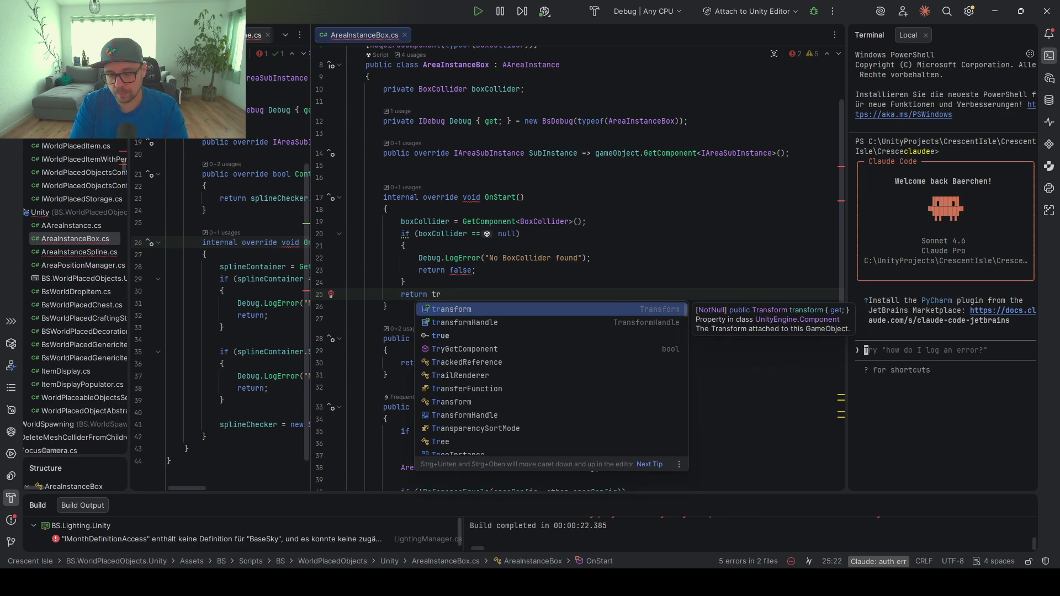
pyautogui.press('Return')
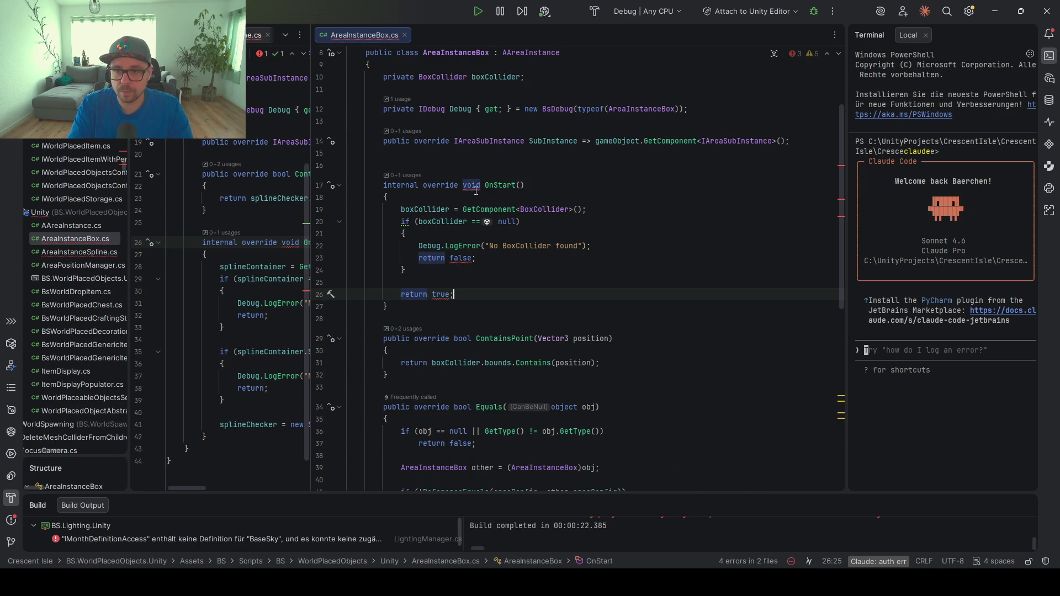
pyautogui.doubleClick(472, 185)
pyautogui.write('bool')
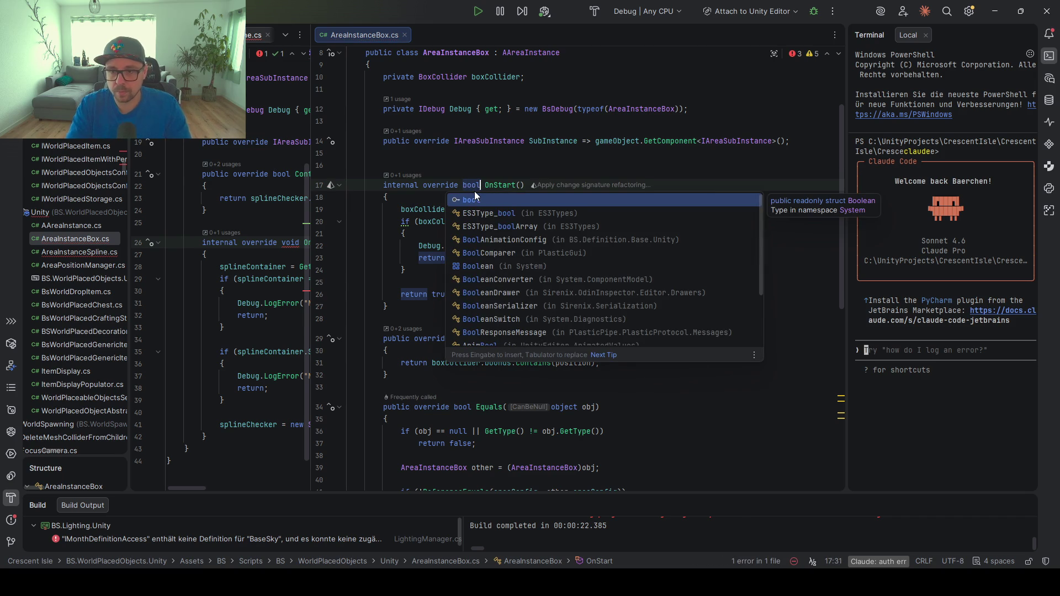
pyautogui.click(352, 257)
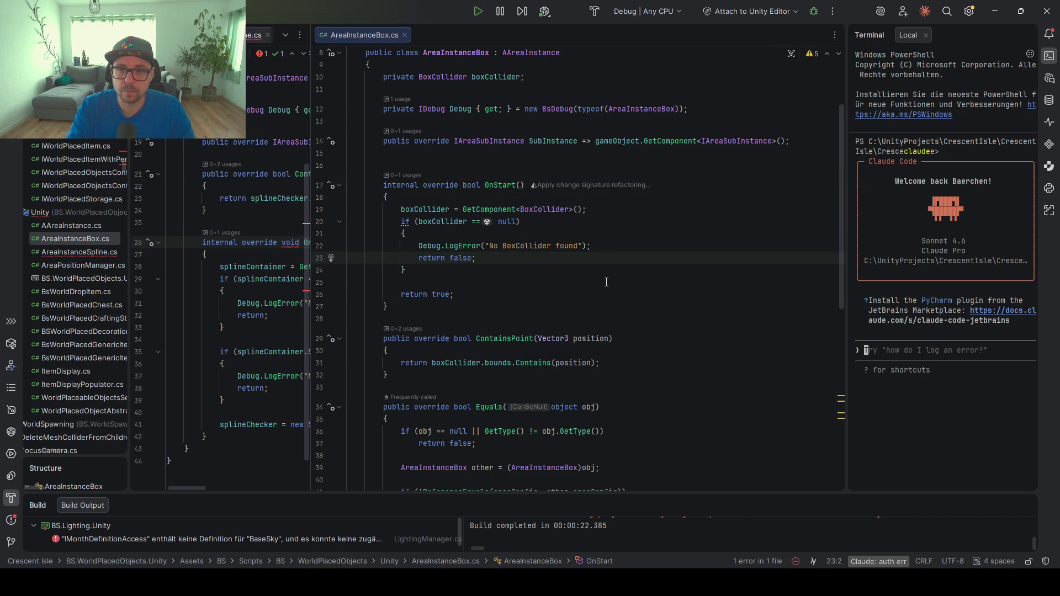
pyautogui.click(296, 243)
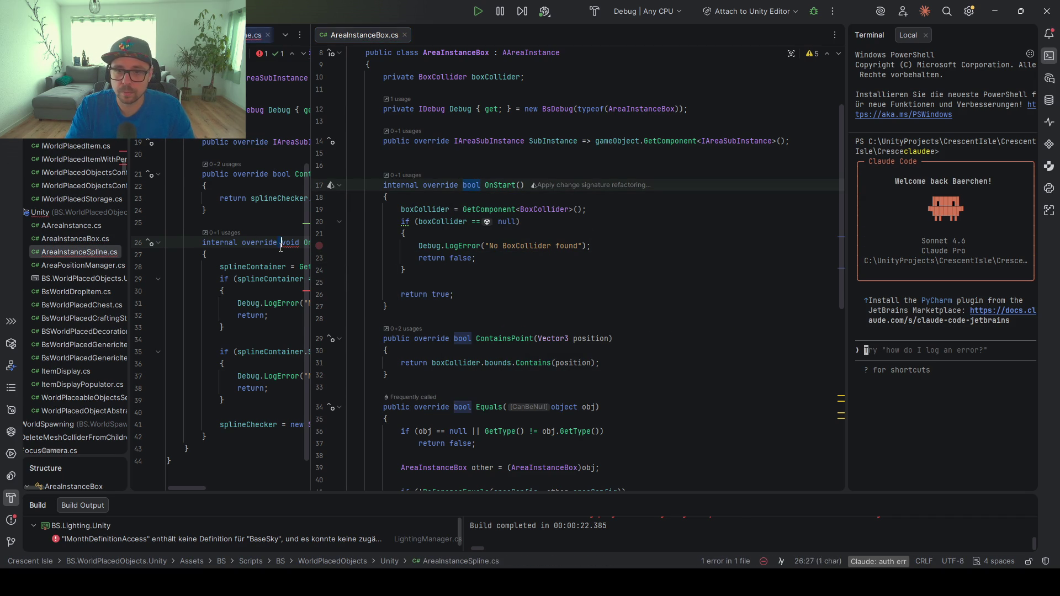
pyautogui.write('bool')
# Change both bare returns in AreaInstanceSpline's OnStart to return false and end it with return true
pyautogui.moveTo(311, 267); pyautogui.dragTo(609, 243)
pyautogui.click(264, 322)
pyautogui.write('false')
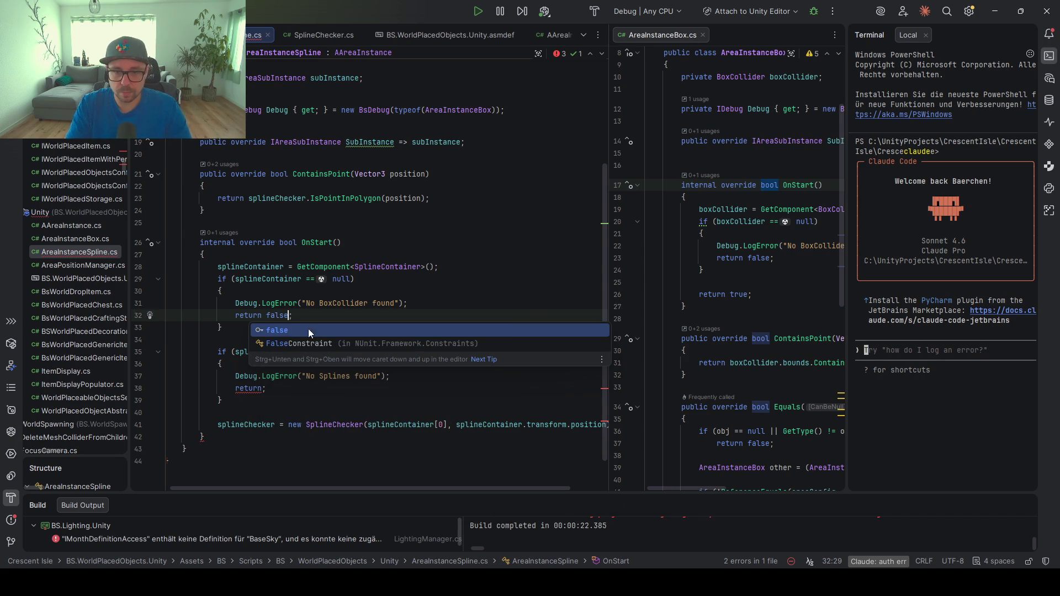
pyautogui.doubleClick(278, 316)
pyautogui.click(264, 388)
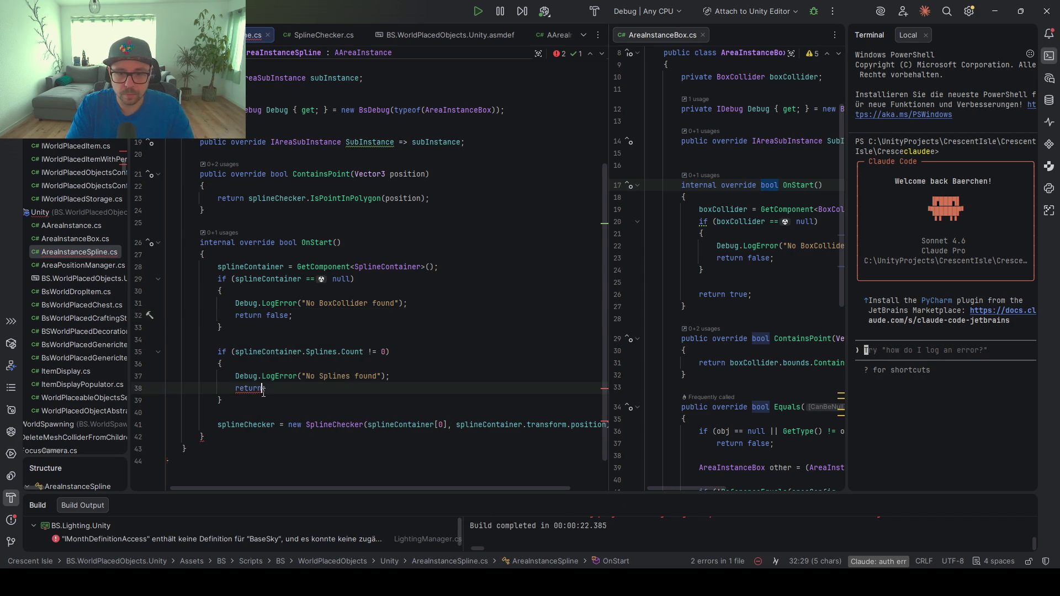
pyautogui.write(' false;')
pyautogui.click(197, 437)
pyautogui.press('Return')
pyautogui.write('return ')
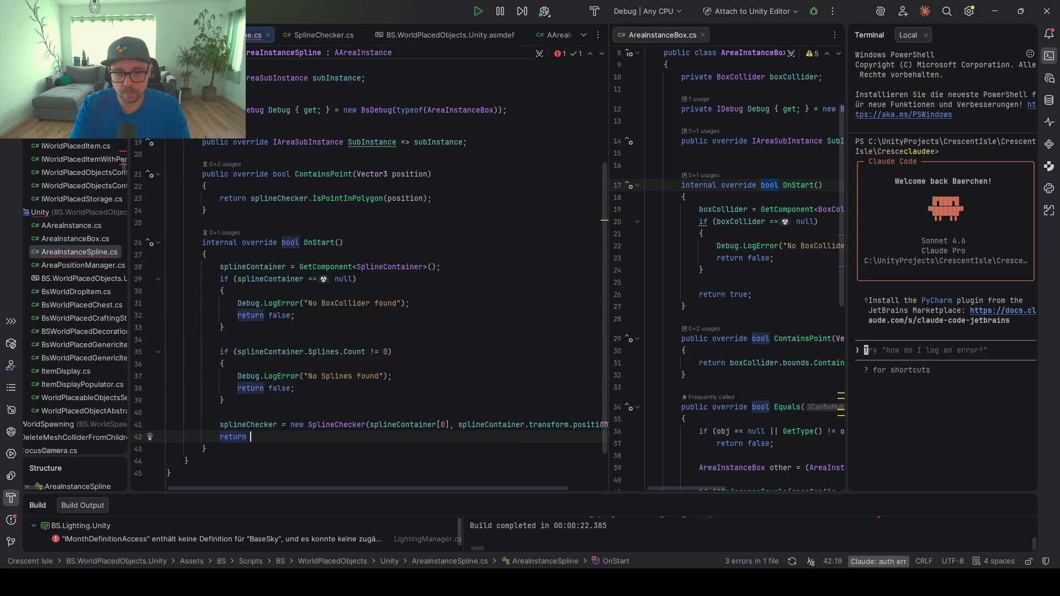
pyautogui.write('true;')
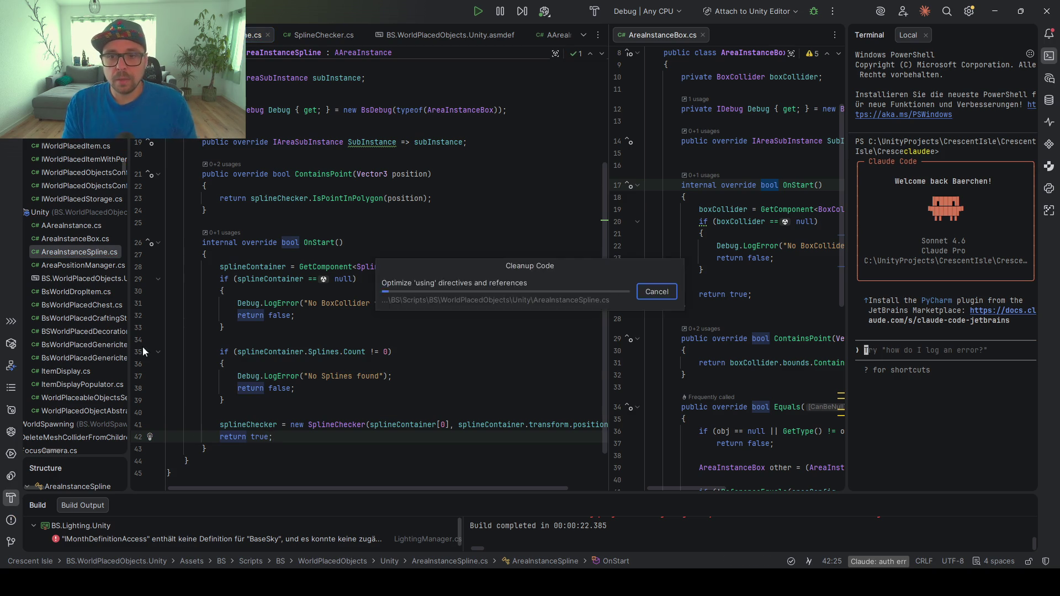
pyautogui.scroll(3, 409, 246)
pyautogui.click(379, 217)
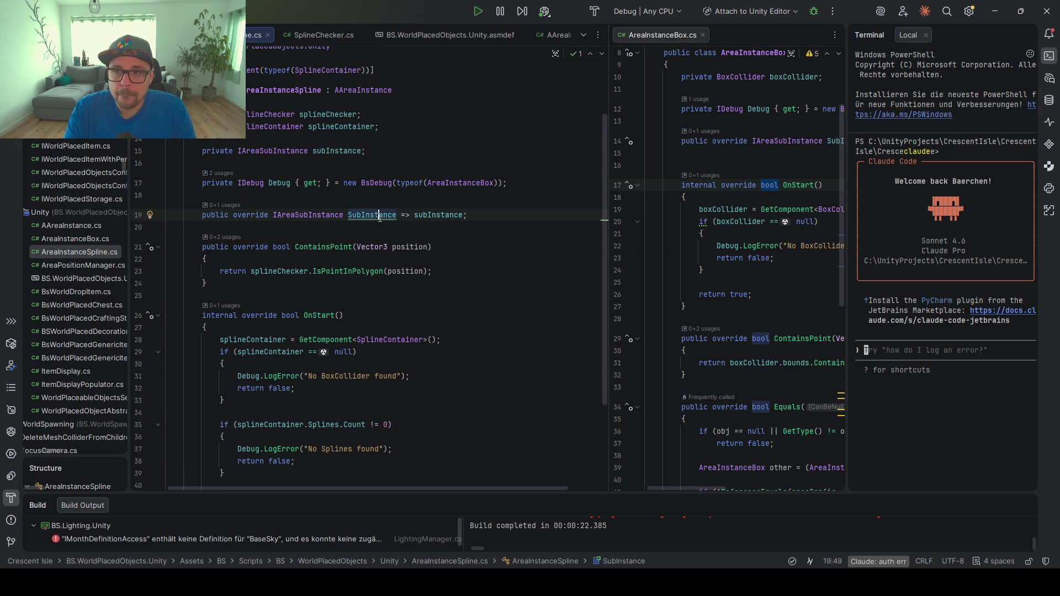
# Copy AreaInstanceBox's GetComponent SubInstance expression into AreaInstanceSpline's SubInstance getter
pyautogui.moveTo(610, 230); pyautogui.dragTo(357, 229)
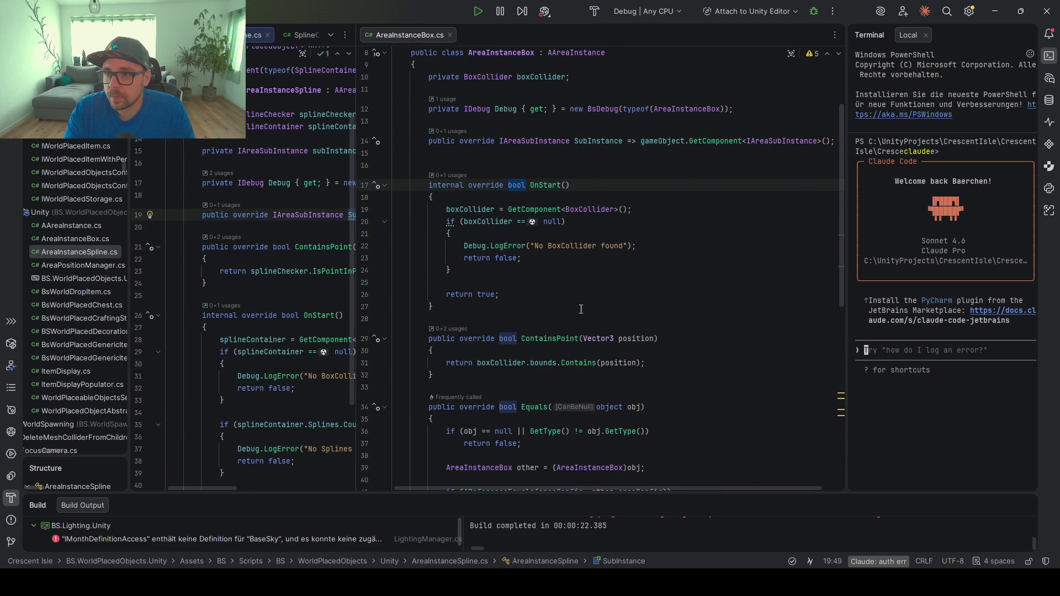
pyautogui.scroll(-10, 582, 310)
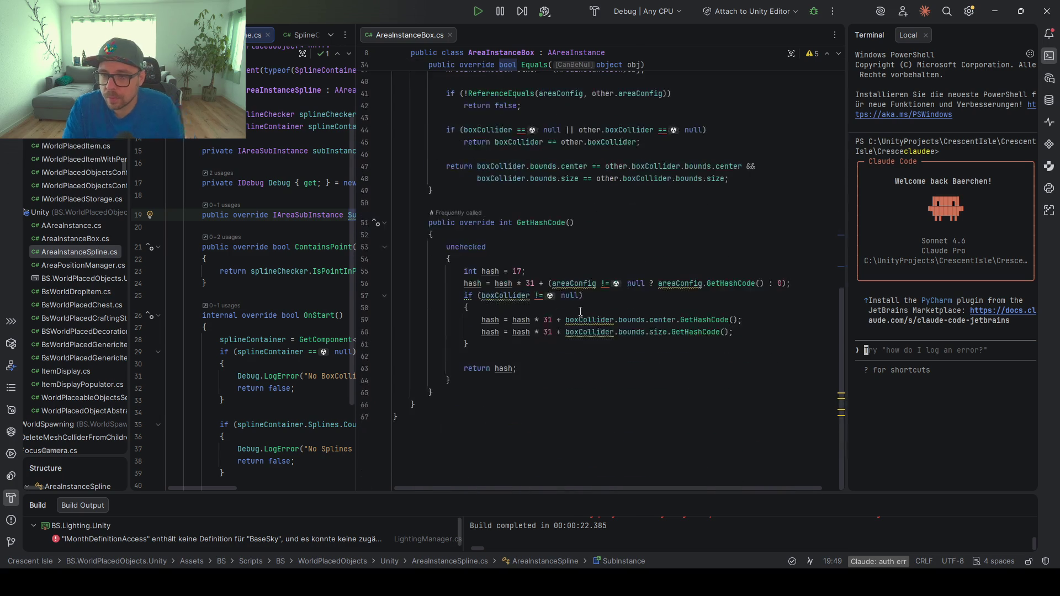
pyautogui.scroll(10, 555, 302)
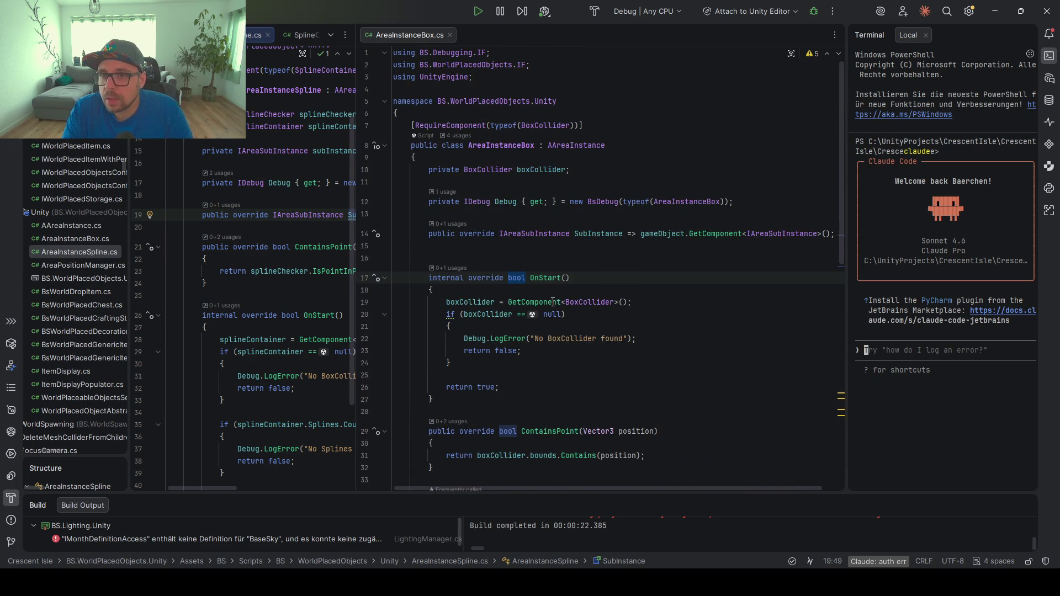
pyautogui.click(665, 234)
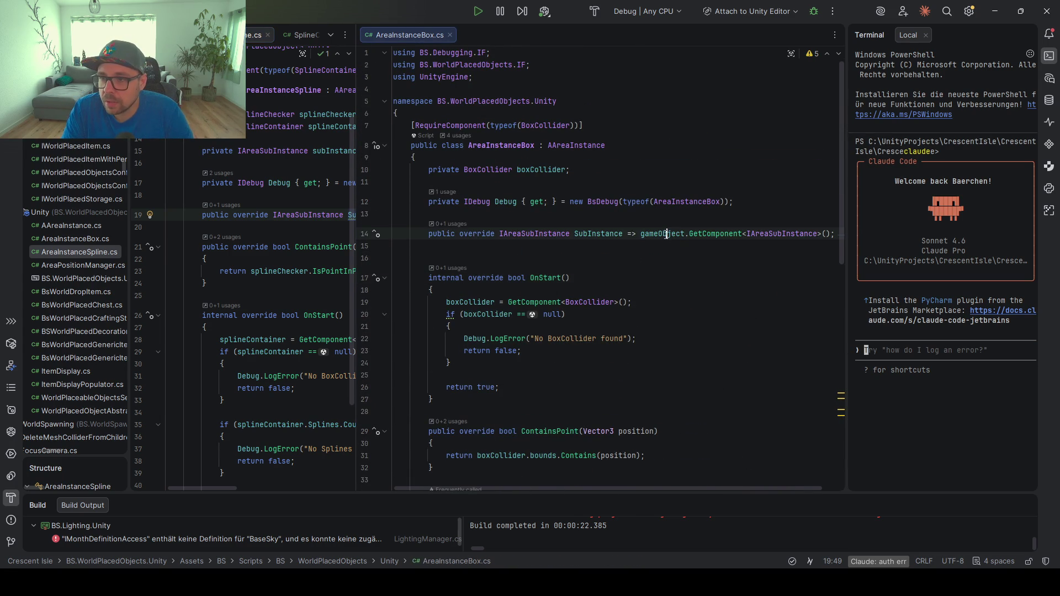
pyautogui.moveTo(833, 236); pyautogui.dragTo(628, 234)
pyautogui.hotkey('ctrl', 'c')
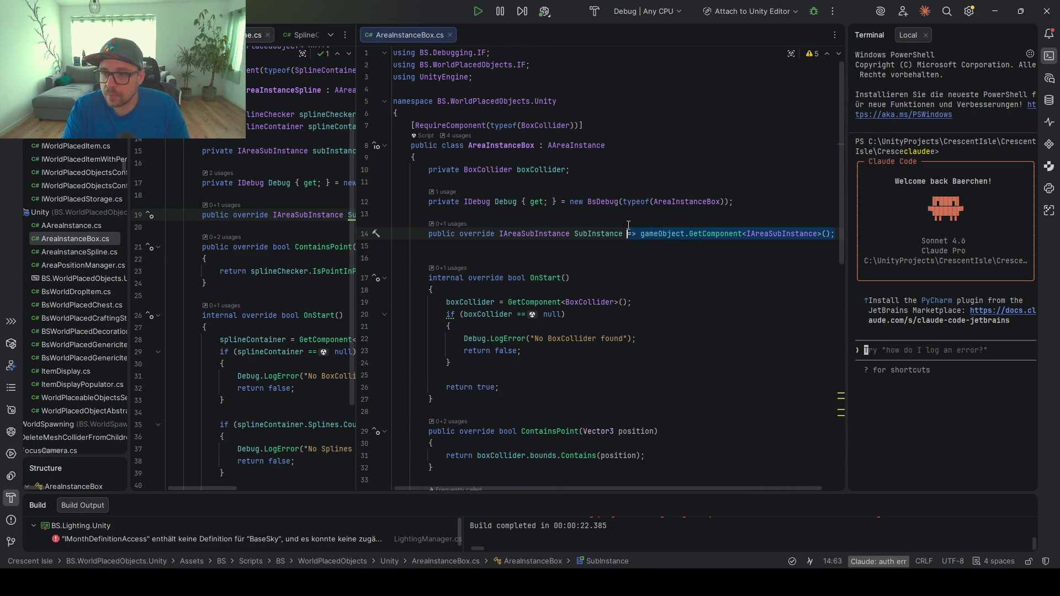
pyautogui.moveTo(354, 195); pyautogui.dragTo(547, 194)
pyautogui.moveTo(468, 215); pyautogui.dragTo(402, 215)
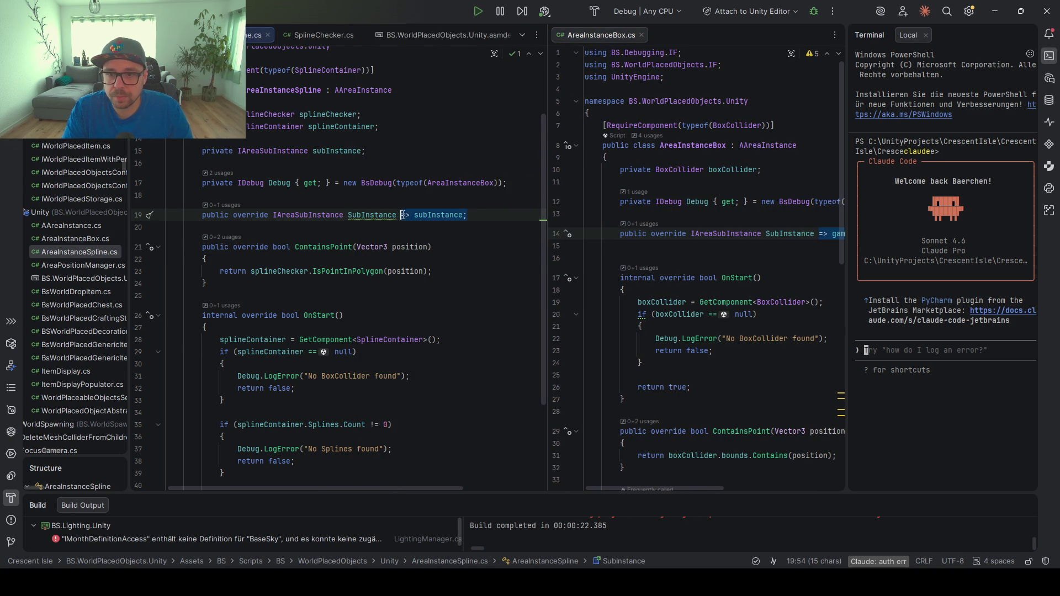
pyautogui.hotkey('ctrl', 'v')
# Delete the unused 'private IAreaSubInstance subInstance;' field and scroll through AreaInstanceBox.cs
pyautogui.scroll(2, 326, 214)
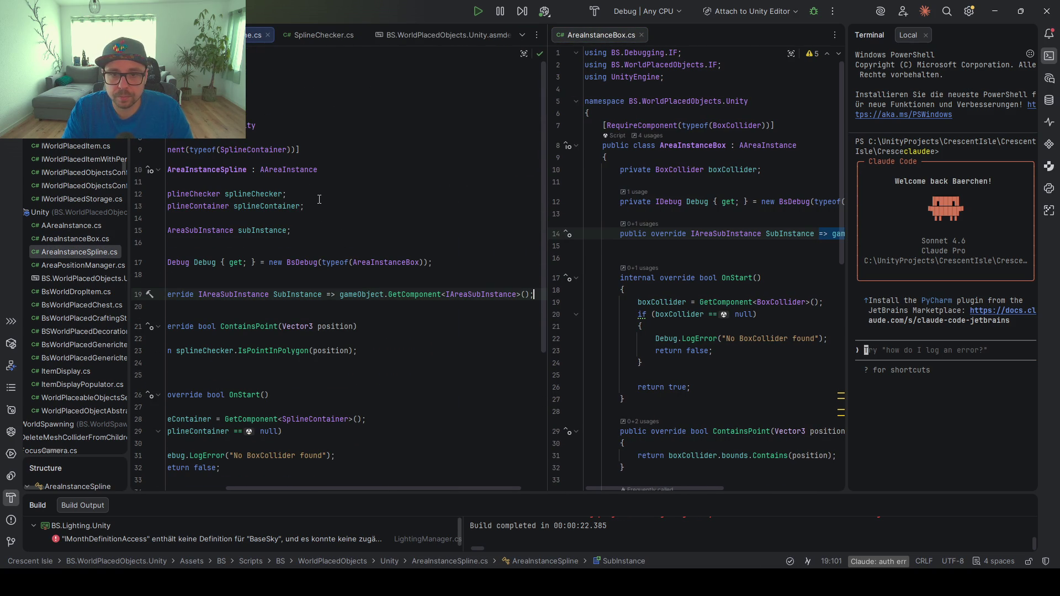
pyautogui.hscroll(-2, 319, 199)
pyautogui.moveTo(330, 230); pyautogui.dragTo(355, 220)
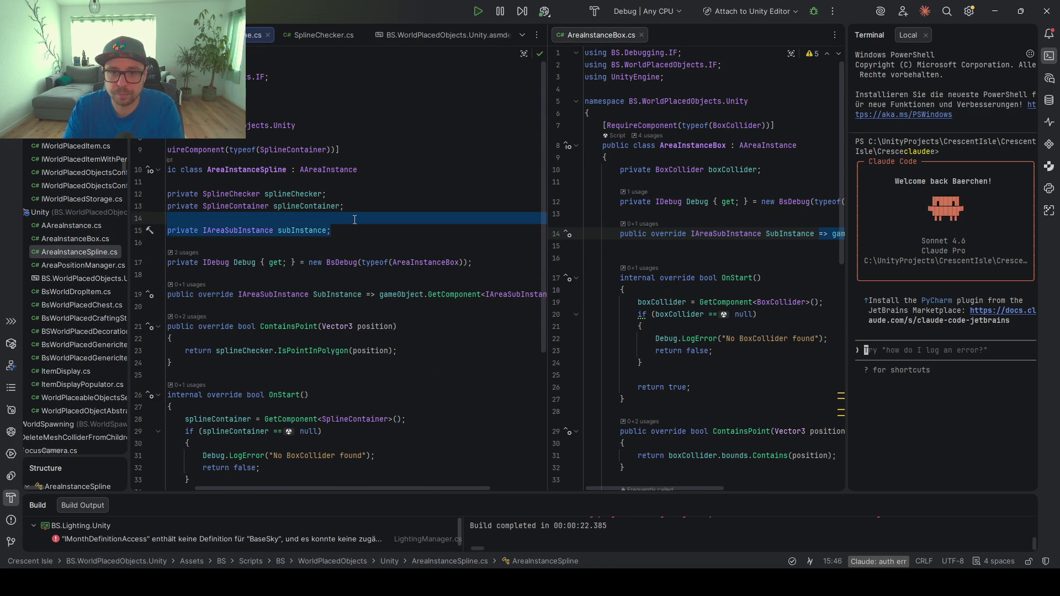
pyautogui.press('Delete')
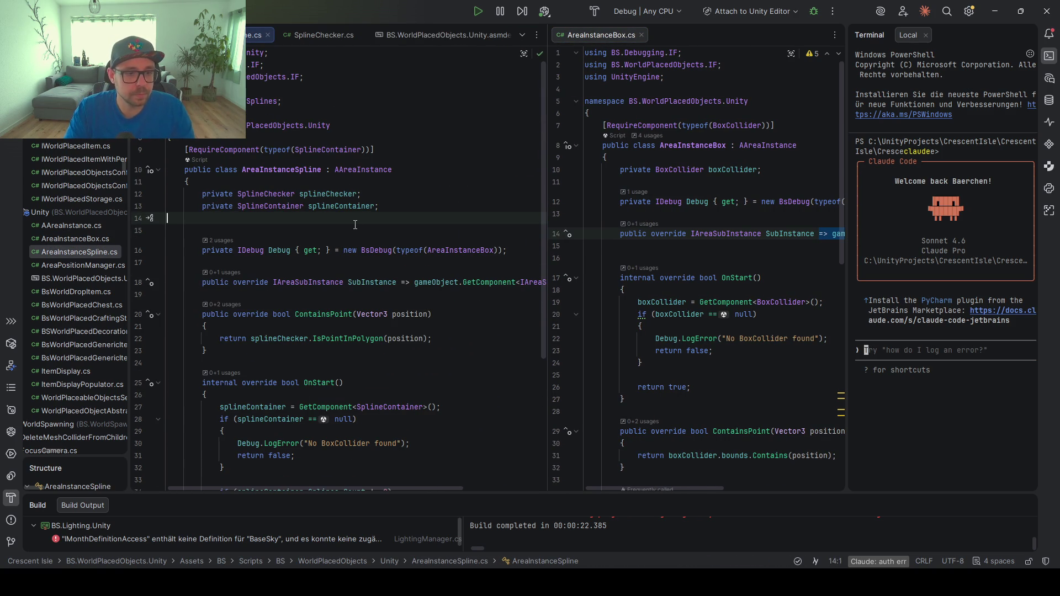
pyautogui.scroll(-1, 619, 296)
pyautogui.scroll(-10, 619, 295)
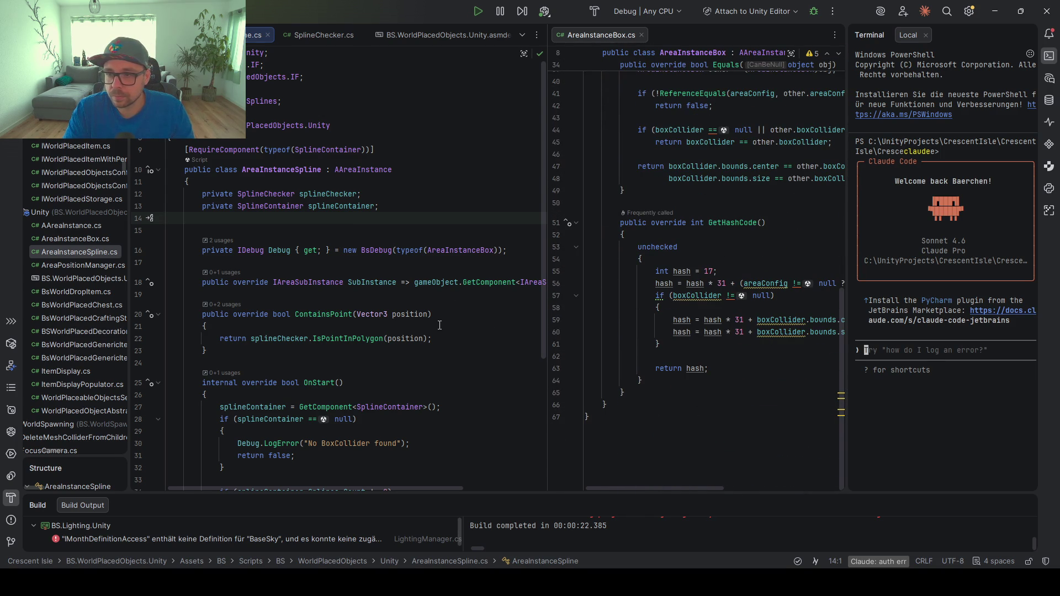
pyautogui.scroll(-5, 508, 326)
pyautogui.scroll(3, 375, 337)
pyautogui.scroll(-4, 375, 337)
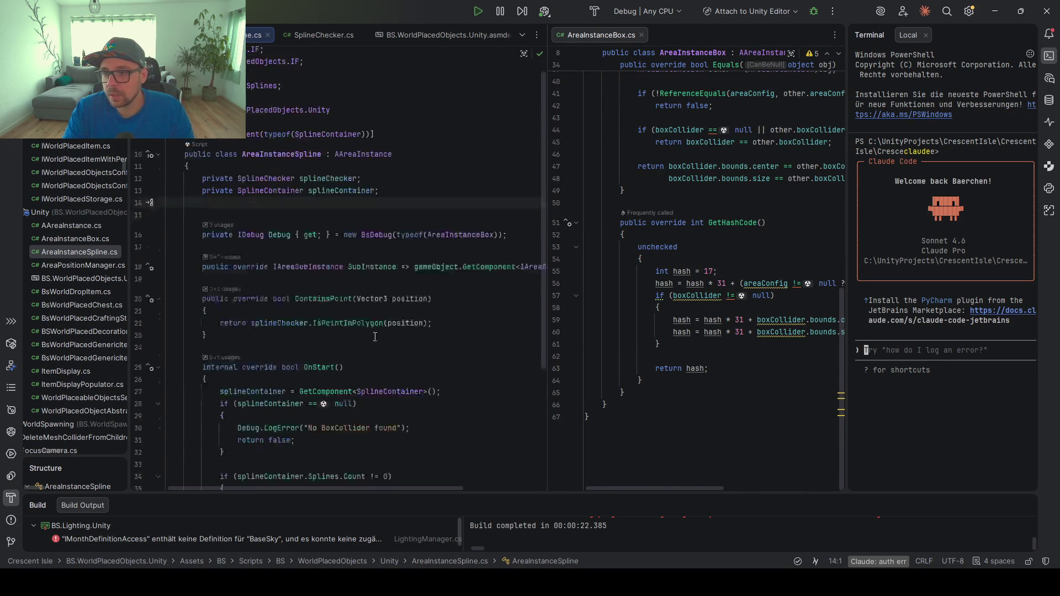
pyautogui.scroll(6, 277, 285)
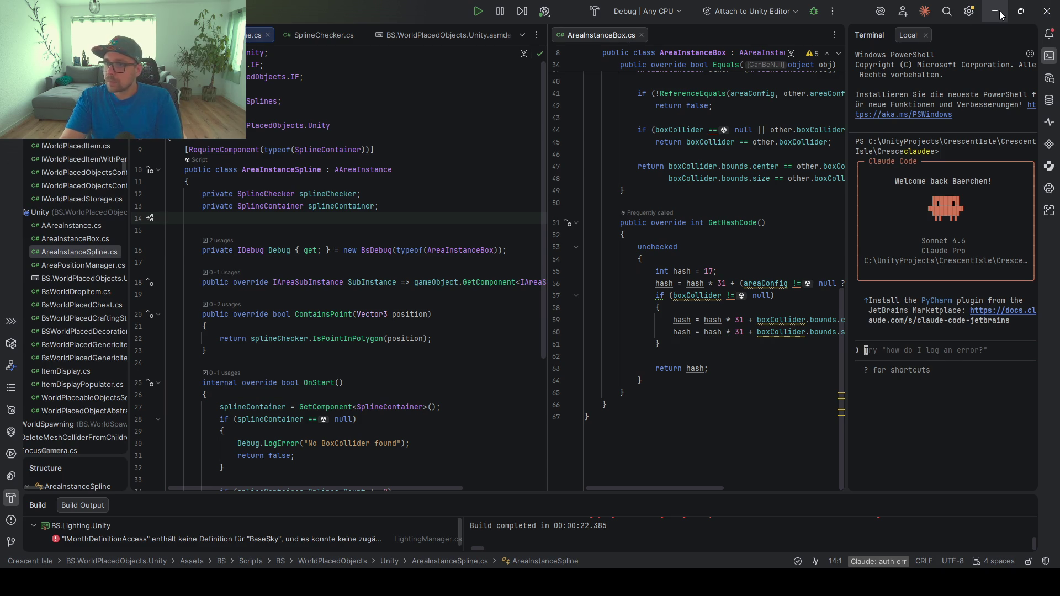
# Minimize Rider and orbit the Unity Scene view over the village
pyautogui.click(1022, 8)
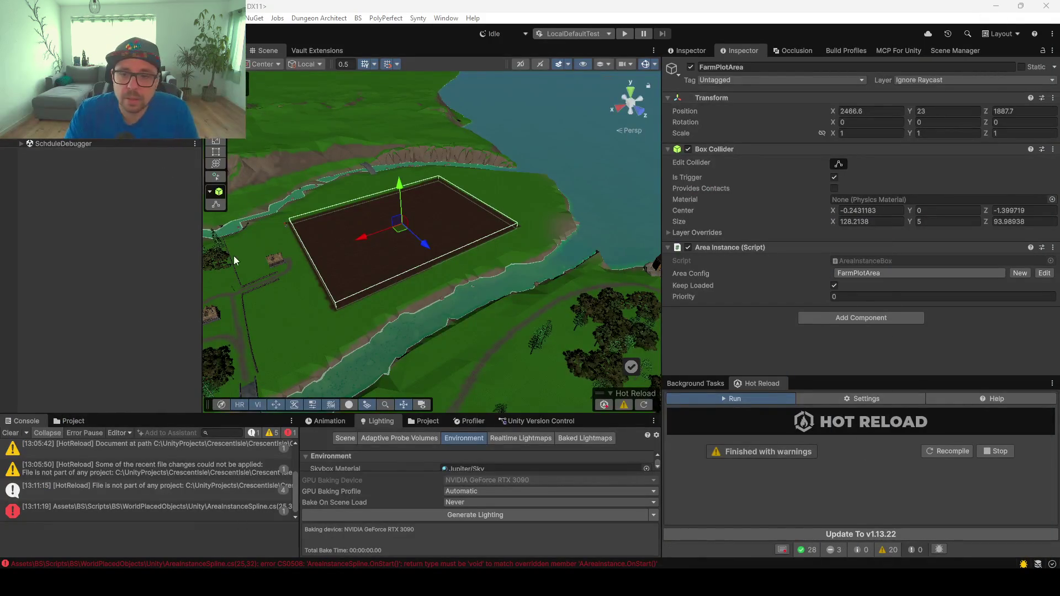
pyautogui.click(307, 282)
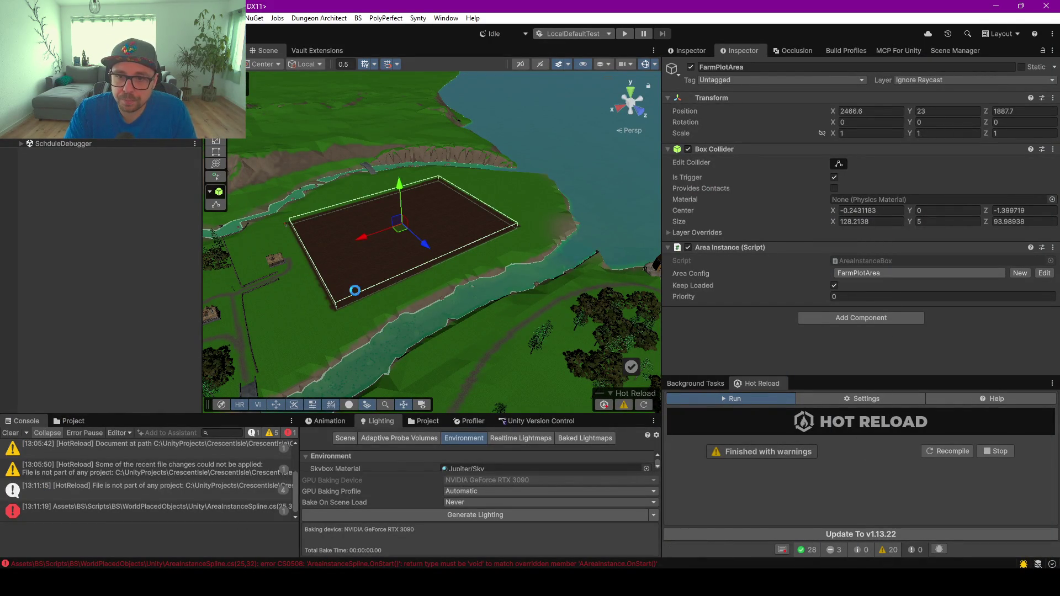
pyautogui.rightClick(369, 298)
pyautogui.click(240, 261)
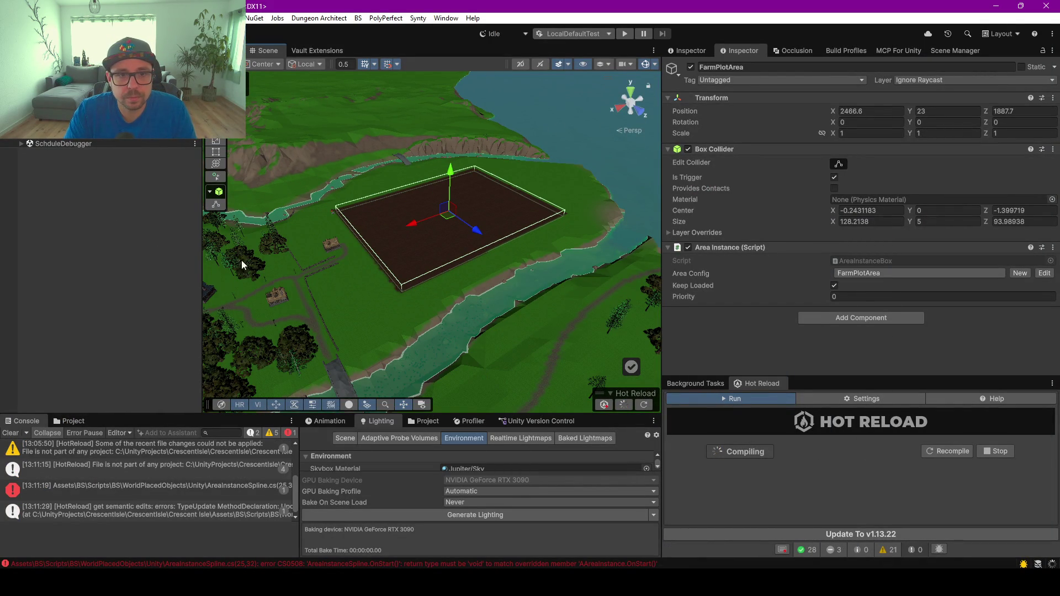
pyautogui.moveTo(318, 254); pyautogui.dragTo(356, 304)
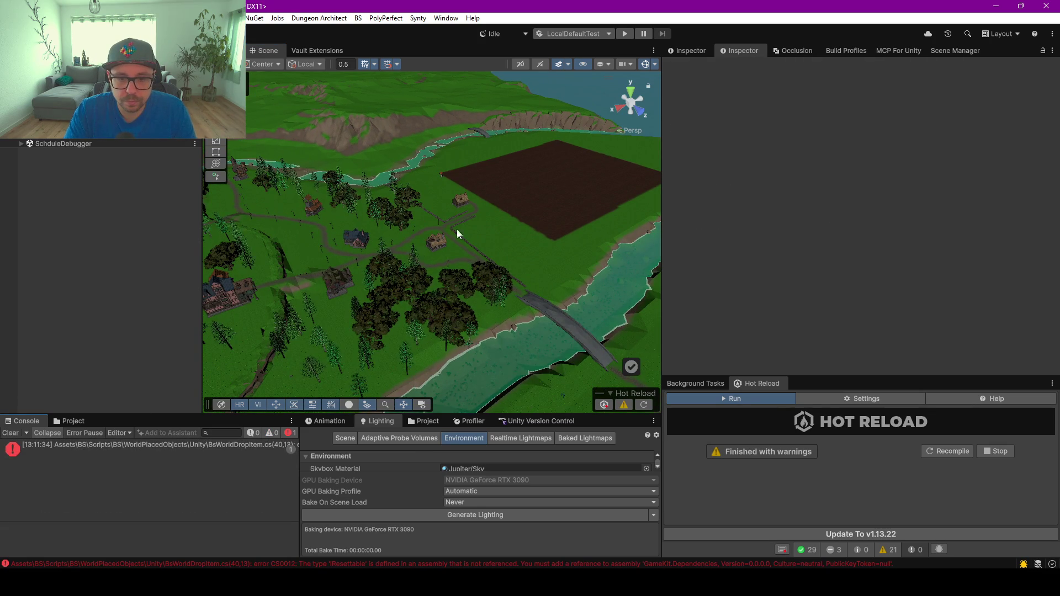
# Show the CS0012 BsWorldDropItem error details and search Rider for BsWorldDropItem
pyautogui.click(228, 449)
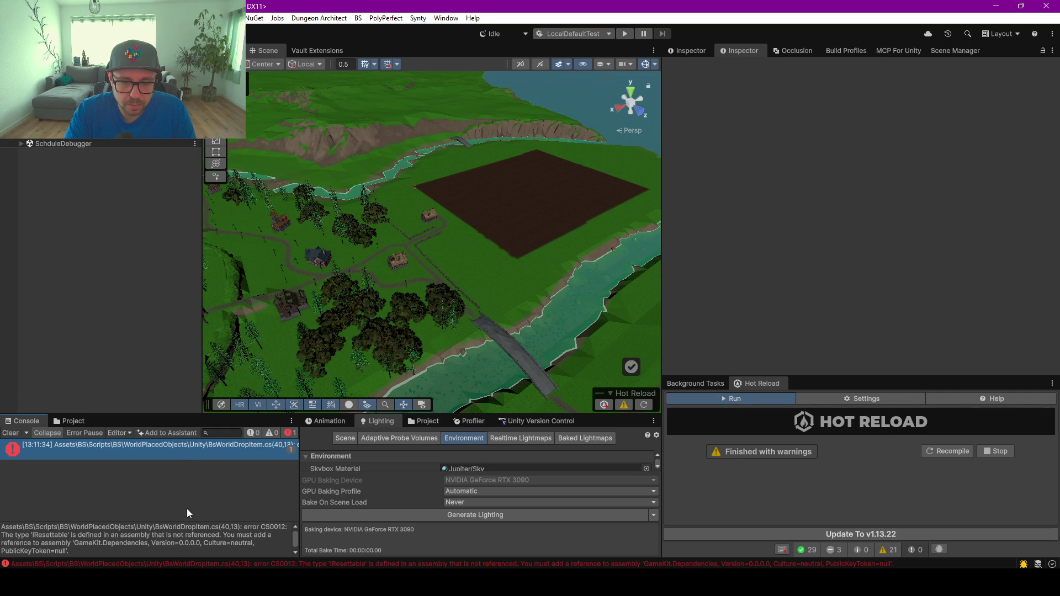
pyautogui.doubleClick(194, 527)
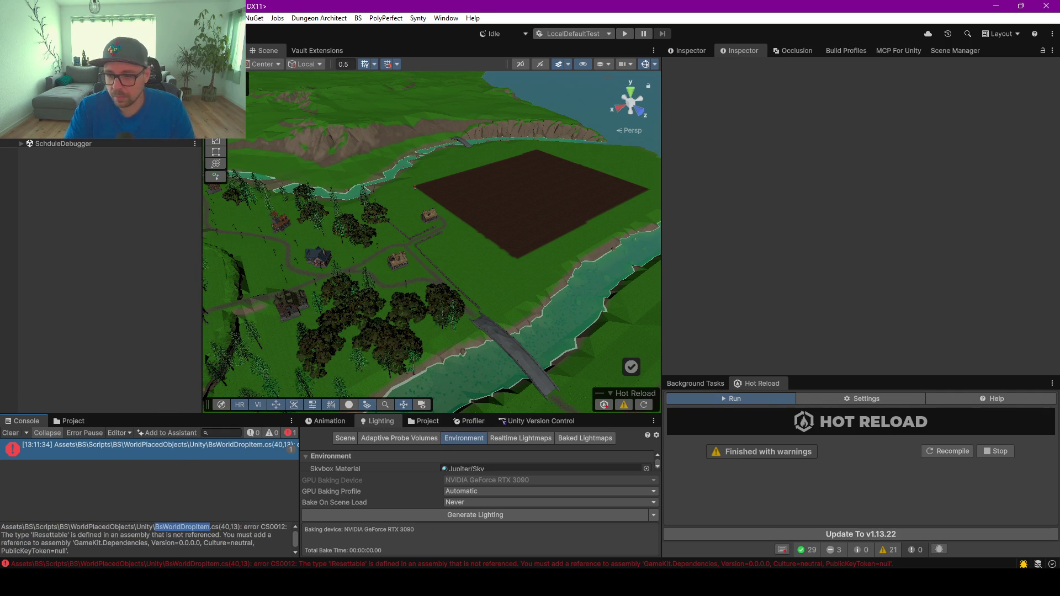
pyautogui.hotkey('ctrl', 'c')
pyautogui.hotkey('alt', 'Tab')
pyautogui.hotkey('ctrl', 't')
pyautogui.hotkey('ctrl', 'v')
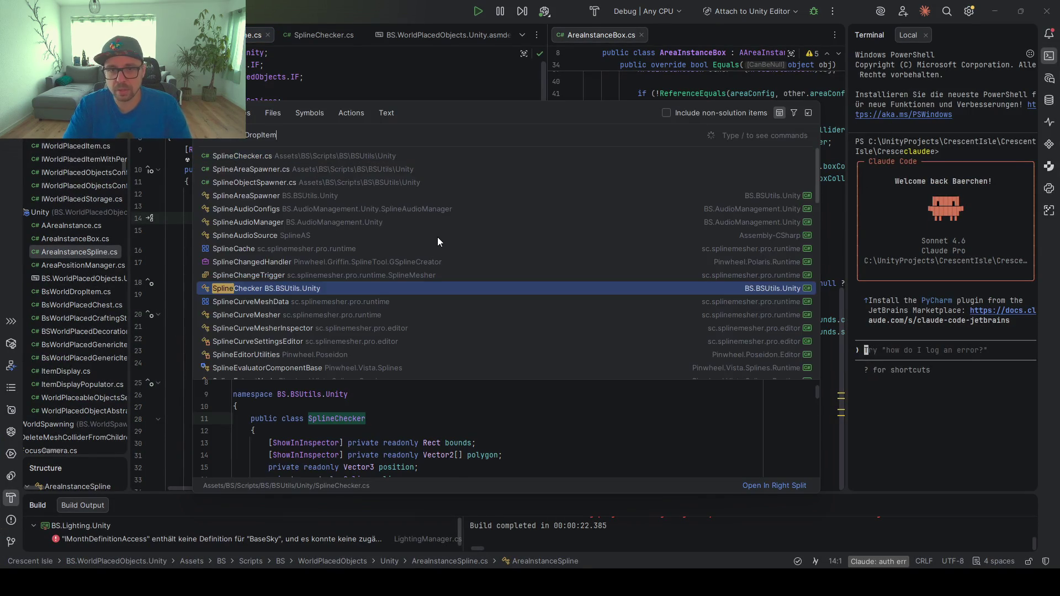
# Open BsWorldDropItem.cs from the search results and read through its code
pyautogui.press('Return')
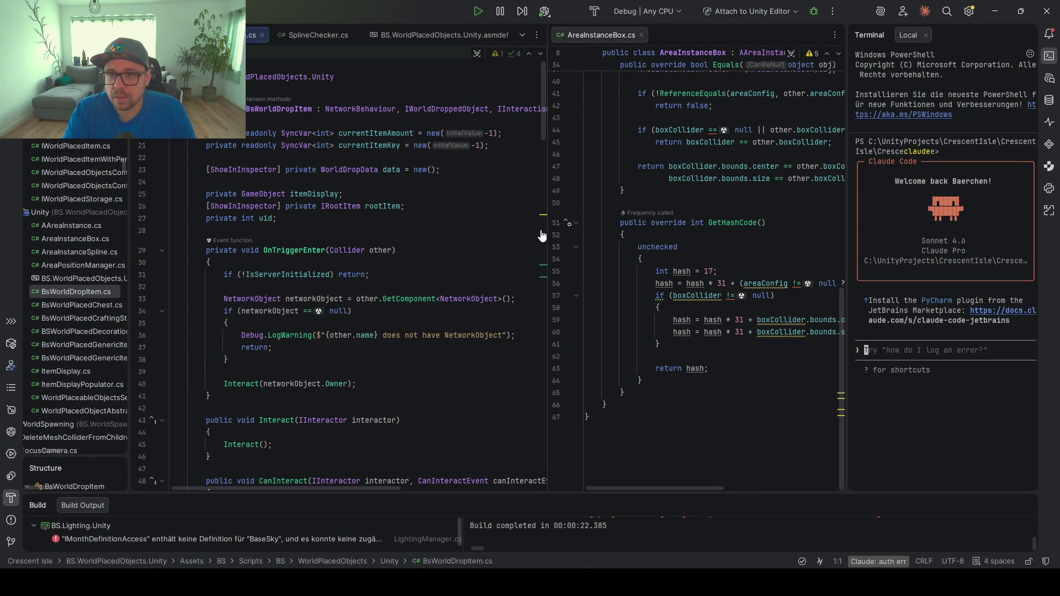
pyautogui.moveTo(550, 203); pyautogui.dragTo(725, 190)
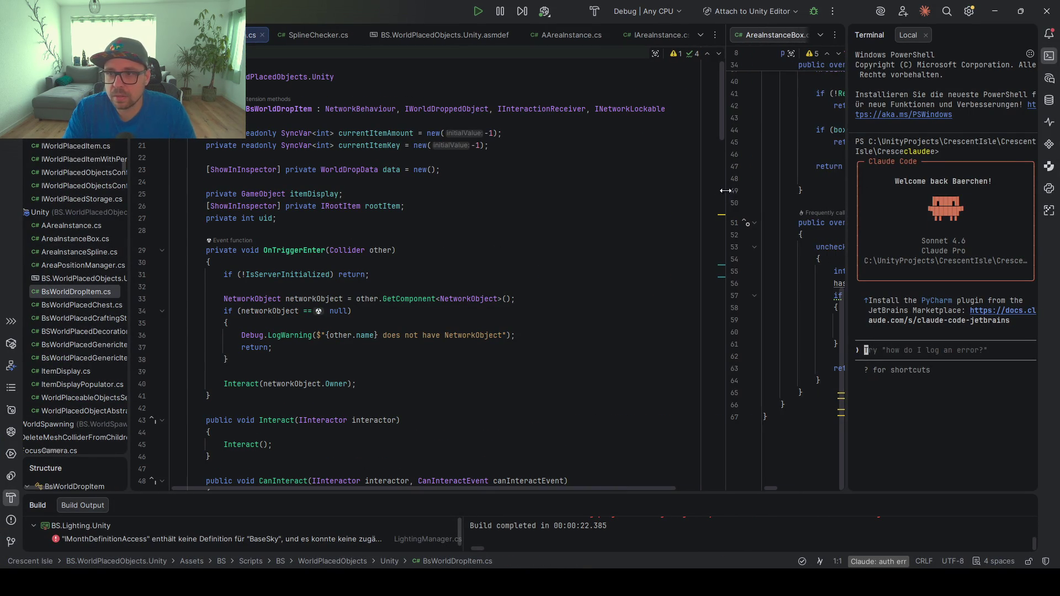
pyautogui.click(622, 110)
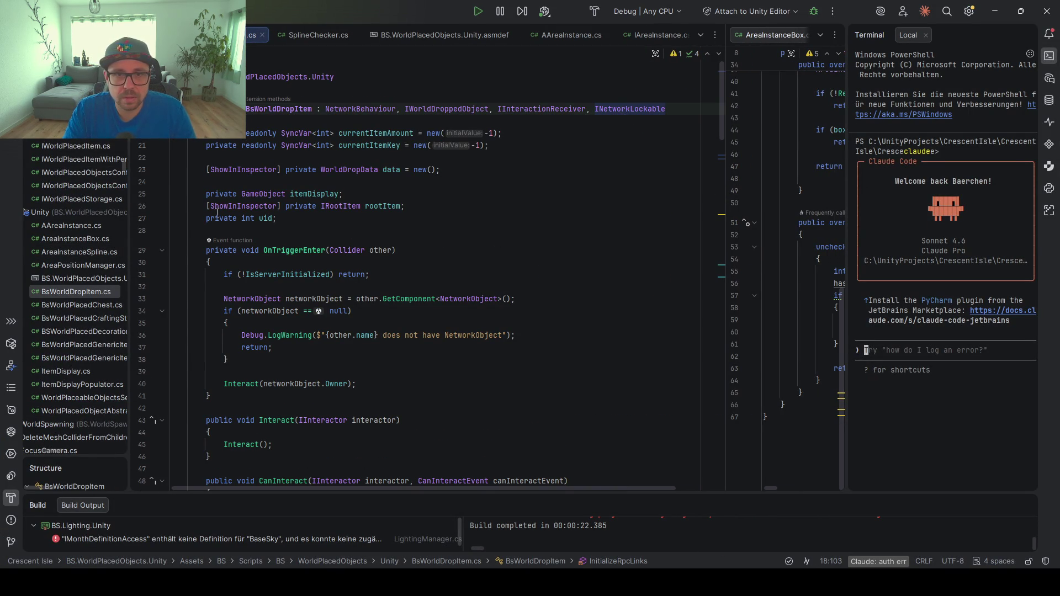
pyautogui.scroll(4, 622, 110)
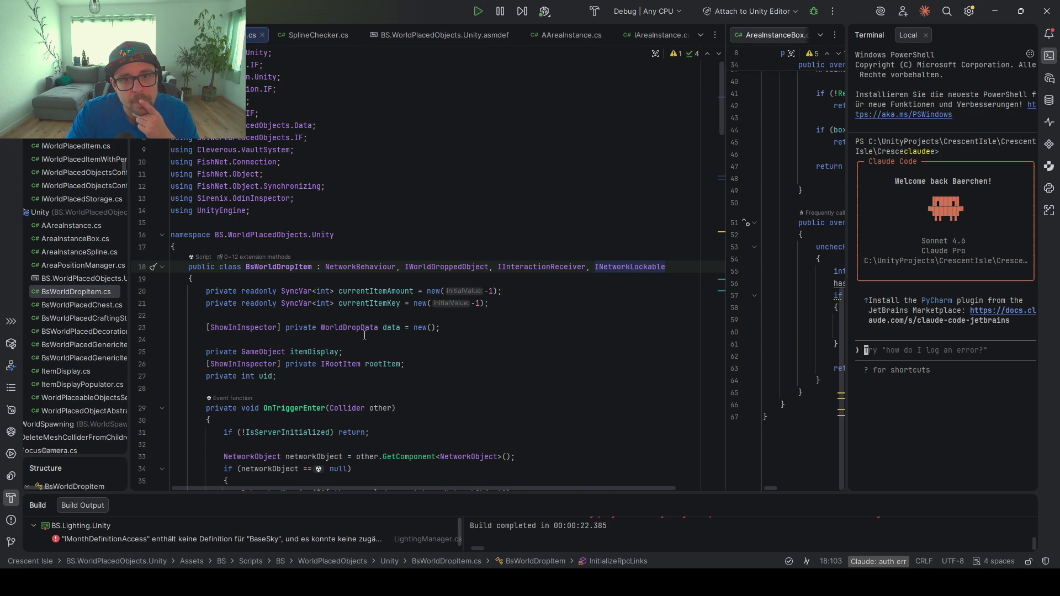
pyautogui.scroll(-10, 364, 336)
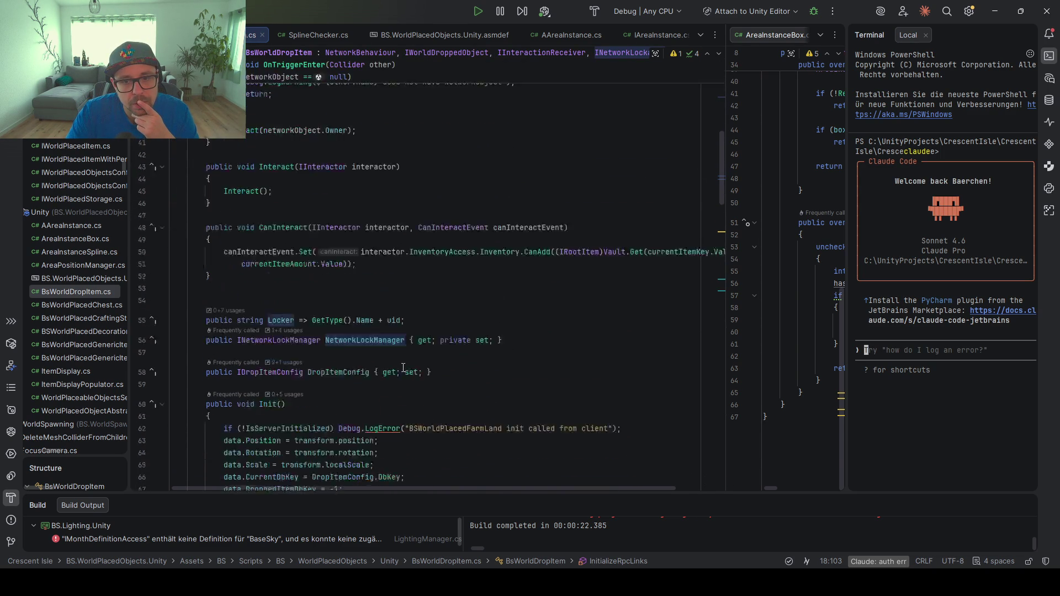
pyautogui.scroll(-5, 403, 367)
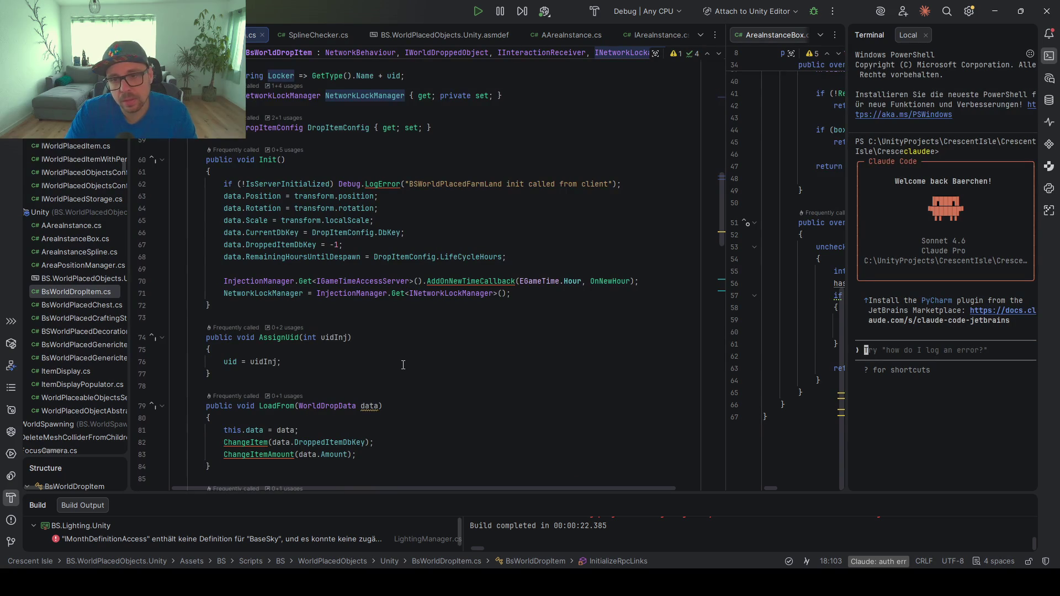
pyautogui.scroll(-6, 403, 365)
pyautogui.scroll(-3, 403, 365)
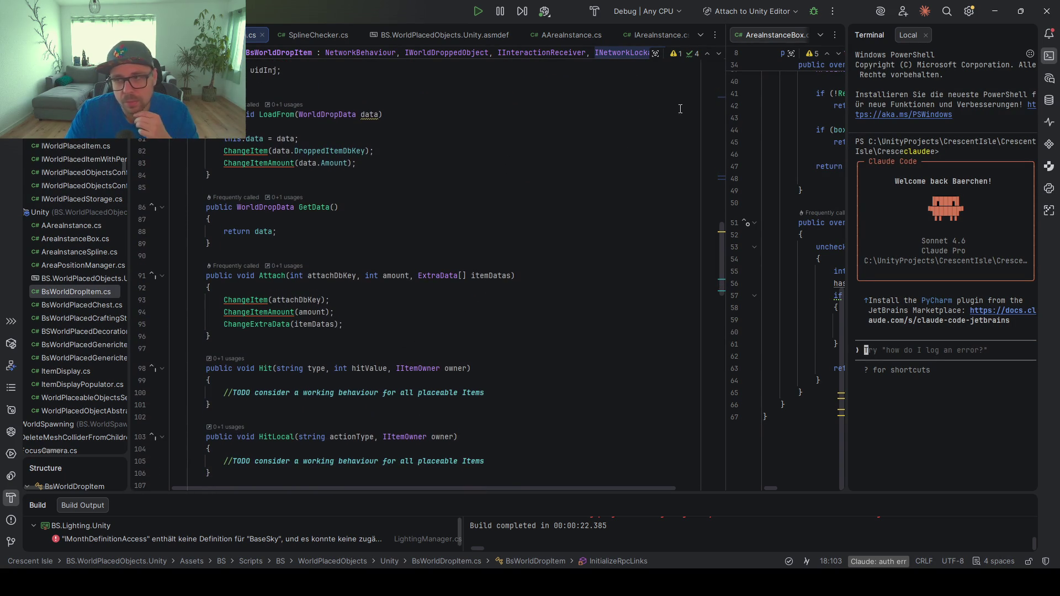
pyautogui.scroll(-10, 493, 292)
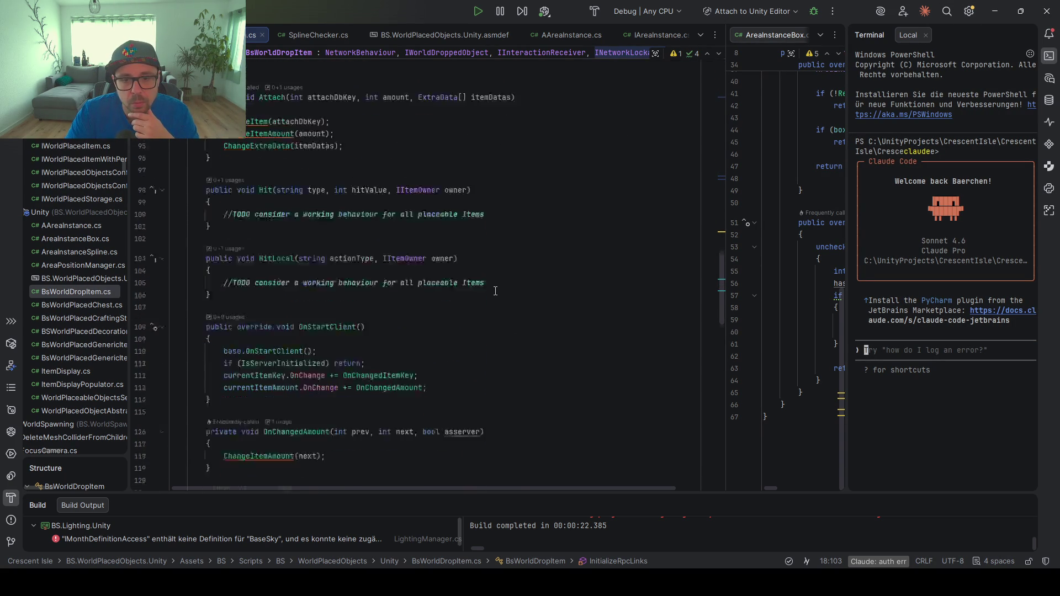
pyautogui.scroll(-5, 495, 291)
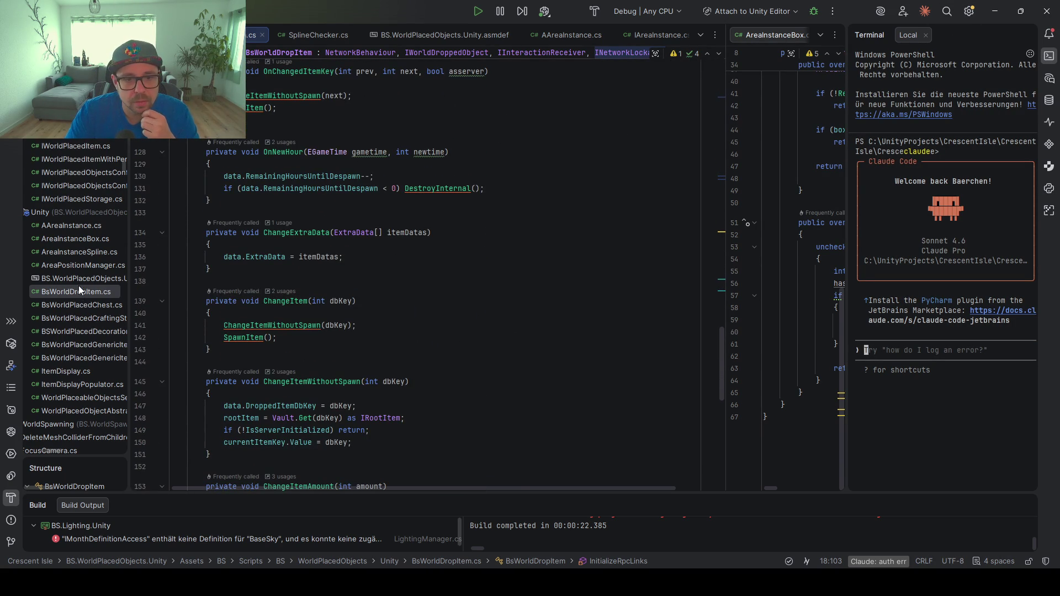
# Open the BS.WorldPlacedObjects.Unity.asmdef, then jump from the Unity console error to line 40
pyautogui.doubleClick(78, 278)
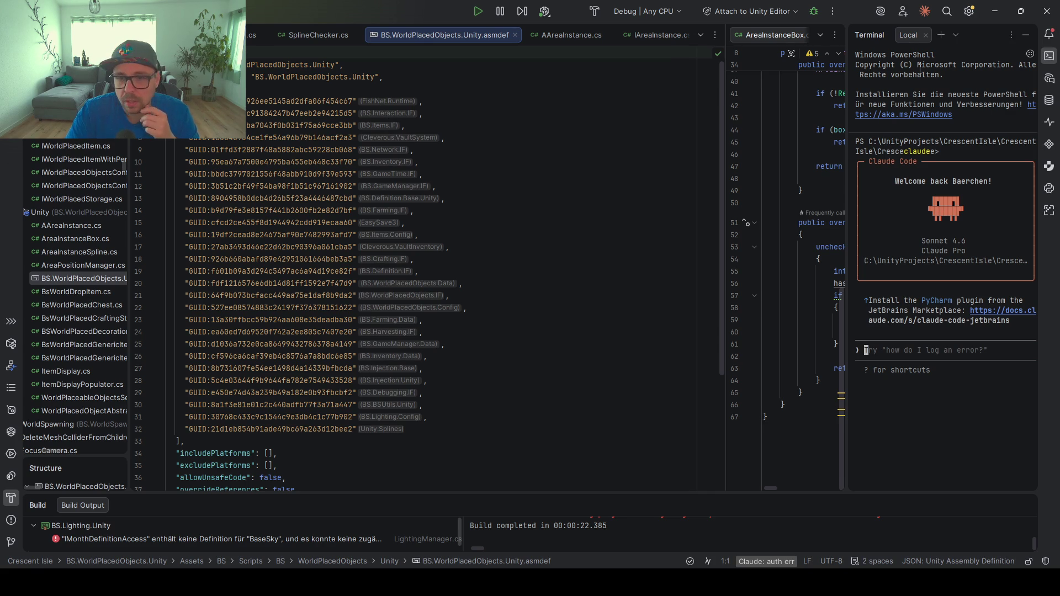
pyautogui.click(998, 13)
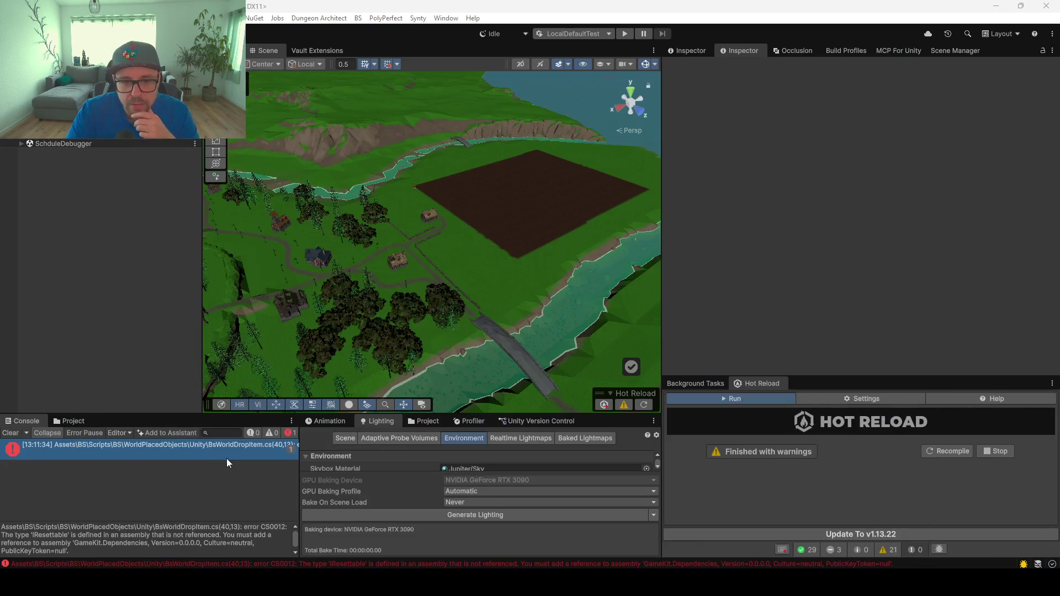
pyautogui.doubleClick(178, 452)
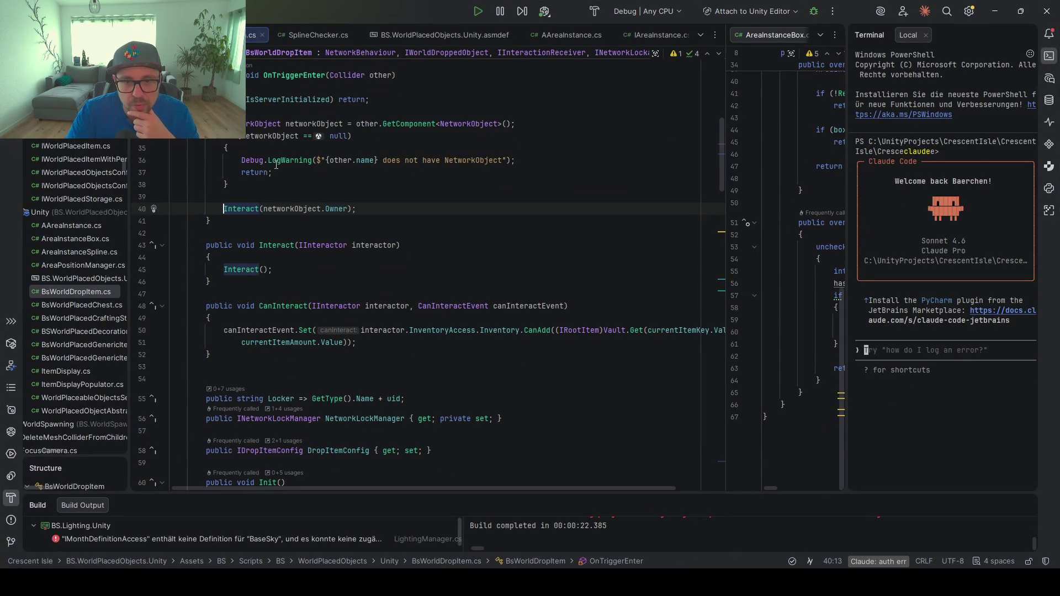
# Follow Owner's declaration to the NetworkConnection class and open NetworkConnection.cs
pyautogui.scroll(3, 264, 231)
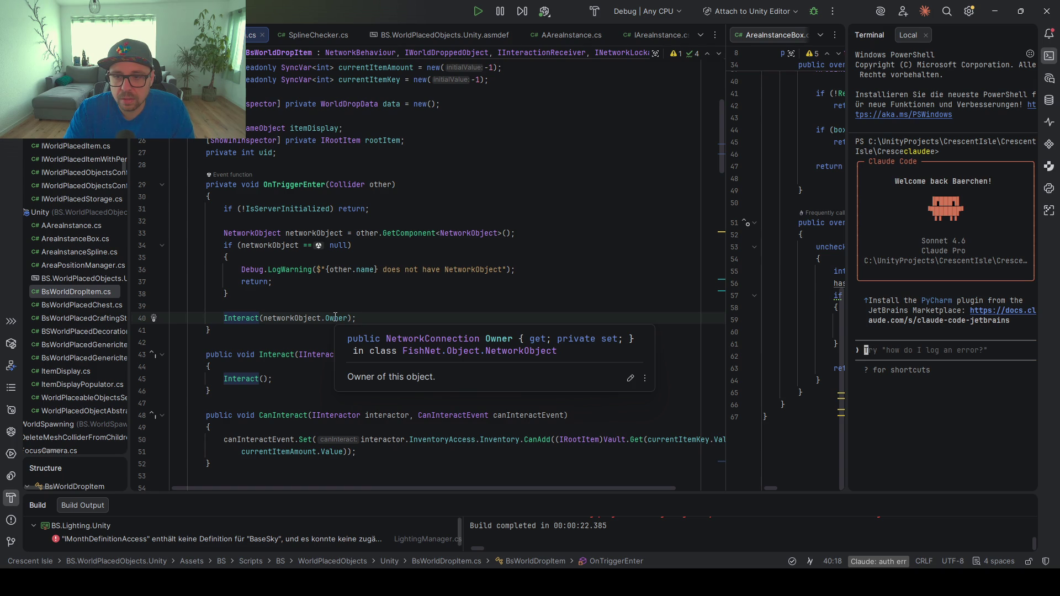
pyautogui.keyDown('ctrl'); pyautogui.click(335, 318); pyautogui.keyUp('ctrl')
pyautogui.scroll(10, 326, 232)
pyautogui.scroll(-10, 319, 189)
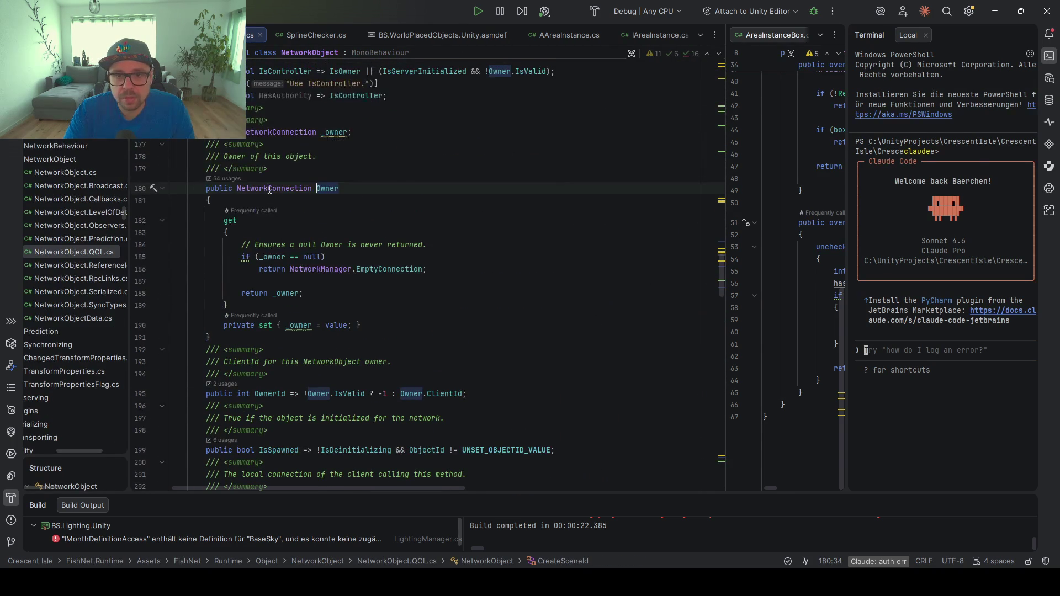
pyautogui.keyDown('ctrl'); pyautogui.click(269, 190); pyautogui.keyUp('ctrl')
pyautogui.click(330, 241)
# Check the GameKit.Dependencies.Utilities using line behind IResettable, then minimize Rider to Unity
pyautogui.scroll(9, 259, 123)
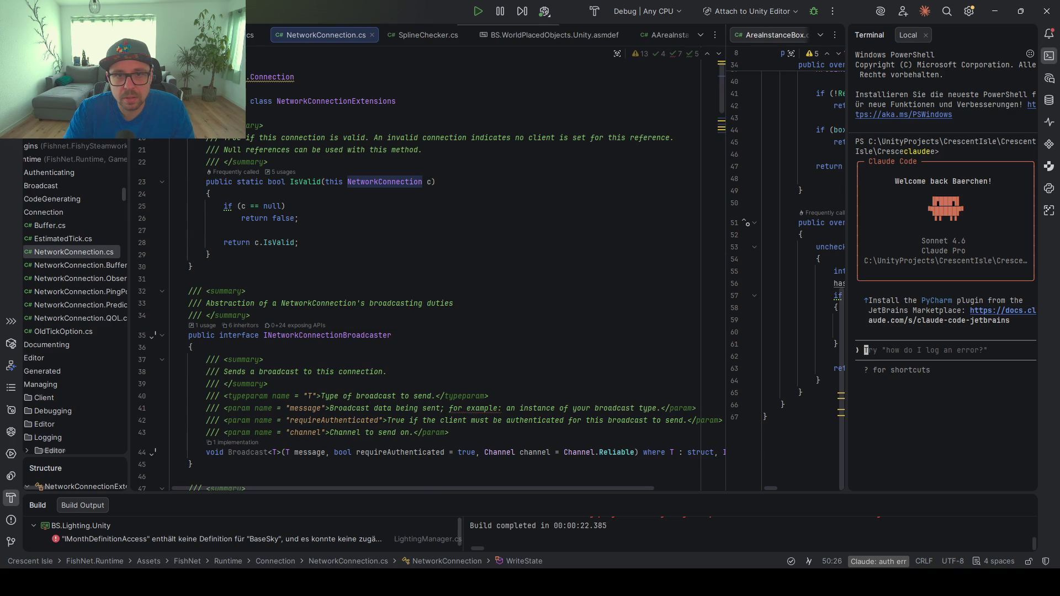
pyautogui.scroll(4, 248, 157)
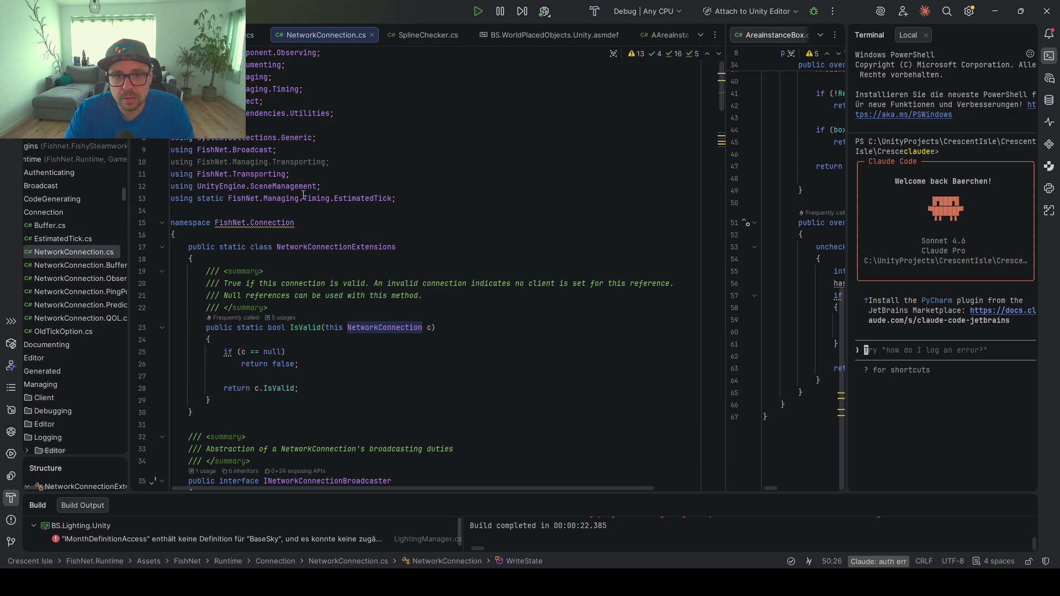
pyautogui.moveTo(335, 114); pyautogui.dragTo(198, 113)
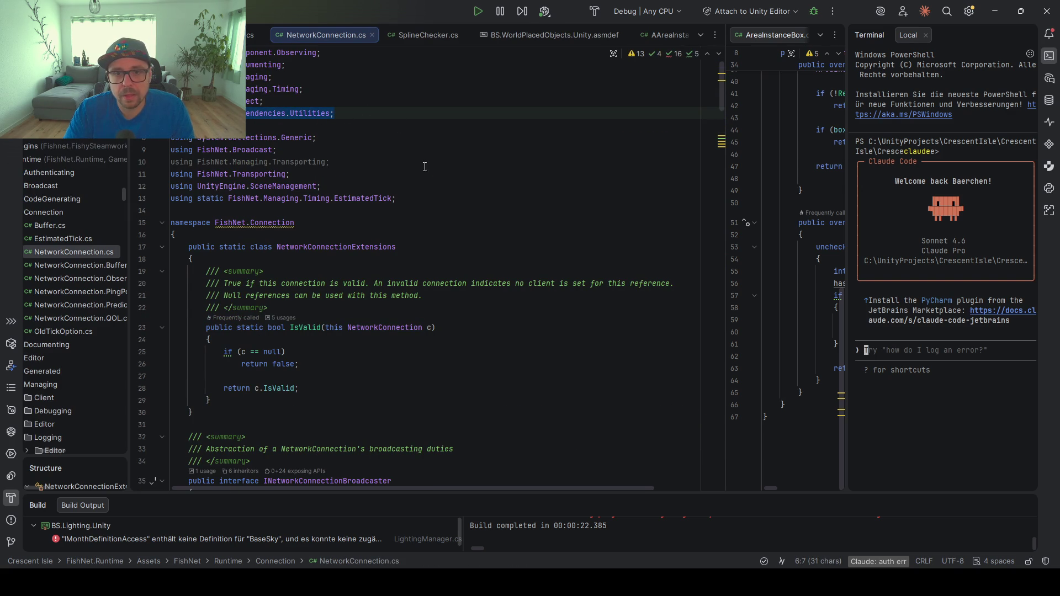
pyautogui.scroll(-5, 429, 165)
pyautogui.click(281, 473)
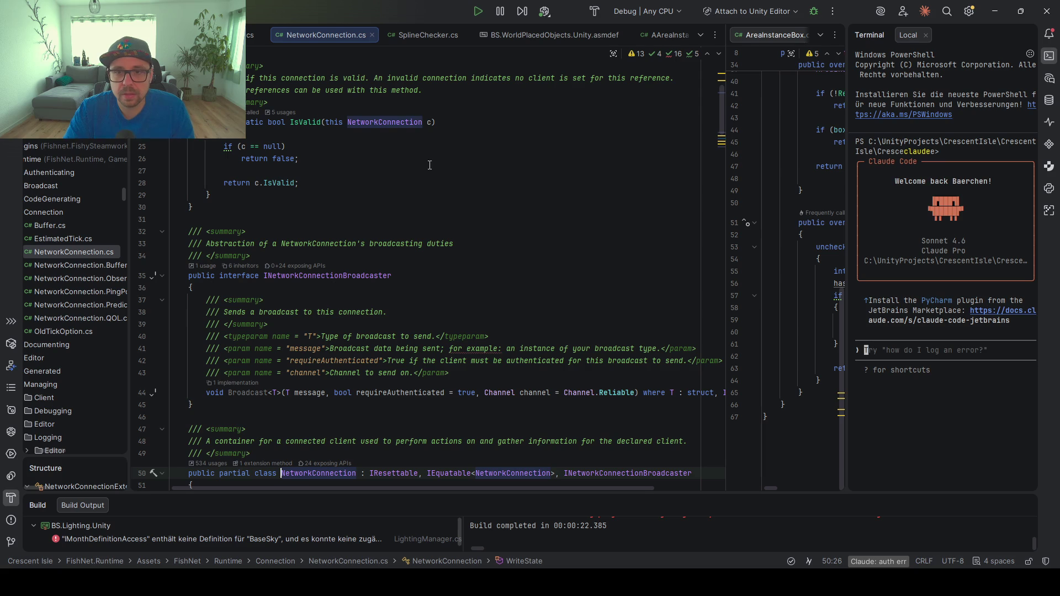
pyautogui.click(992, 15)
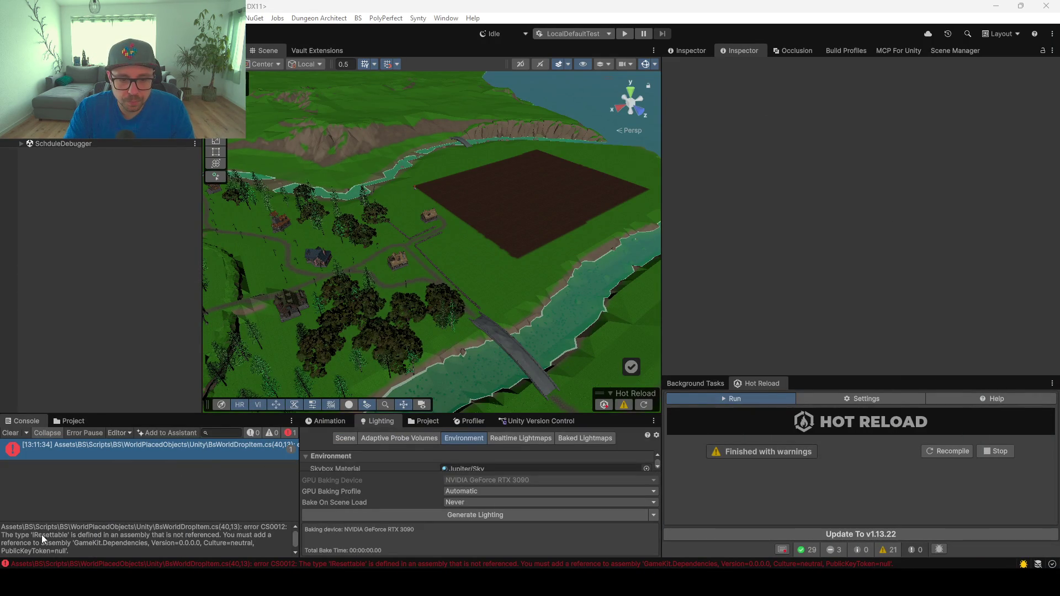
# Select 'GameKit.Dependencies' in the CS0012 error and open BS.WorldPlacedObjects.Unity.asmdef in Rider
pyautogui.click(132, 544)
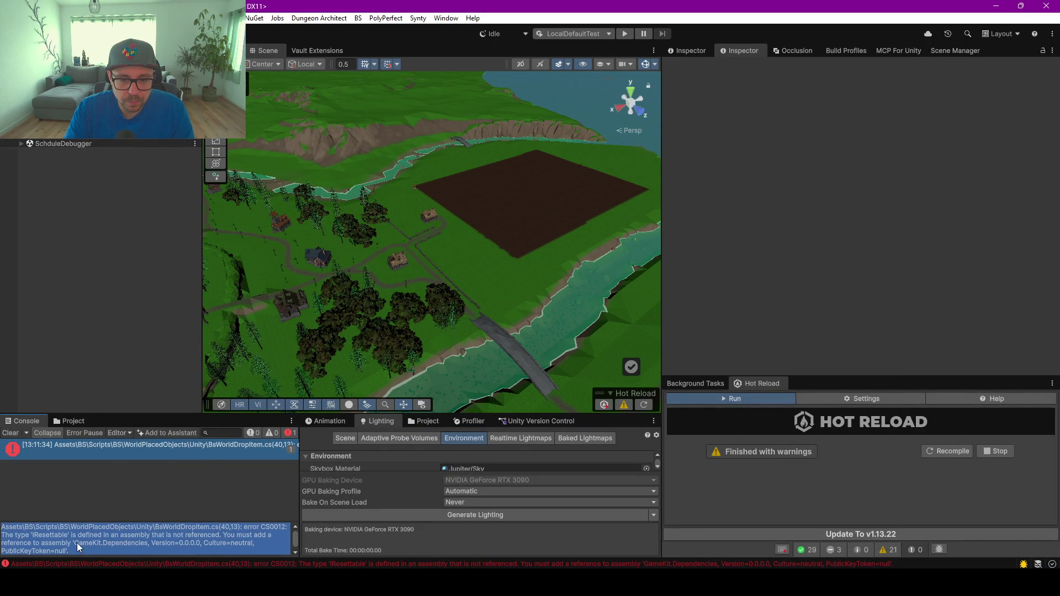
pyautogui.moveTo(74, 543); pyautogui.dragTo(150, 547)
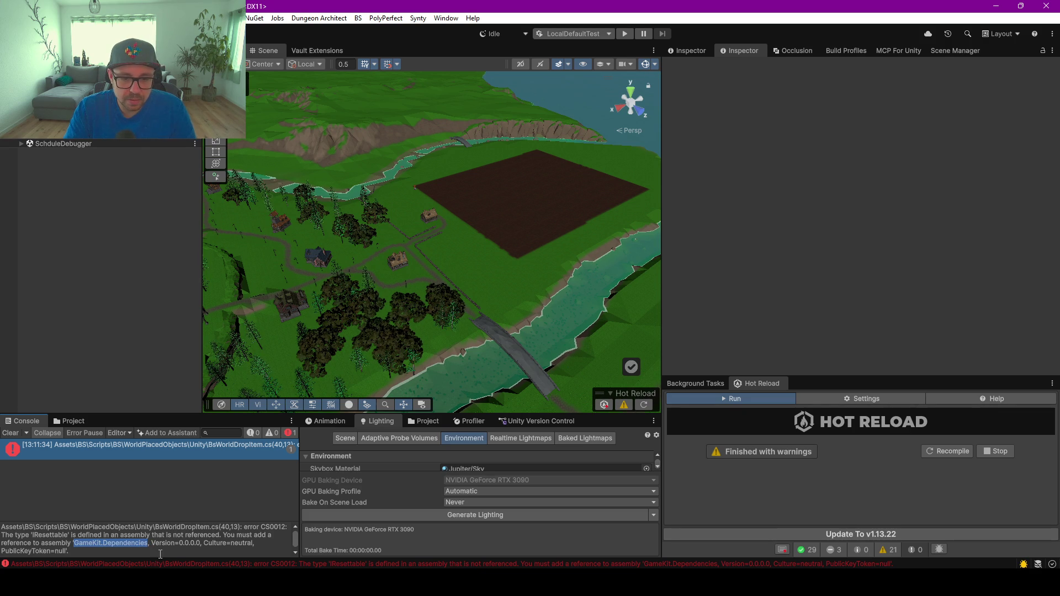
pyautogui.doubleClick(135, 450)
pyautogui.doubleClick(77, 236)
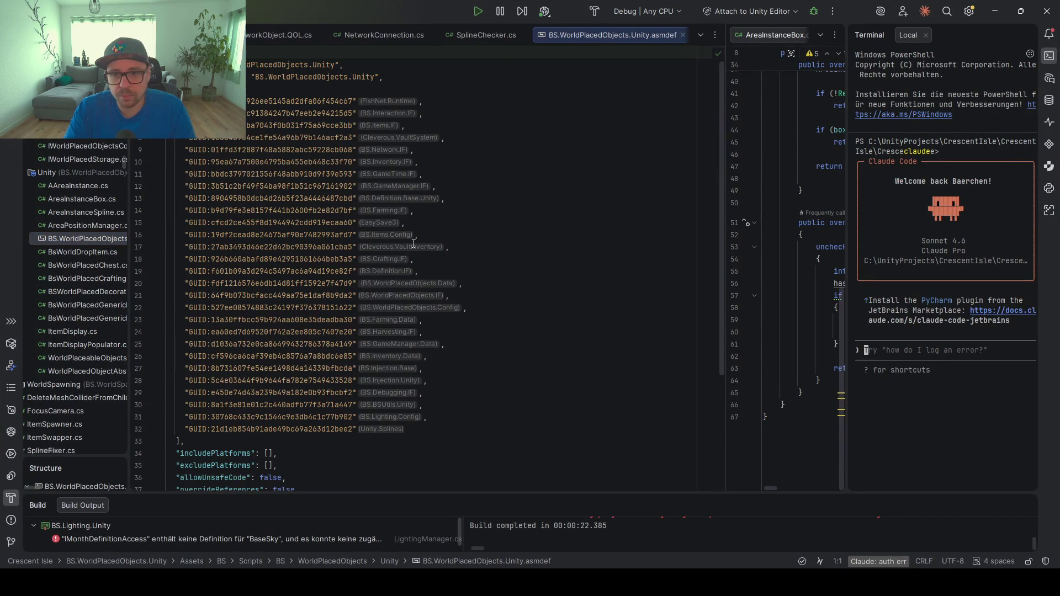
# Add GameKit.Dependencies after Unity.Splines as a GUID reference, then return to Unity
pyautogui.click(466, 430)
pyautogui.write(',')
pyautogui.press('Return')
pyautogui.write('"GameKit.Dependencies"')
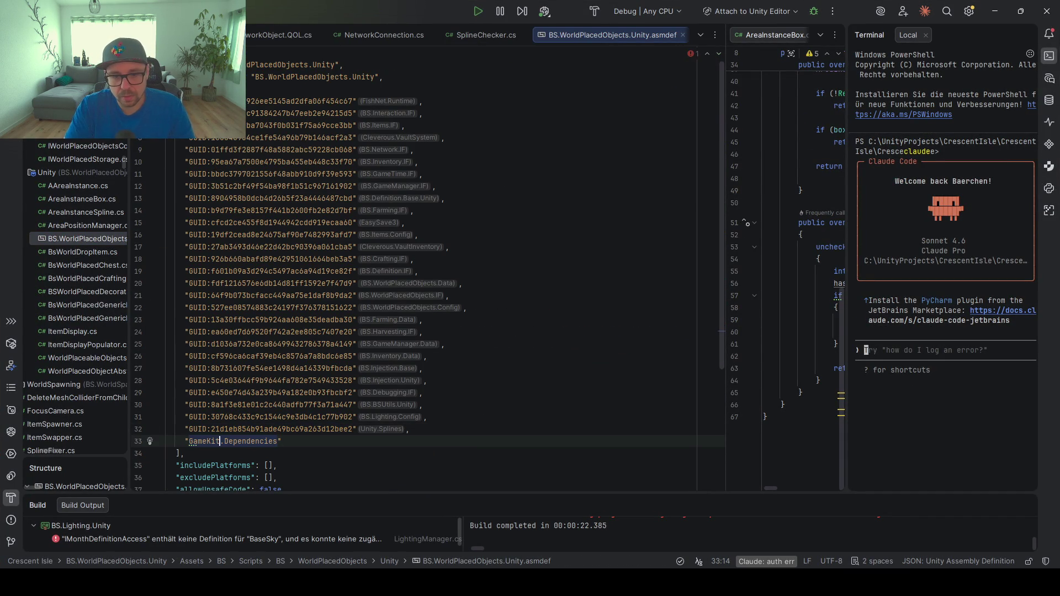
pyautogui.hotkey('alt', 'Return')
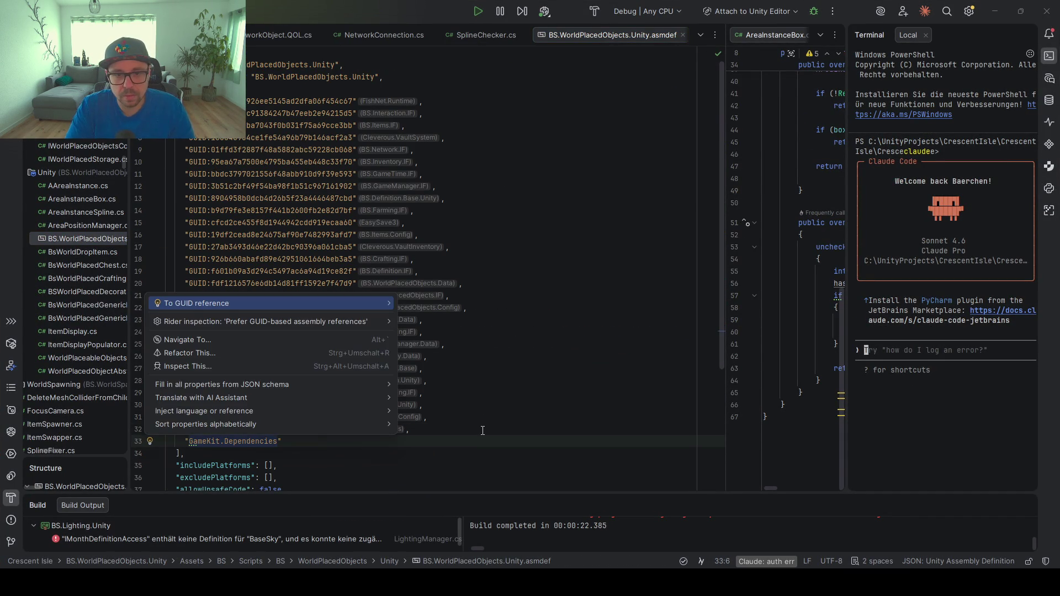
pyautogui.press('Return')
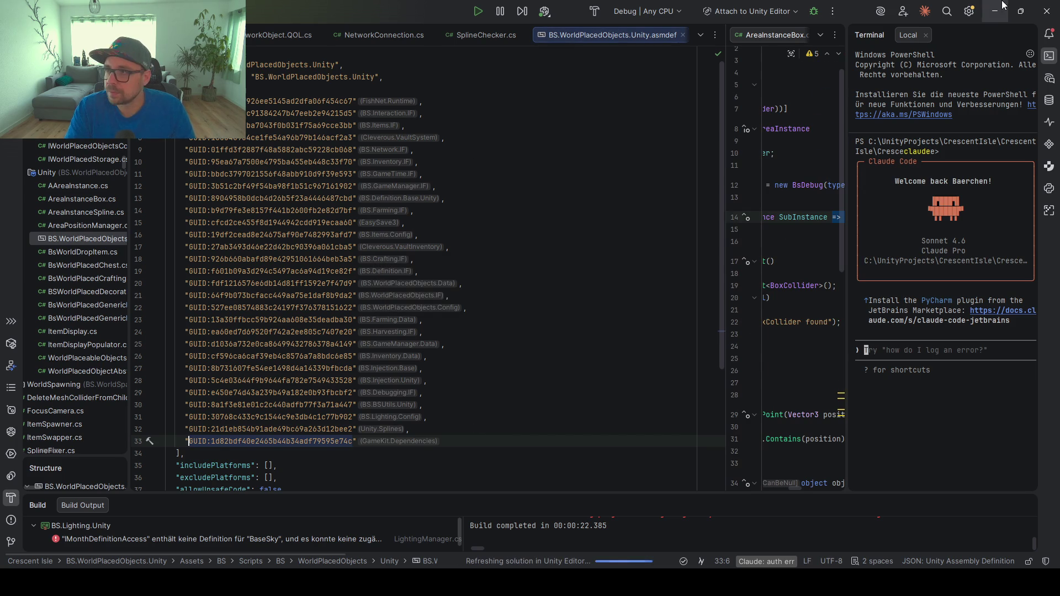
pyautogui.click(995, 11)
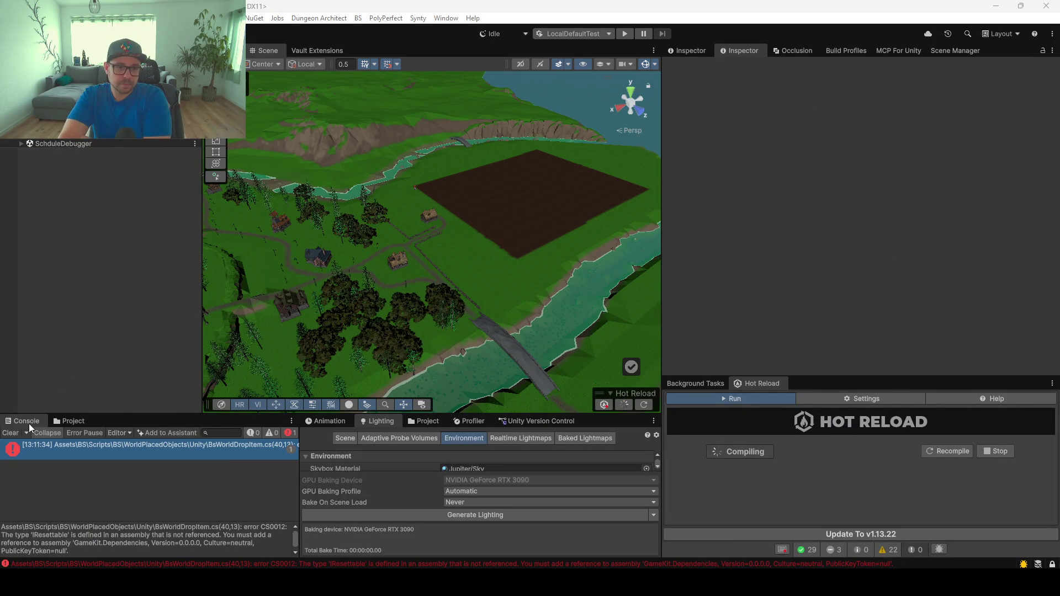
# Clear the console, enlarge the Hot Reload timeline, and clear again after recompilation finishes
pyautogui.click(12, 435)
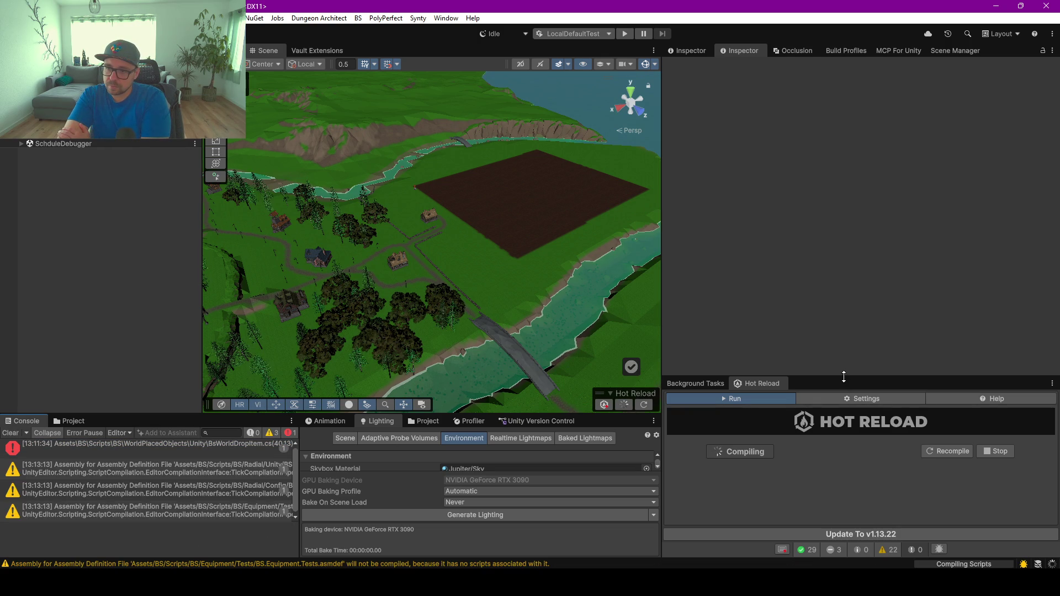
pyautogui.moveTo(829, 375); pyautogui.dragTo(828, 232)
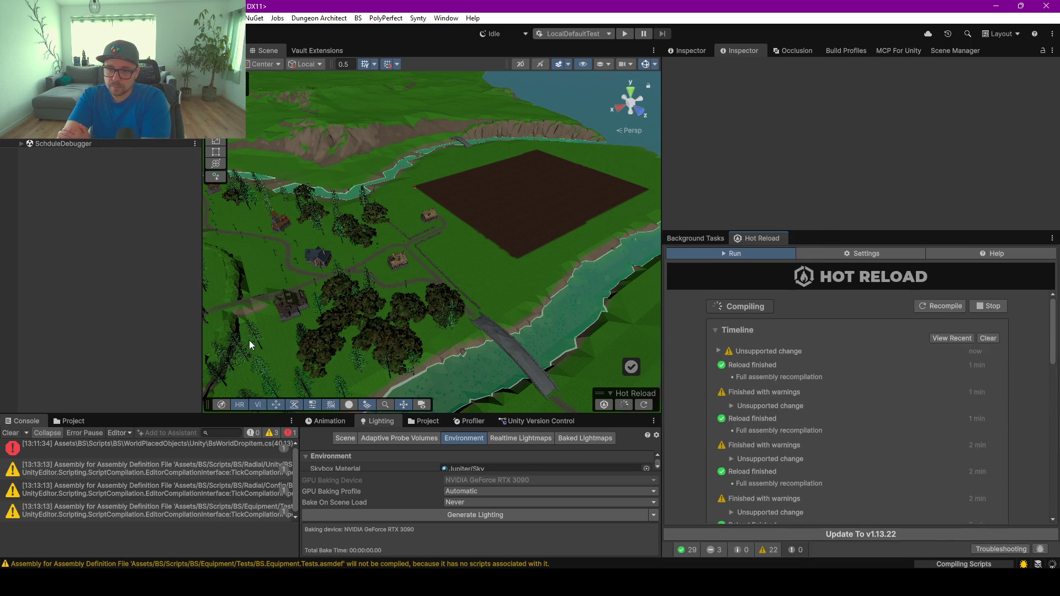
pyautogui.click(12, 434)
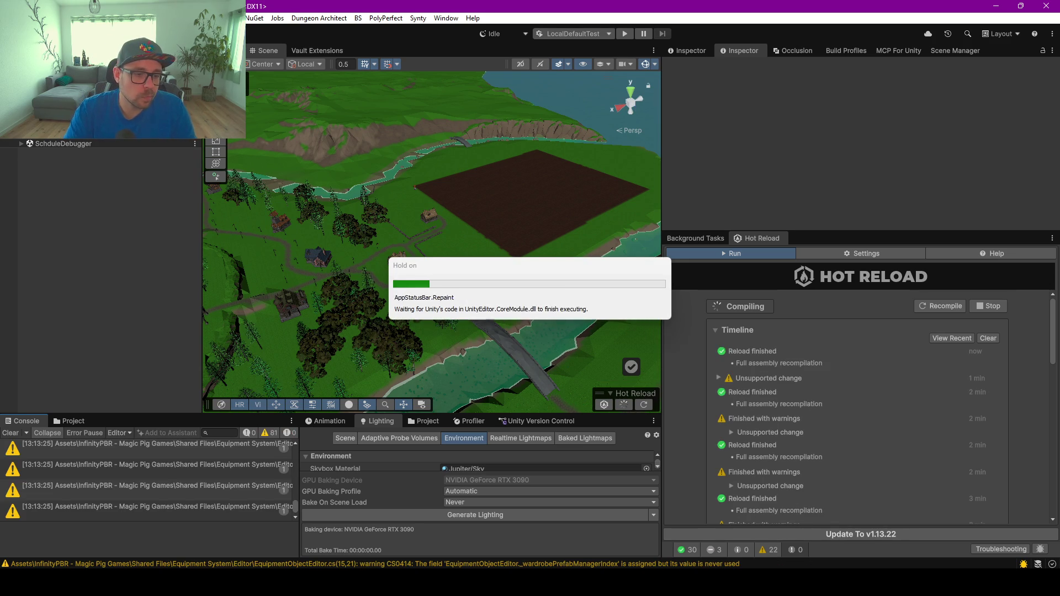
pyautogui.click(11, 433)
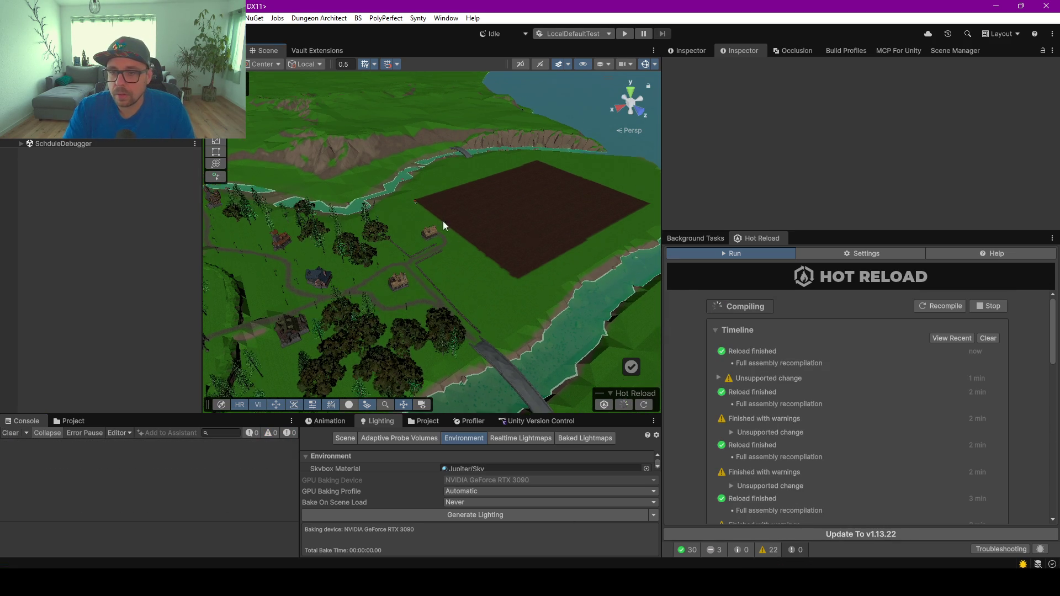
# Orbit the Scene view around the farm field and save the scene
pyautogui.scroll(3, 469, 253)
pyautogui.scroll(-5, 469, 252)
pyautogui.moveTo(411, 221); pyautogui.dragTo(533, 242)
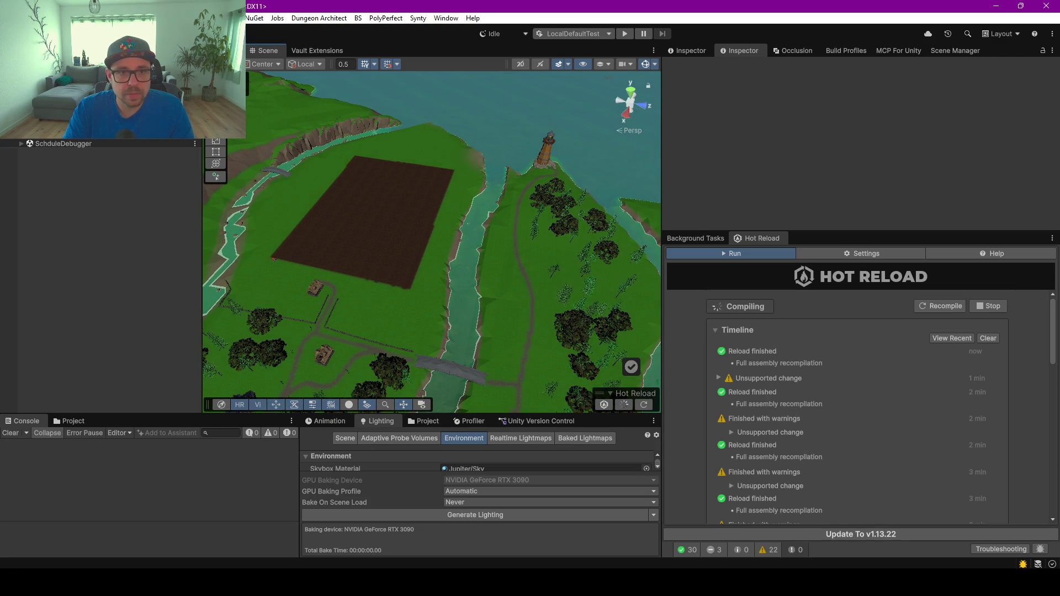
pyautogui.click(194, 80)
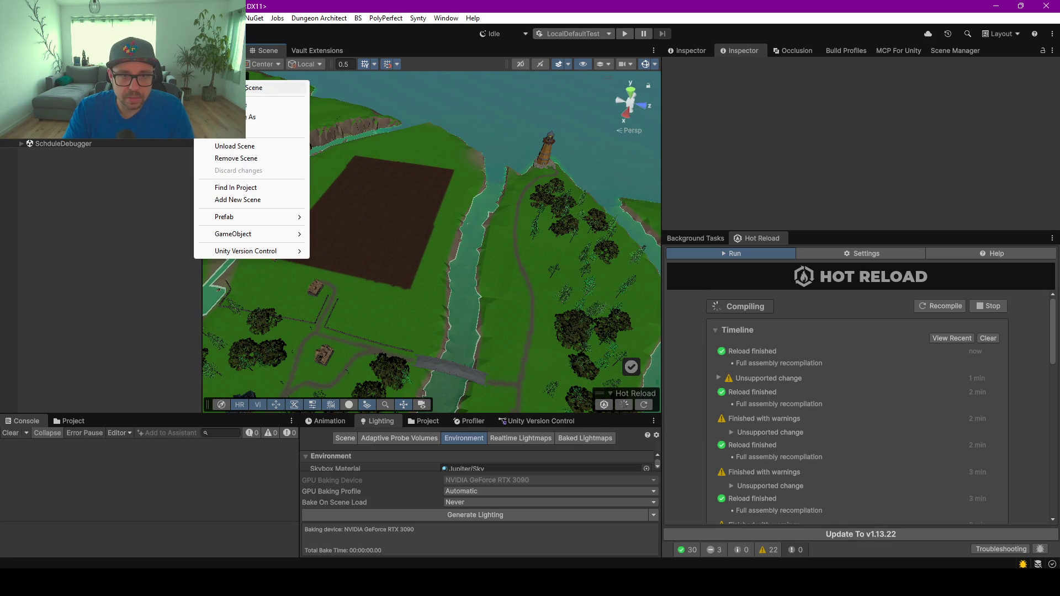
pyautogui.click(248, 88)
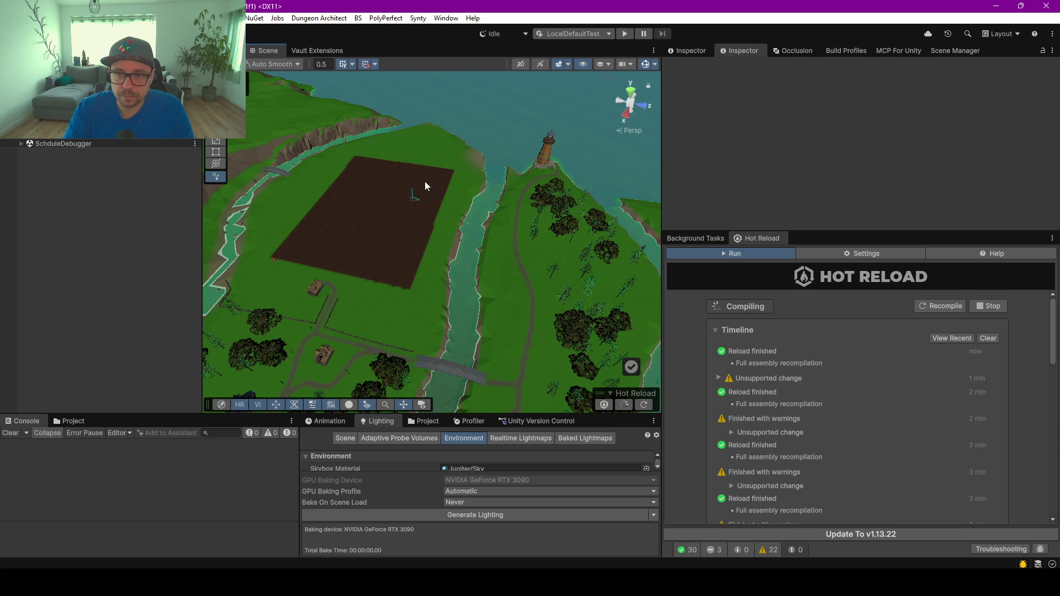
# Switch the Scene view to a top-down view of the terrain
pyautogui.rightClick(402, 147)
pyautogui.press('Escape')
pyautogui.click(631, 95)
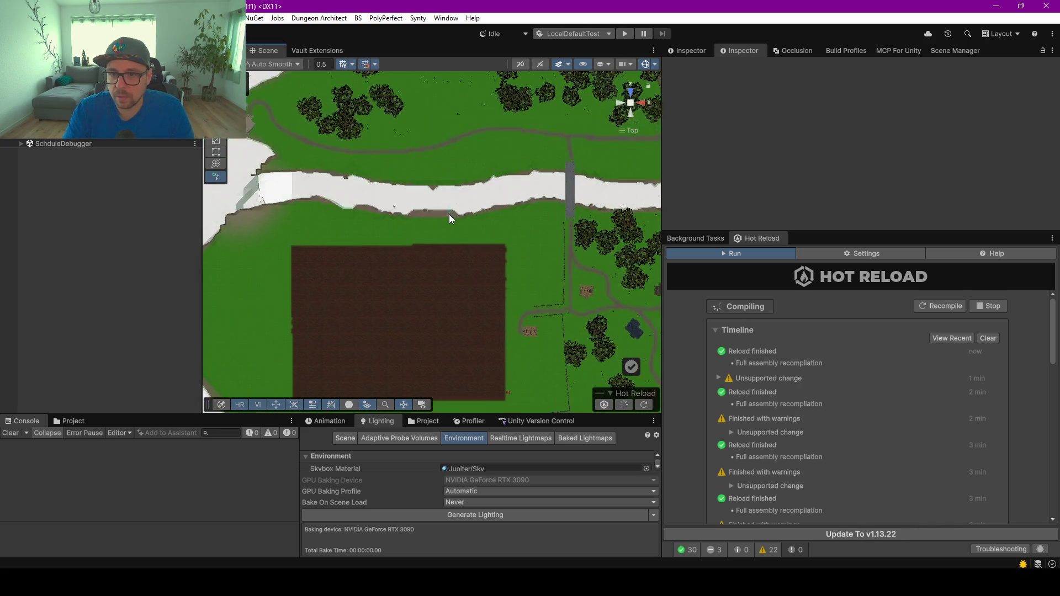
pyautogui.scroll(-5, 449, 216)
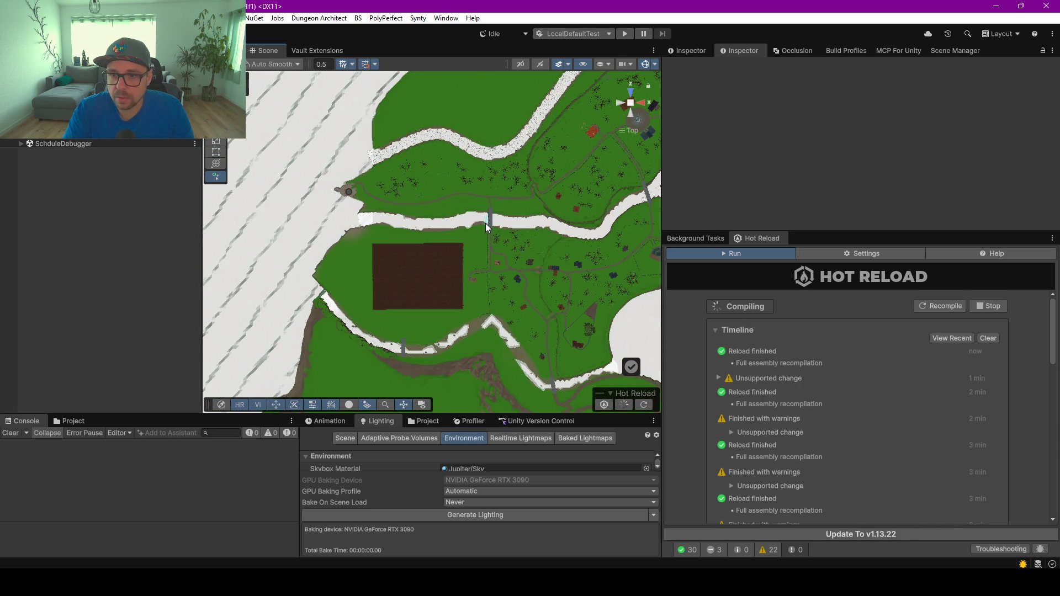
# Draw a closed spline of nine knots tracing the green bank around the brown field
pyautogui.click(485, 224)
pyautogui.click(489, 320)
pyautogui.click(435, 348)
pyautogui.click(349, 326)
pyautogui.click(313, 275)
pyautogui.click(349, 226)
pyautogui.click(399, 229)
pyautogui.click(446, 230)
pyautogui.click(484, 221)
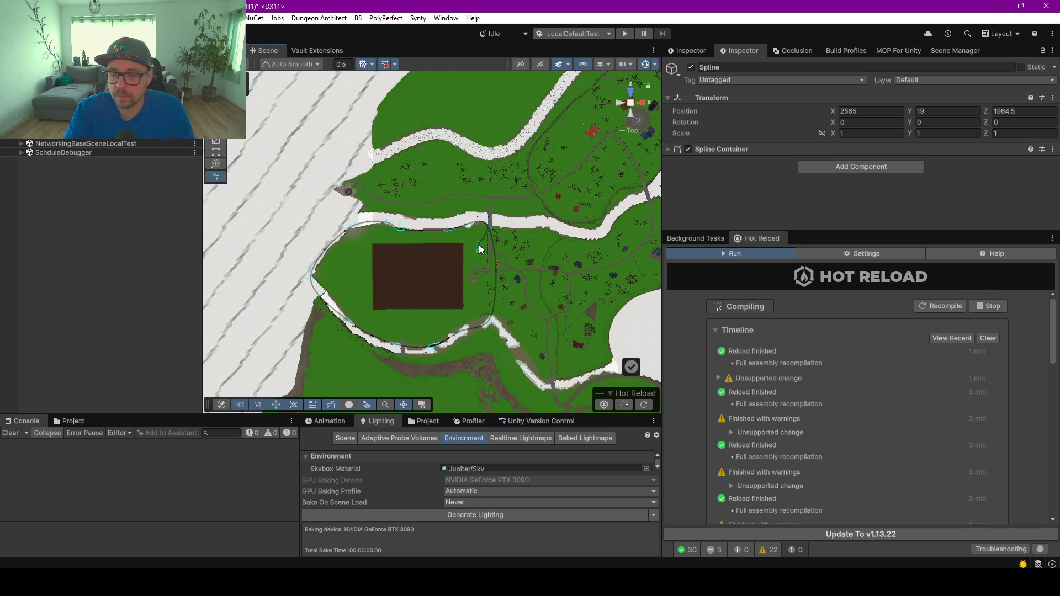
pyautogui.click(492, 226)
# Set all eleven spline knots to automatic smooth tangents
pyautogui.scroll(2, 491, 228)
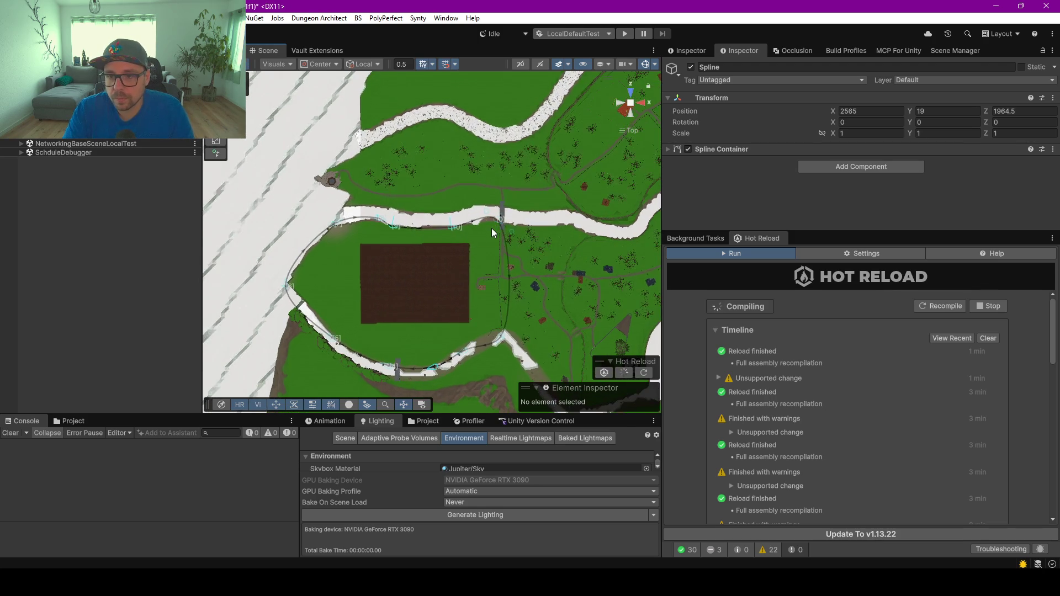
pyautogui.scroll(3, 492, 228)
pyautogui.click(528, 206)
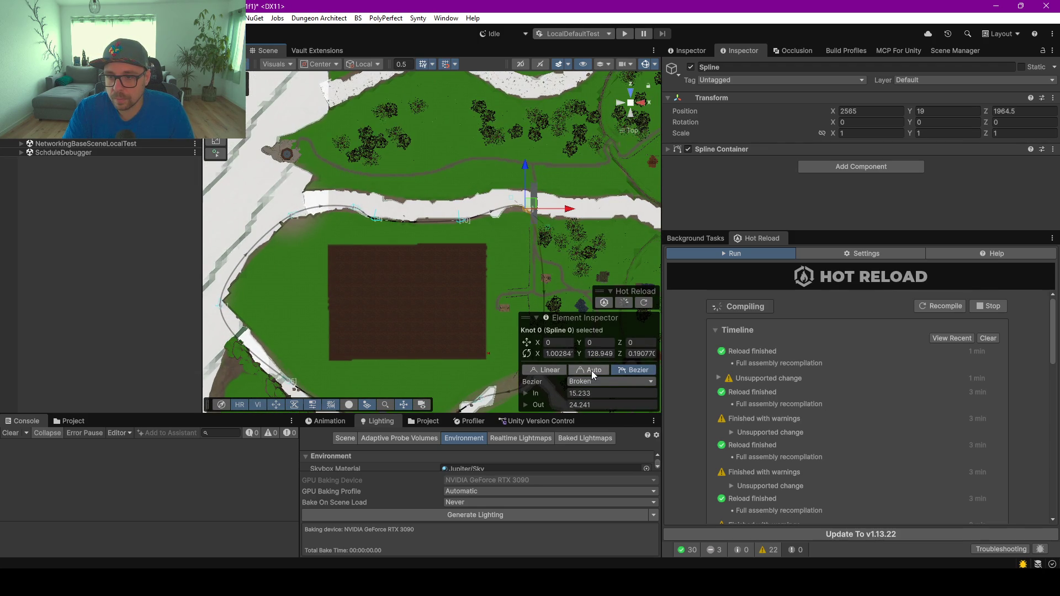
pyautogui.click(592, 370)
pyautogui.scroll(-2, 512, 254)
pyautogui.moveTo(254, 195)
pyautogui.mouseDown()
pyautogui.moveTo(479, 382)
pyautogui.moveTo(522, 393)
pyautogui.mouseUp()
pyautogui.click(544, 369)
pyautogui.click(586, 369)
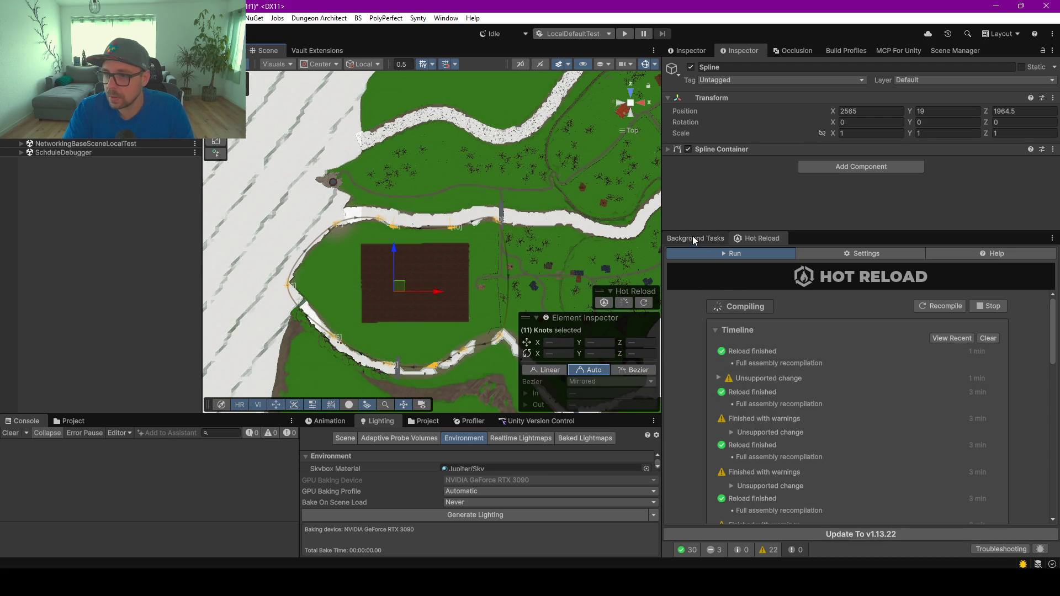
# Add a Spline Fixer, flatten the knots and remove twist, and set Position Y to 0
pyautogui.click(837, 170)
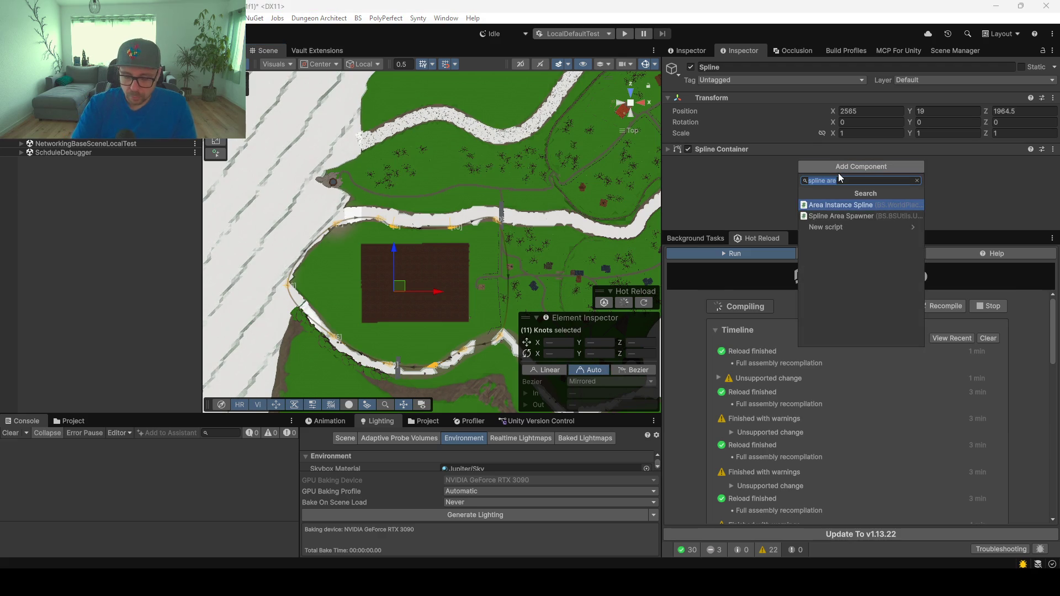
pyautogui.press('BackSpace')
pyautogui.press('BackSpace')
pyautogui.press('BackSpace')
pyautogui.press('Down')
pyautogui.press('Down')
pyautogui.press('Down')
pyautogui.press('Return')
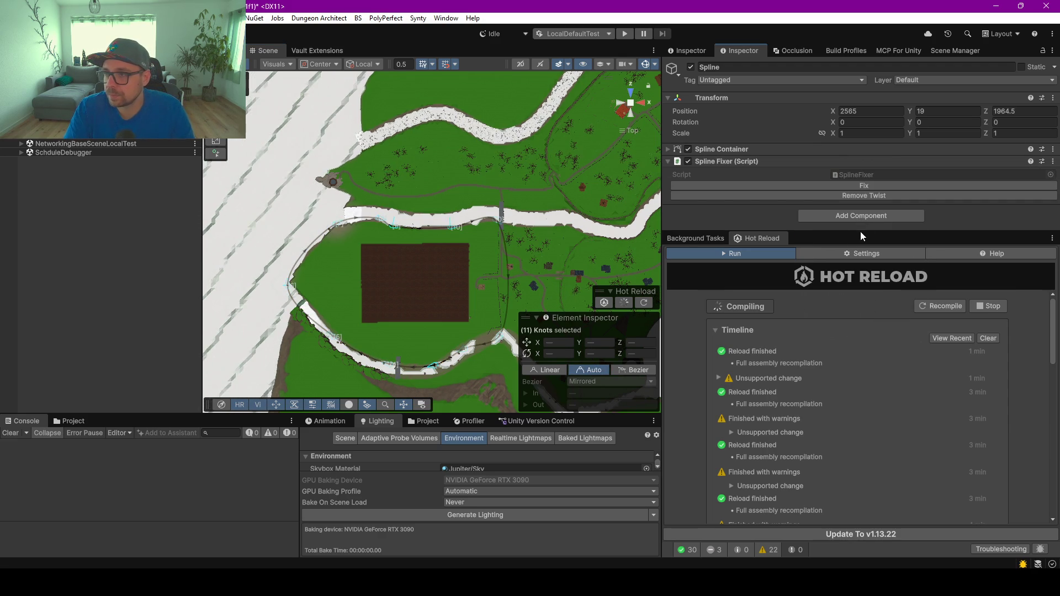
pyautogui.click(869, 186)
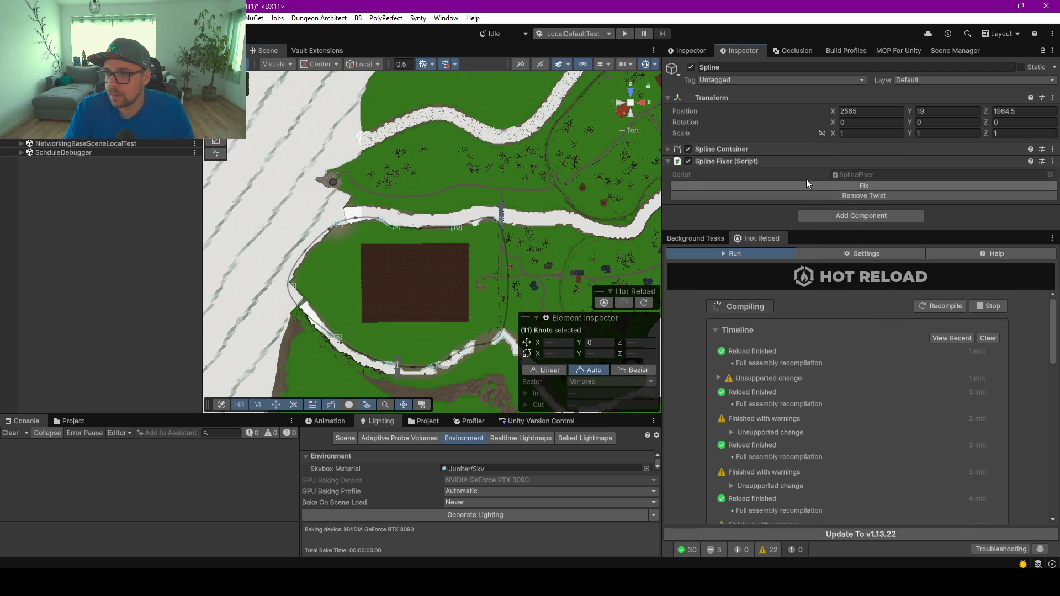
pyautogui.click(863, 195)
pyautogui.doubleClick(946, 111)
pyautogui.write('0')
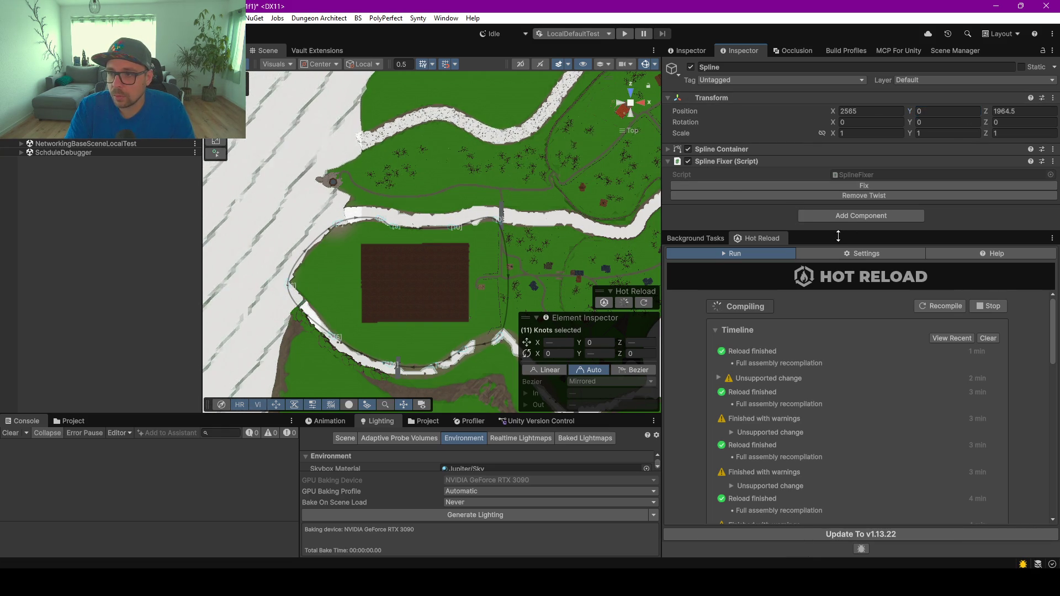
# Add an Area Instance Spline component and look over its area configuration choices
pyautogui.moveTo(838, 236); pyautogui.dragTo(837, 314)
pyautogui.click(831, 217)
pyautogui.write('a')
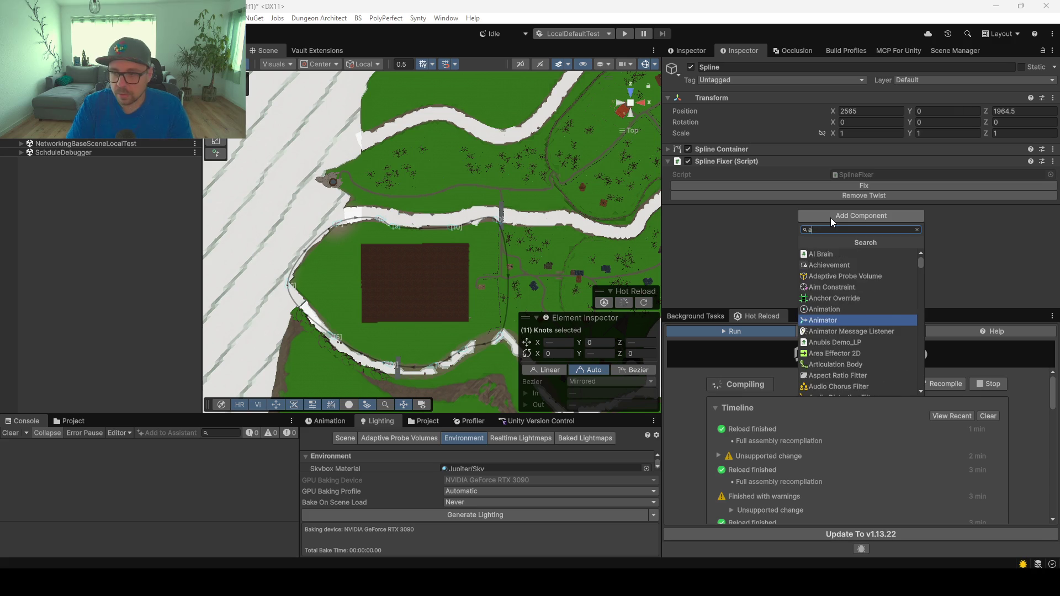
pyautogui.write('rea')
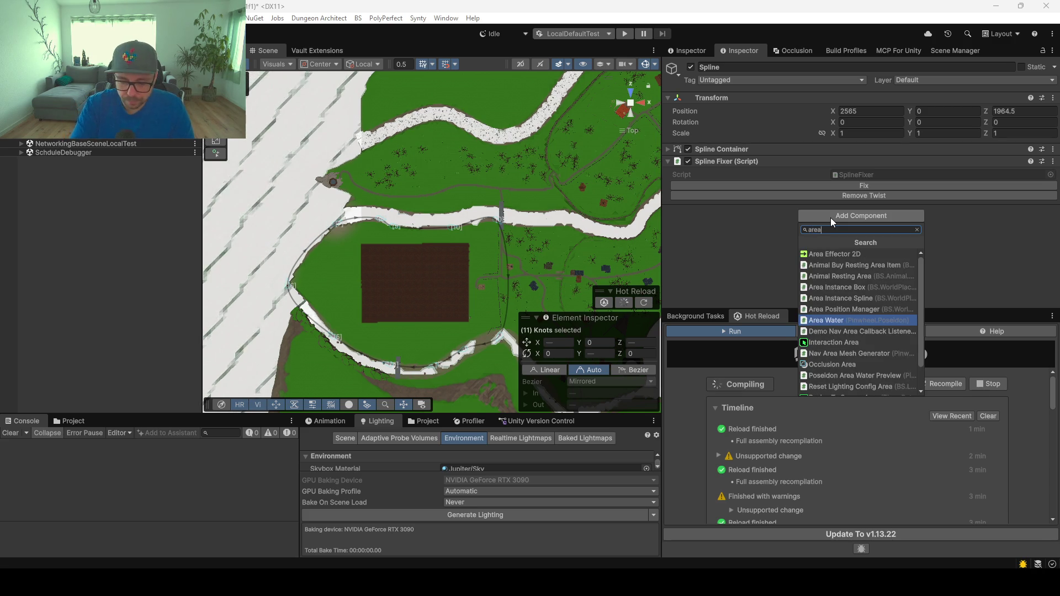
pyautogui.write(' spline')
pyautogui.press('Down')
pyautogui.press('Return')
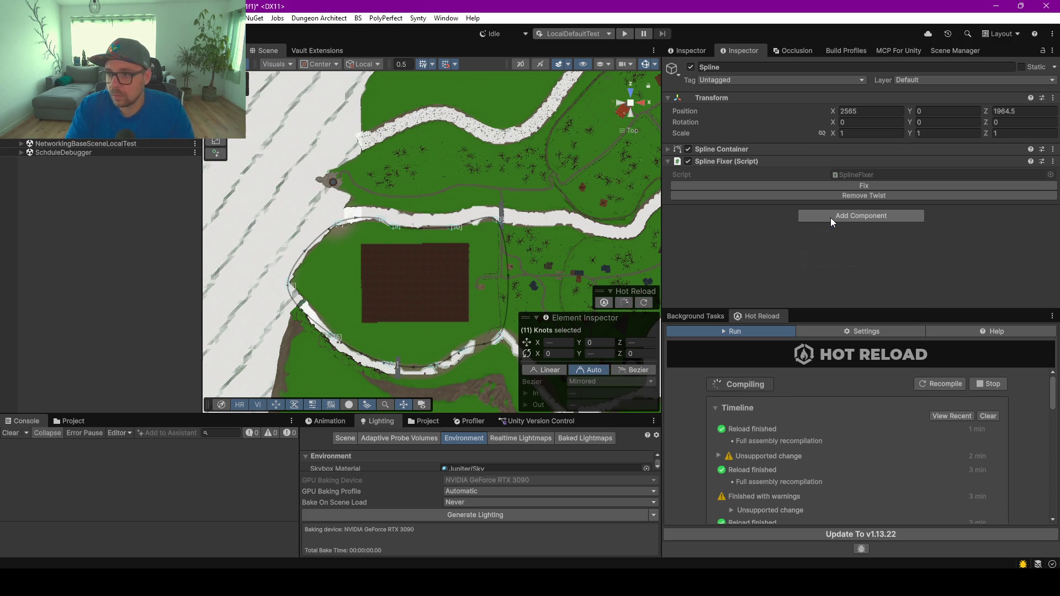
pyautogui.click(849, 254)
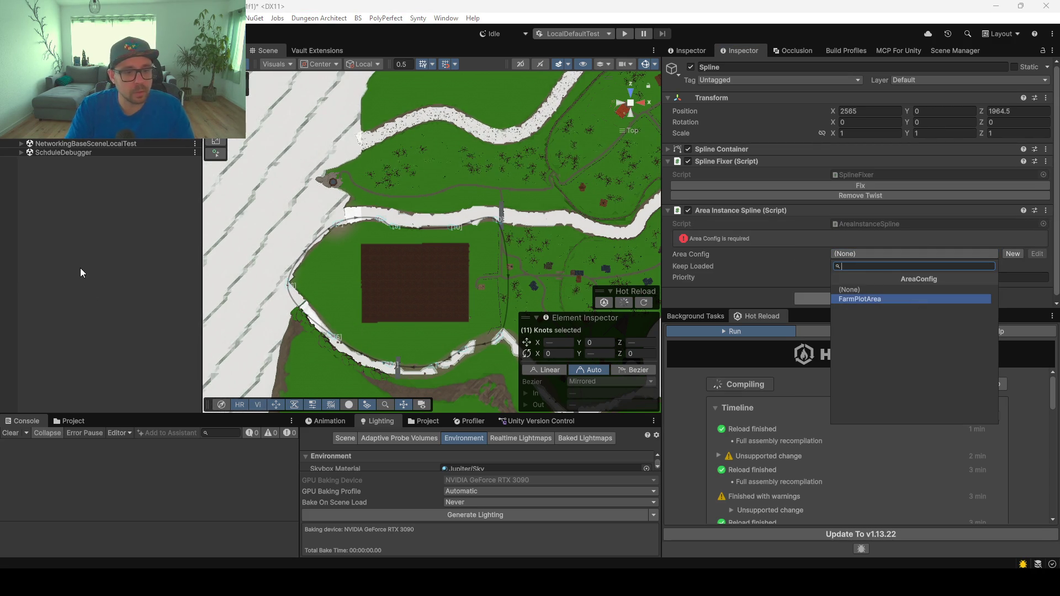
pyautogui.click(51, 218)
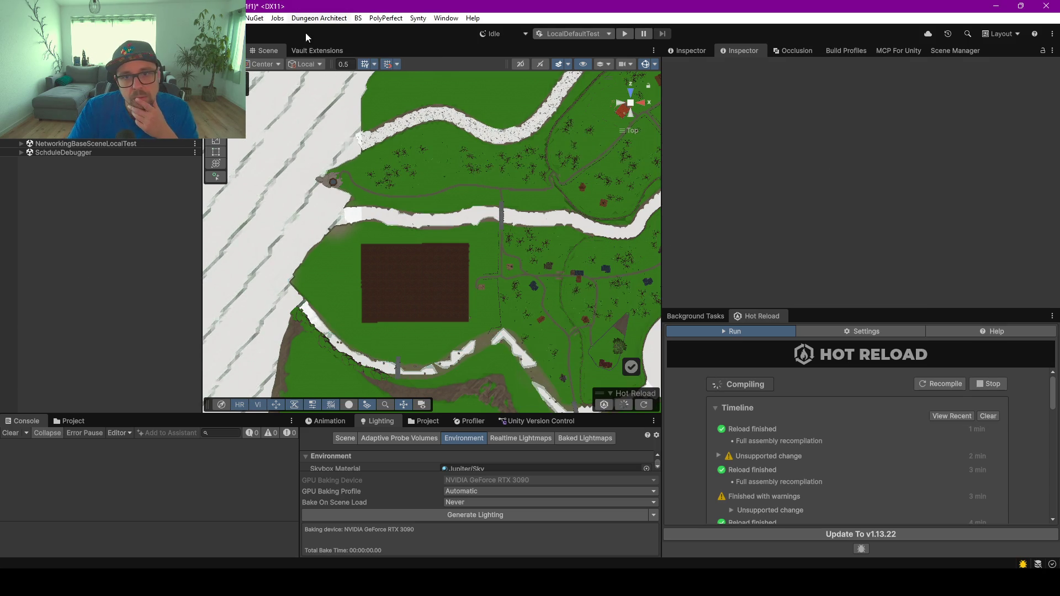
# Create a new AreaConfig titled FarmArea (ID 939) in Vault Extensions, then return to Scene view
pyautogui.click(324, 49)
pyautogui.click(265, 80)
pyautogui.write('area')
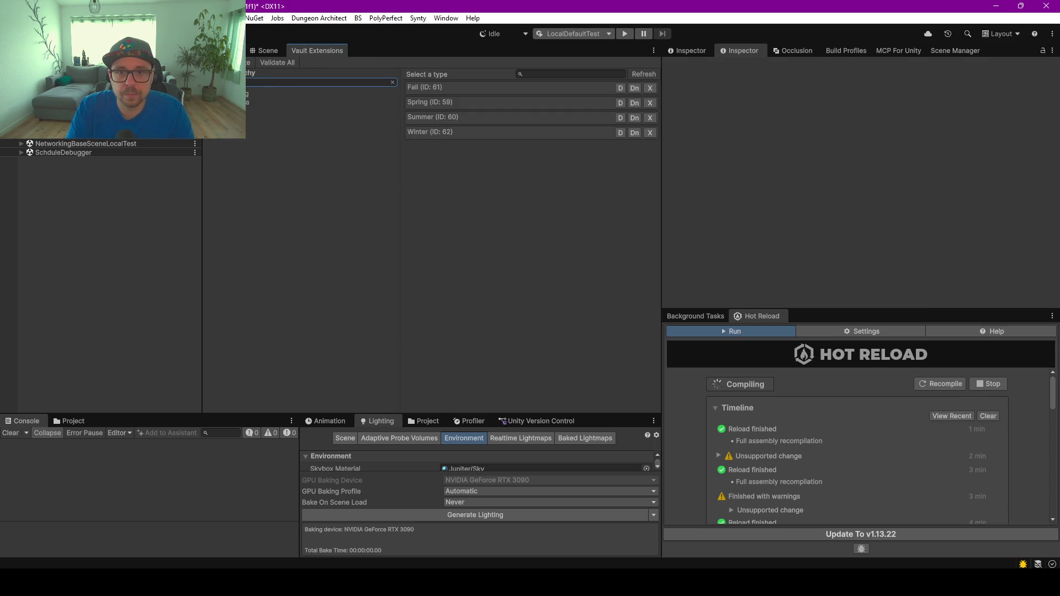
pyautogui.click(232, 94)
pyautogui.click(594, 74)
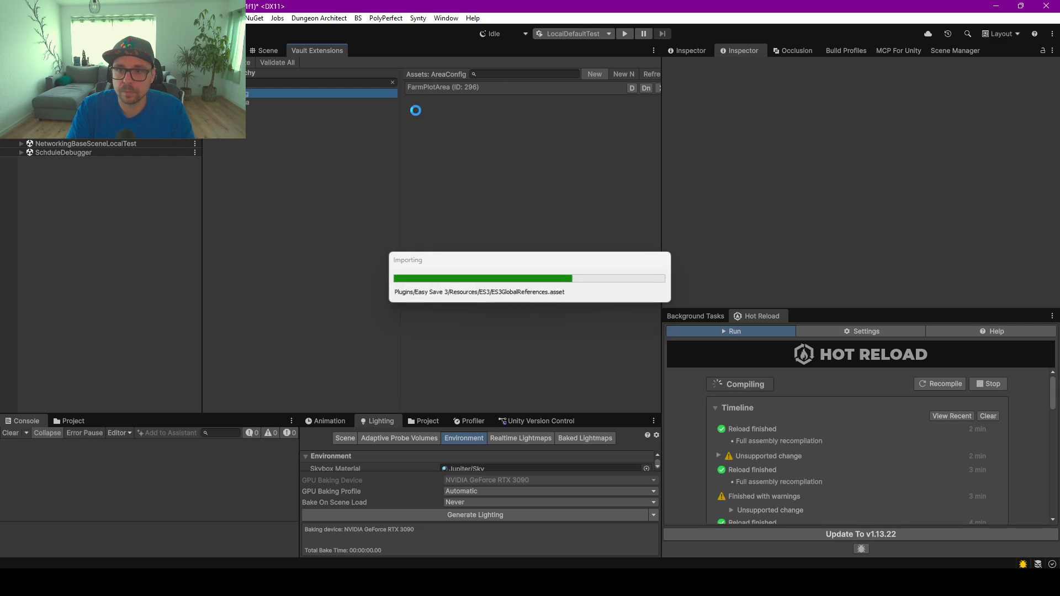
pyautogui.click(464, 102)
pyautogui.click(885, 146)
pyautogui.write('FarmArea')
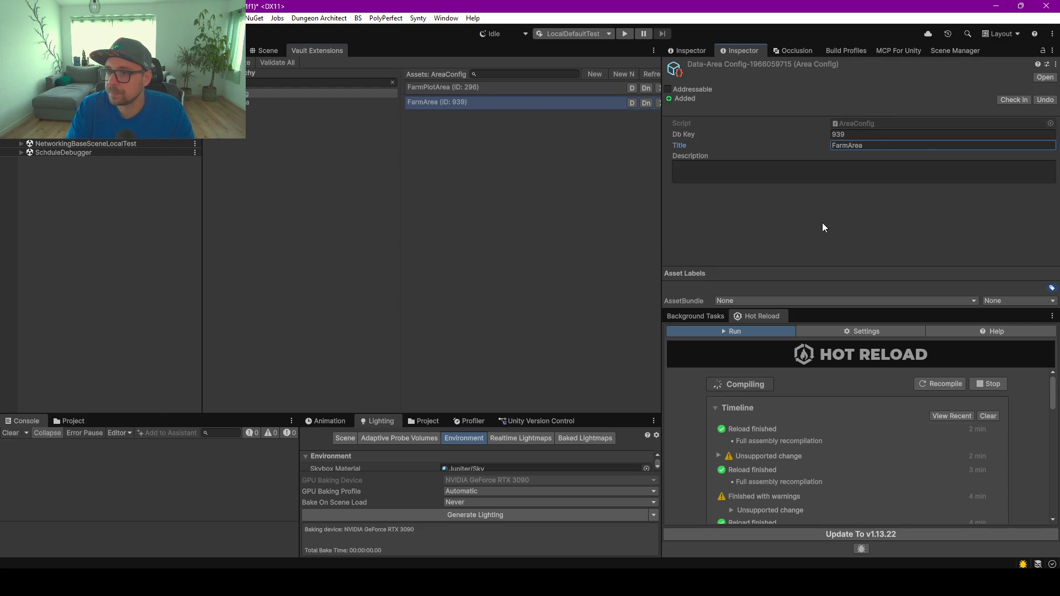
pyautogui.click(266, 48)
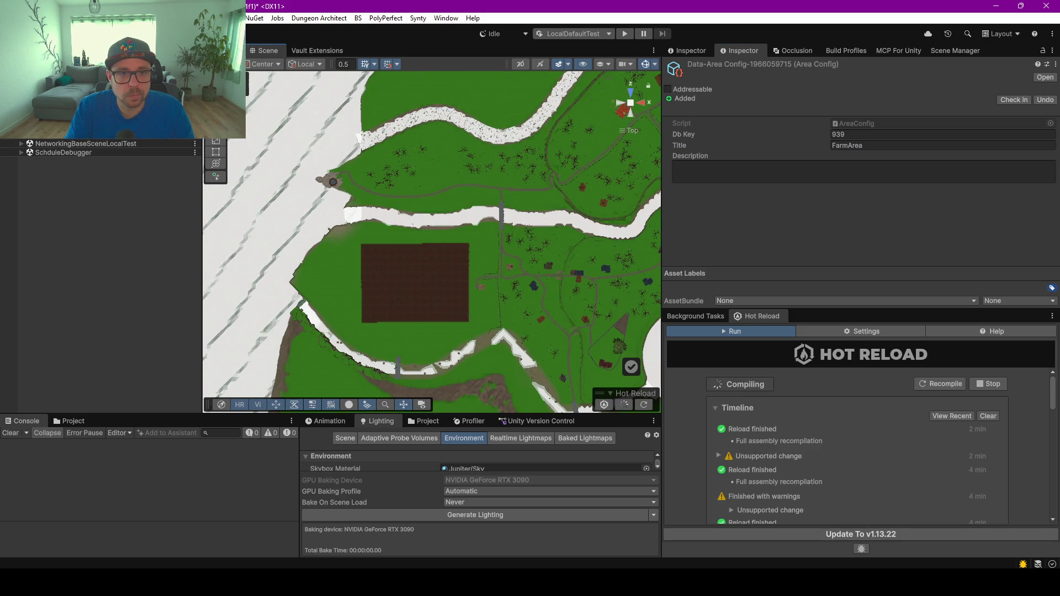
# Assign FarmArea as the Area Config of the spline's Area Instance Spline
pyautogui.click(501, 214)
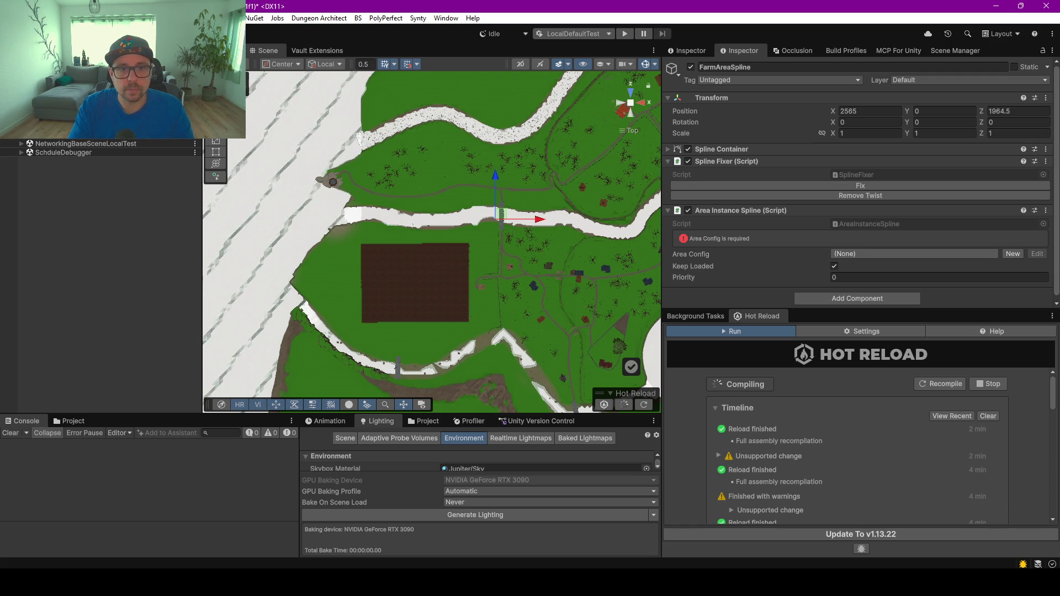
pyautogui.click(866, 251)
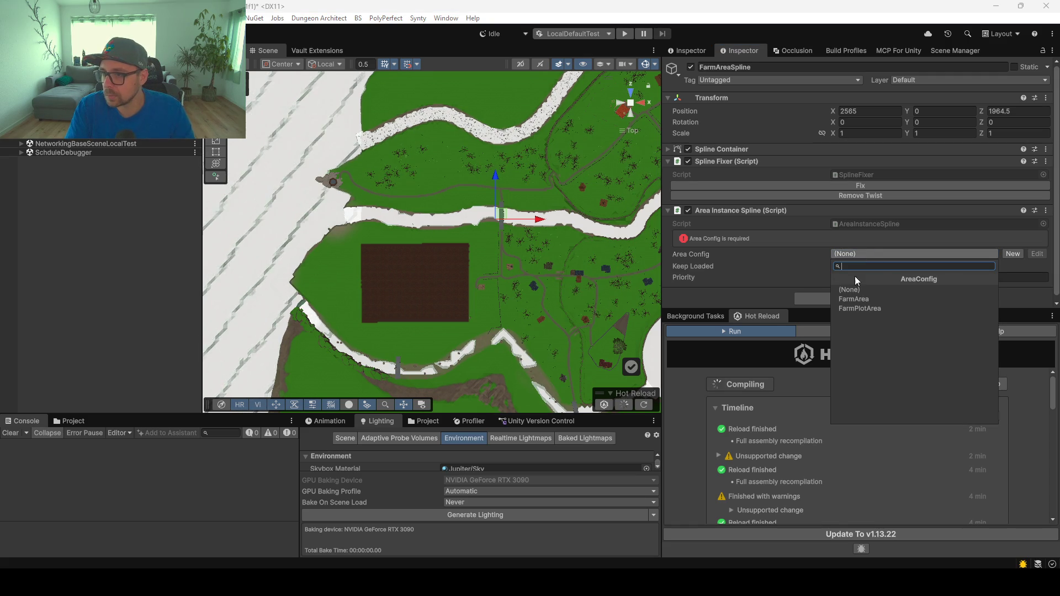
pyautogui.click(860, 303)
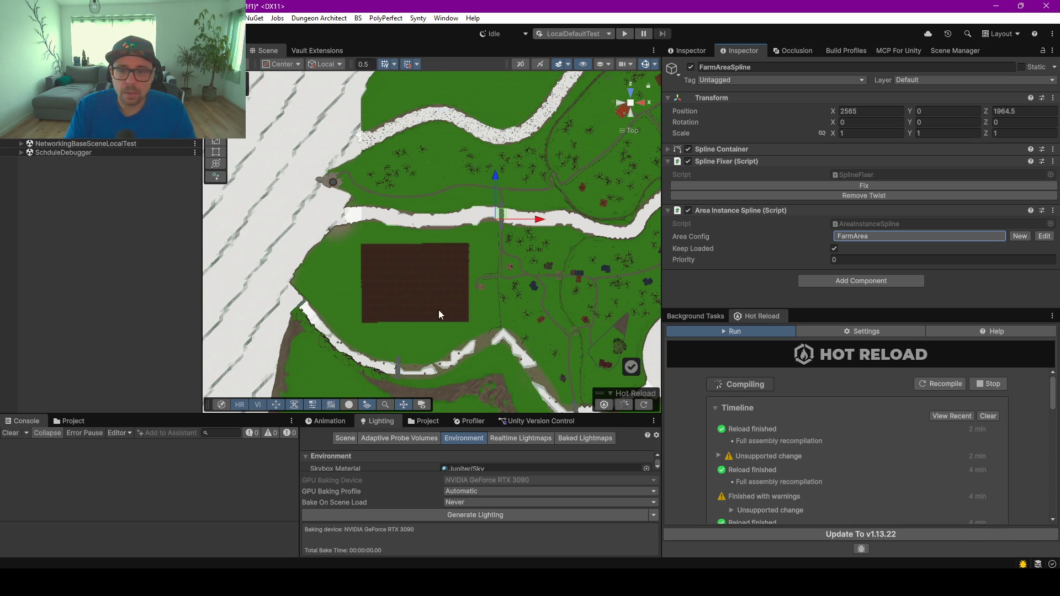
# Inspect the farm plot in perspective view, then bring the Rider window forward
pyautogui.moveTo(496, 305); pyautogui.dragTo(453, 232)
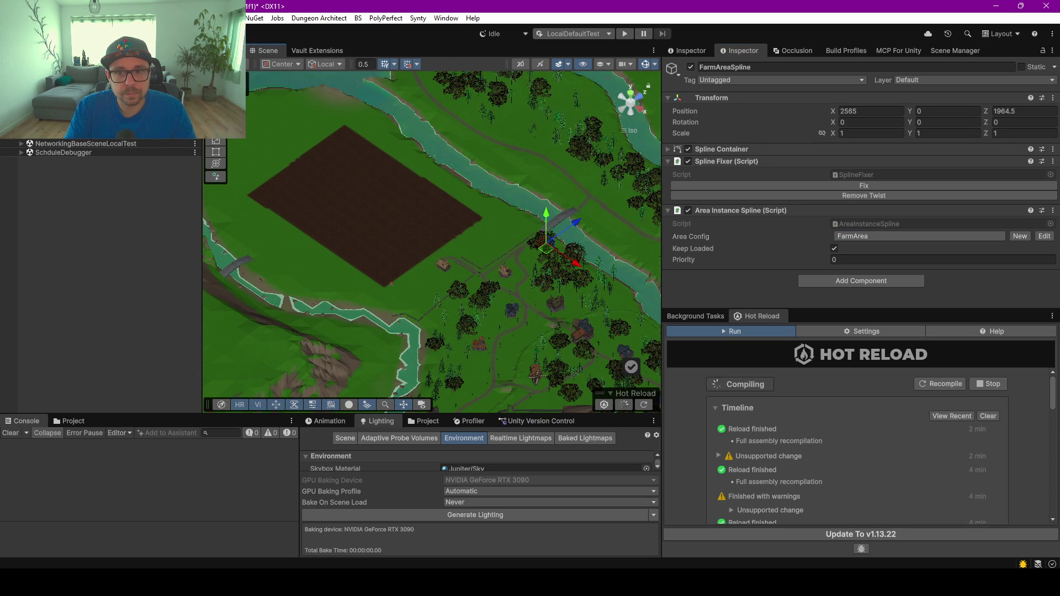
pyautogui.click(631, 103)
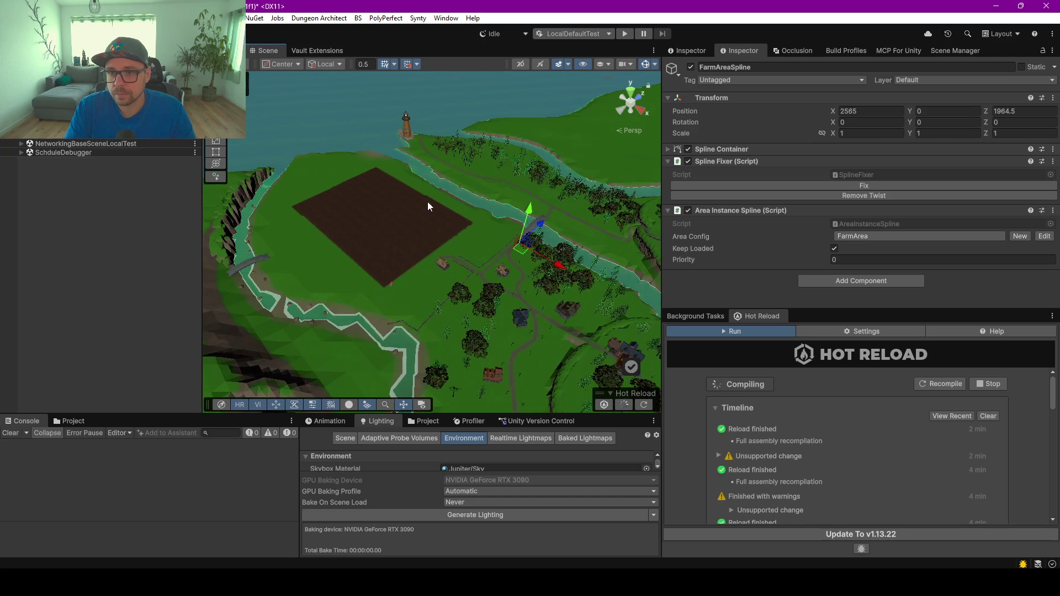
pyautogui.scroll(5, 412, 237)
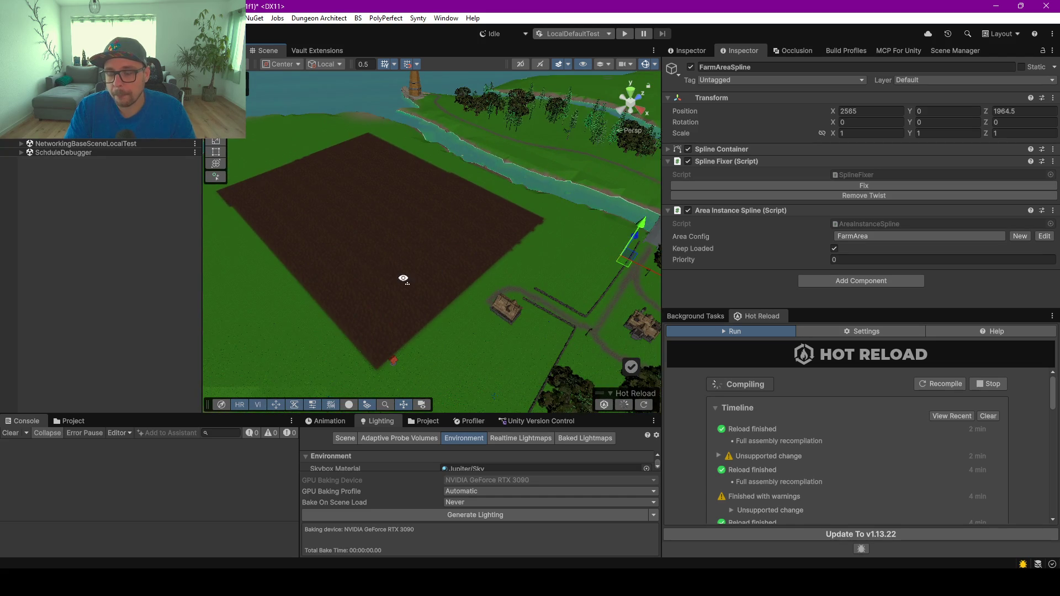
pyautogui.moveTo(406, 278); pyautogui.dragTo(494, 269)
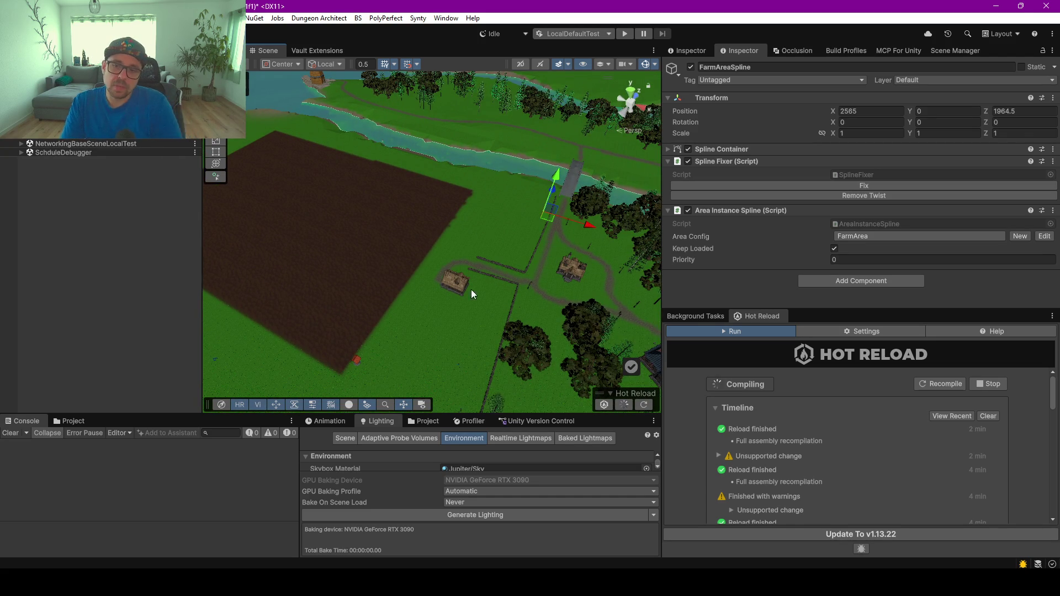
pyautogui.moveTo(653, 584)
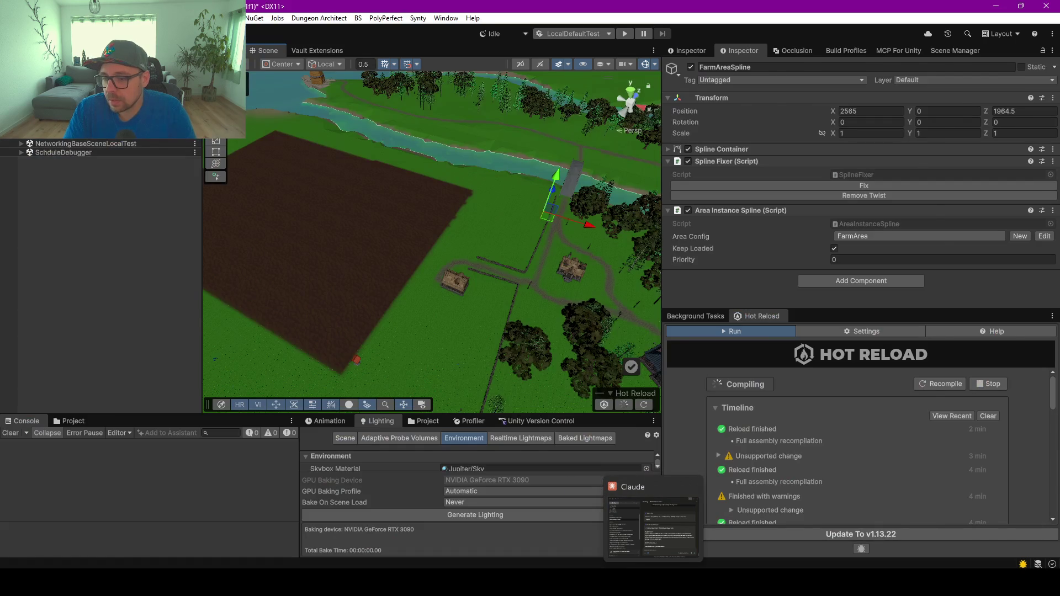
pyautogui.click(653, 527)
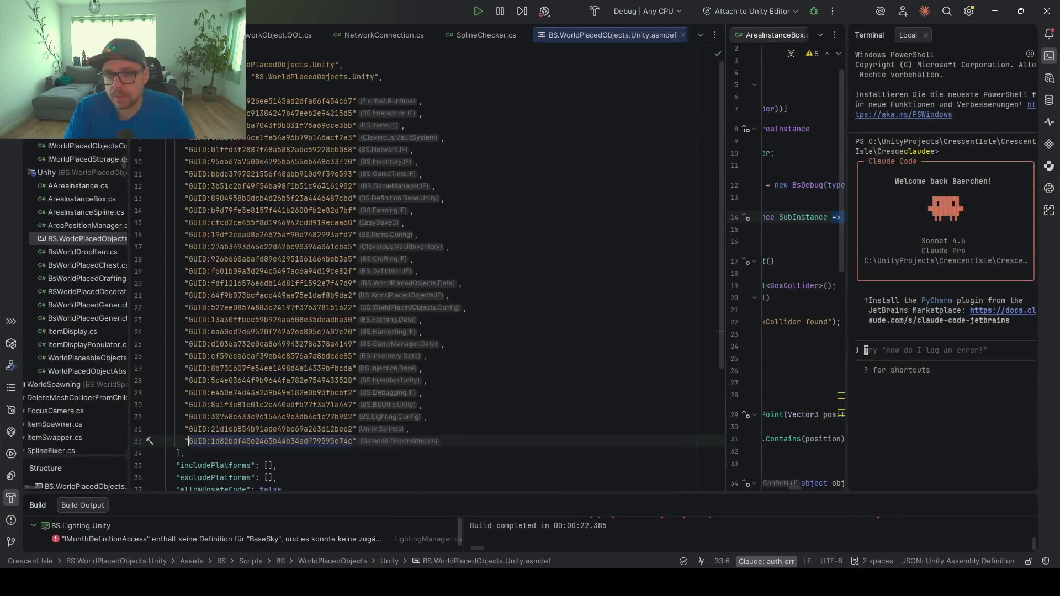
# Search 'animal' to open AnimalInstance.cs, then open AnimalAccess.AIAccessImpl.cs from the file tree
pyautogui.press('shift')
pyautogui.press('shift')
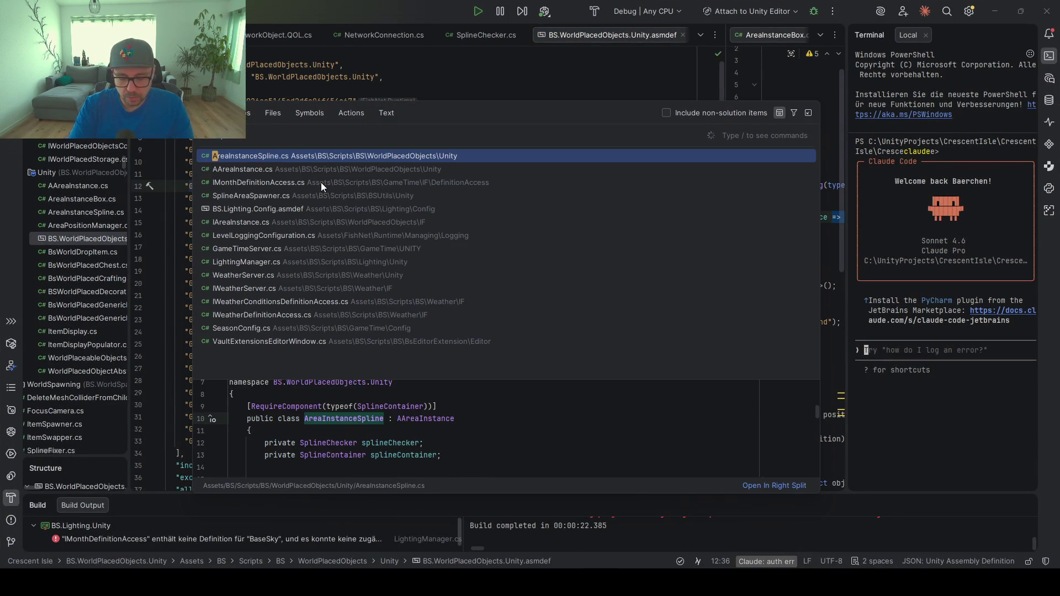
pyautogui.write('animal')
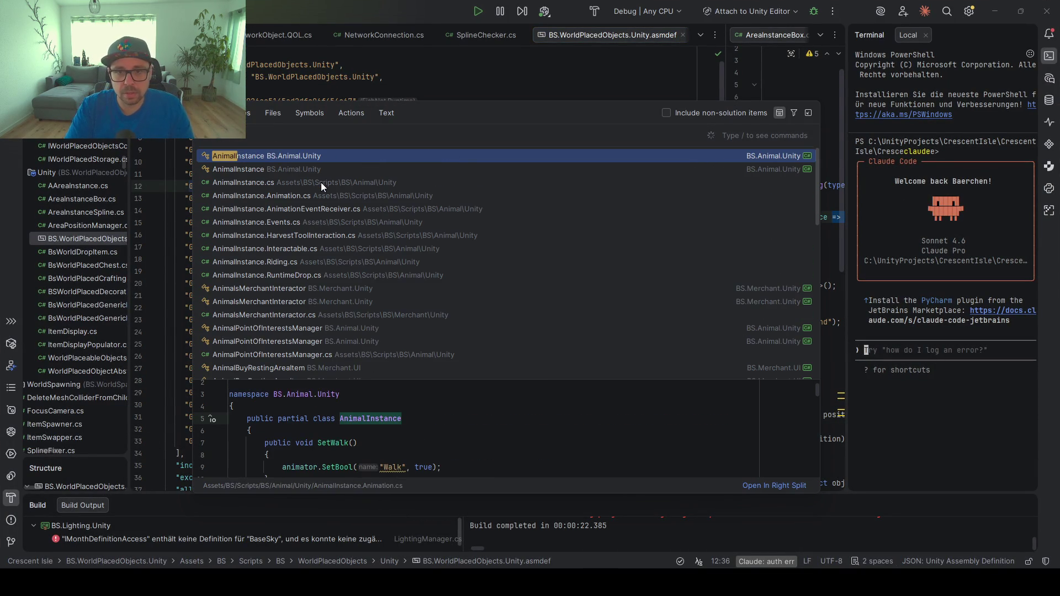
pyautogui.press('Return')
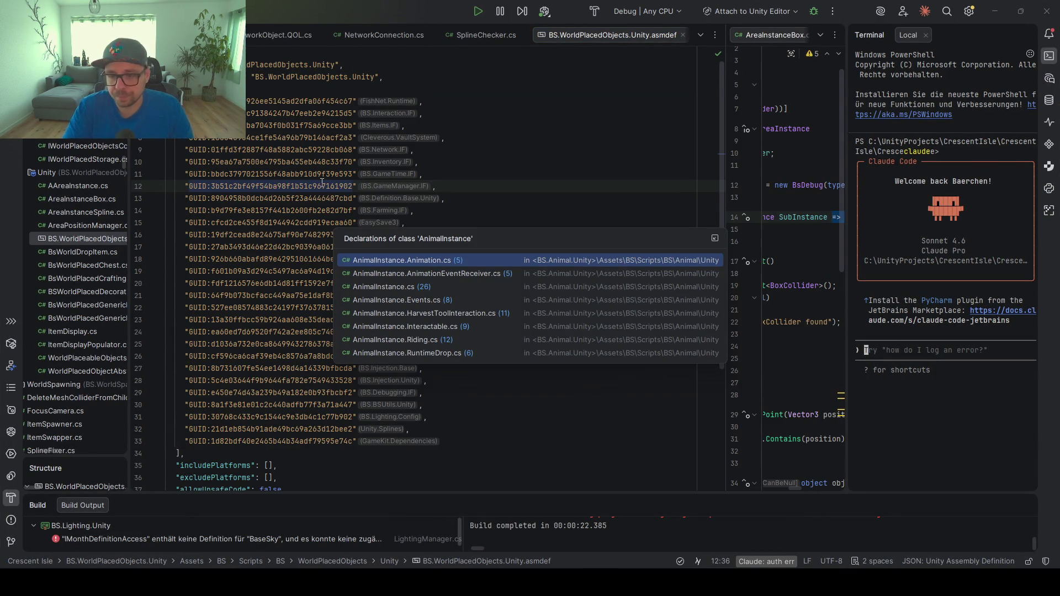
pyautogui.press('Down')
pyautogui.press('Down')
pyautogui.press('Down')
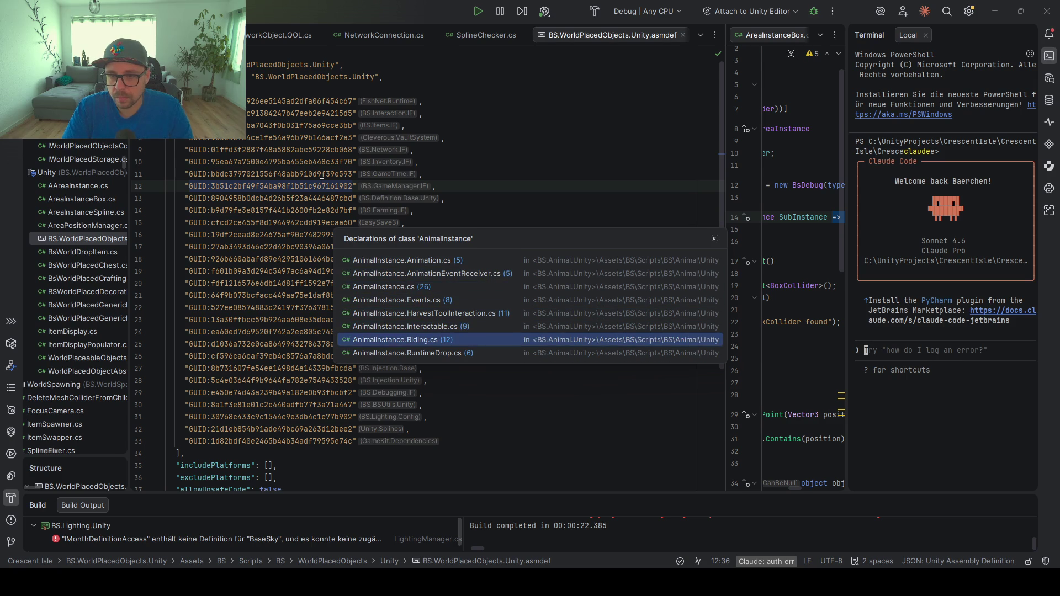
pyautogui.press('Down')
pyautogui.press('Up')
pyautogui.press('Up')
pyautogui.press('Up')
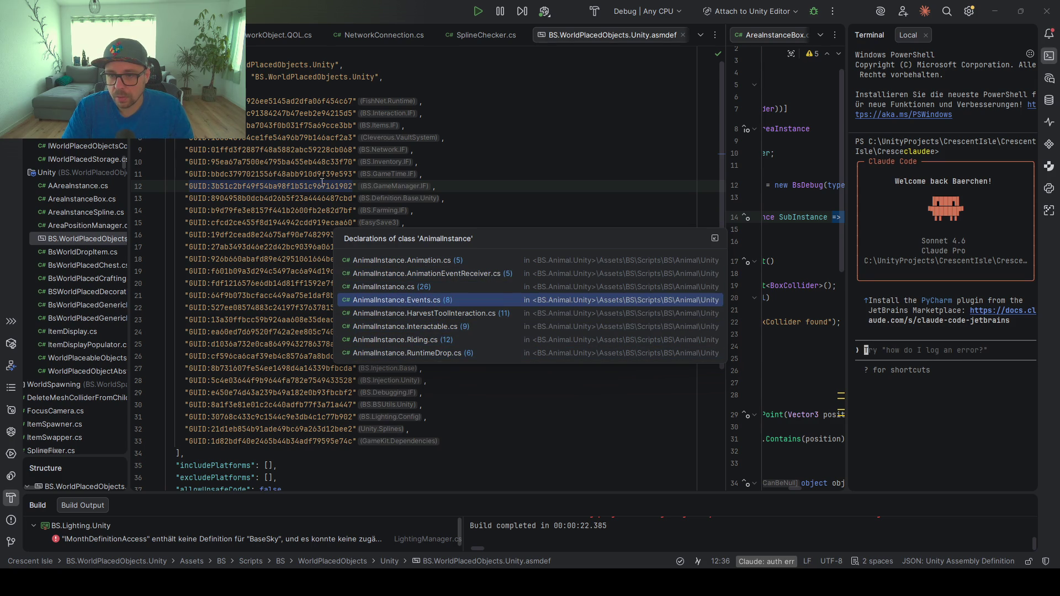
pyautogui.press('Up')
pyautogui.press('Return')
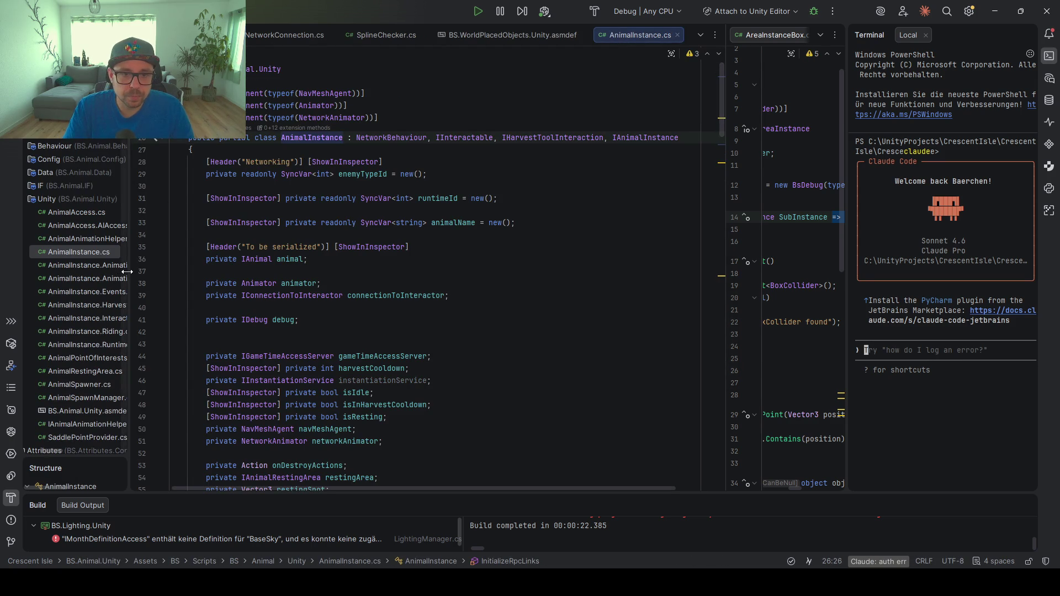
pyautogui.moveTo(127, 271); pyautogui.dragTo(202, 272)
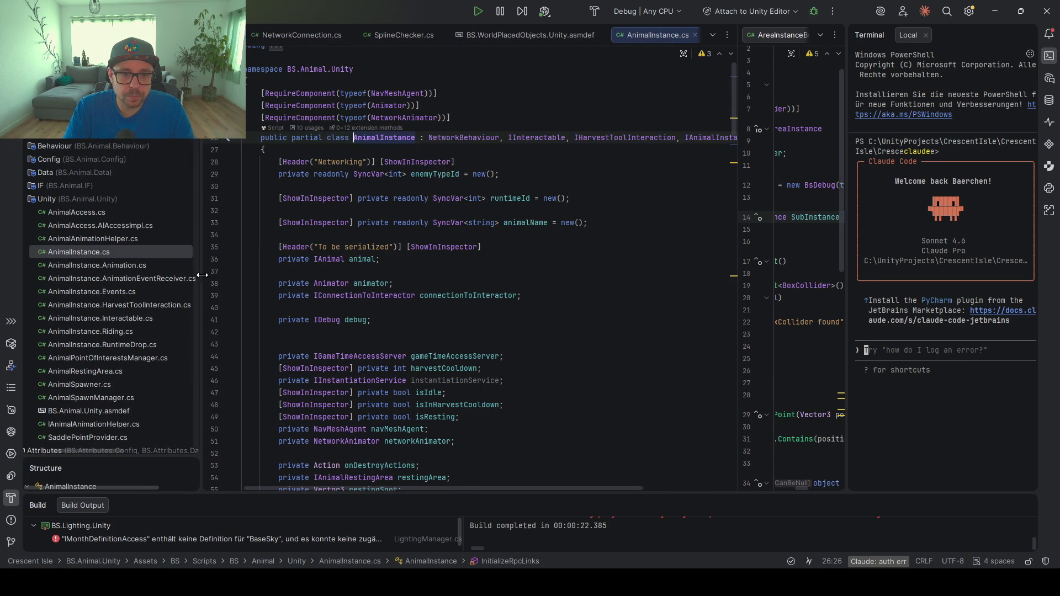
pyautogui.doubleClick(121, 225)
# Review RandomIdle usages, MoveToRestingSpot and GetDistanceTo, then switch back to Unity
pyautogui.scroll(-1, 397, 231)
pyautogui.scroll(-3, 395, 227)
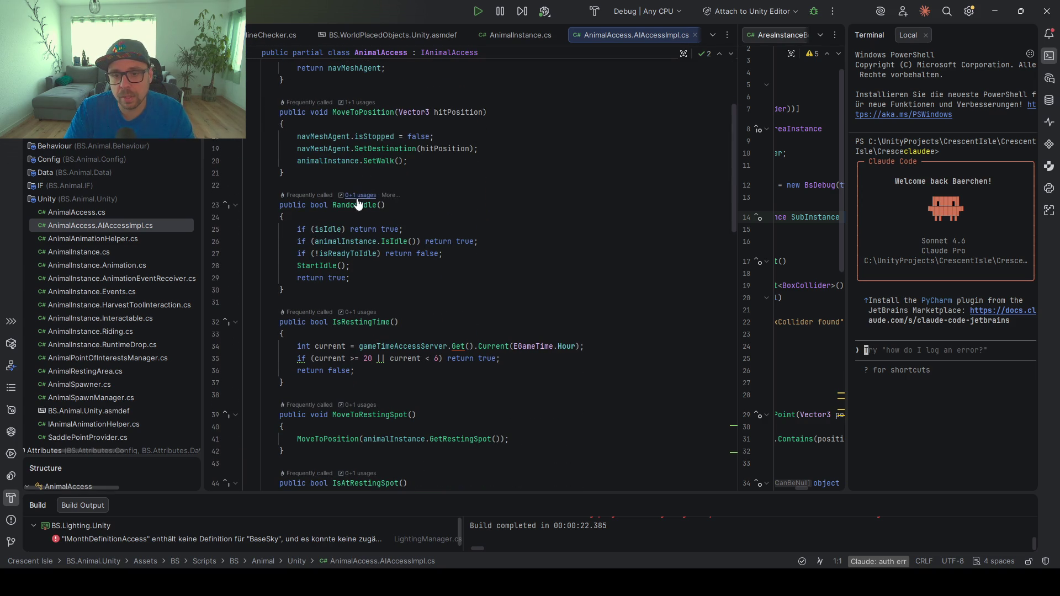
pyautogui.click(357, 205)
pyautogui.press('Escape')
pyautogui.scroll(-5, 412, 264)
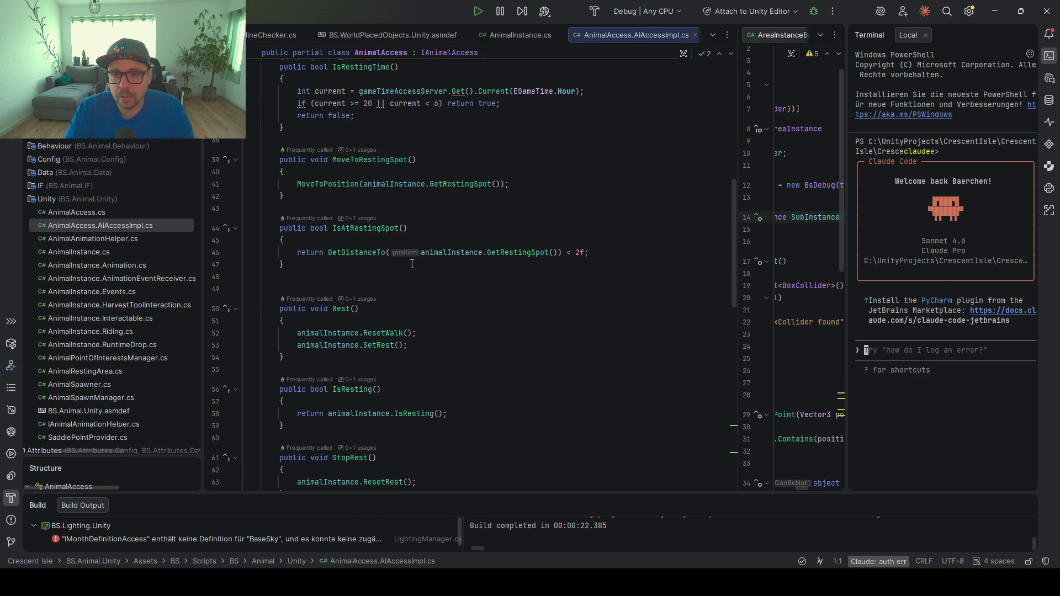
pyautogui.click(379, 160)
pyautogui.scroll(-4, 433, 274)
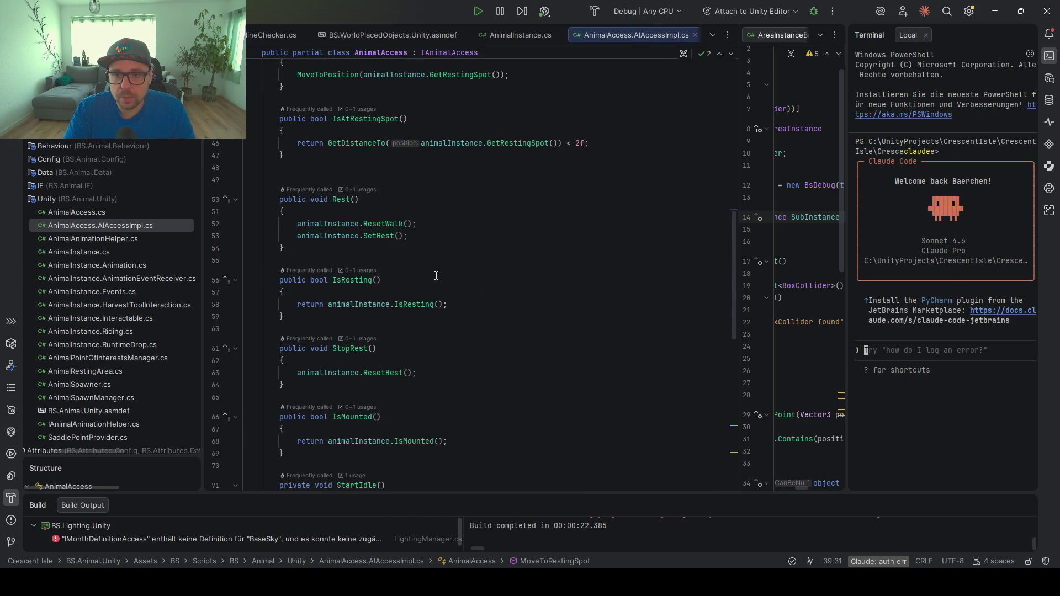
pyautogui.scroll(-5, 436, 275)
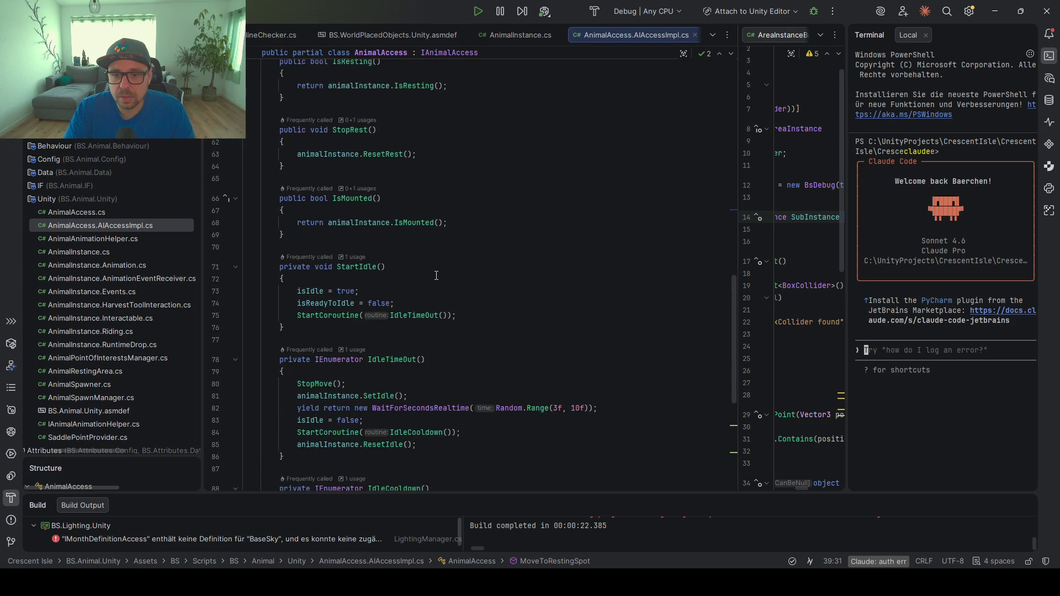
pyautogui.scroll(-4, 436, 275)
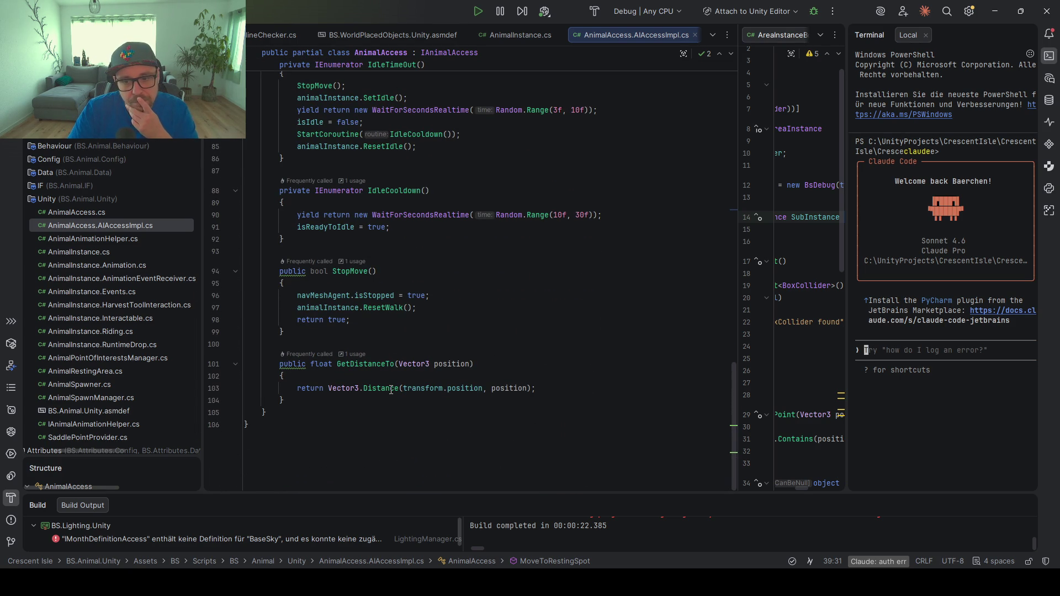
pyautogui.click(360, 364)
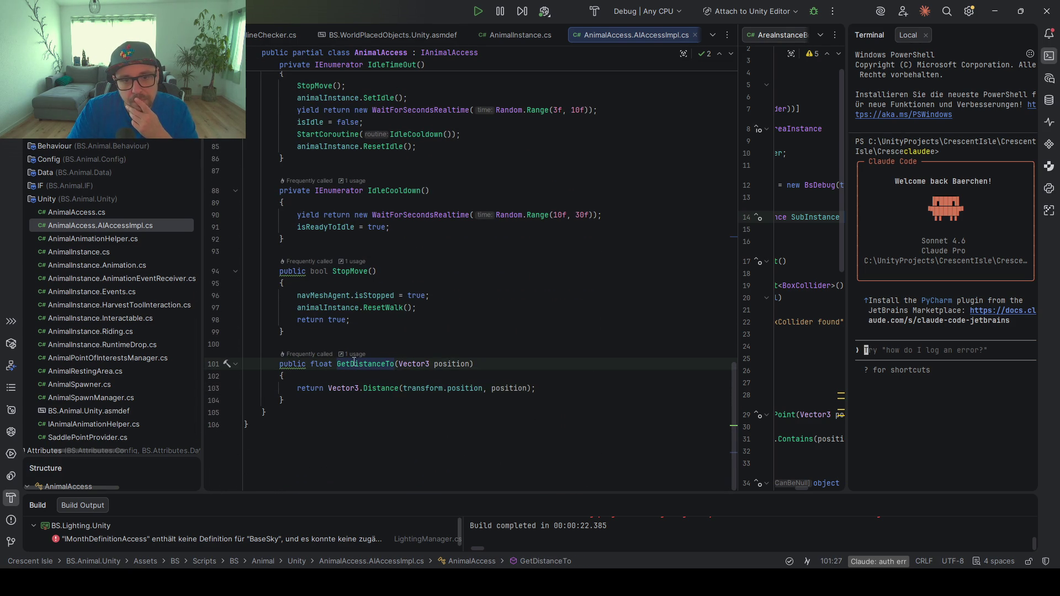
pyautogui.hotkey('alt', 'Tab')
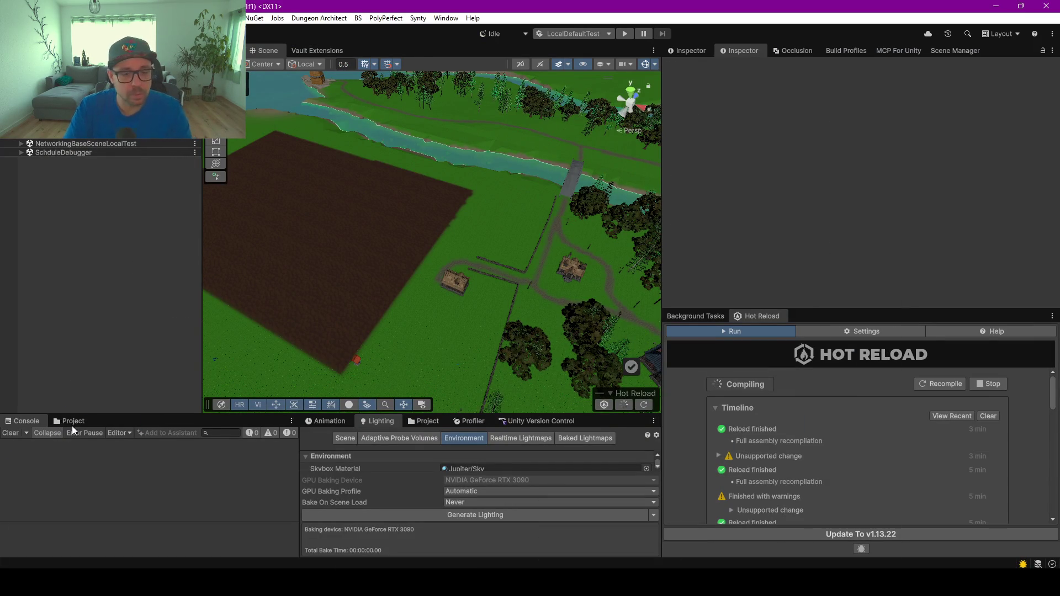
# Open the animal behaviour tree from BS/Data/Behaviors and inspect its Generic Wander node (distance 0-20)
pyautogui.click(74, 422)
pyautogui.moveTo(137, 414); pyautogui.dragTo(137, 180)
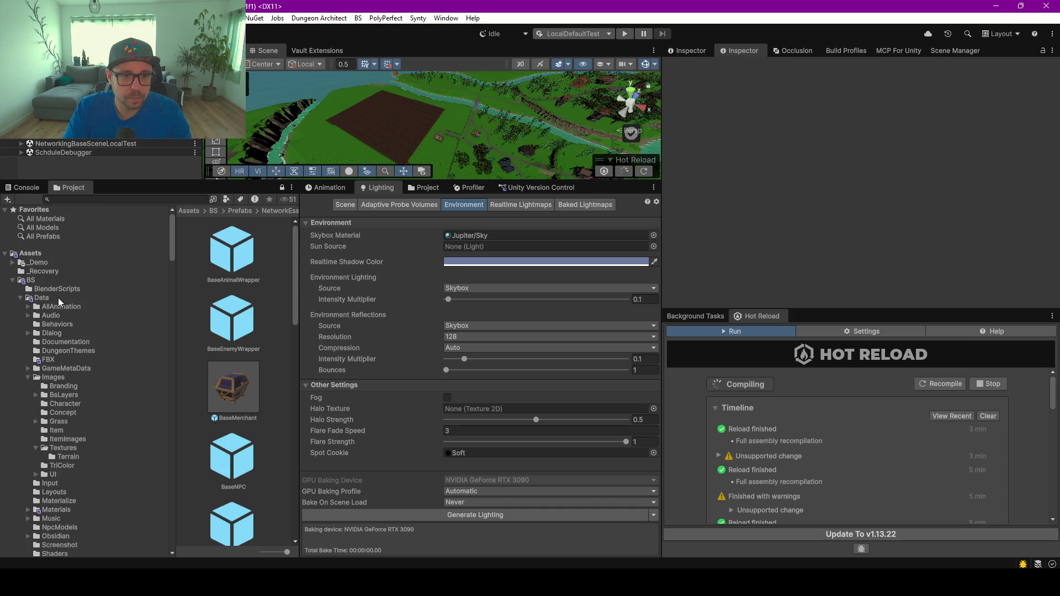
pyautogui.click(51, 324)
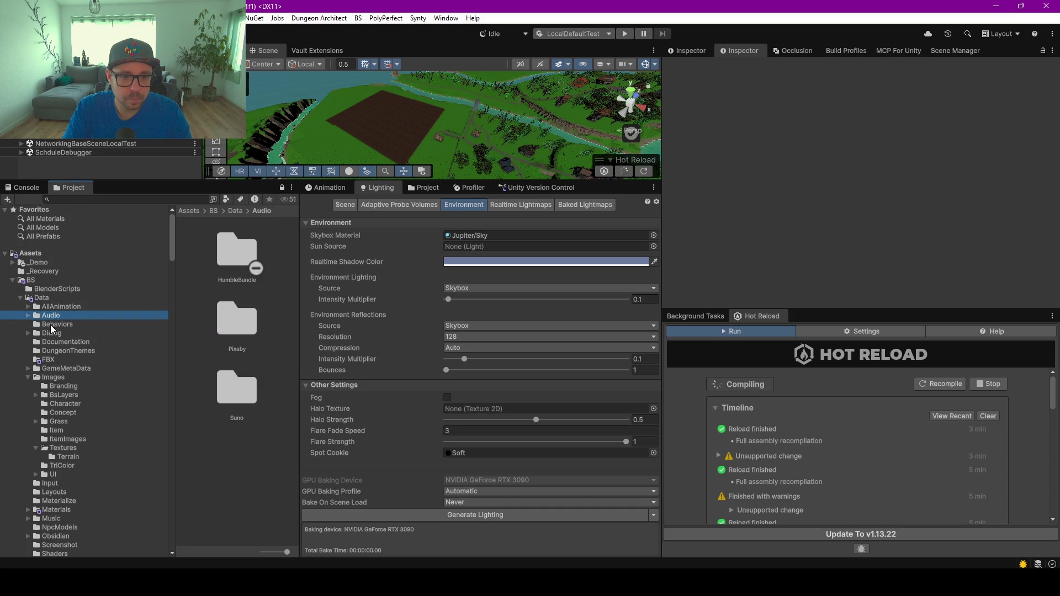
pyautogui.doubleClick(231, 251)
pyautogui.doubleClick(232, 251)
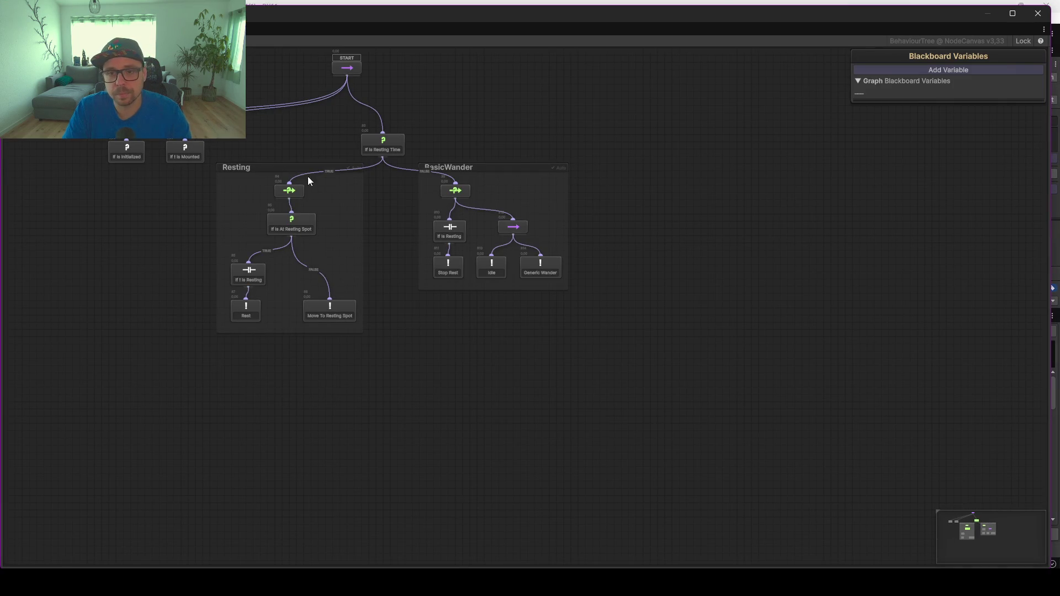
pyautogui.scroll(3, 315, 187)
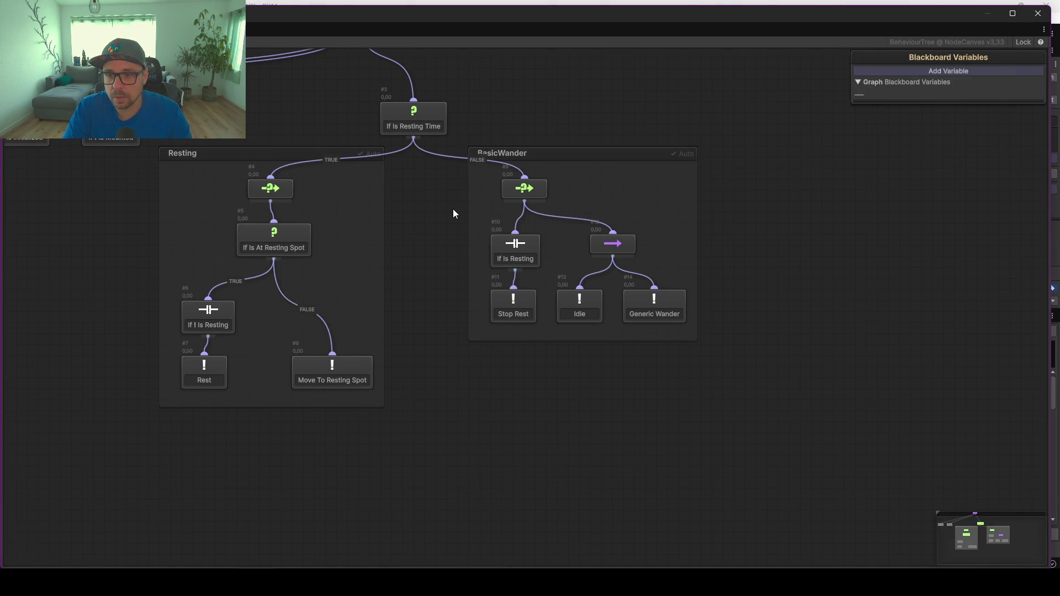
pyautogui.moveTo(454, 213); pyautogui.dragTo(421, 213)
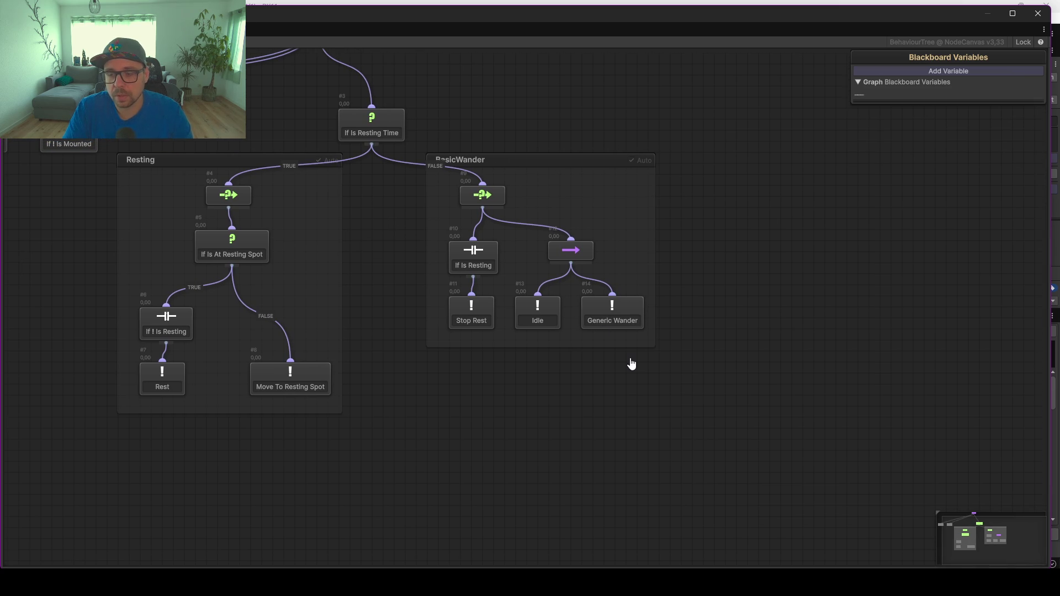
pyautogui.click(611, 329)
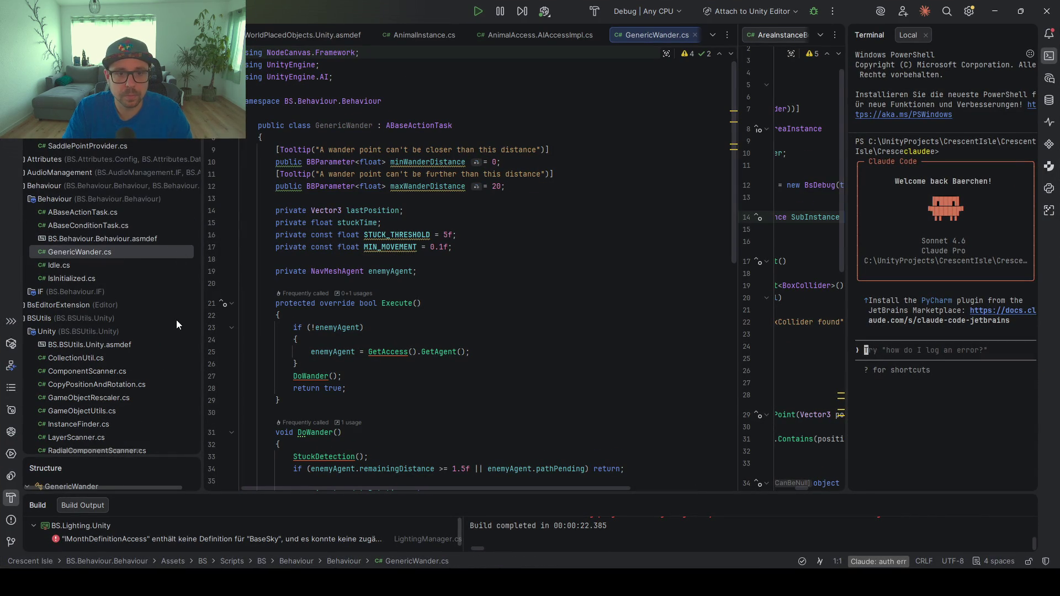
# Widen the GenericWander.cs editor by narrowing the project tree and terminal panes
pyautogui.hscroll(-3, 138, 295)
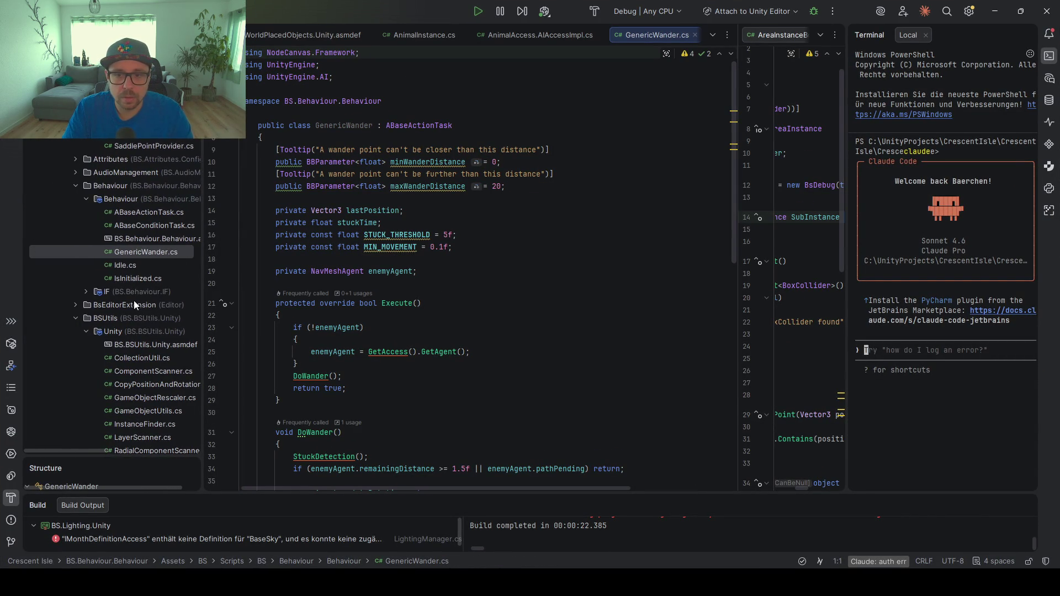
pyautogui.moveTo(202, 274); pyautogui.dragTo(330, 274)
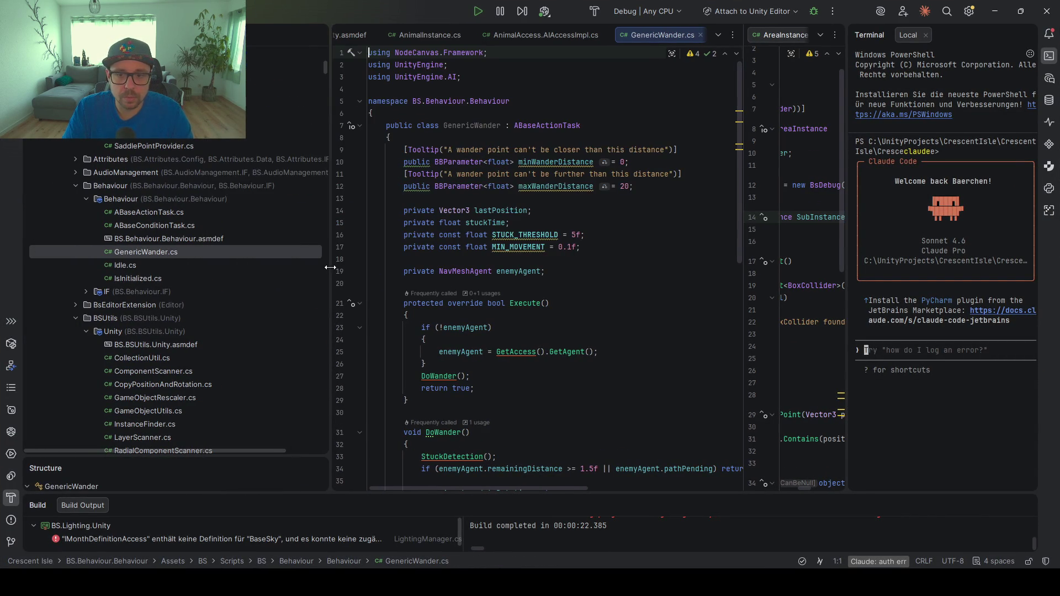
pyautogui.scroll(-3, 530, 247)
pyautogui.scroll(-5, 530, 247)
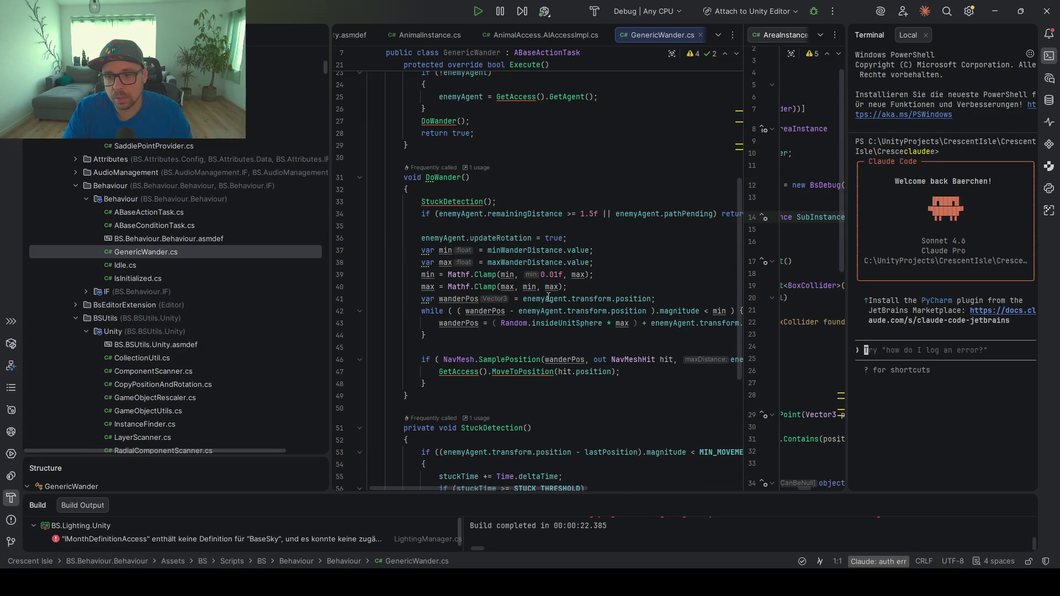
pyautogui.scroll(-3, 547, 296)
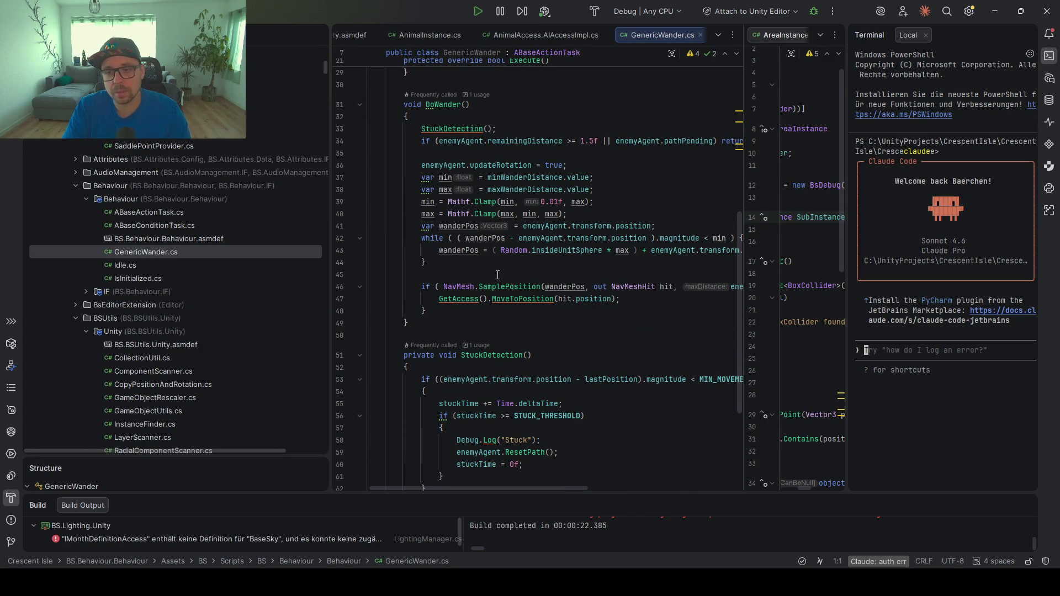
pyautogui.hscroll(3, 520, 276)
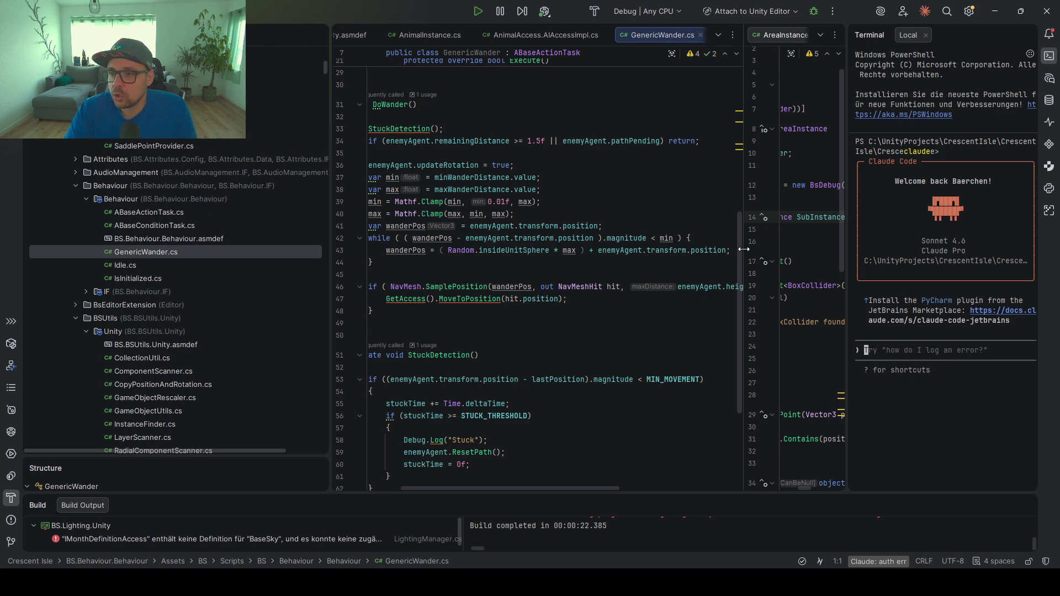
pyautogui.moveTo(850, 240); pyautogui.dragTo(937, 240)
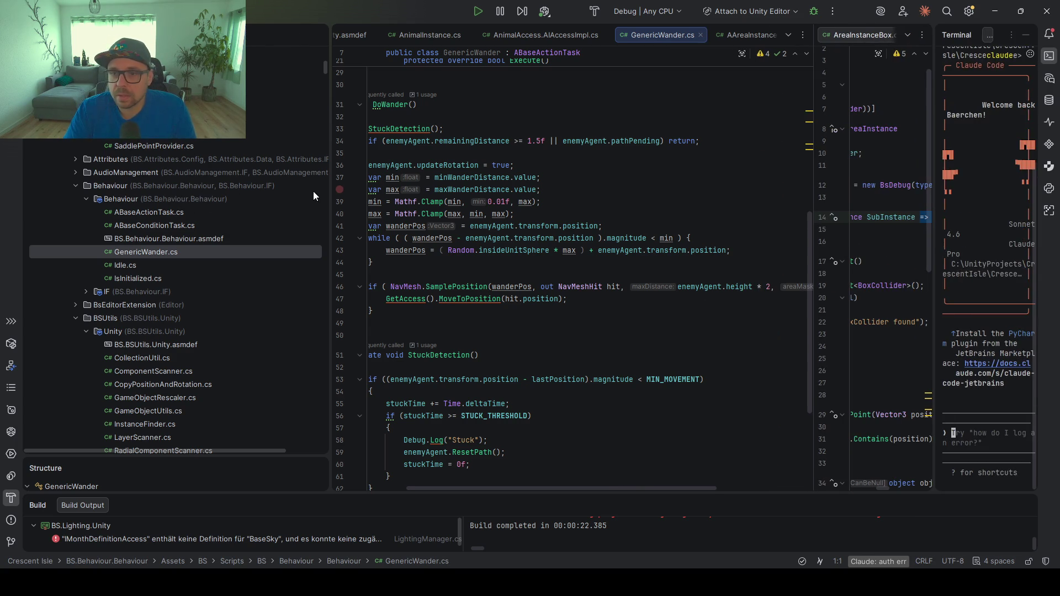
pyautogui.moveTo(328, 194); pyautogui.dragTo(246, 210)
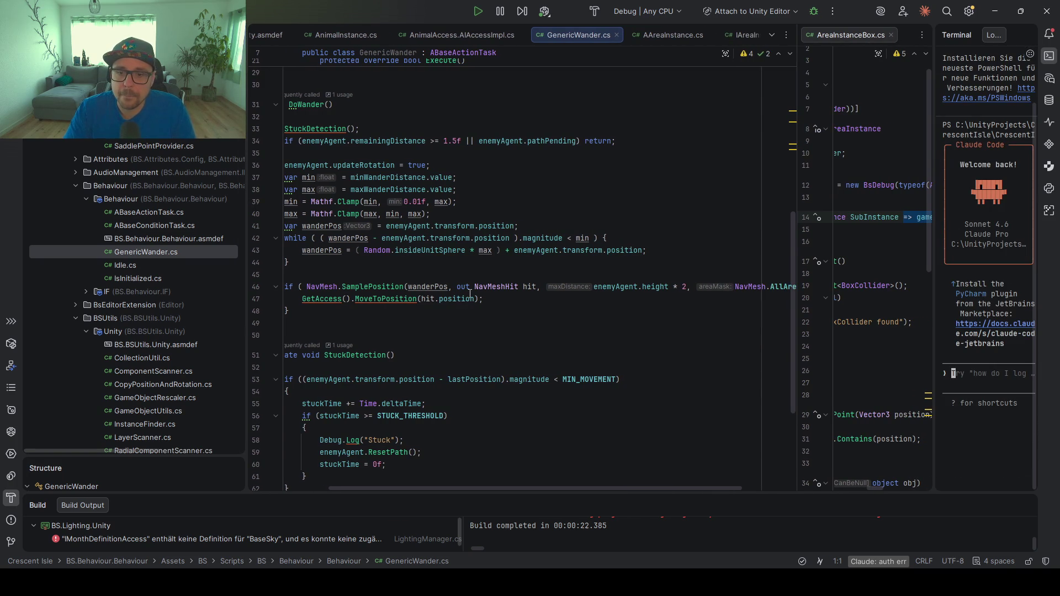
# Find the GetAccess() call in Execute and jump to its declaration in ABaseActionTask.cs
pyautogui.scroll(10, 470, 294)
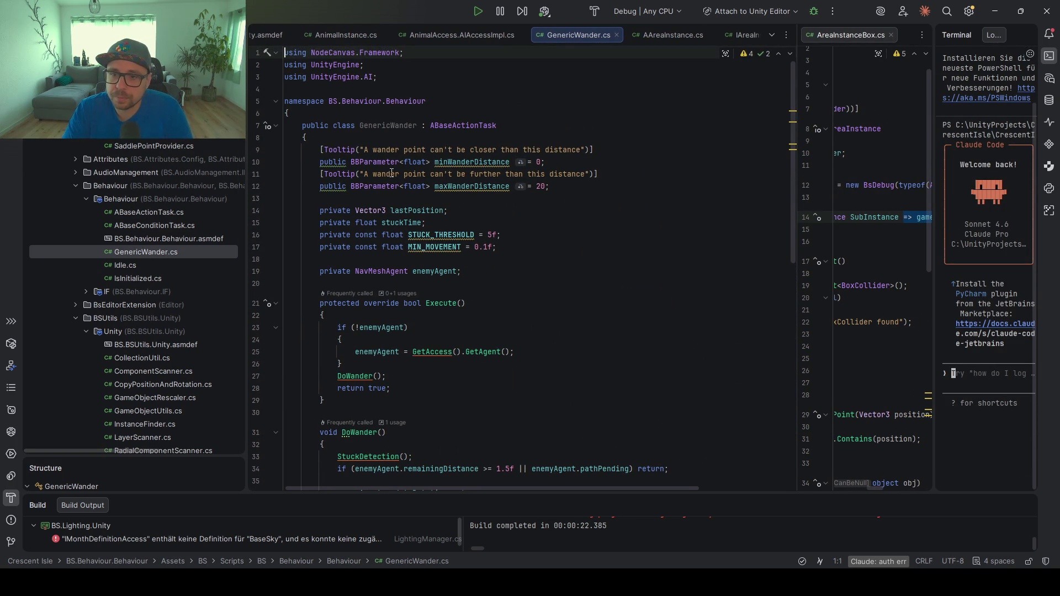
pyautogui.scroll(-9, 478, 286)
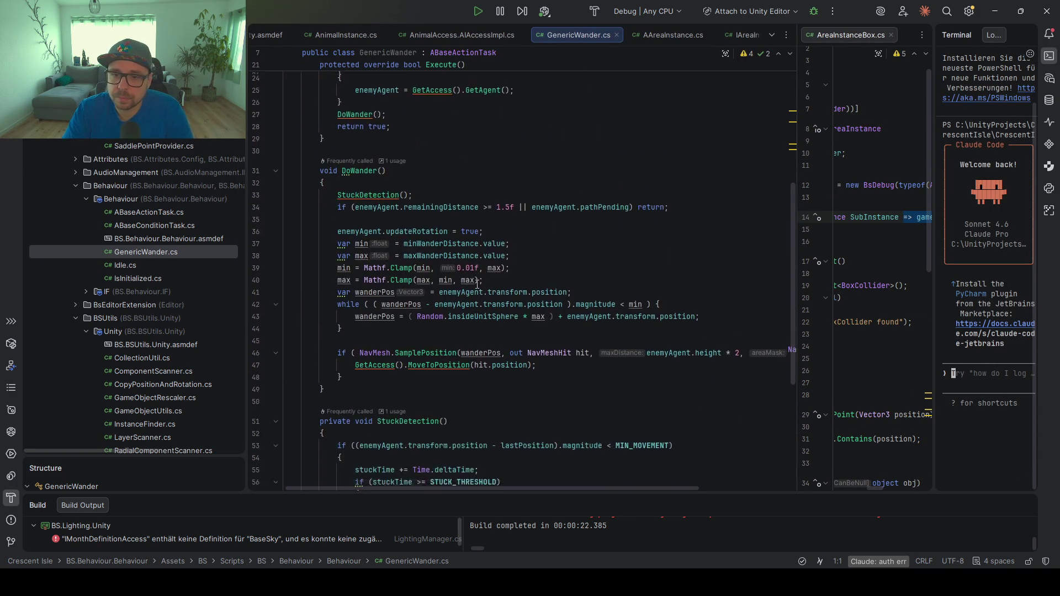
pyautogui.scroll(-5, 476, 284)
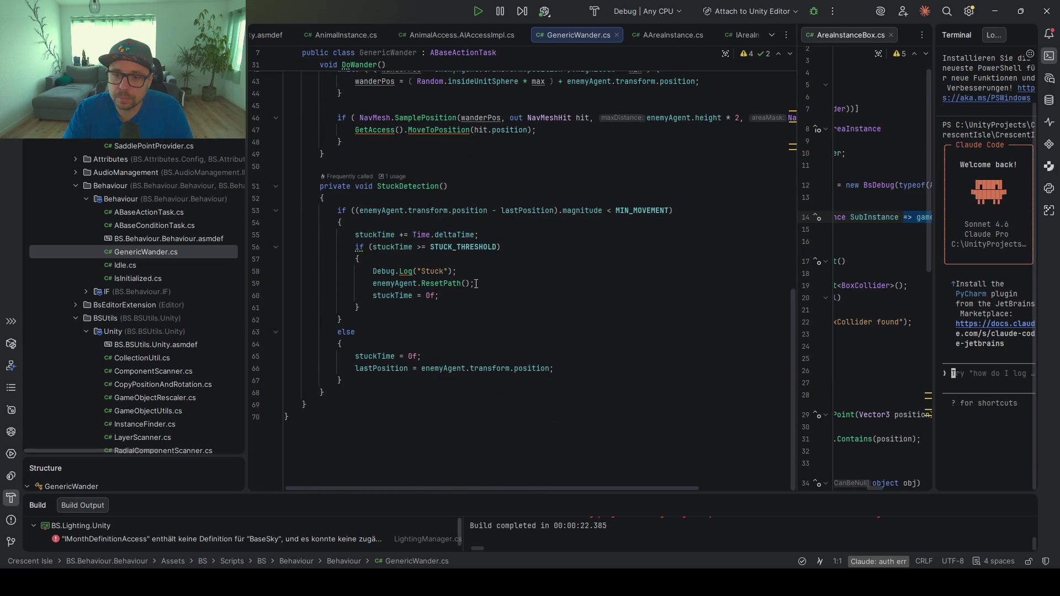
pyautogui.scroll(14, 476, 284)
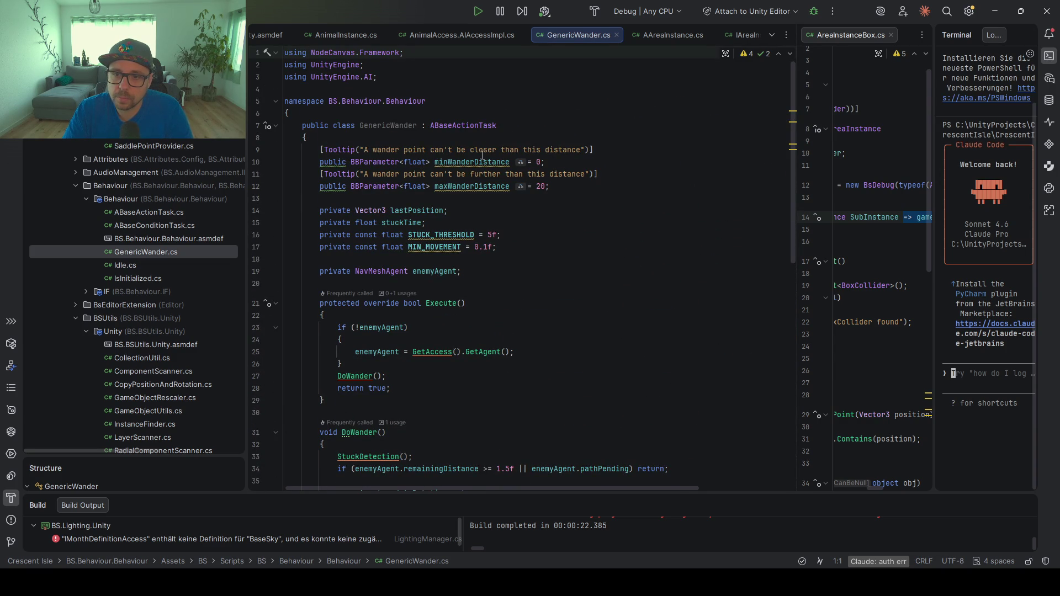
pyautogui.scroll(-5, 485, 155)
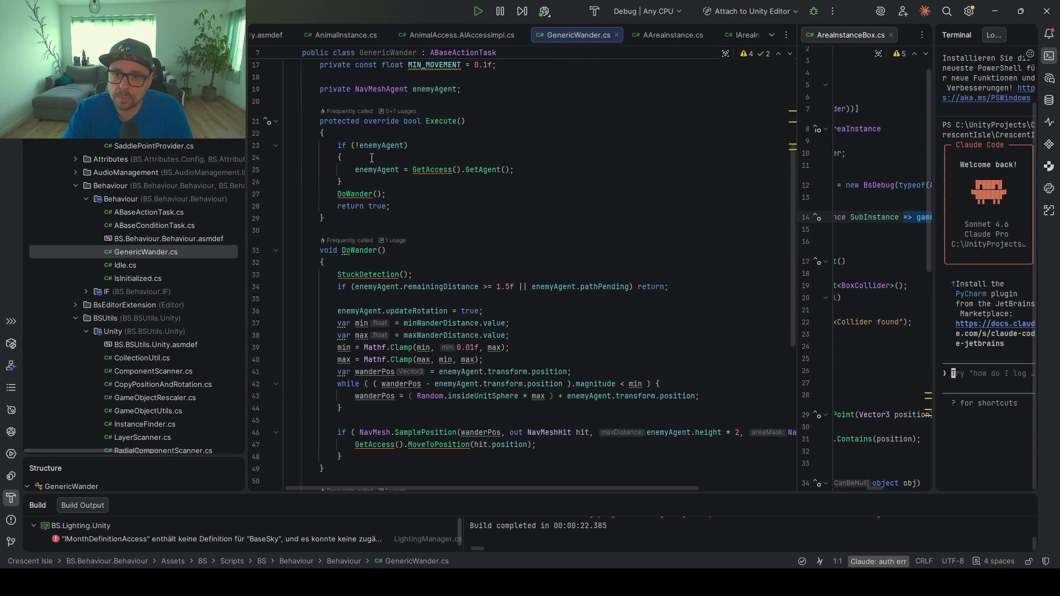
pyautogui.click(347, 194)
pyautogui.click(381, 169)
pyautogui.click(415, 169)
pyautogui.doubleClick(464, 170)
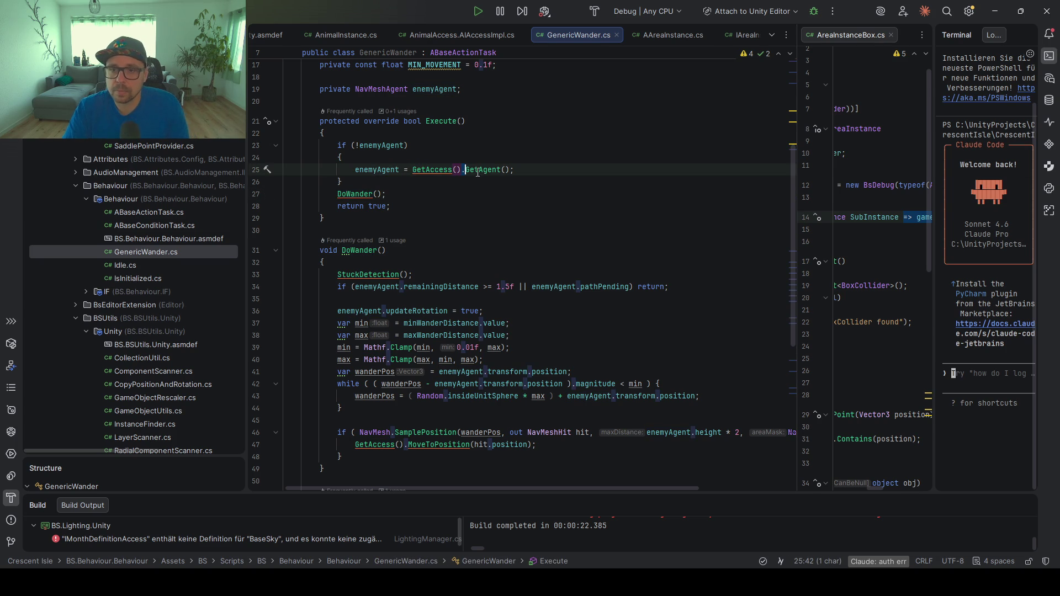
pyautogui.scroll(3, 500, 132)
pyautogui.scroll(1, 466, 351)
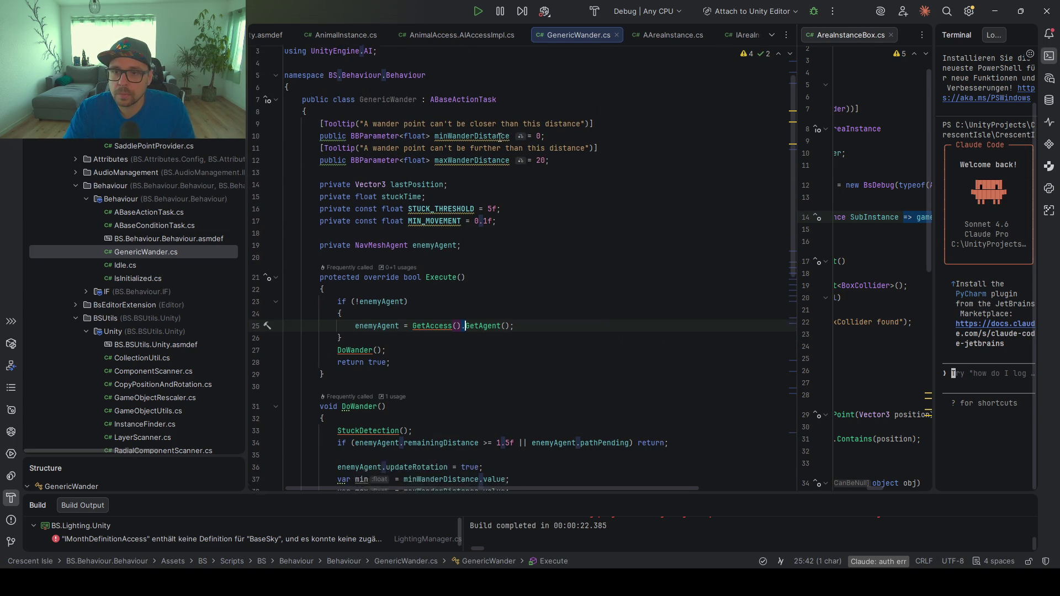
pyautogui.keyDown('ctrl'); pyautogui.click(431, 317); pyautogui.keyUp('ctrl')
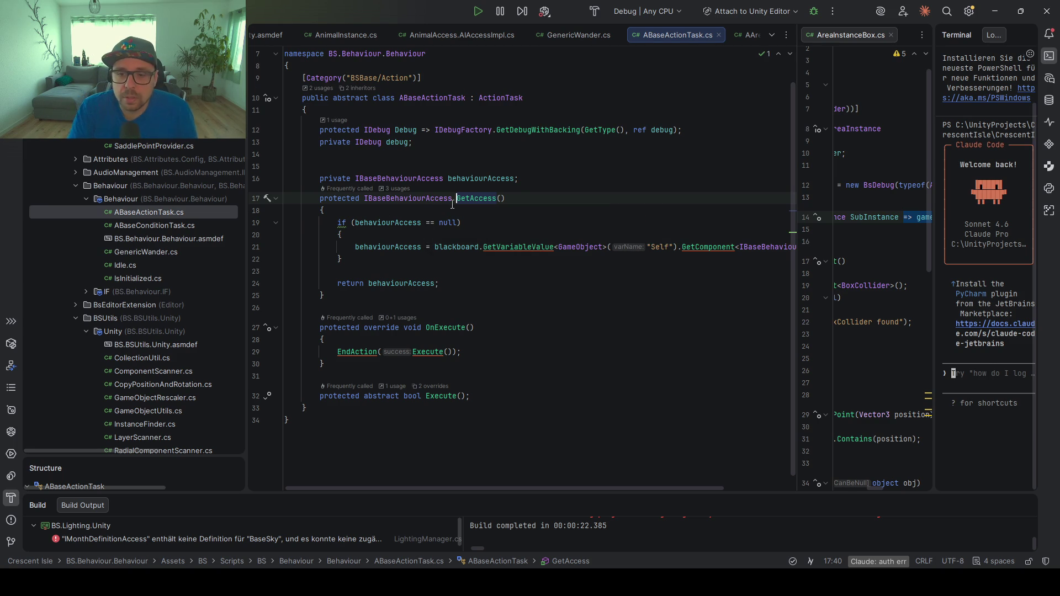
# Inspect the IBaseBehaviourAccess interface's MoveToPosition, GetAgent and RandomIdle members
pyautogui.keyDown('ctrl'); pyautogui.click(418, 201); pyautogui.keyUp('ctrl')
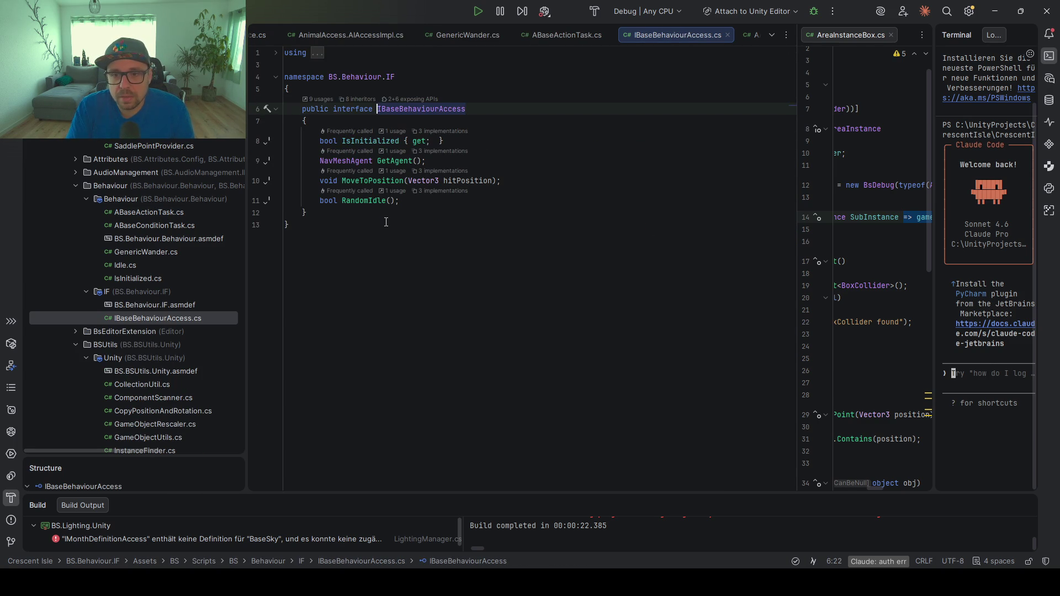
pyautogui.click(364, 181)
pyautogui.click(386, 161)
pyautogui.click(500, 201)
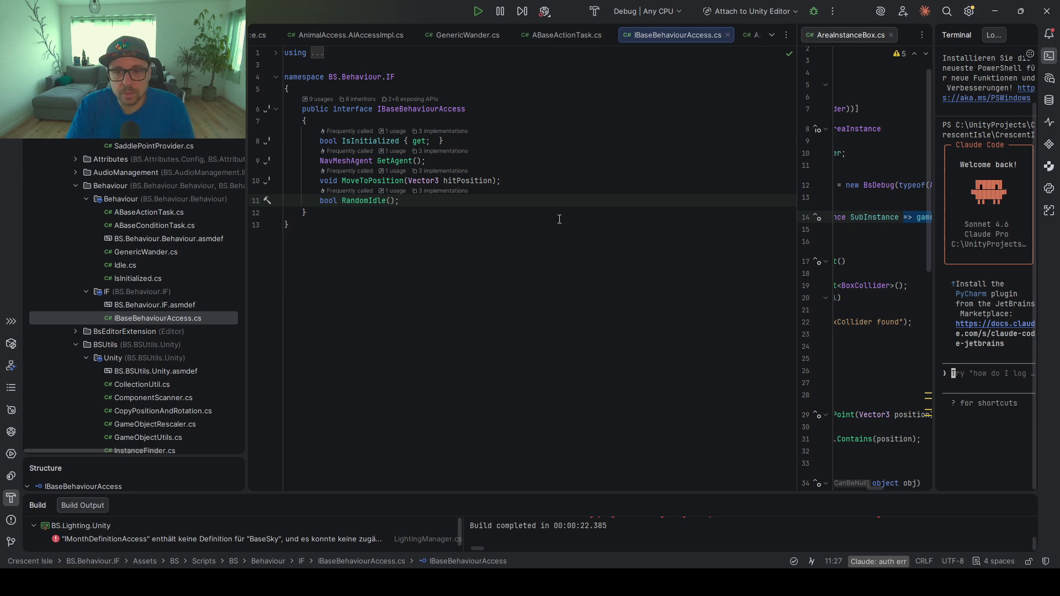
# Return to GenericWander.cs and select the wanderPos insideUnitSphere calculation on line 43
pyautogui.hotkey('ctrl', 'alt', 'Left')
pyautogui.hotkey('ctrl', 'alt', 'Left')
pyautogui.hotkey('ctrl', 'alt', 'Left')
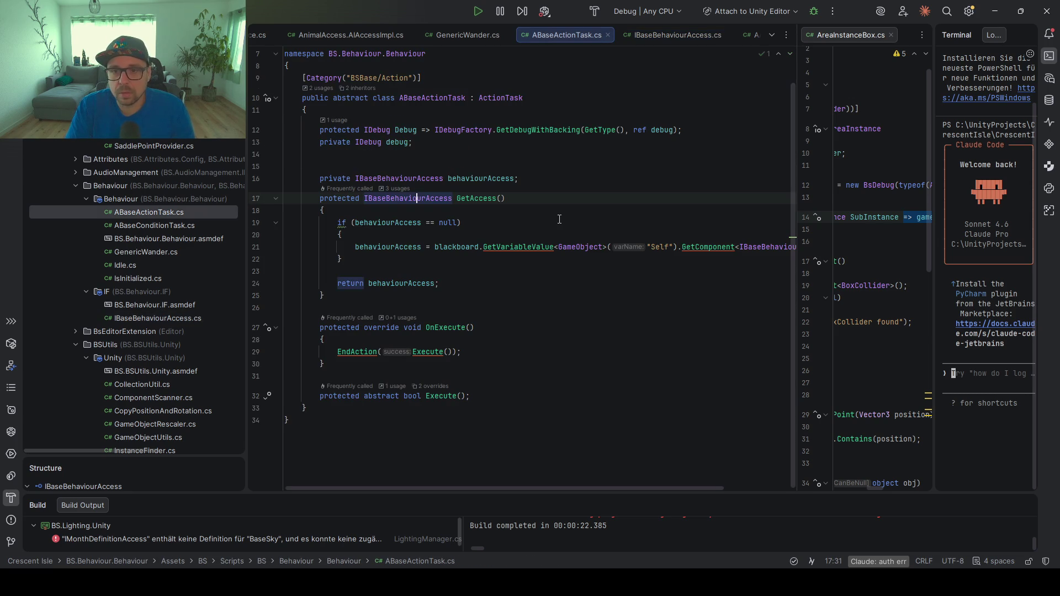
pyautogui.hotkey('ctrl', 'alt', 'Left')
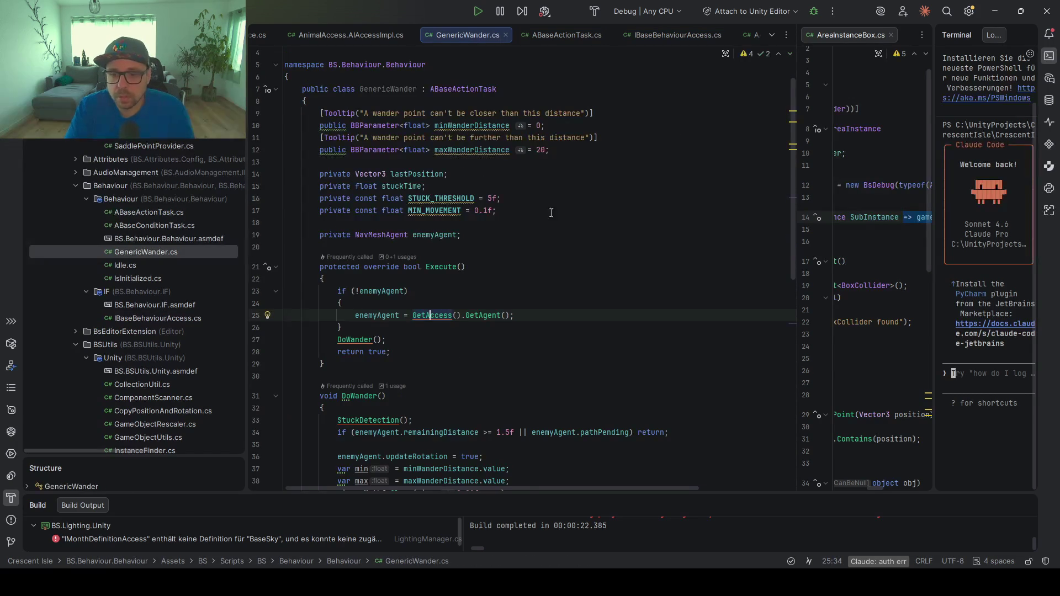
pyautogui.scroll(-5, 551, 213)
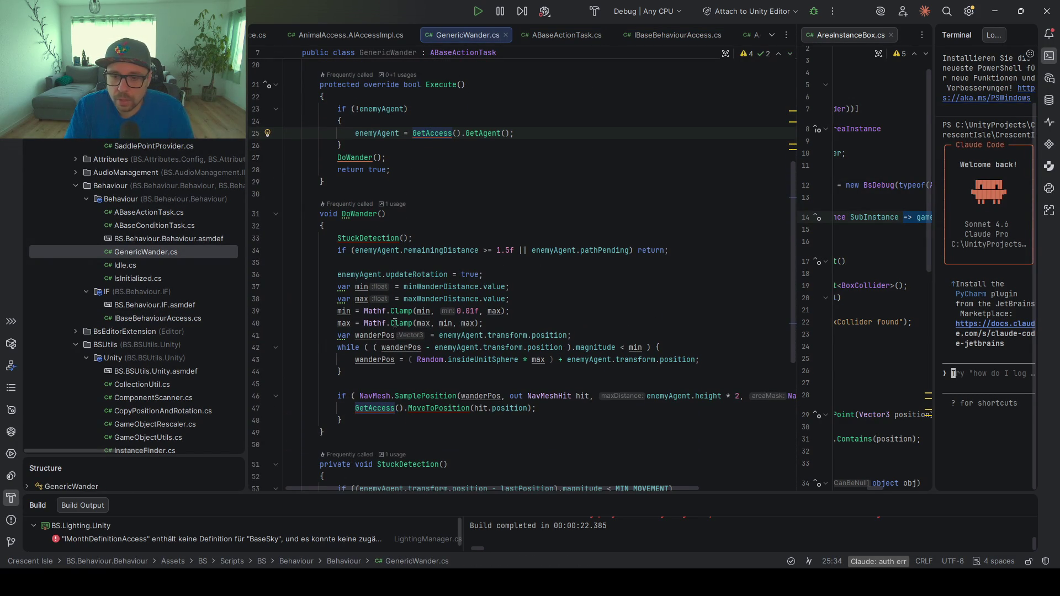
pyautogui.click(381, 335)
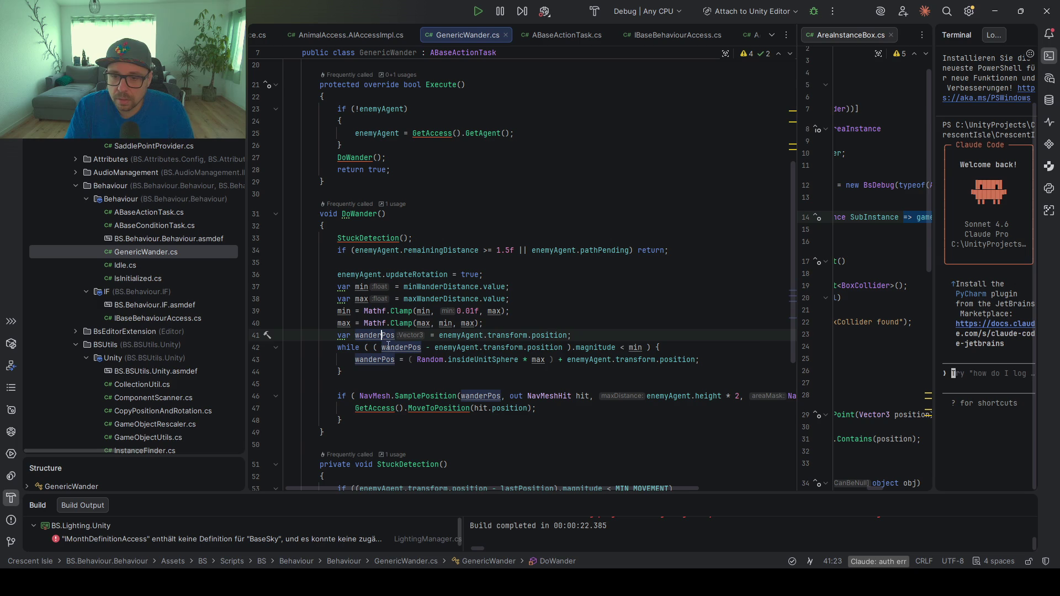
pyautogui.click(554, 336)
pyautogui.click(488, 359)
pyautogui.moveTo(699, 360); pyautogui.dragTo(355, 360)
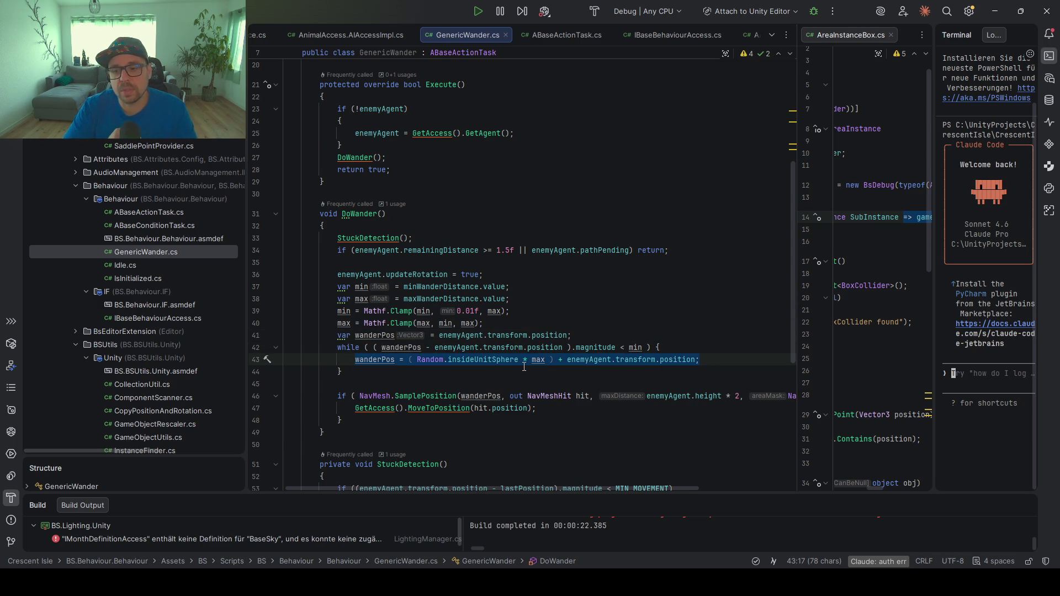
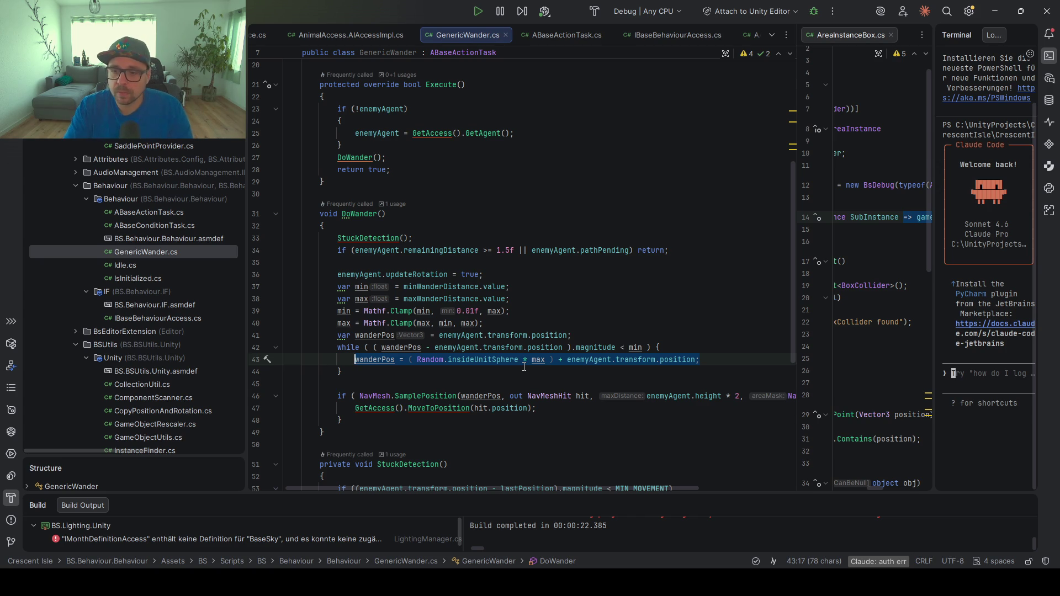
# Append '&& enemyAgent.IsInRequiredArea()' after min in the line 42 while condition
pyautogui.click(625, 360)
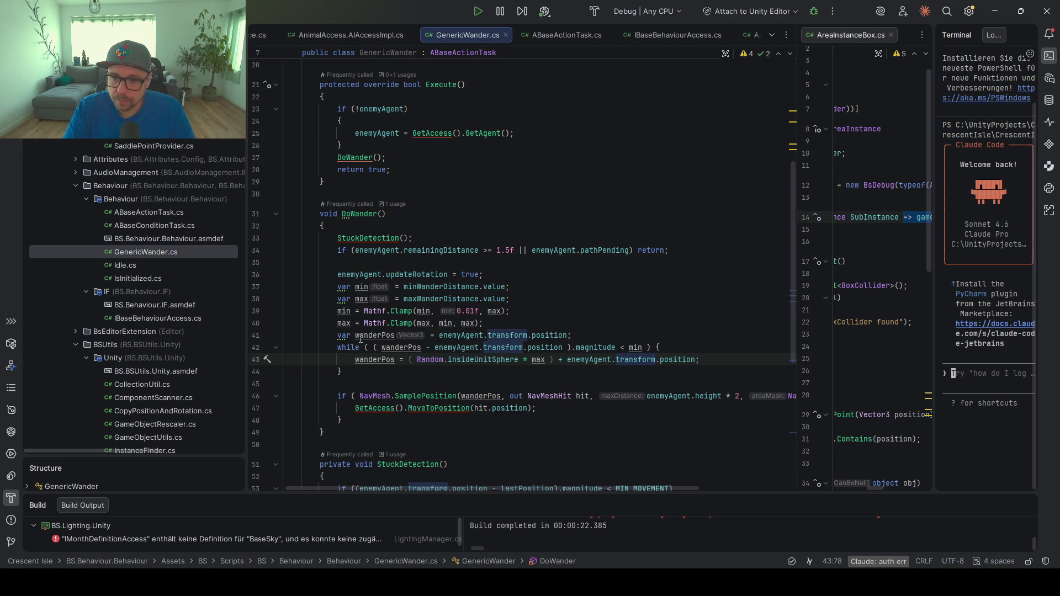
pyautogui.scroll(-2, 360, 337)
pyautogui.click(390, 274)
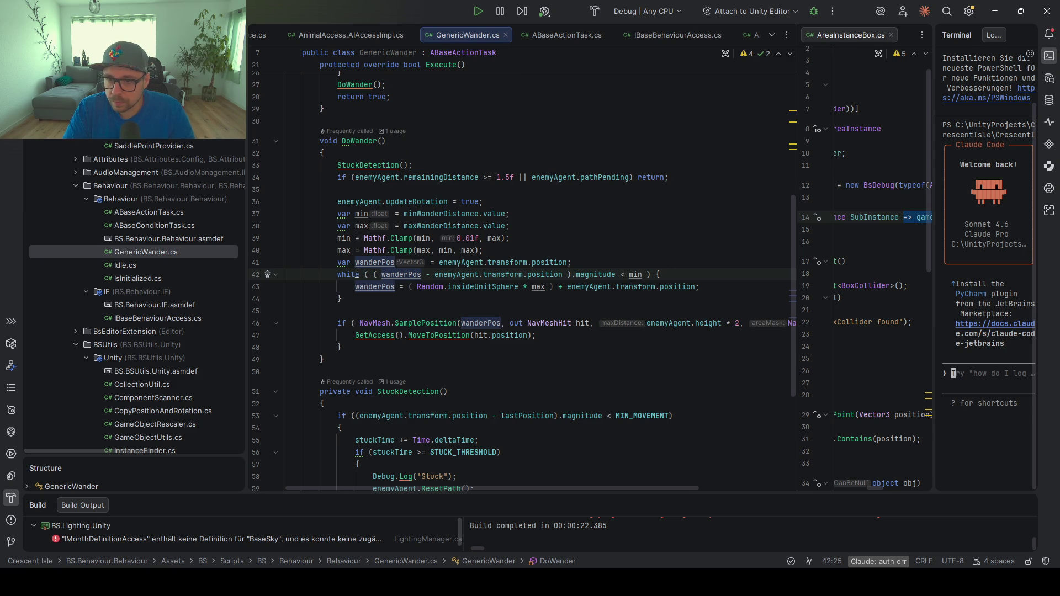
pyautogui.click(644, 275)
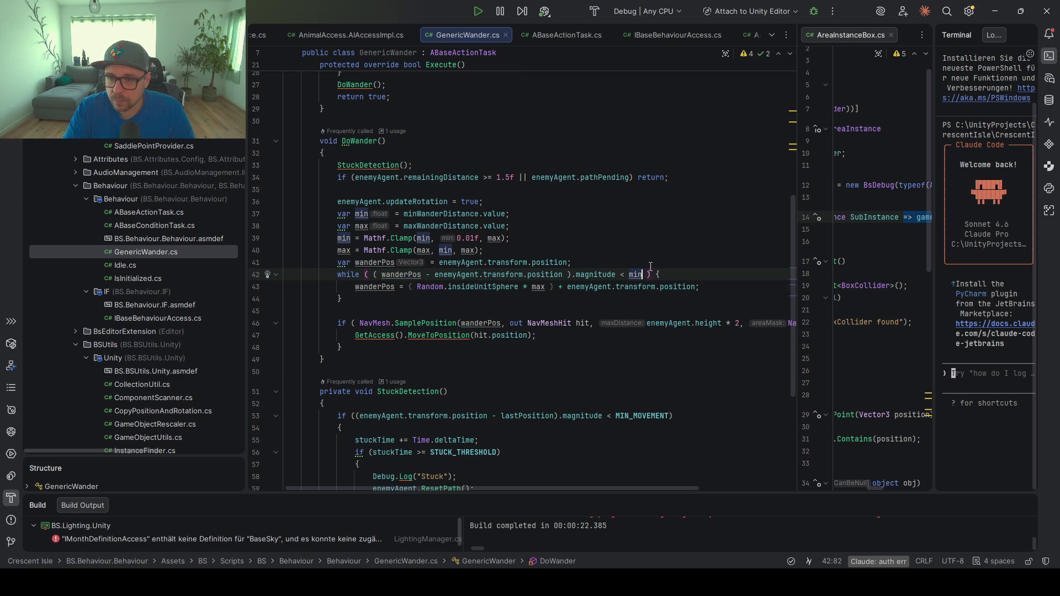
pyautogui.write('%%')
pyautogui.press('BackSpace')
pyautogui.press('BackSpace')
pyautogui.press('BackSpace')
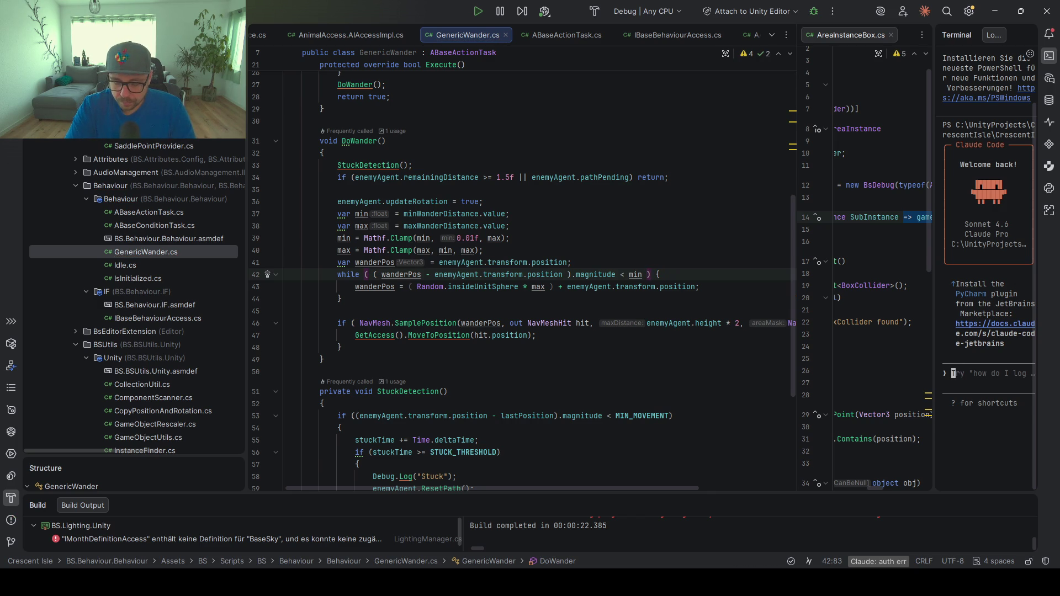
pyautogui.write('&& ')
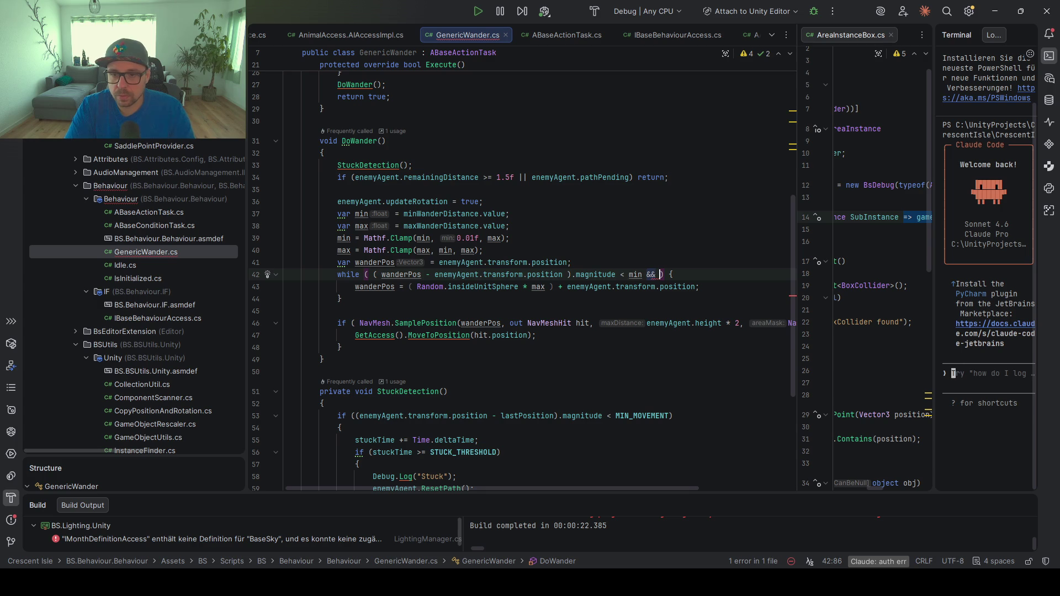
pyautogui.write('enemyAgent')
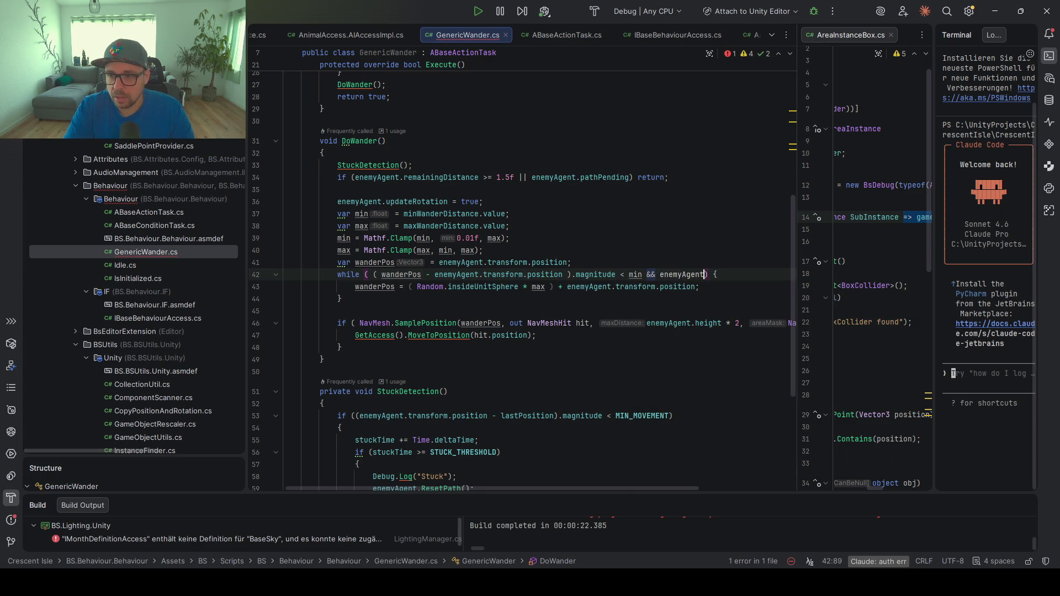
pyautogui.write('.')
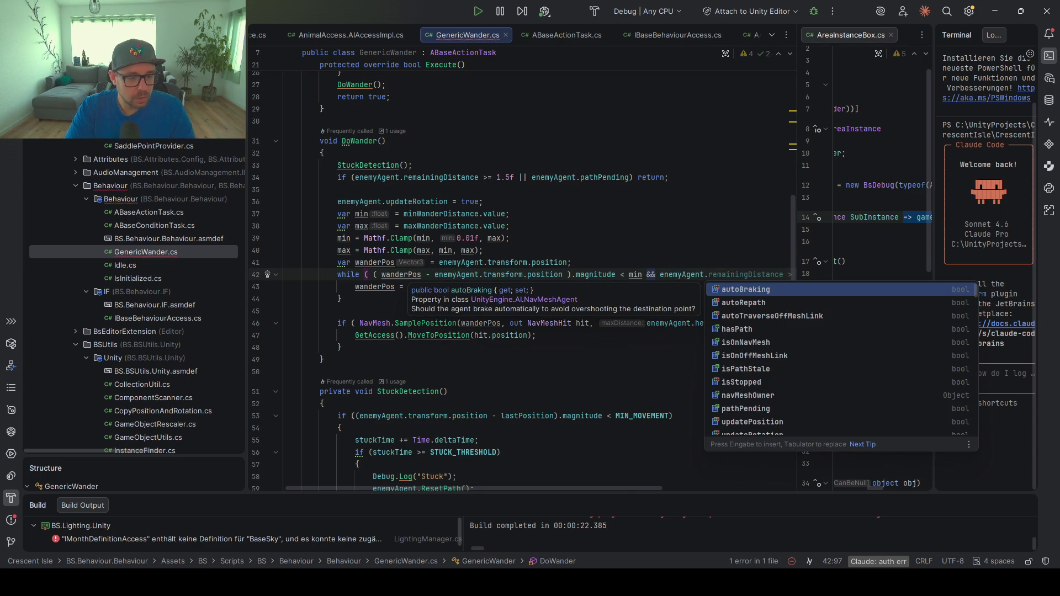
pyautogui.write('IsIn')
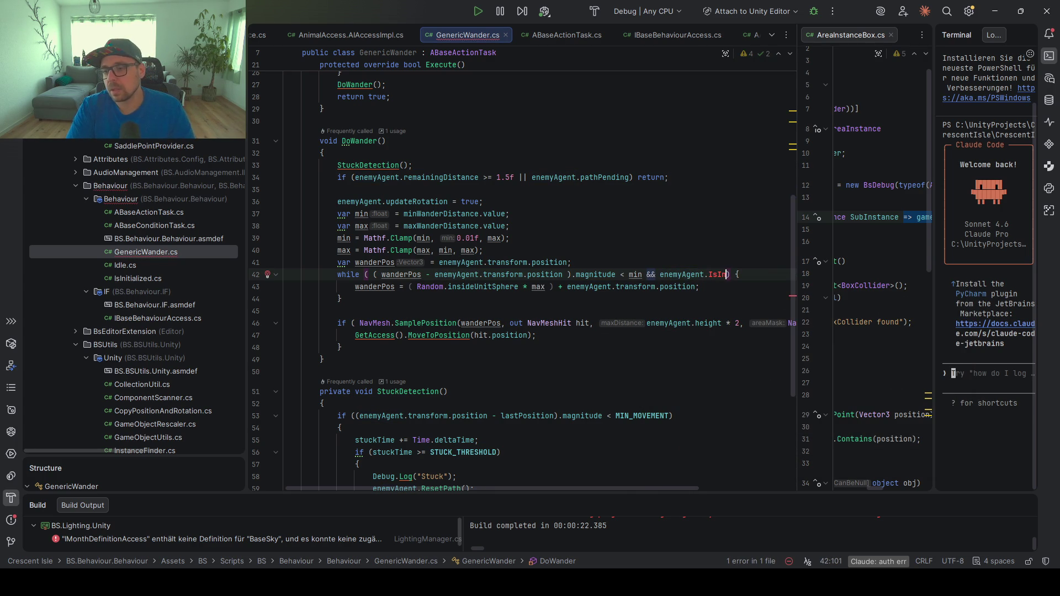
pyautogui.write('RequiredAre')
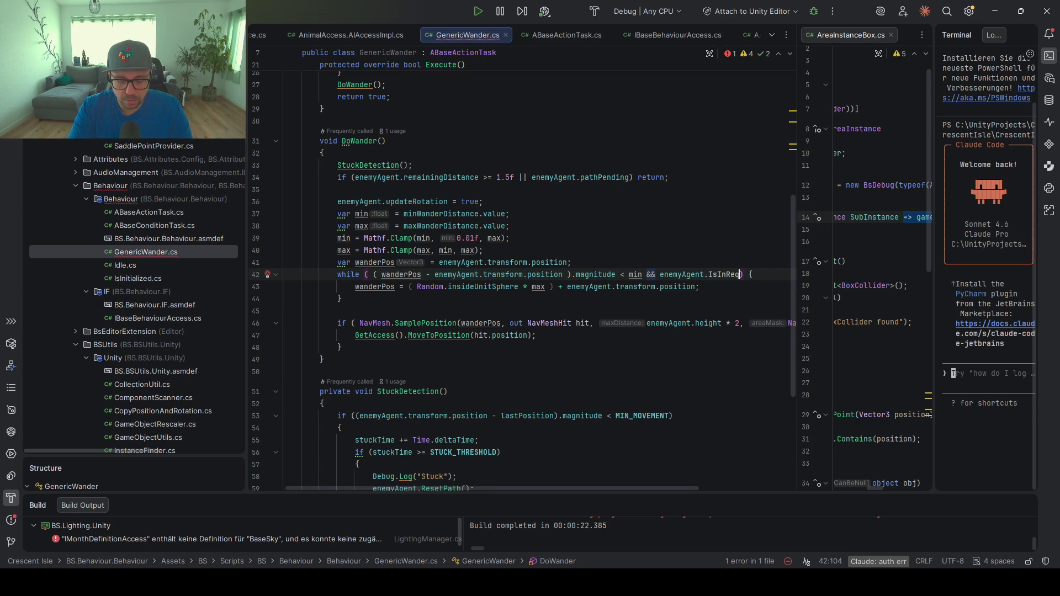
pyautogui.write('a(')
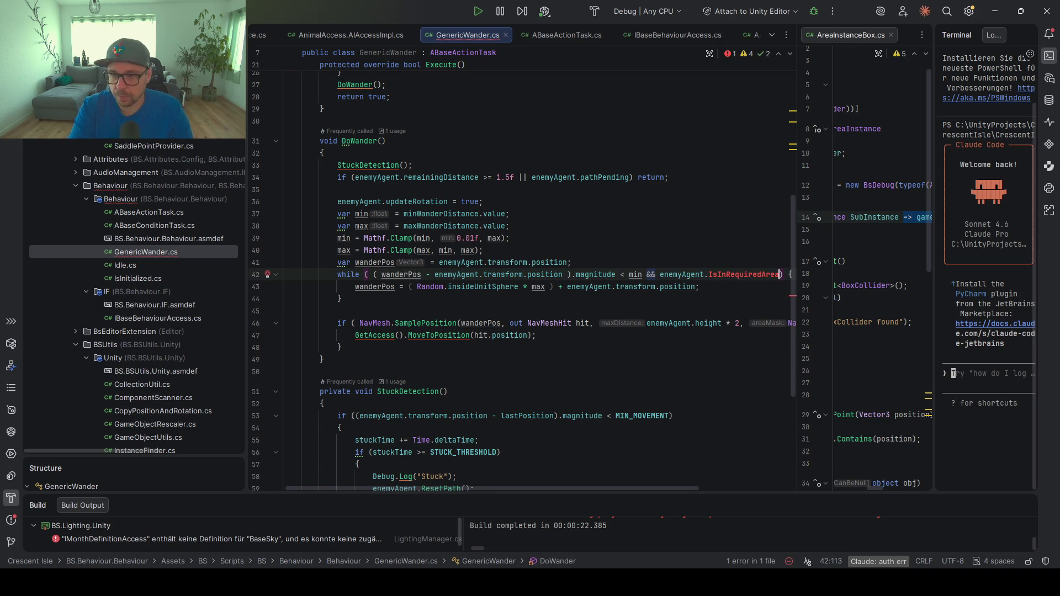
# Pick up wanderPos from line 41 and place the caret inside IsInRequiredArea's parentheses
pyautogui.doubleClick(369, 263)
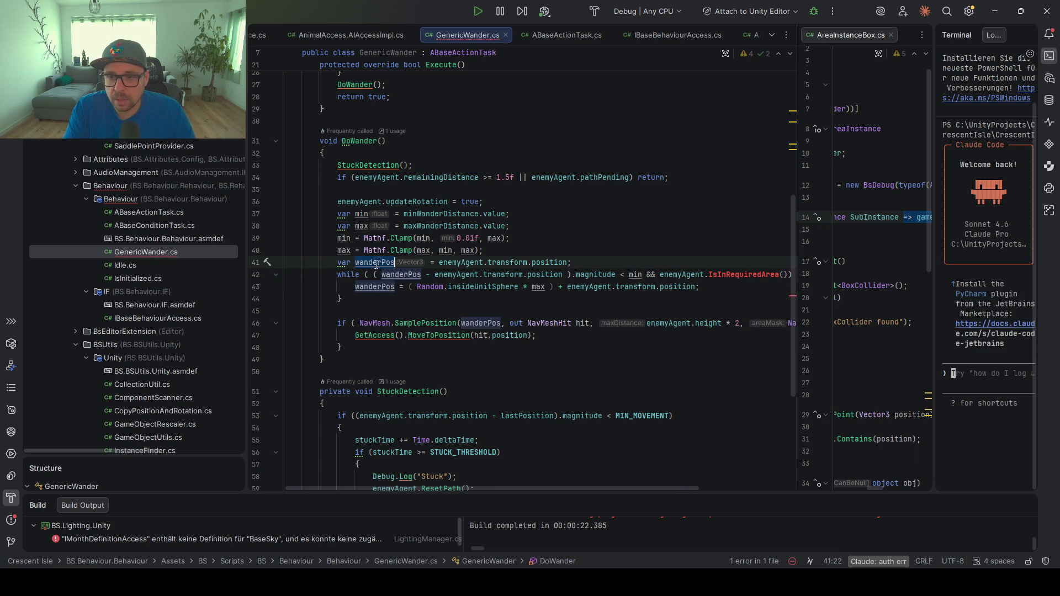
pyautogui.hscroll(2, 585, 286)
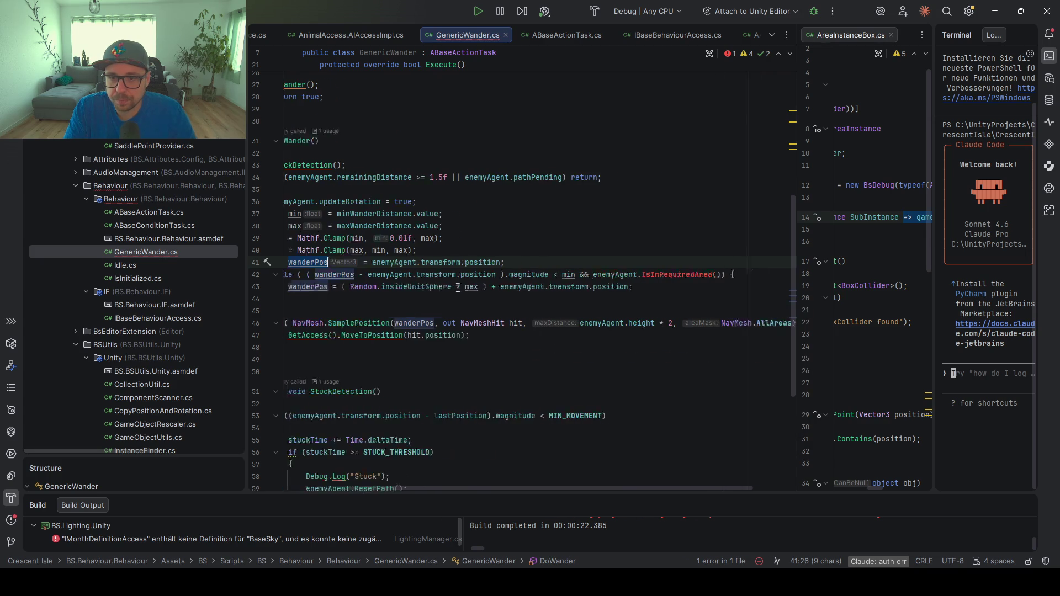
pyautogui.hscroll(-2, 454, 290)
pyautogui.moveTo(452, 292)
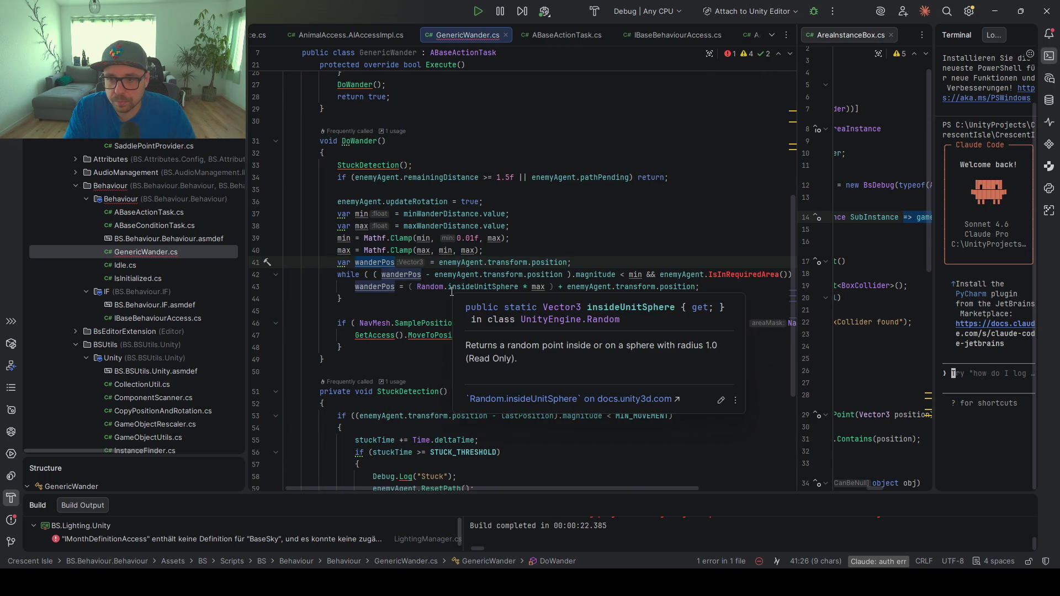
pyautogui.hscroll(4, 469, 280)
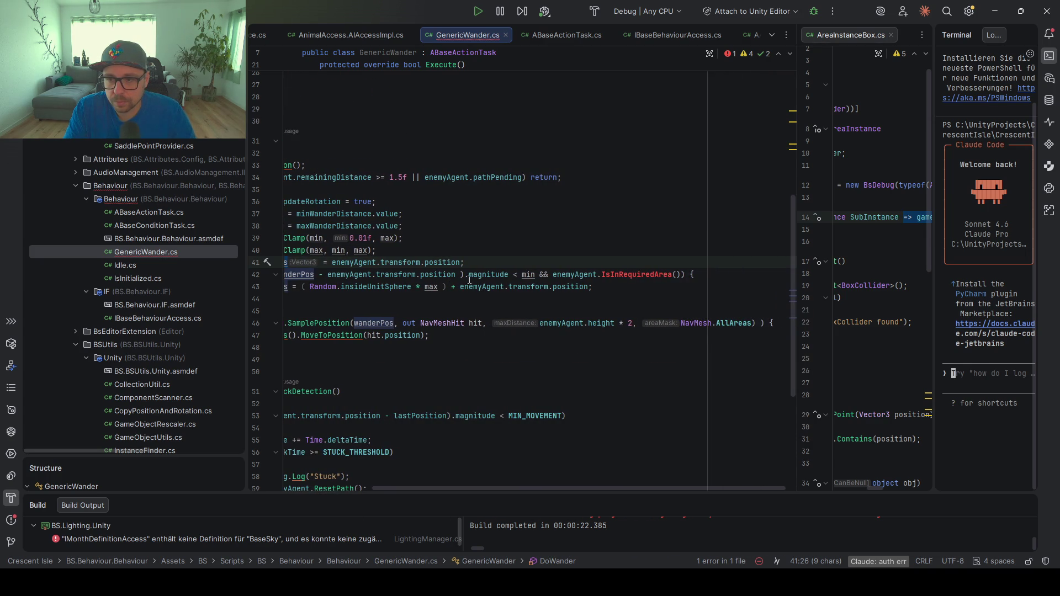
pyautogui.click(679, 275)
# Pass wanderPos to IsInRequiredArea, set a breakpoint on line 40, and narrow the project tree
pyautogui.write('wanderPos')
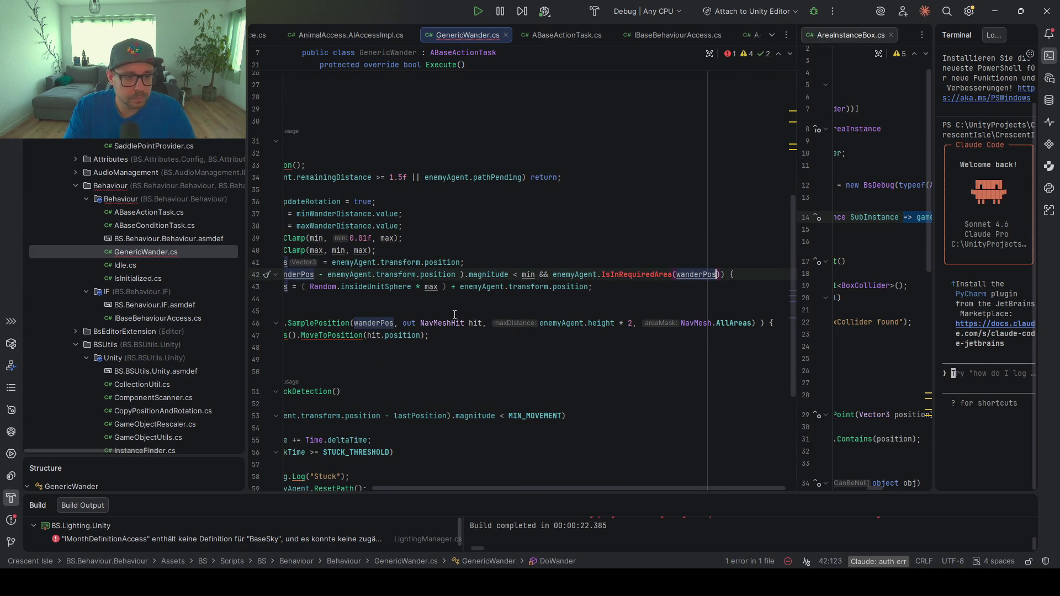
pyautogui.click(256, 250)
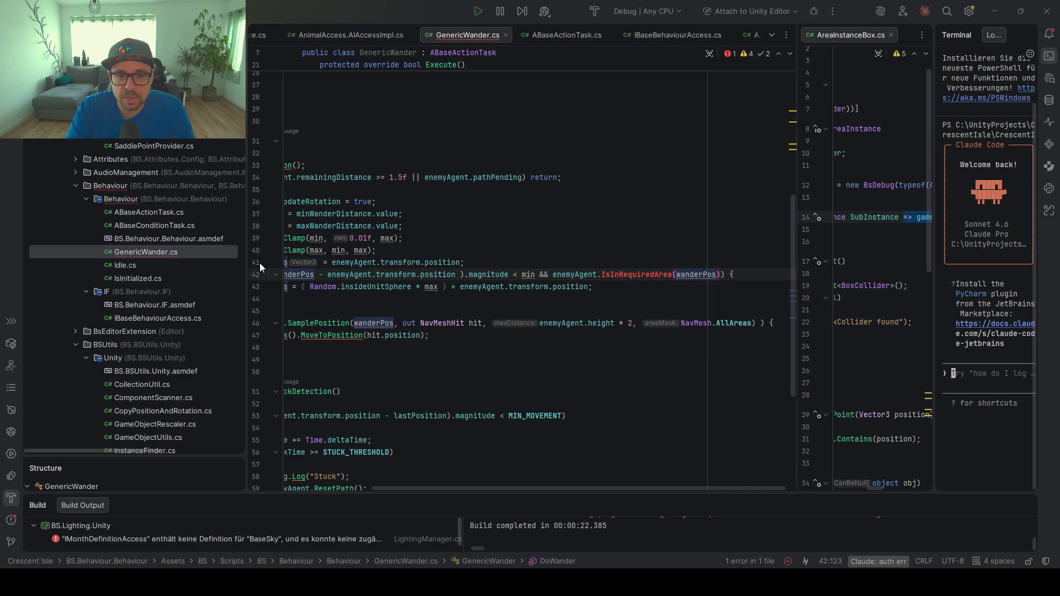
pyautogui.moveTo(247, 270); pyautogui.dragTo(214, 270)
# Try the suggested Alt+Enter fixes for the unresolved IsInRequiredArea call
pyautogui.click(630, 275)
pyautogui.hotkey('alt', 'Return')
pyautogui.press('Return')
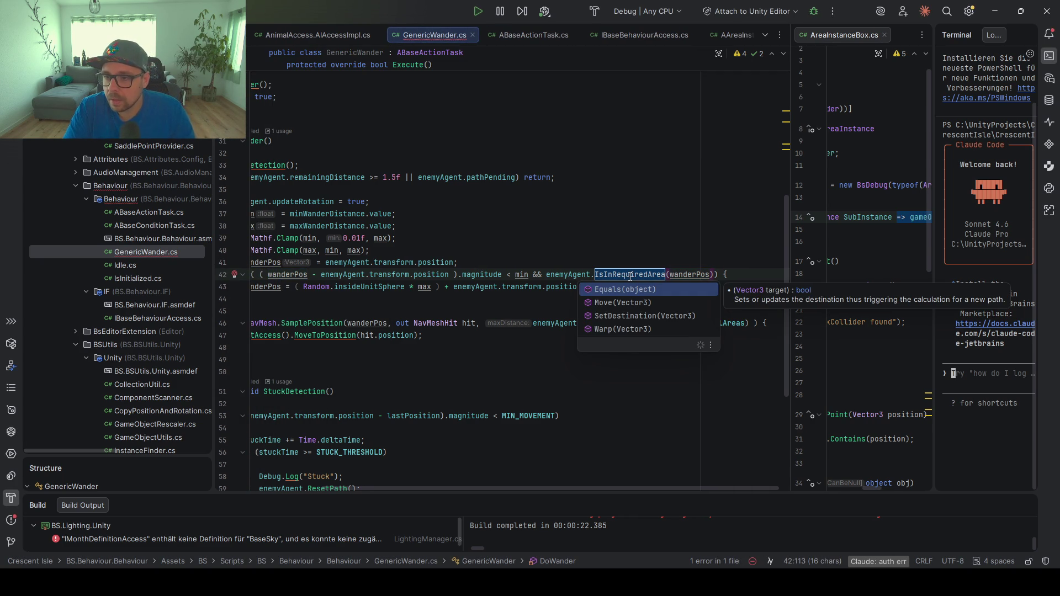
pyautogui.press('Escape')
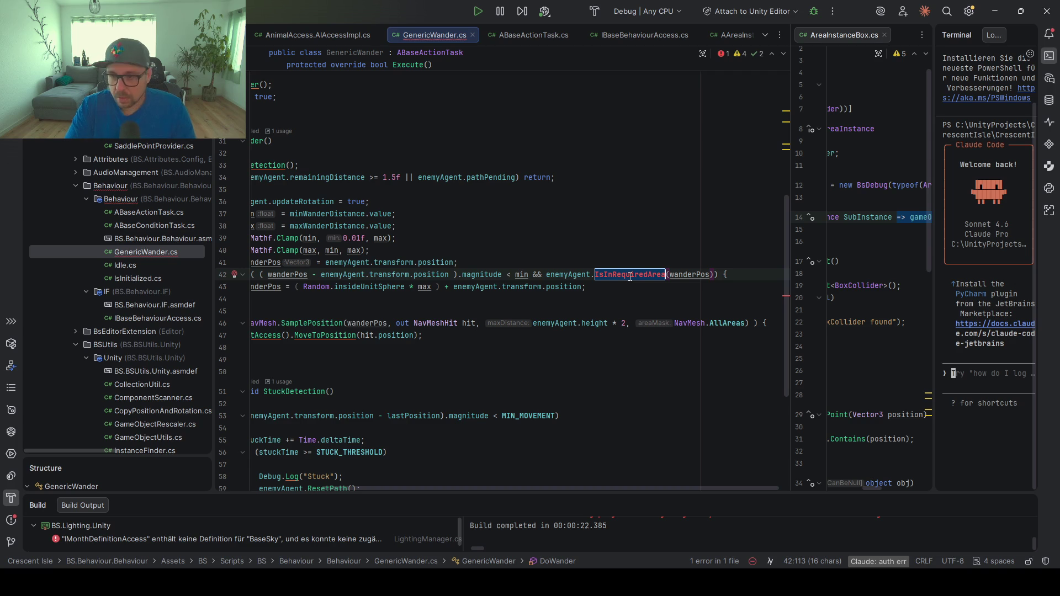
pyautogui.hotkey('alt', 'Return')
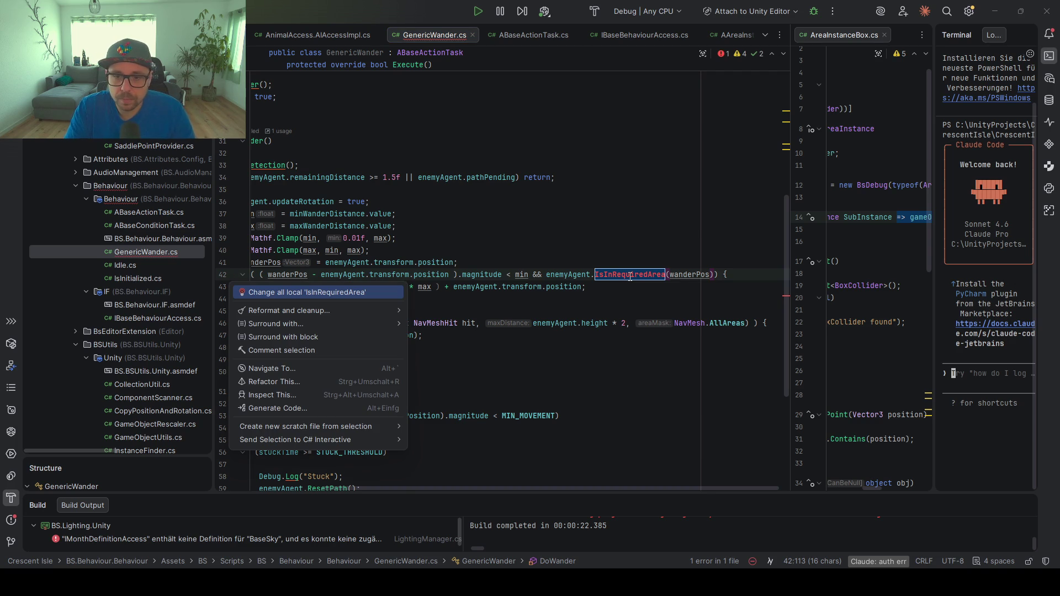
pyautogui.click(649, 227)
# Recheck the IsInRequiredArea fixes, then navigate to the enemyAgent NavMeshAgent field declaration
pyautogui.click(646, 275)
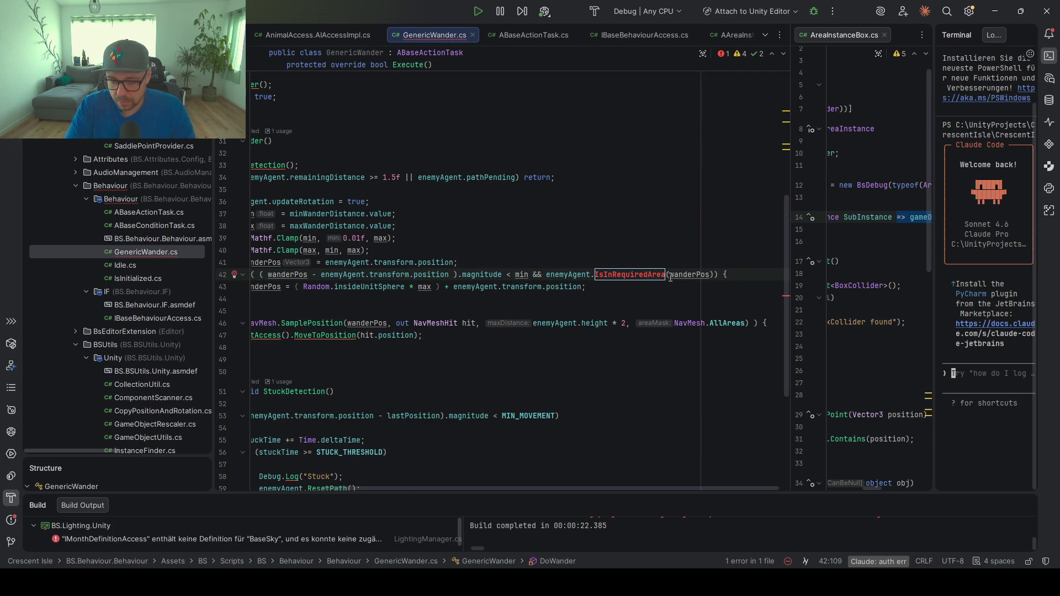
pyautogui.hotkey('alt', 'Return')
pyautogui.press('Escape')
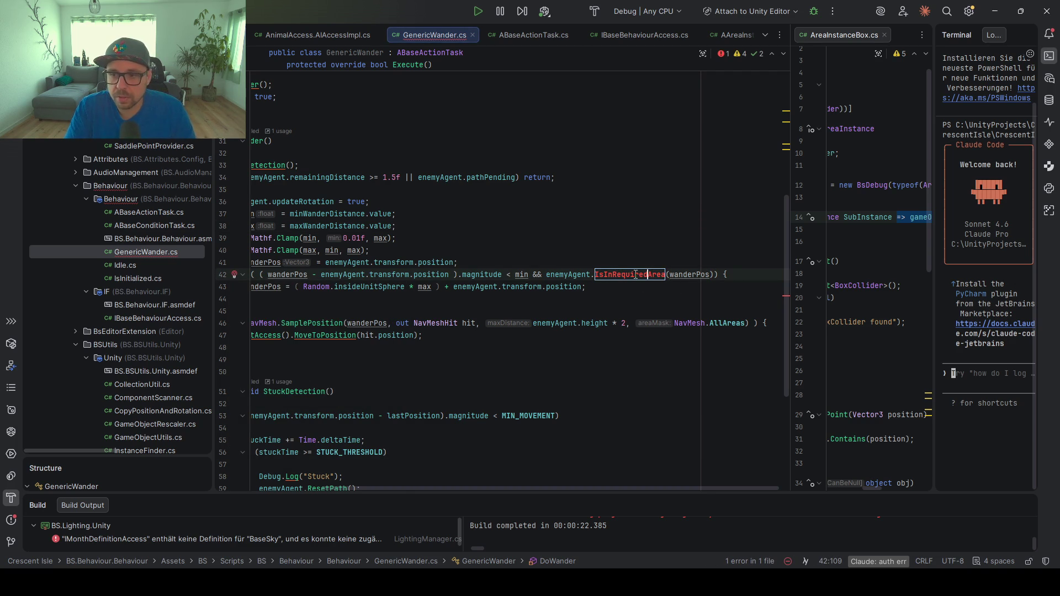
pyautogui.hotkey('alt', 'Return')
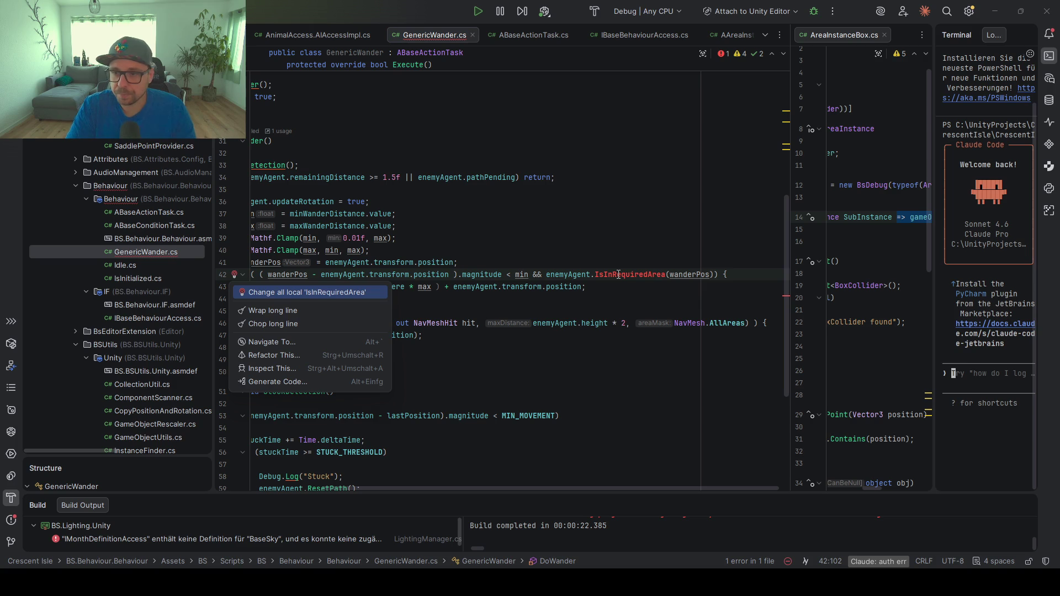
pyautogui.press('Escape')
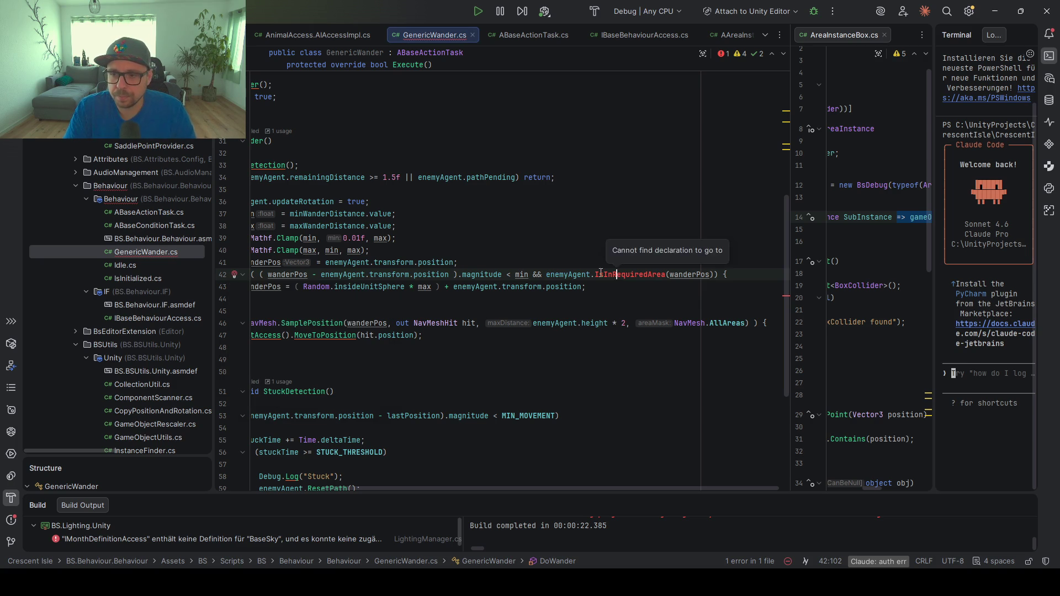
pyautogui.keyDown('ctrl'); pyautogui.click(563, 275); pyautogui.keyUp('ctrl')
pyautogui.hscroll(-3, 331, 227)
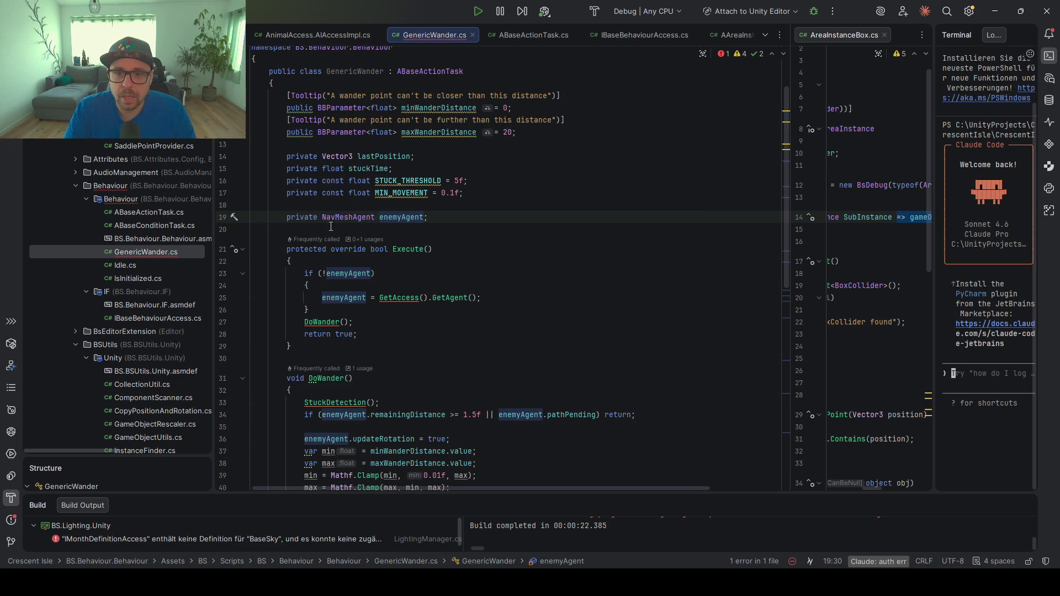
# Add a GetAccess(); call on a new line after line 24
pyautogui.click(322, 218)
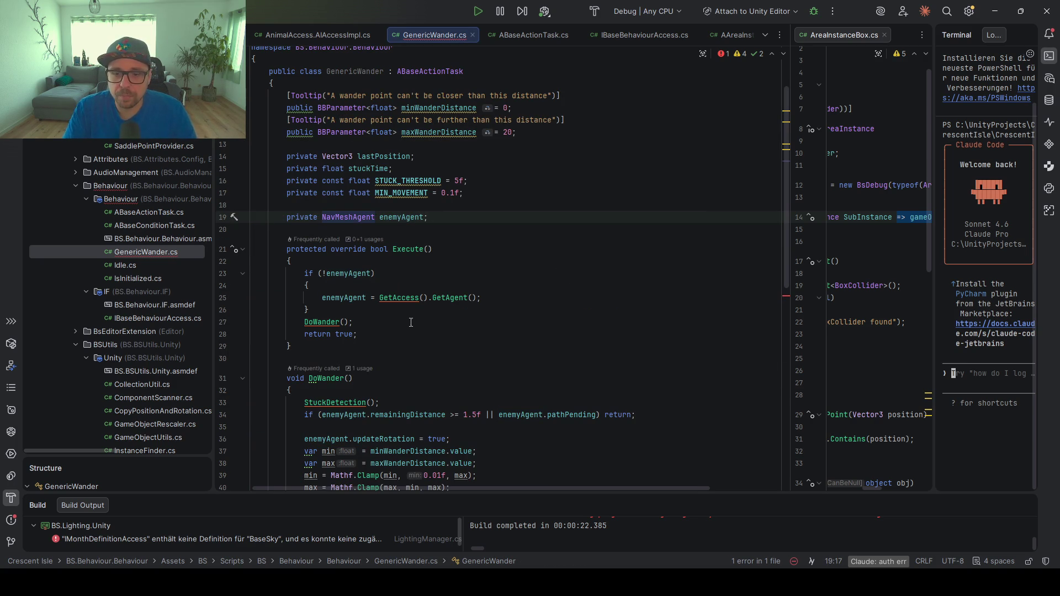
pyautogui.scroll(-1, 364, 276)
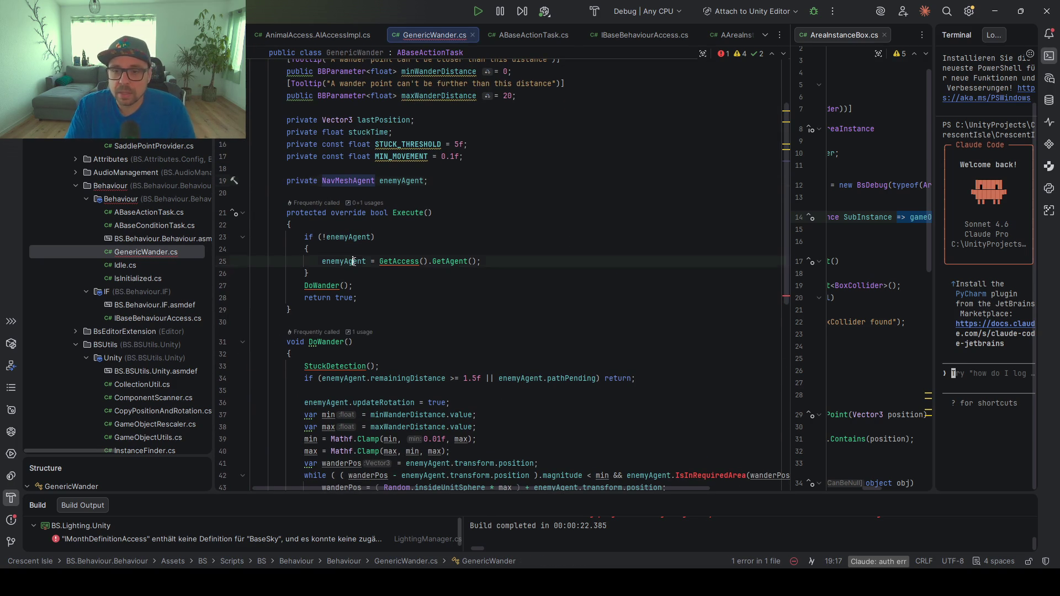
pyautogui.click(380, 261)
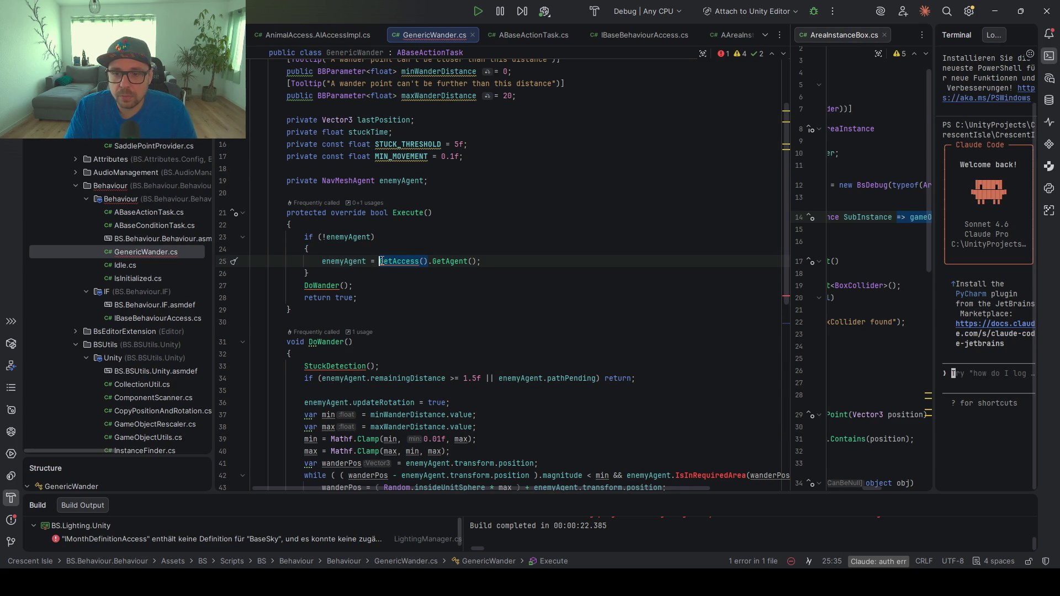
pyautogui.click(406, 249)
pyautogui.press('Return')
pyautogui.write('GetAccess();')
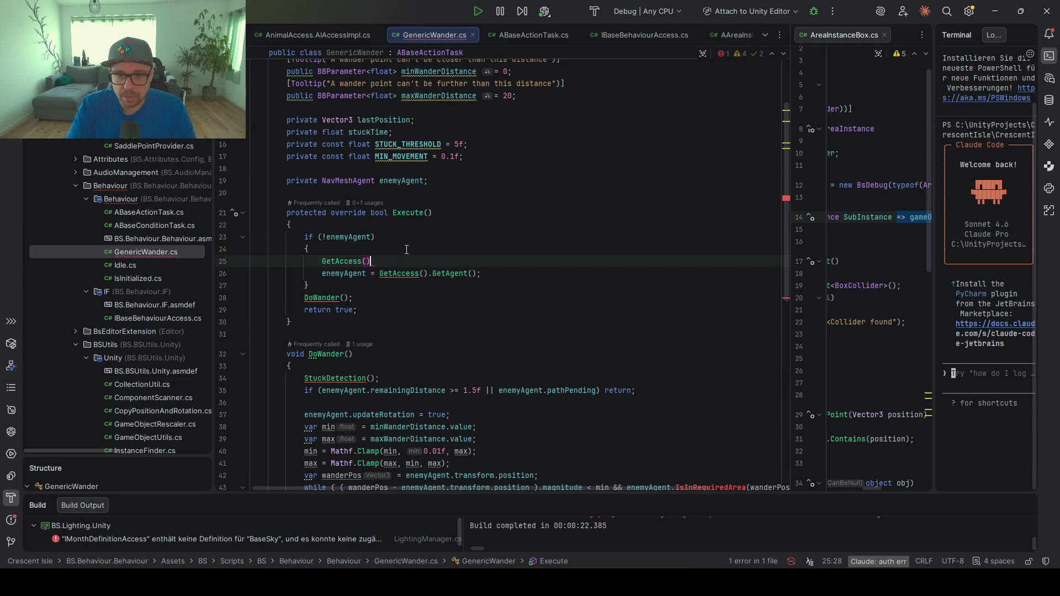
pyautogui.hotkey('alt', 'Return')
pyautogui.press('Escape')
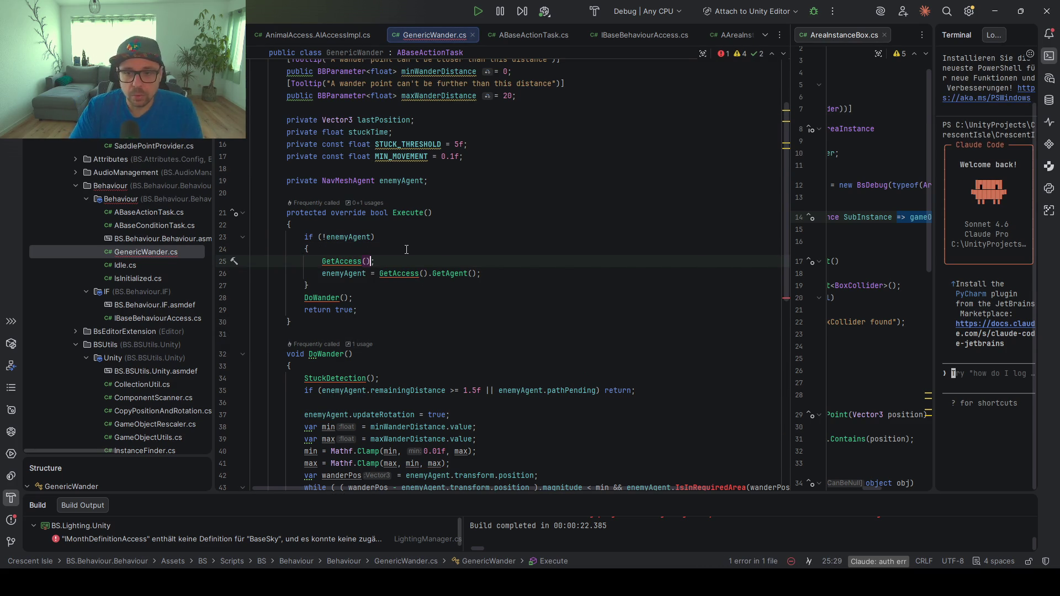
# Introduce a field named baseBehaviour replacing all 3 GetAccess occurrences
pyautogui.press('Left')
pyautogui.hotkey('ctrl', 'alt', 'v')
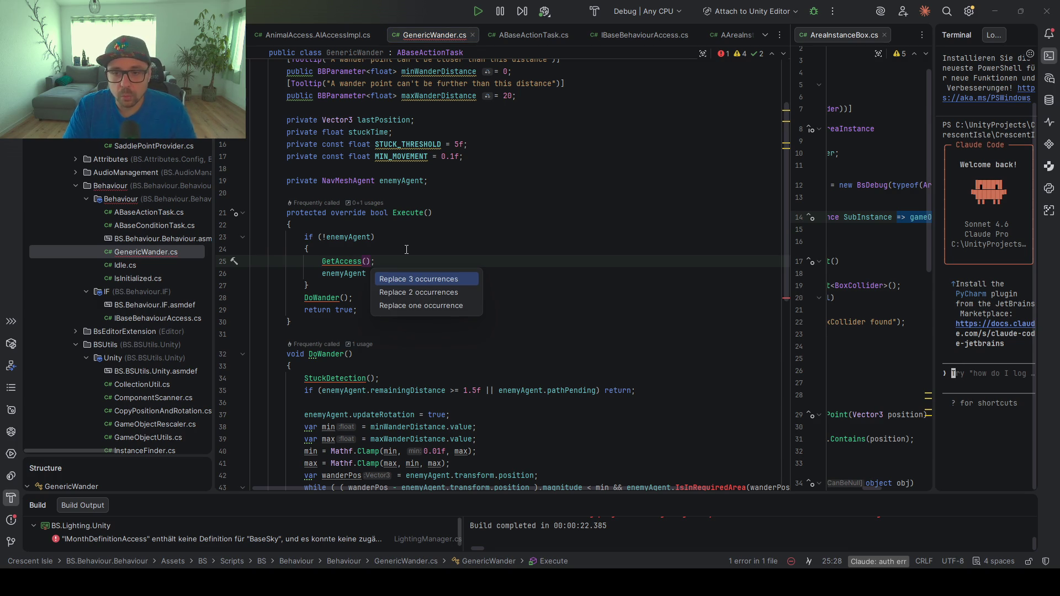
pyautogui.press('Return')
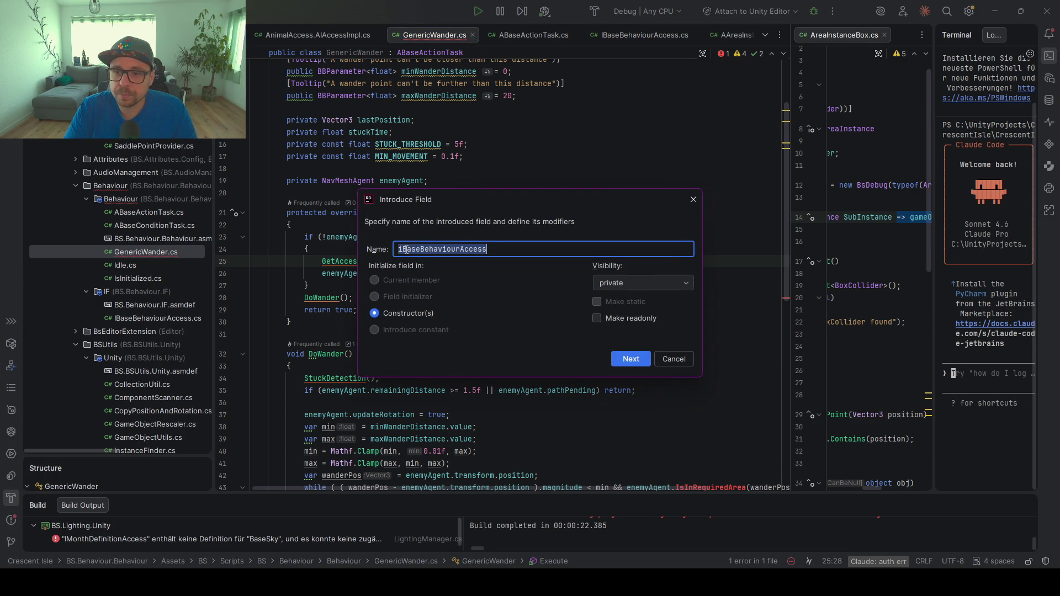
pyautogui.write('bas')
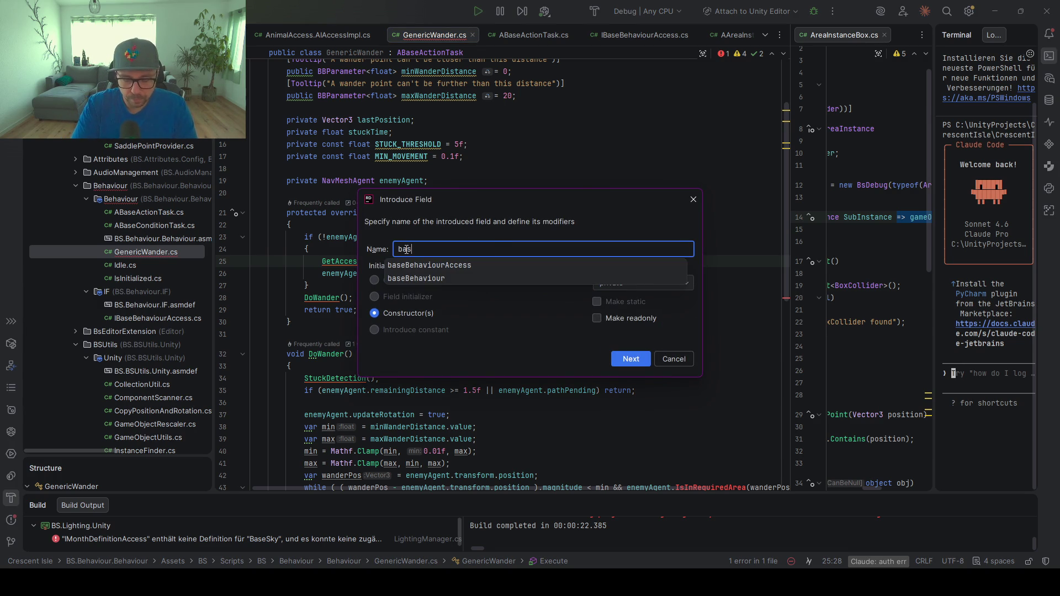
pyautogui.write('eBehaviour')
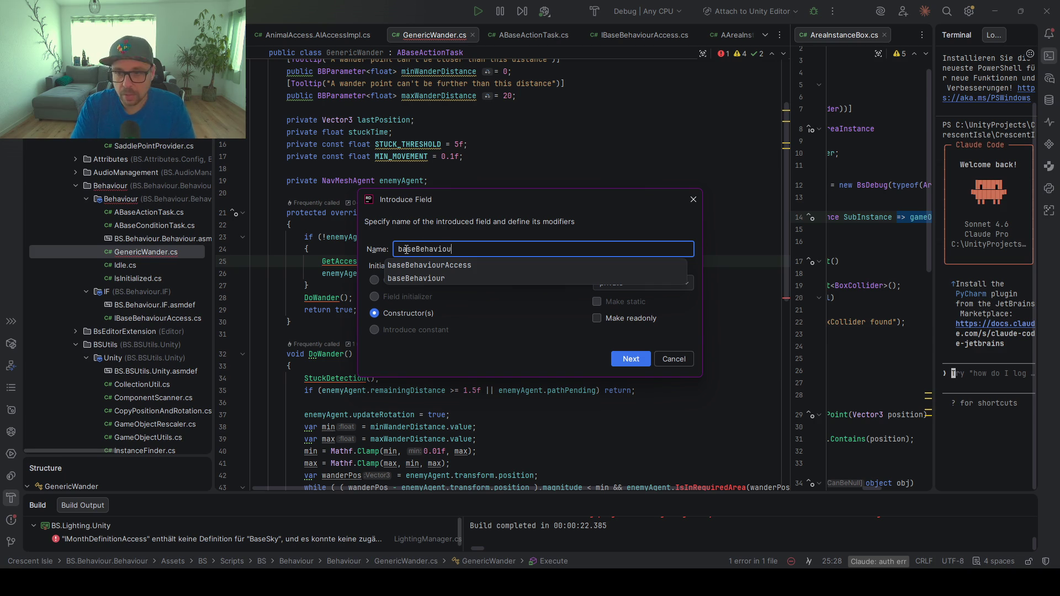
pyautogui.press('Return')
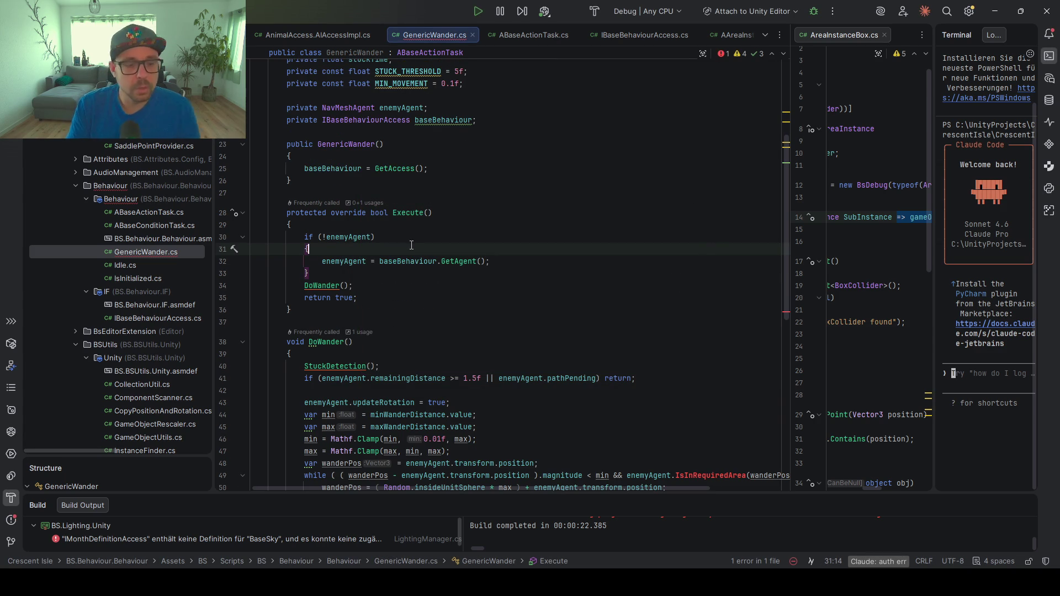
# Replace enemyAgent with baseBehaviour on line 49 and create IsInRequiredArea on IBaseBehaviourAccess
pyautogui.scroll(2, 422, 223)
pyautogui.doubleClick(444, 193)
pyautogui.hotkey('ctrl', 'c')
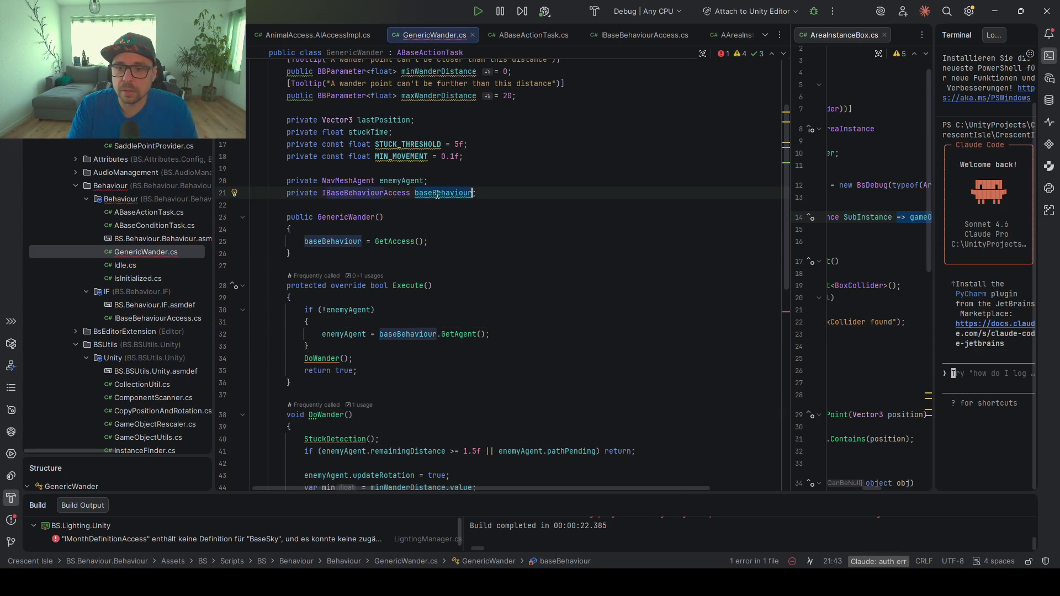
pyautogui.scroll(-12, 475, 275)
pyautogui.scroll(4, 474, 274)
pyautogui.doubleClick(652, 220)
pyautogui.hotkey('ctrl', 'v')
pyautogui.click(713, 220)
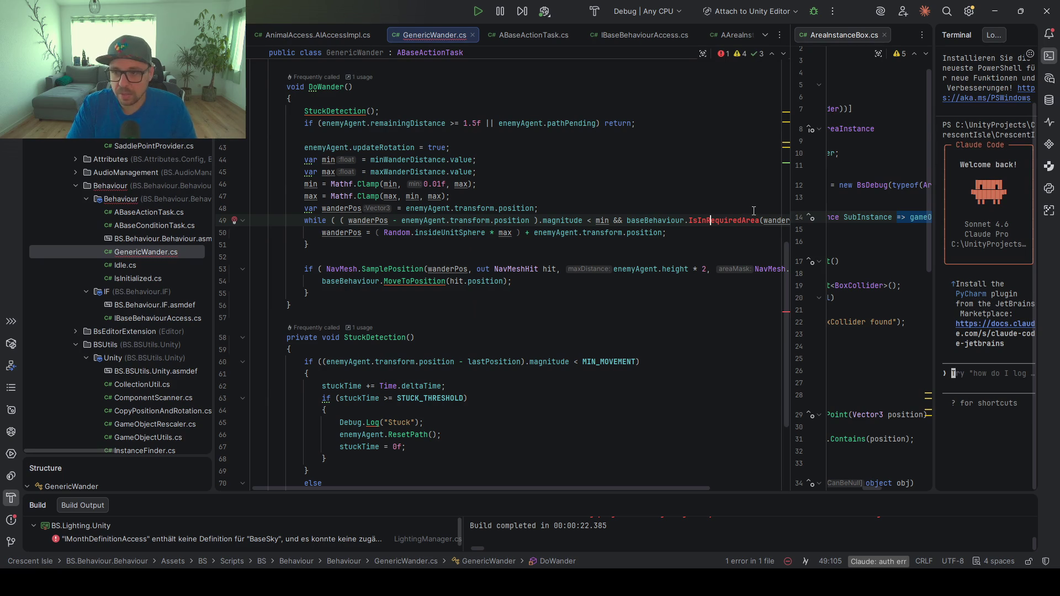
pyautogui.hotkey('alt', 'Return')
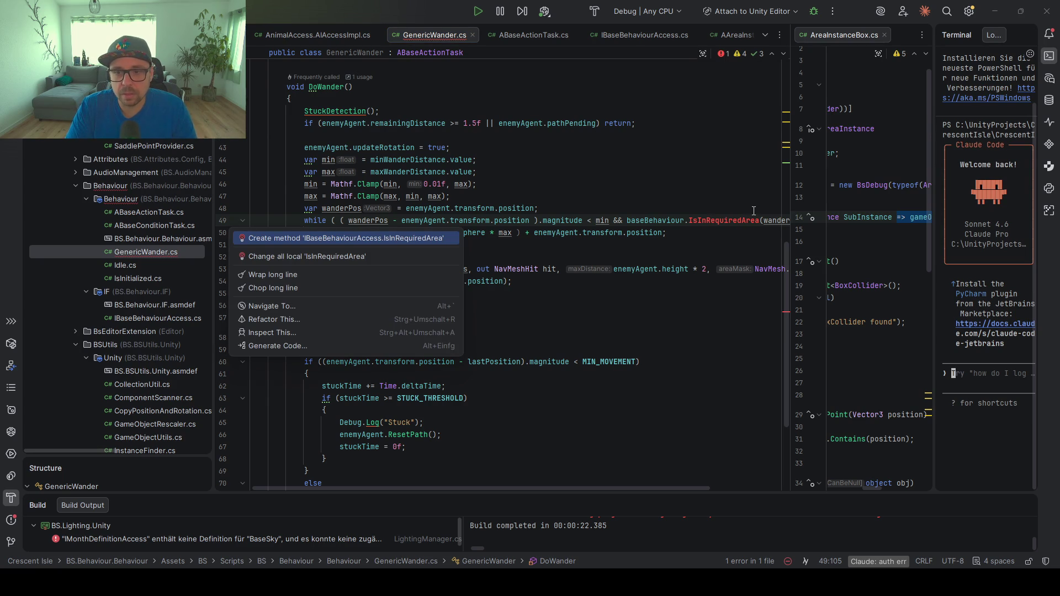
pyautogui.press('Return')
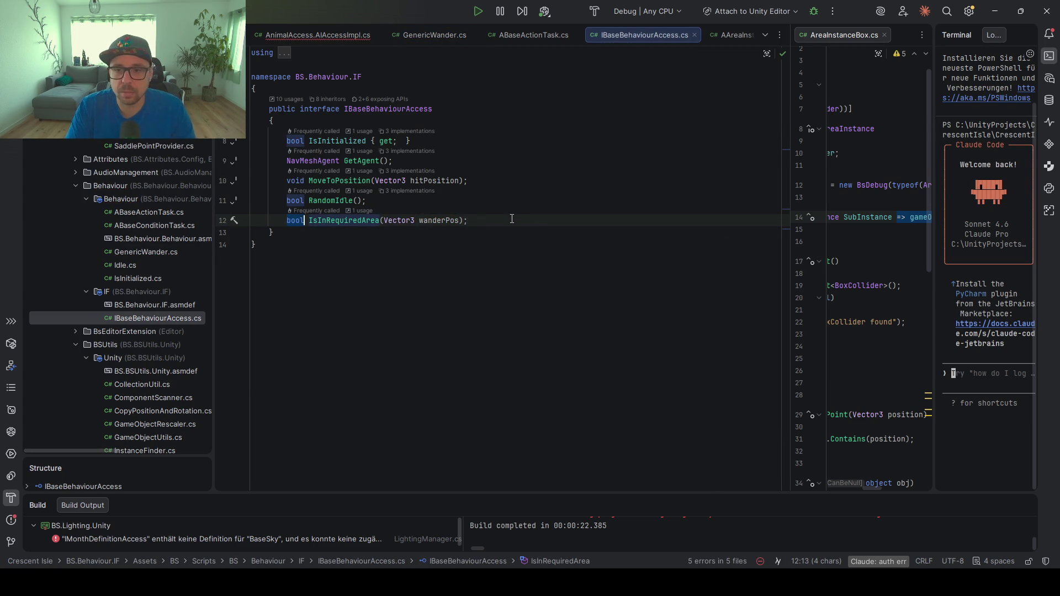
# Implement IsInRequiredArea in AnimalAccess so it returns true
pyautogui.click(321, 36)
pyautogui.scroll(5, 455, 268)
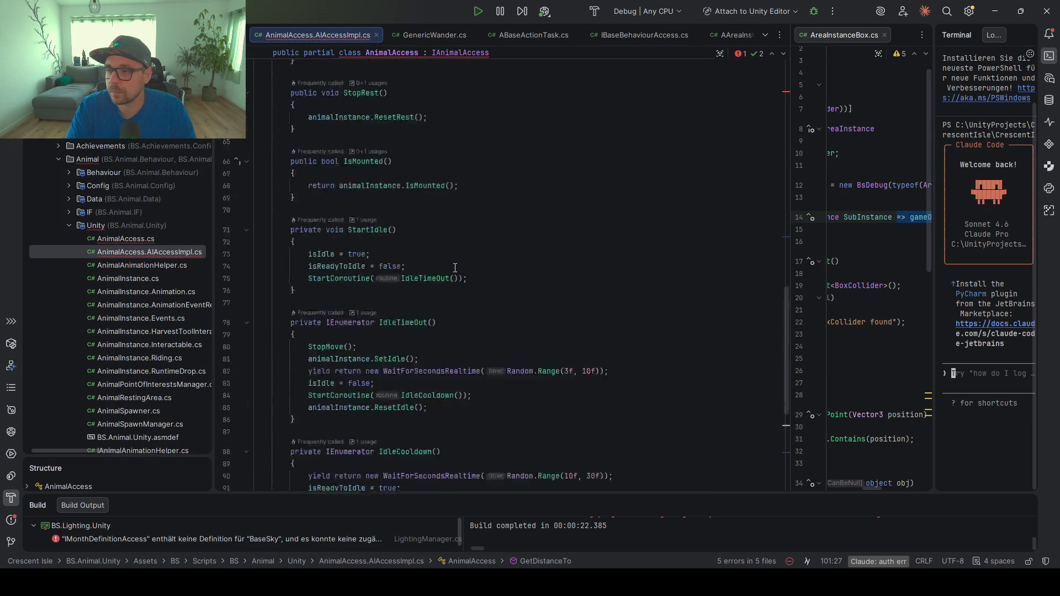
pyautogui.scroll(15, 455, 268)
pyautogui.click(528, 157)
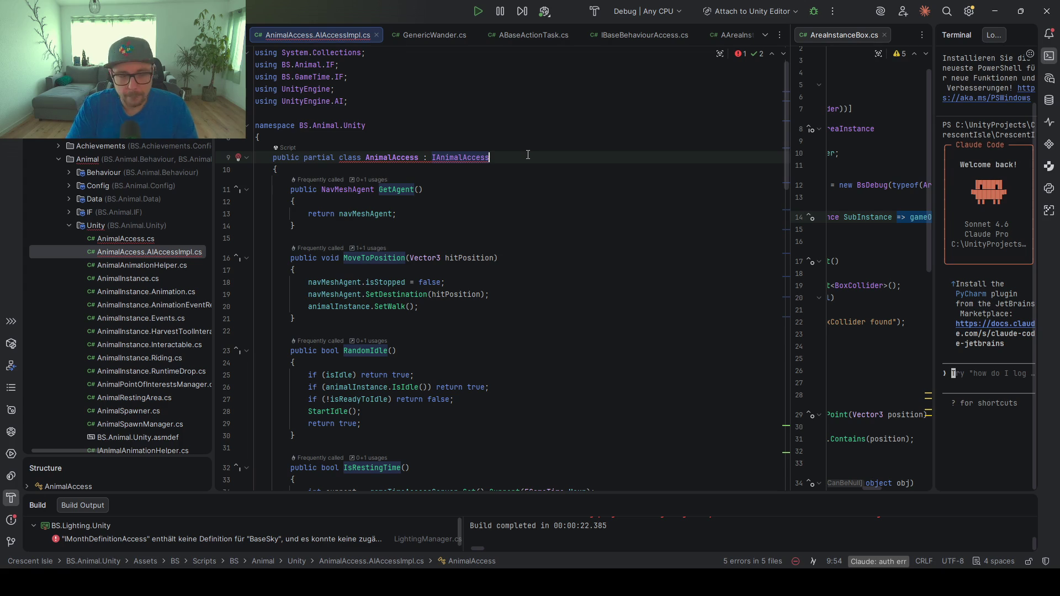
pyautogui.hotkey('alt', 'Return')
pyautogui.press('Down')
pyautogui.press('Up')
pyautogui.press('Return')
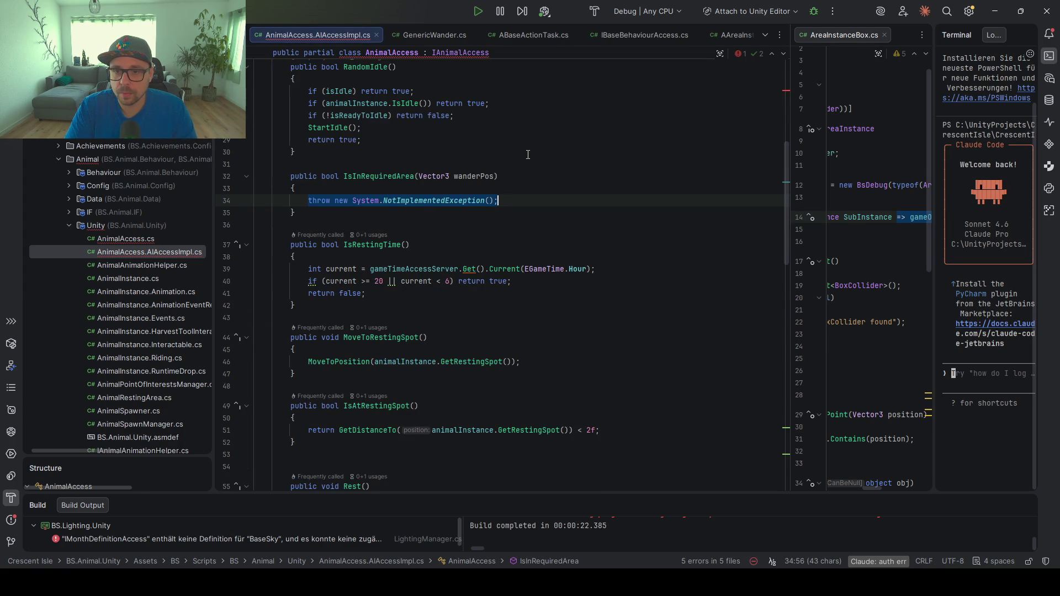
pyautogui.write('return true;')
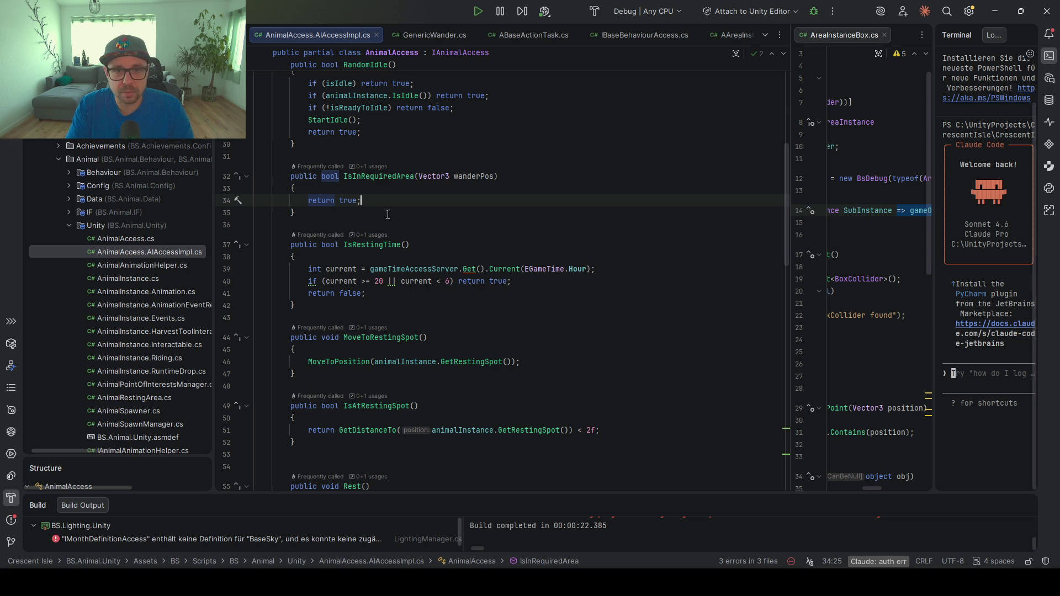
# Open EnemyAccess.AIAccessImpl.cs and implement IsInRequiredArea there returning true
pyautogui.scroll(-4, 142, 215)
pyautogui.scroll(-10, 163, 209)
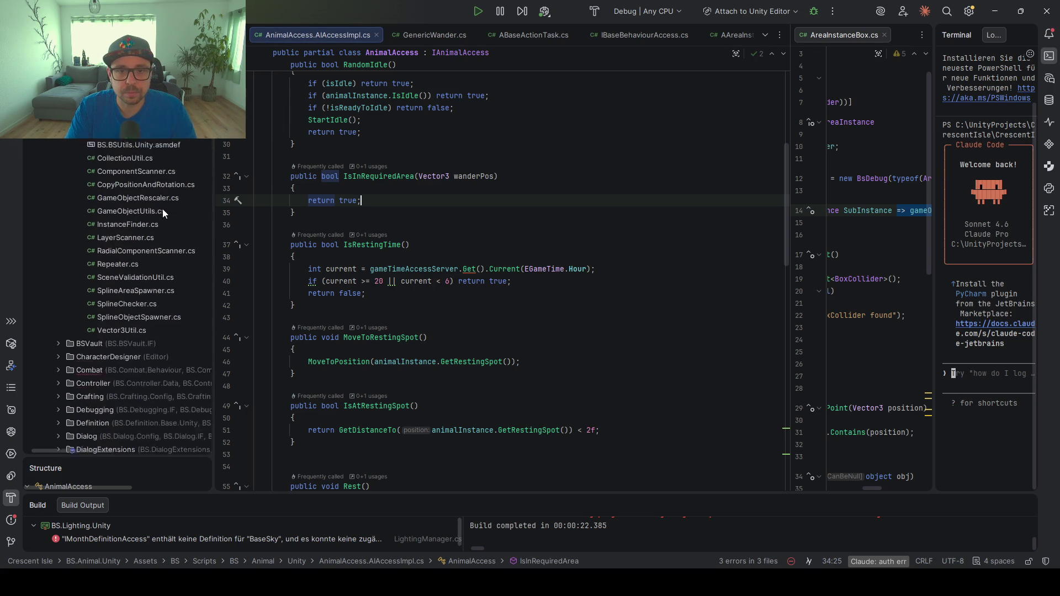
pyautogui.click(58, 252)
pyautogui.click(68, 306)
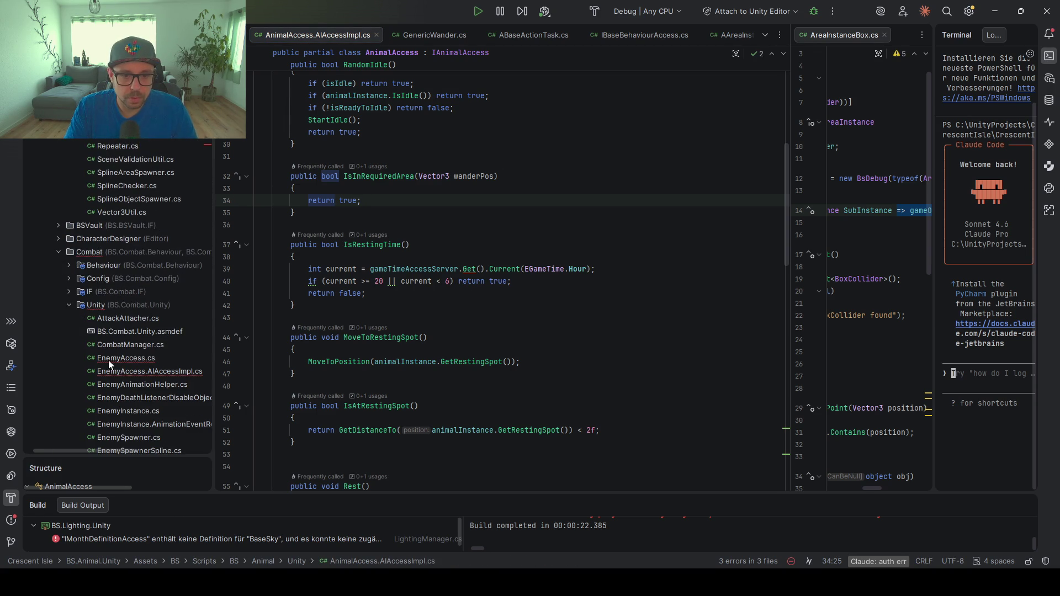
pyautogui.doubleClick(122, 373)
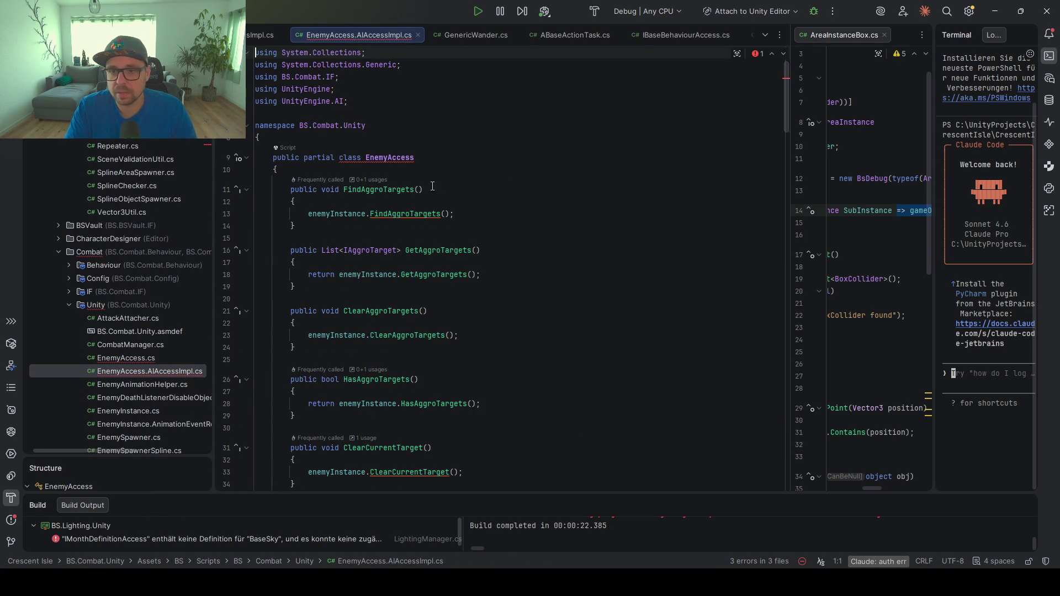
pyautogui.hotkey('alt', 'Return')
pyautogui.press('Return')
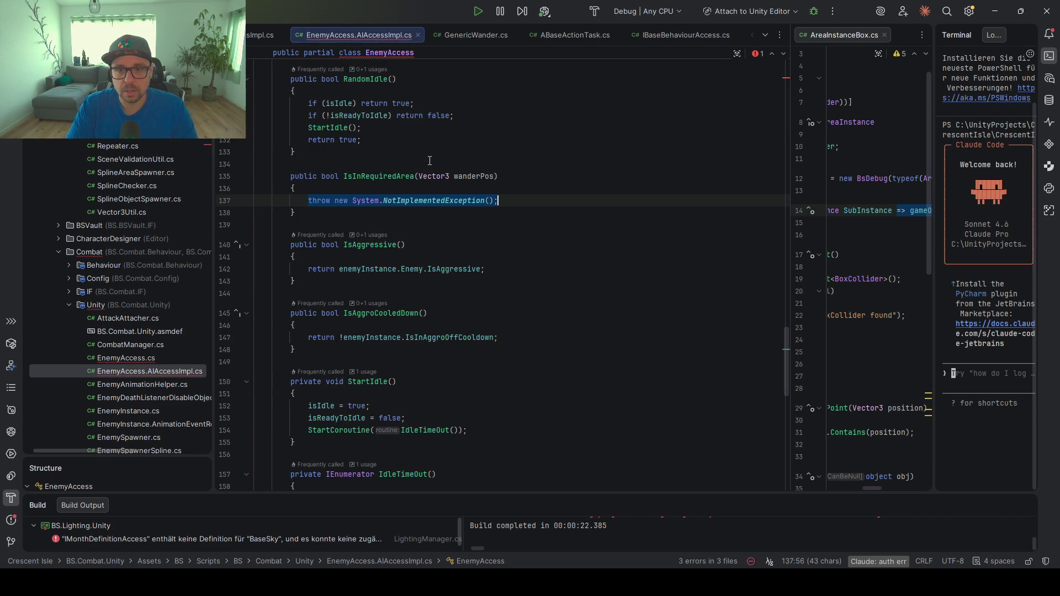
pyautogui.write('return tr')
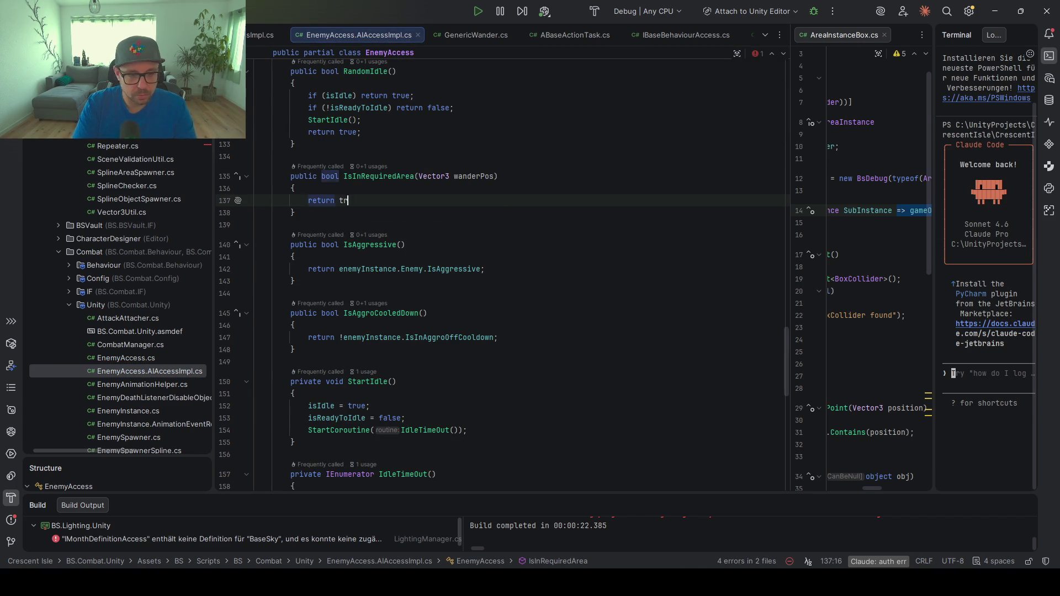
pyautogui.write('ue;')
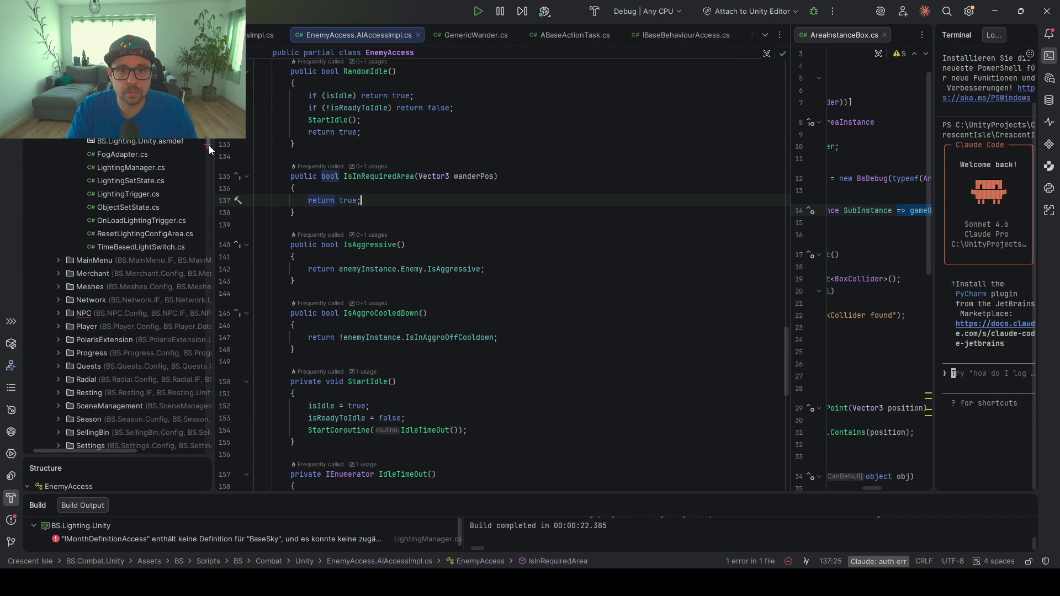
pyautogui.scroll(-10, 209, 146)
# Open Npc.cs and implement the missing INpcAccess members, with IsInRequiredArea returning true
pyautogui.click(59, 247)
pyautogui.click(69, 302)
pyautogui.doubleClick(107, 342)
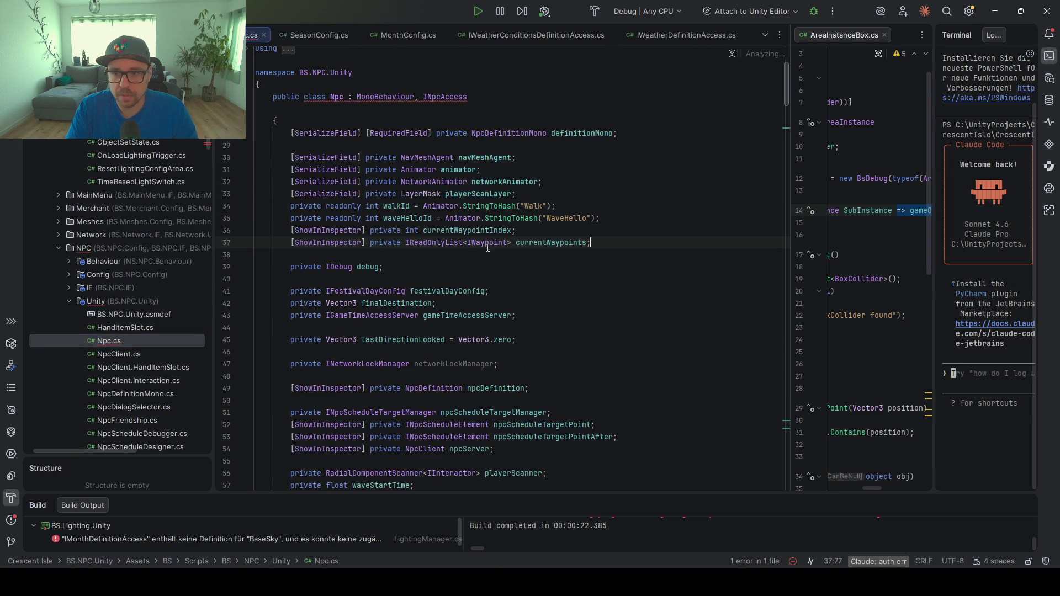
pyautogui.click(466, 97)
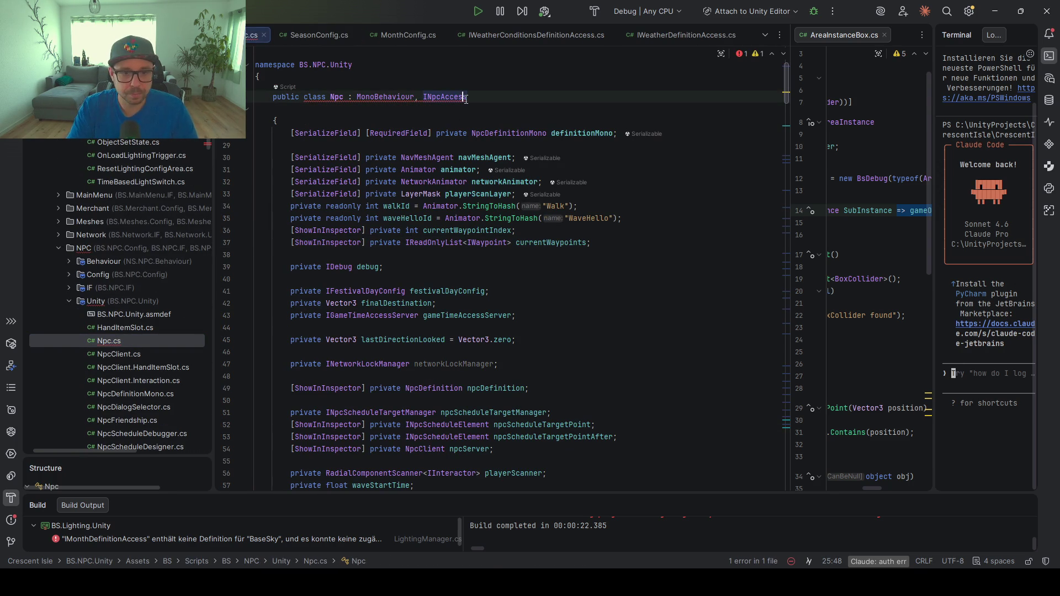
pyautogui.hotkey('alt', 'Return')
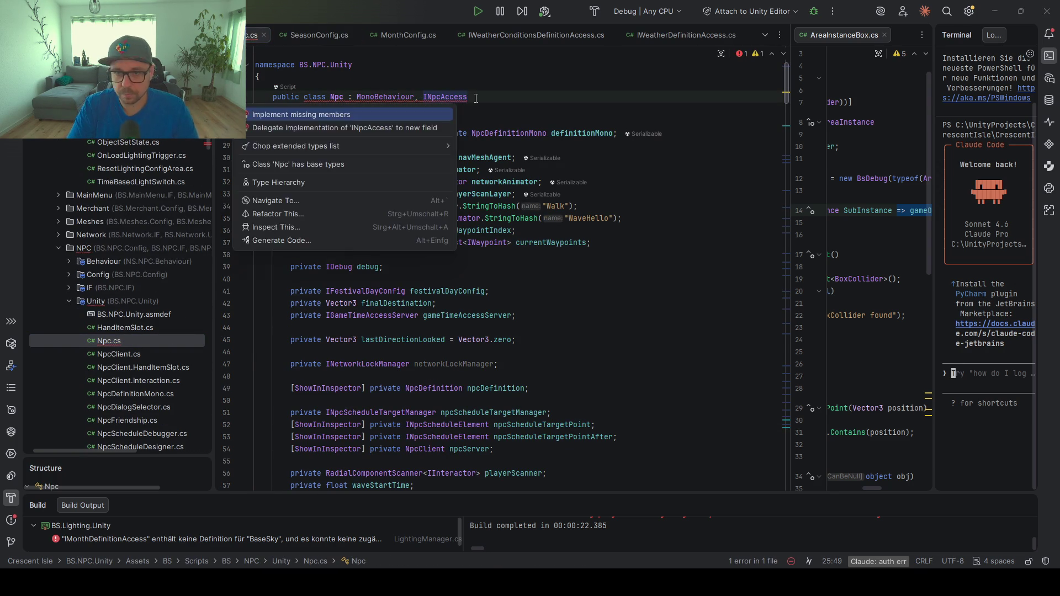
pyautogui.press('Return')
pyautogui.write('return true;')
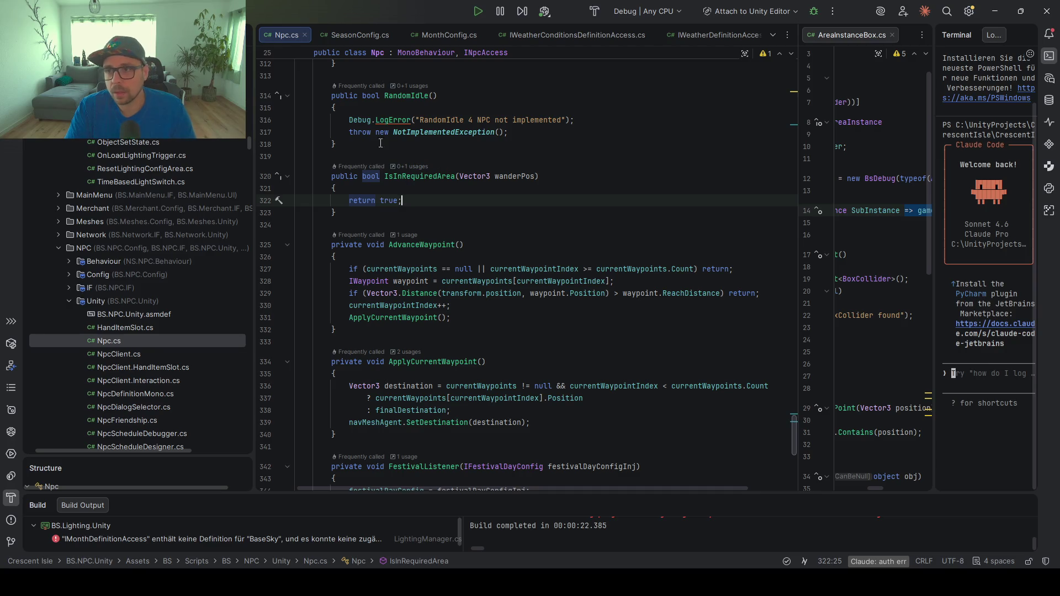
# Search the project for 'Animal' files
pyautogui.scroll(10, 141, 251)
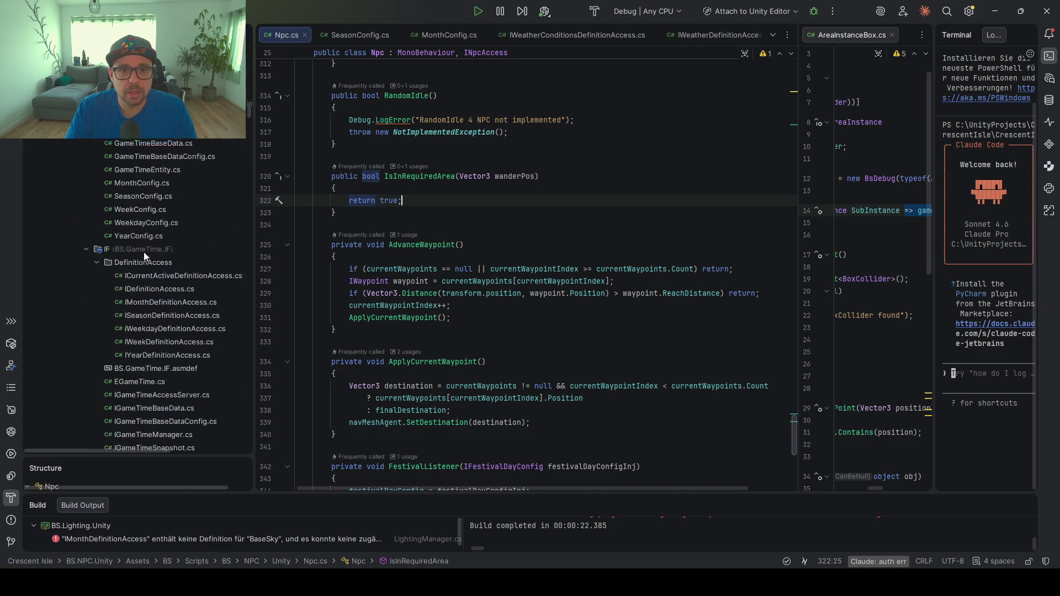
pyautogui.scroll(10, 146, 254)
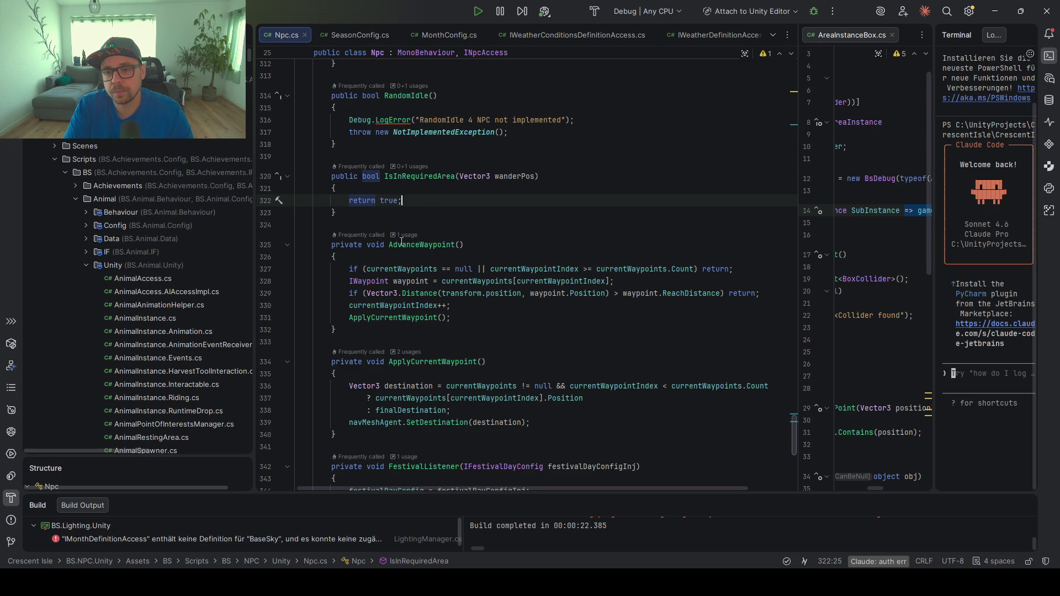
pyautogui.hotkey('ctrl', 't')
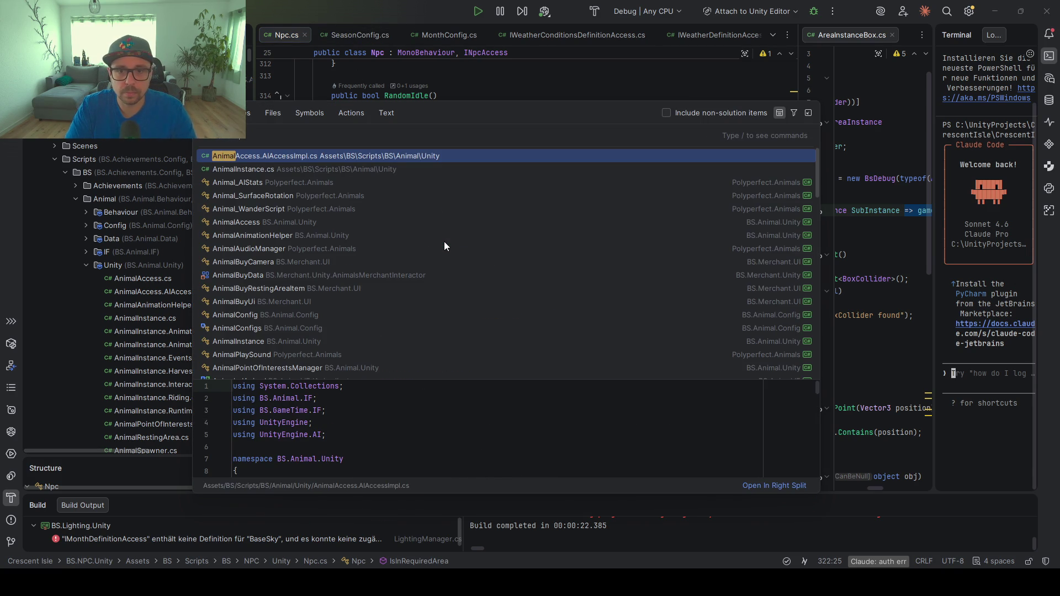
# Open AnimalAccess.AIAccessImpl.cs, then AnimalAccess.cs at its navMeshAgent field
pyautogui.press('Return')
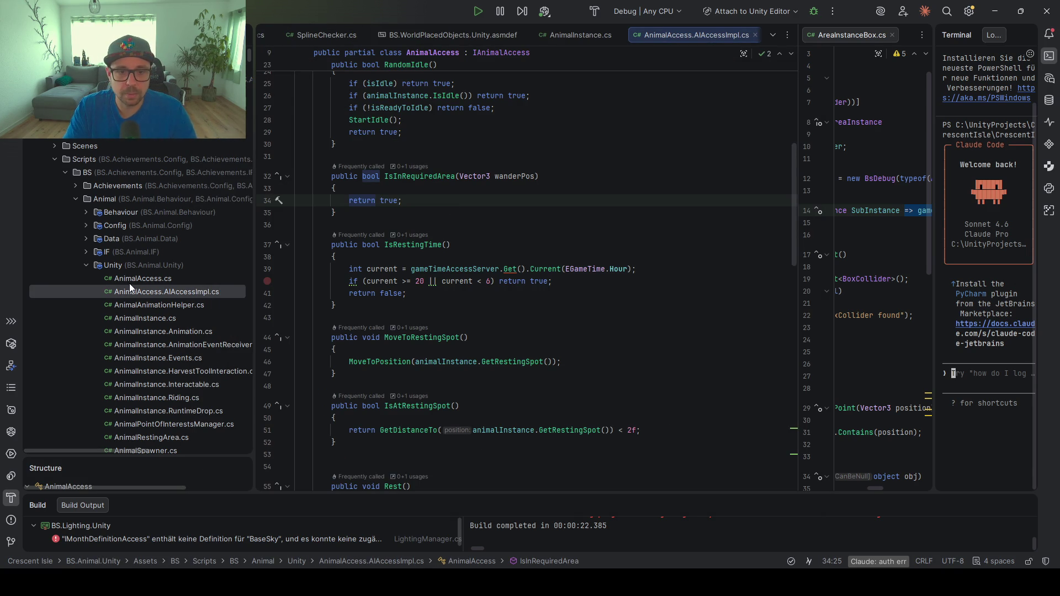
pyautogui.doubleClick(131, 280)
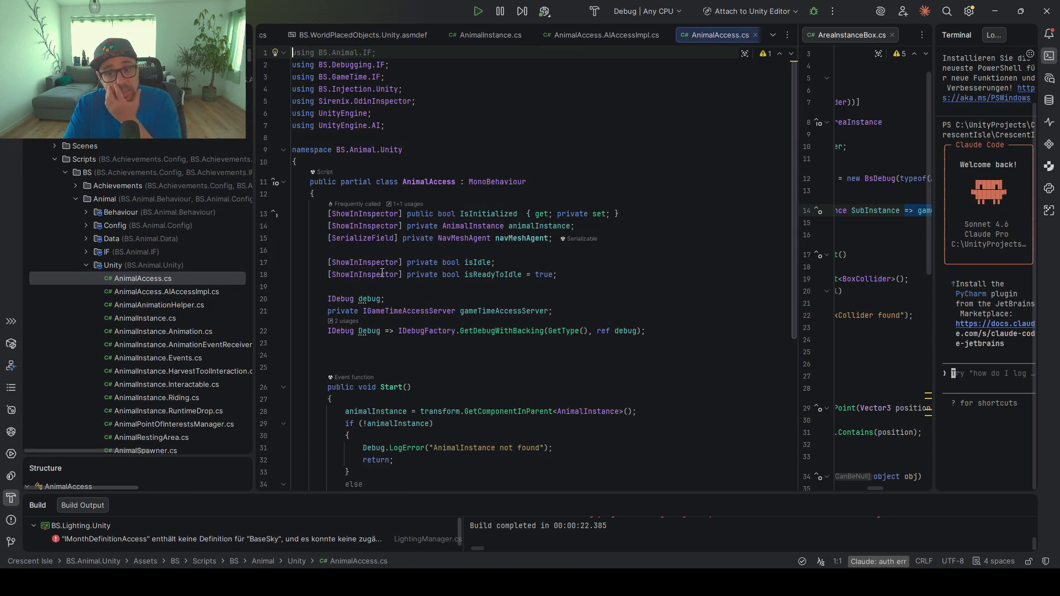
pyautogui.click(395, 239)
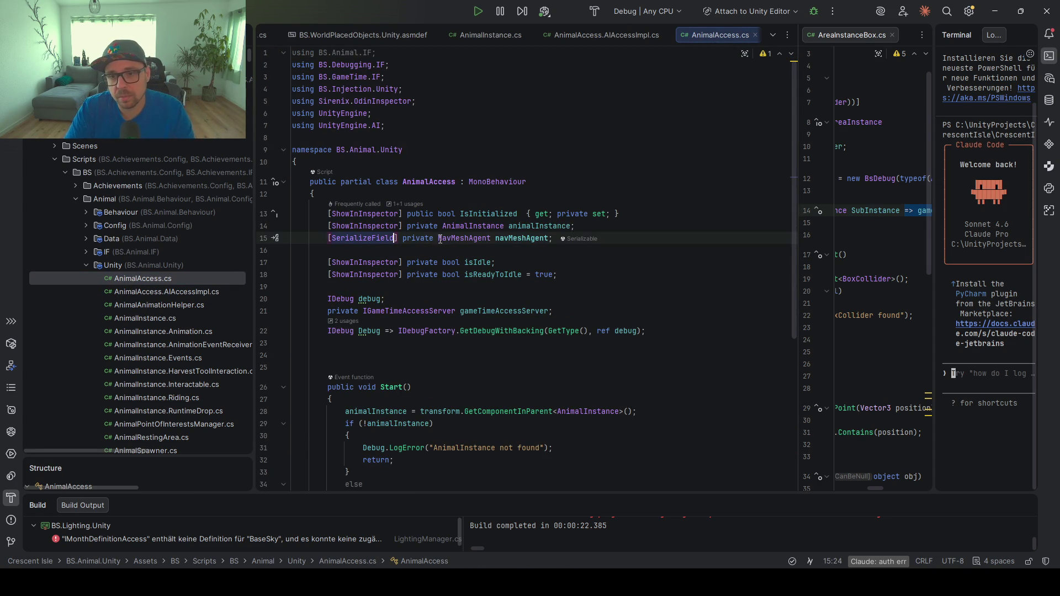
pyautogui.moveTo(550, 238); pyautogui.dragTo(324, 238)
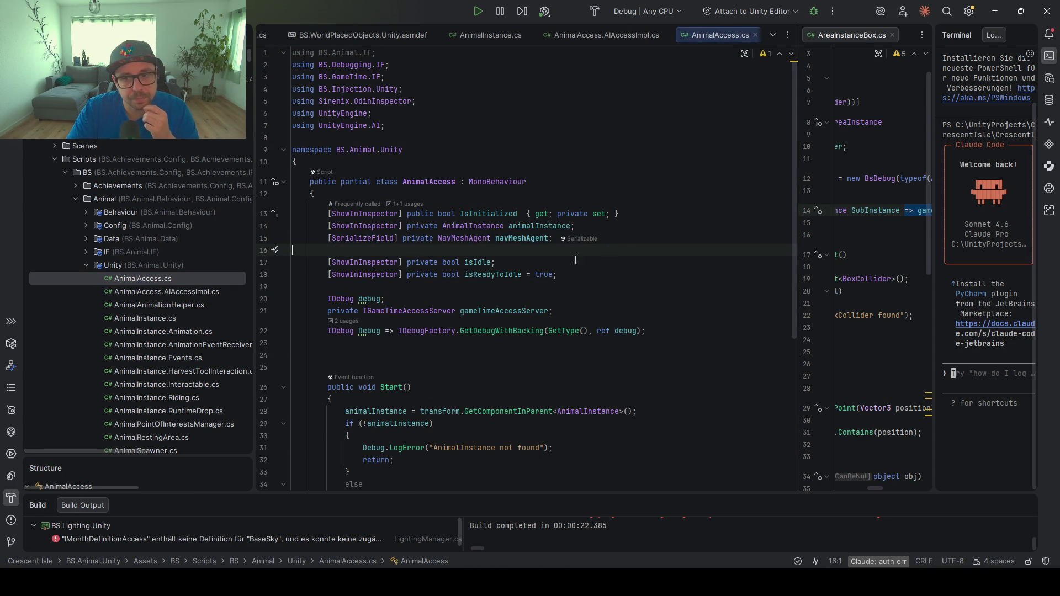
# Add '[SerializeField] private AreaConfig targetArea;' below navMeshAgent, then reopen AnimalAccess.AIAccessImpl.cs
pyautogui.click(568, 238)
pyautogui.press('Return')
pyautogui.write('[Ser')
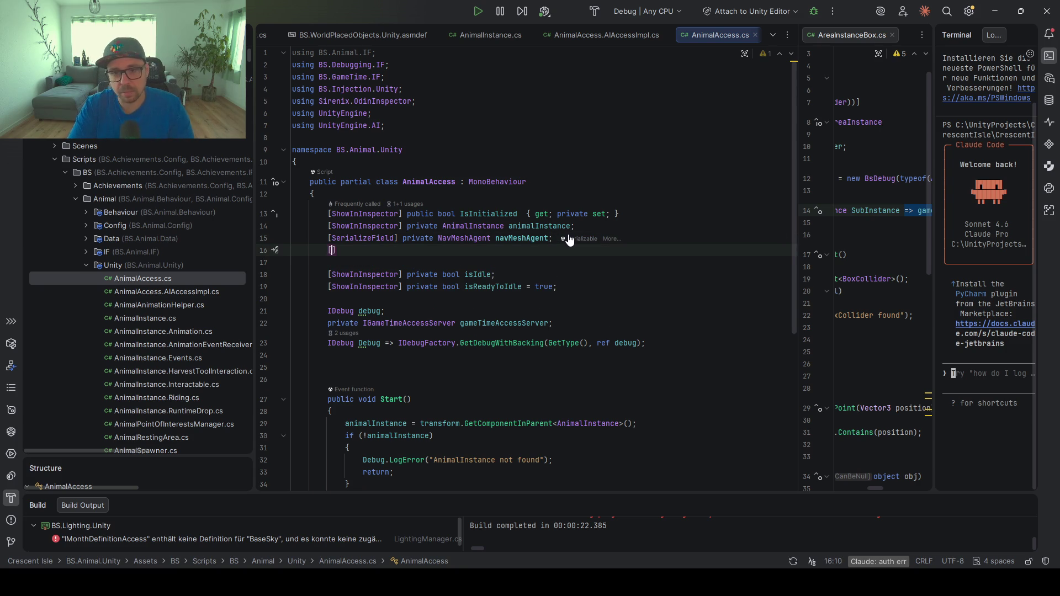
pyautogui.write('ializeField] ')
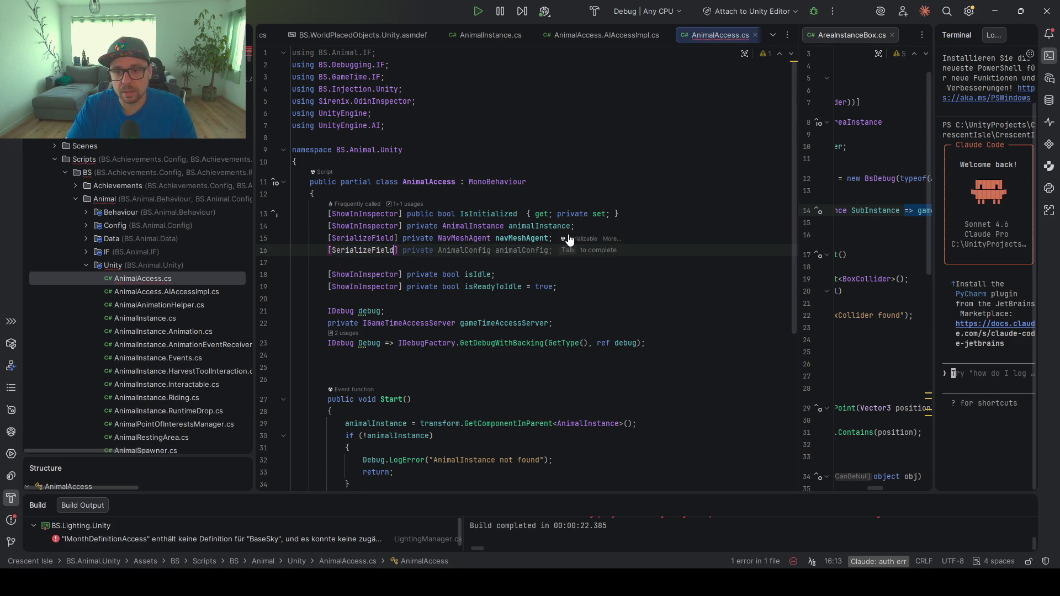
pyautogui.write('private Area')
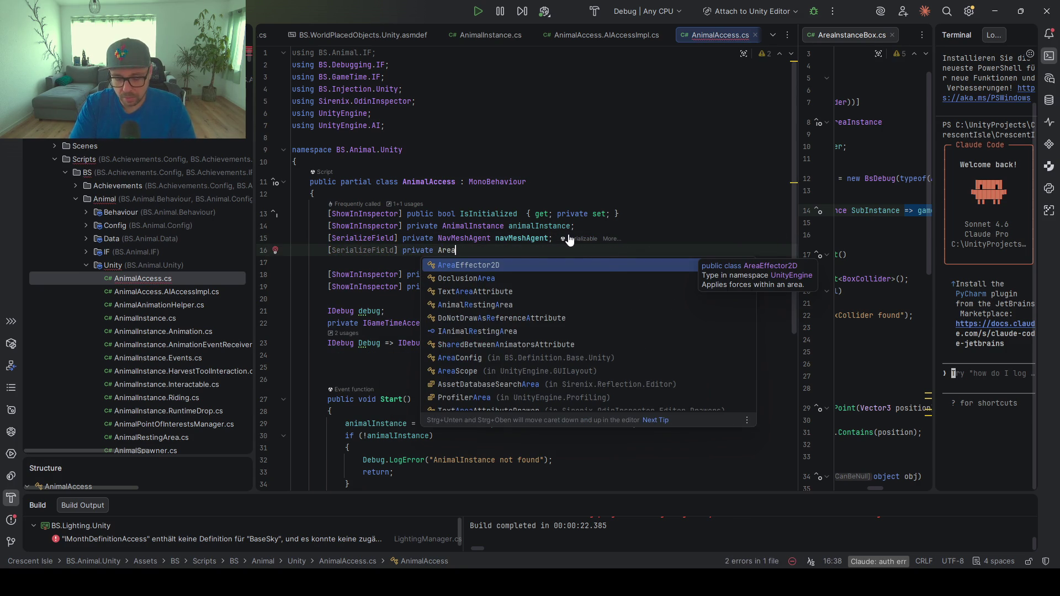
pyautogui.write('Config')
pyautogui.press('Return')
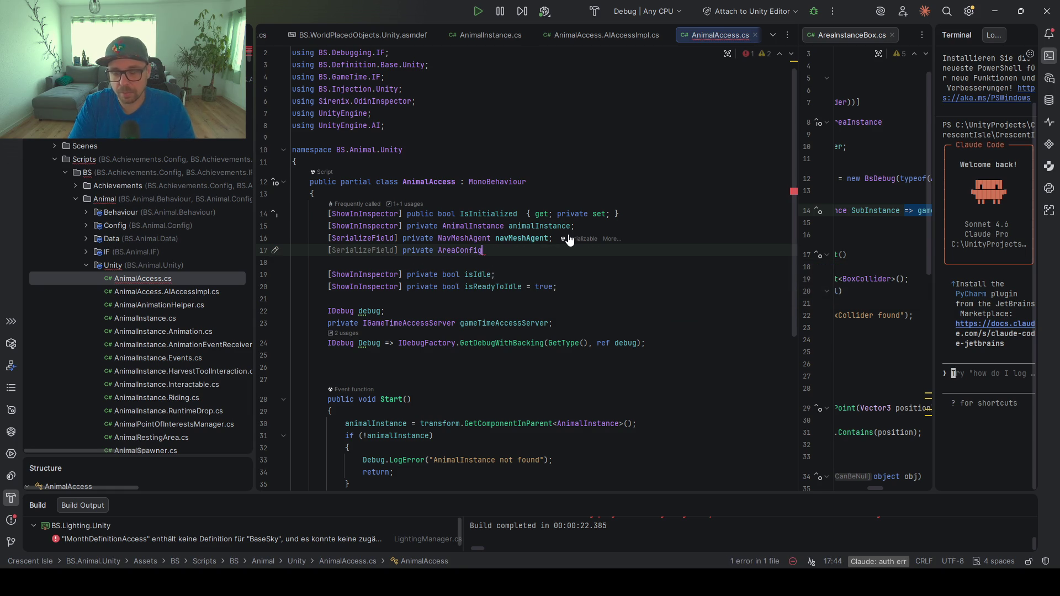
pyautogui.write('targetAr')
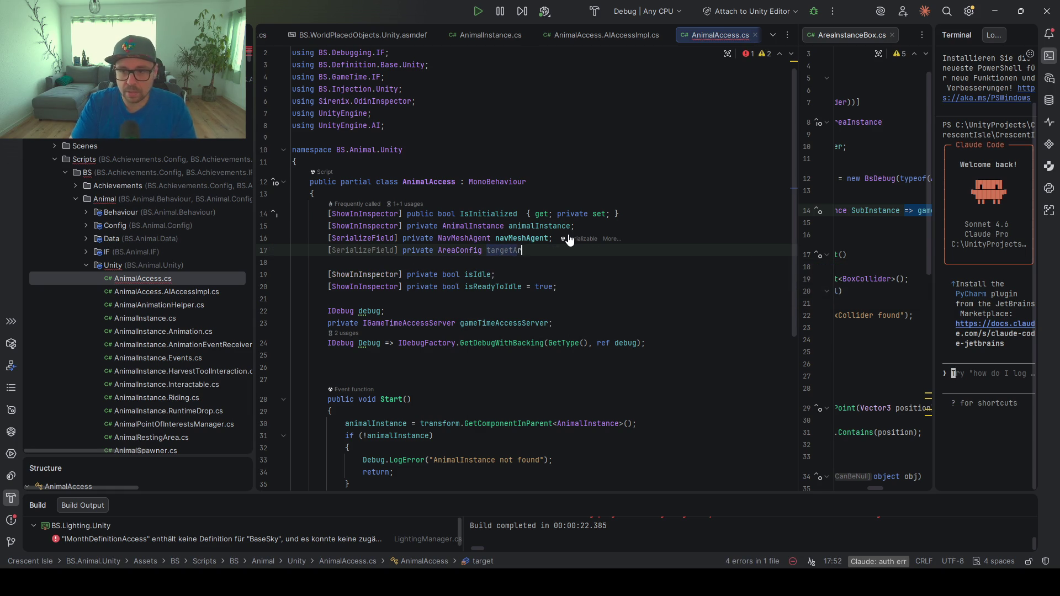
pyautogui.write('ea;')
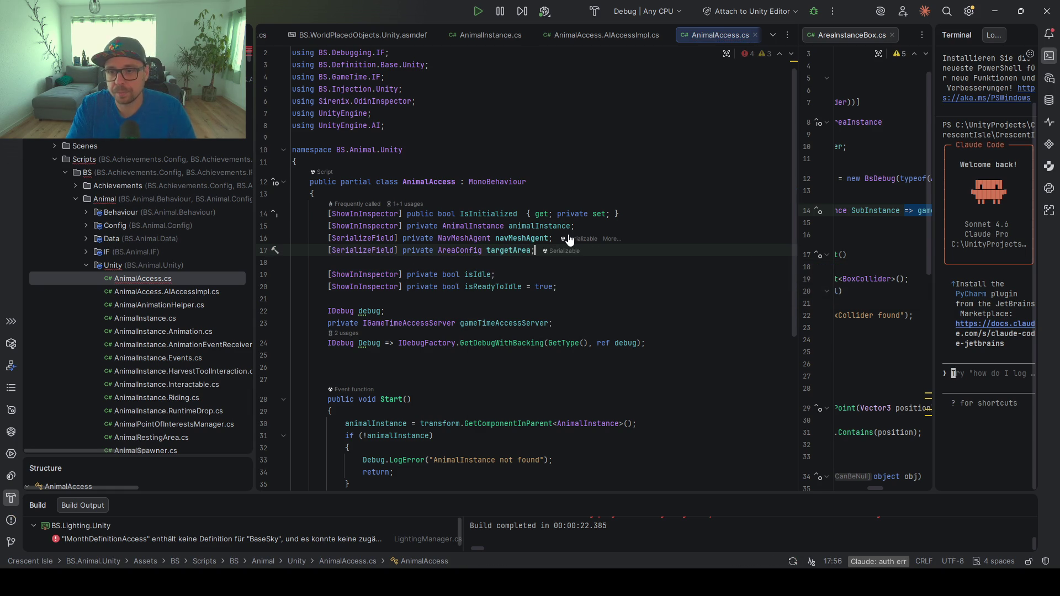
pyautogui.doubleClick(524, 246)
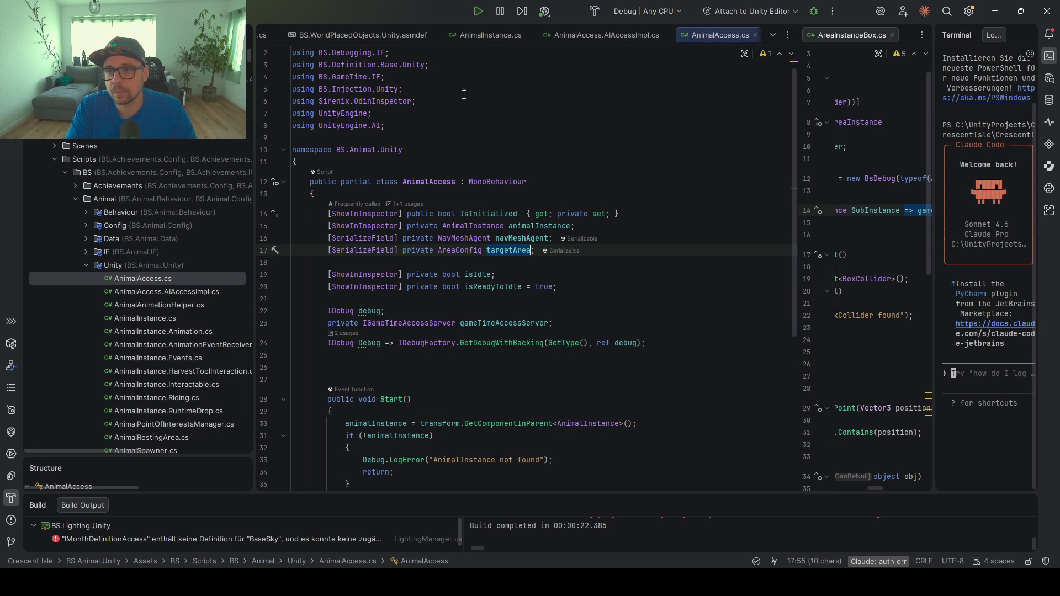
pyautogui.doubleClick(169, 292)
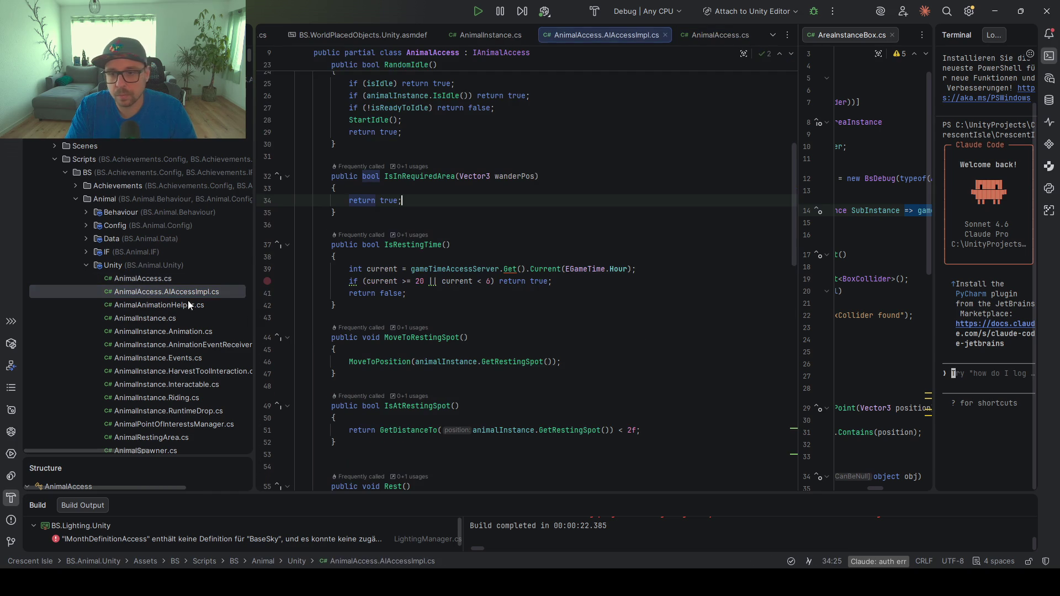
# Write InjectionManager.TryGet<IAreaPositionManager>(area) above 'return true;' in IsInRequiredArea
pyautogui.press('Home')
pyautogui.press('Return')
pyautogui.press('Return')
pyautogui.press('Return')
pyautogui.press('Up')
pyautogui.press('Up')
pyautogui.press('Up')
pyautogui.write('Injec')
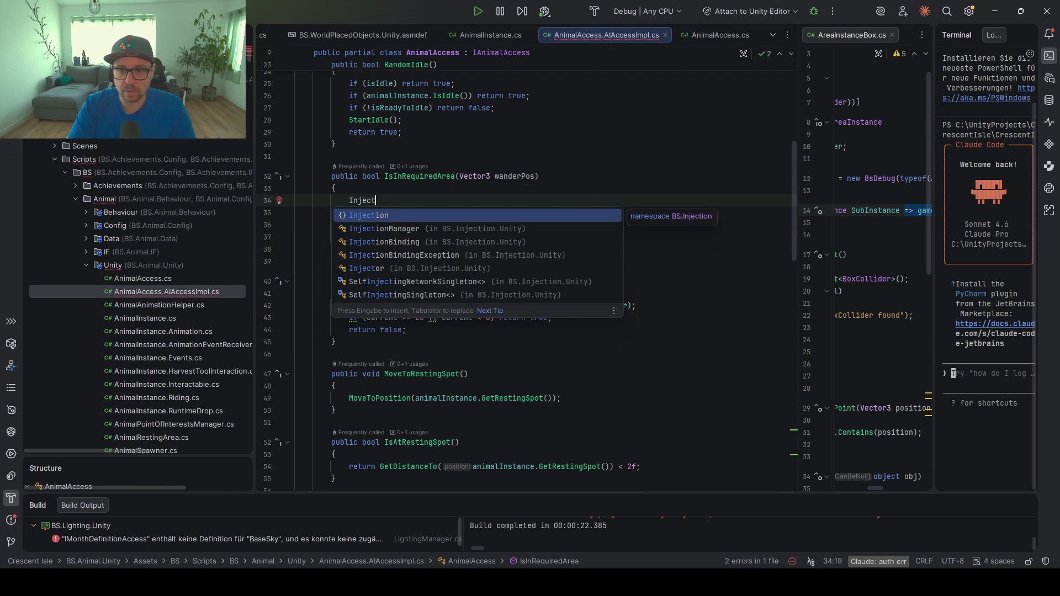
pyautogui.press('Return')
pyautogui.write('.')
pyautogui.press('Escape')
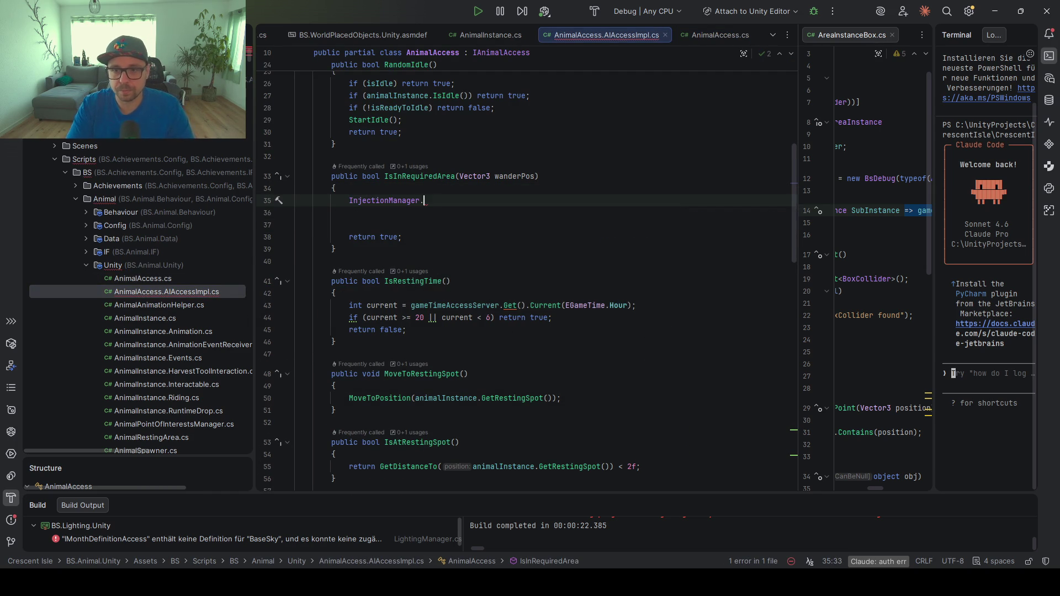
pyautogui.write('TryGet(')
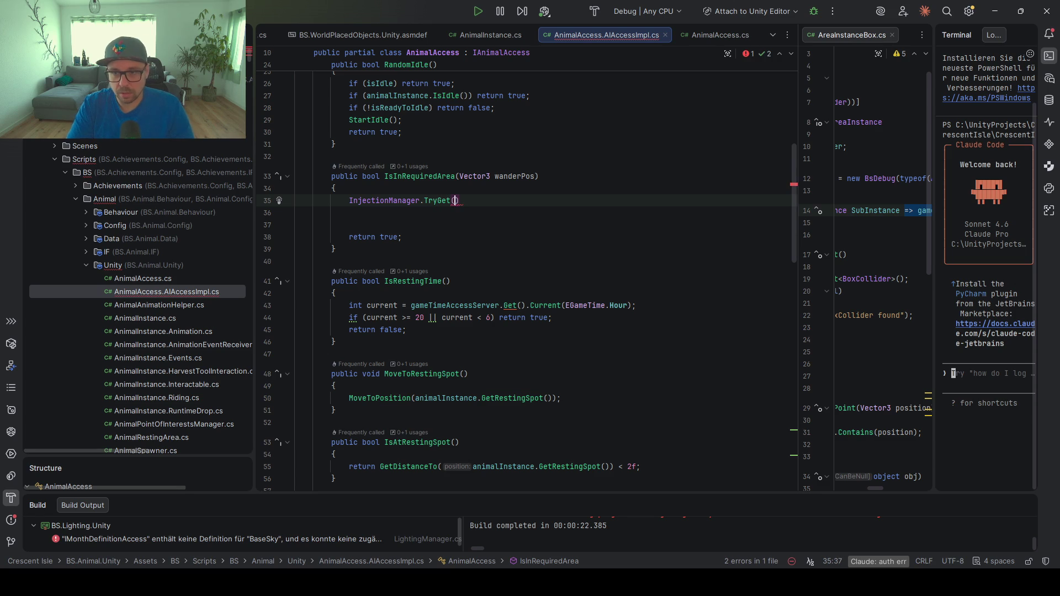
pyautogui.press('Left')
pyautogui.write('IAreaM')
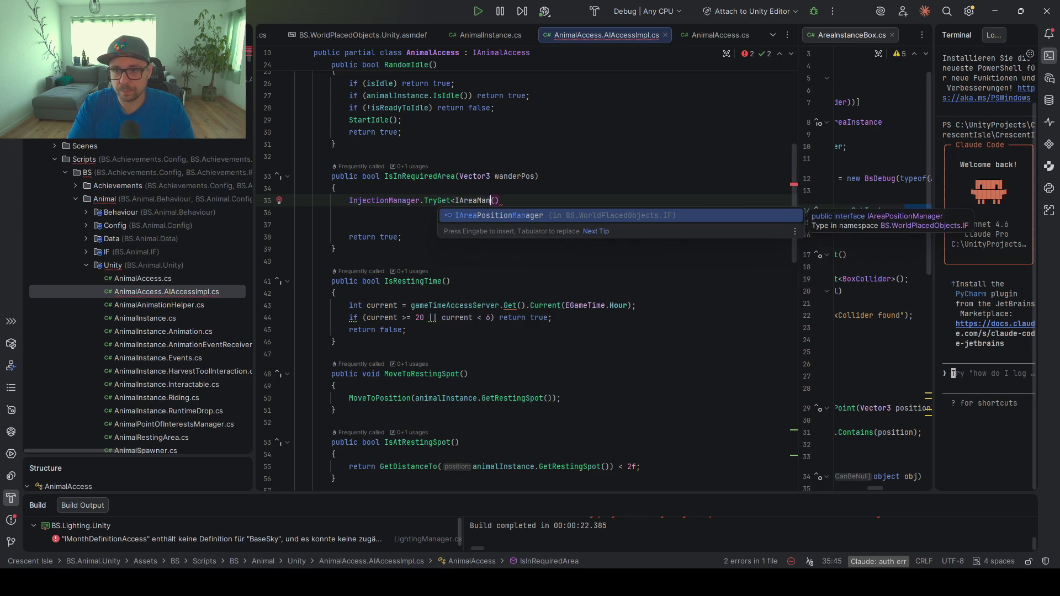
pyautogui.press('Return')
pyautogui.write('>(')
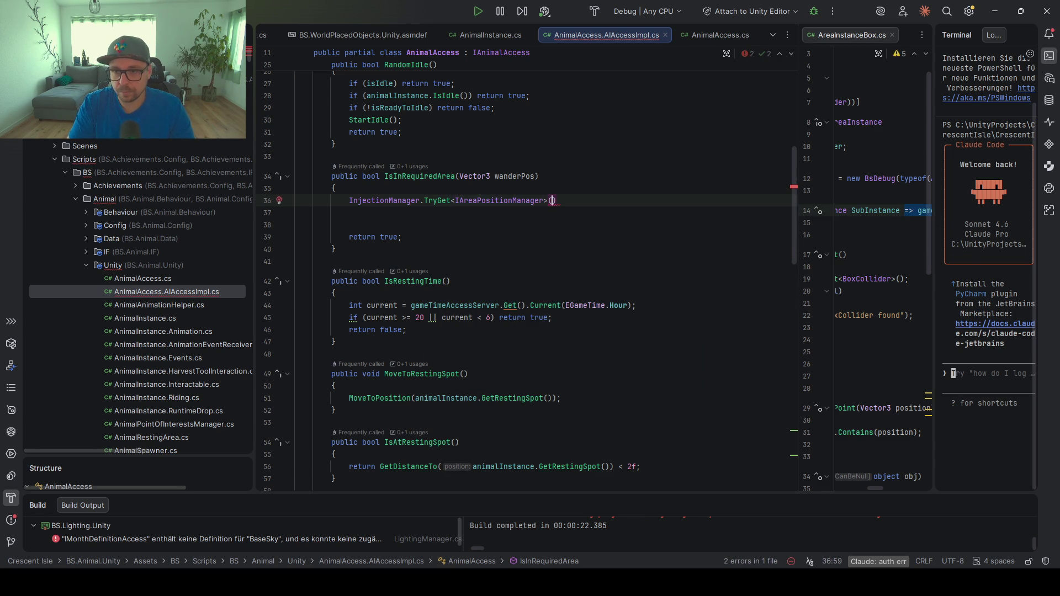
pyautogui.write('area')
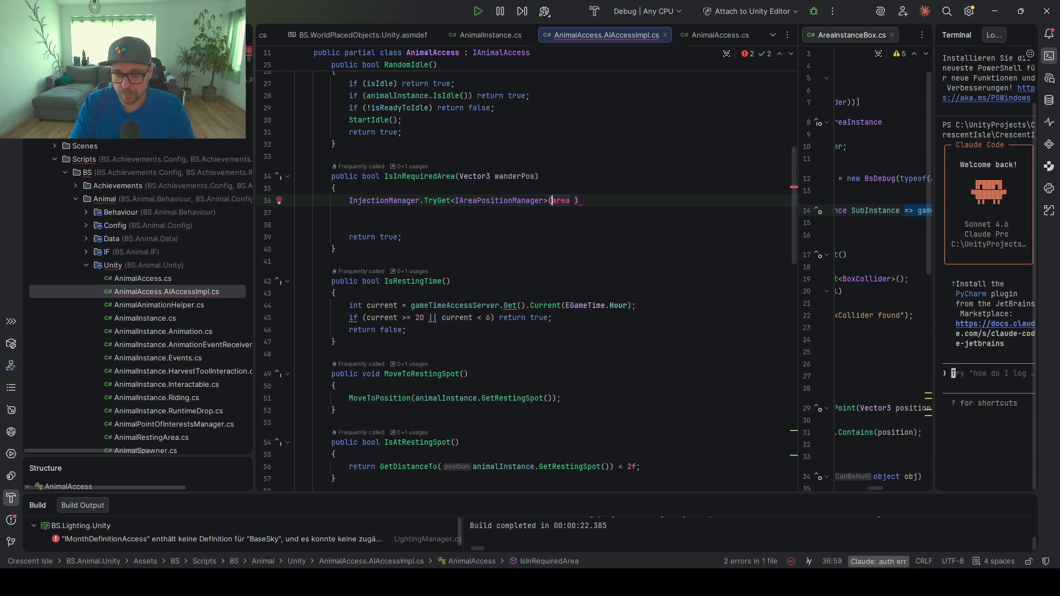
# Wrap the TryGet call in an if statement with an empty code block
pyautogui.click(351, 199)
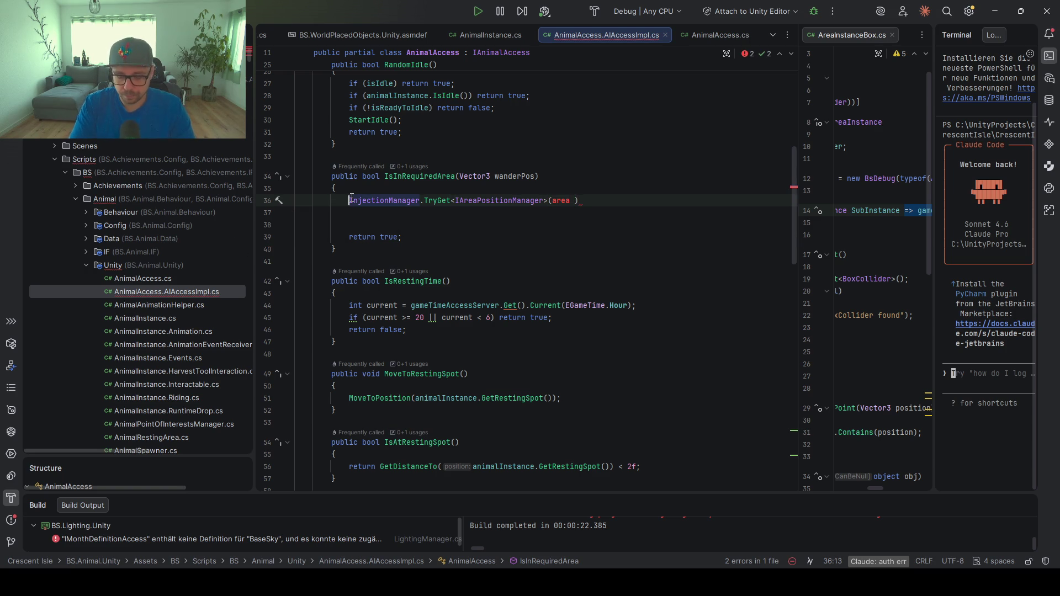
pyautogui.write('if(')
pyautogui.click(631, 200)
pyautogui.write(')')
pyautogui.hotkey('ctrl', 'shift', 'Return')
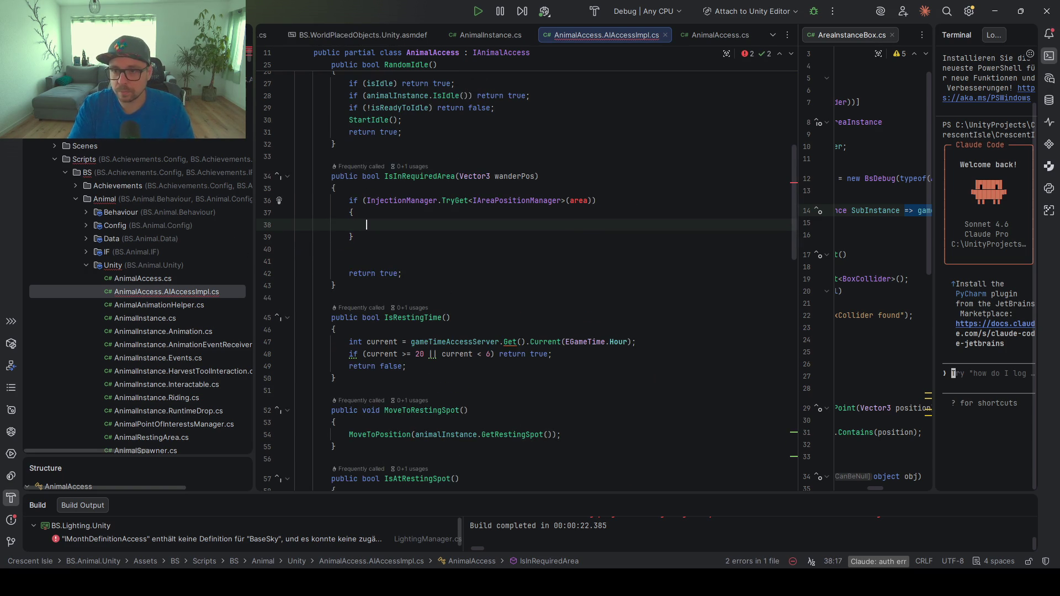
# Fix the argument to 'out var area' and begin 'return area.' inside the if block
pyautogui.click(571, 200)
pyautogui.write('var out')
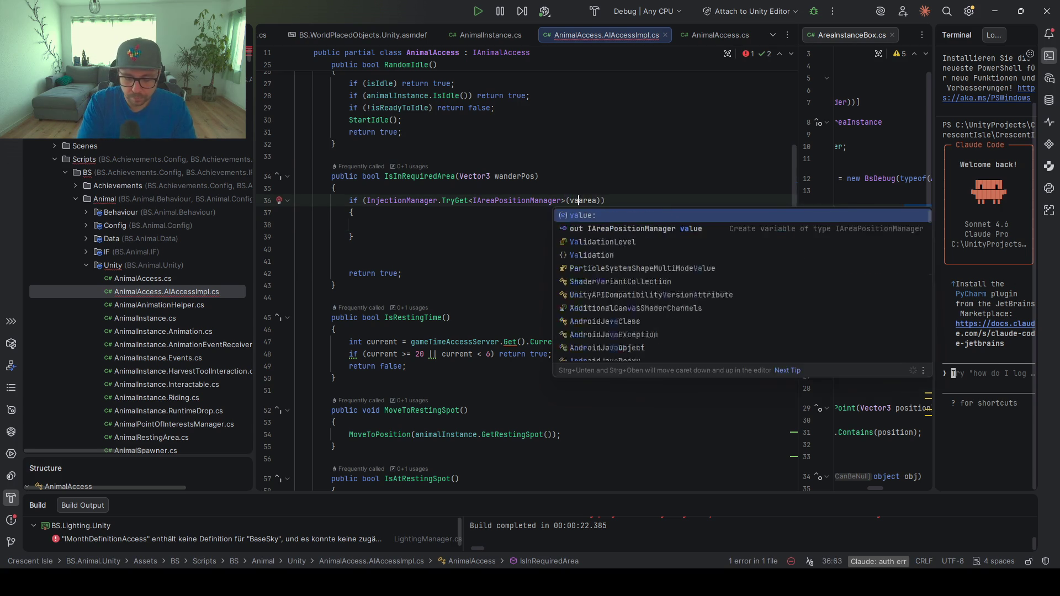
pyautogui.click(432, 224)
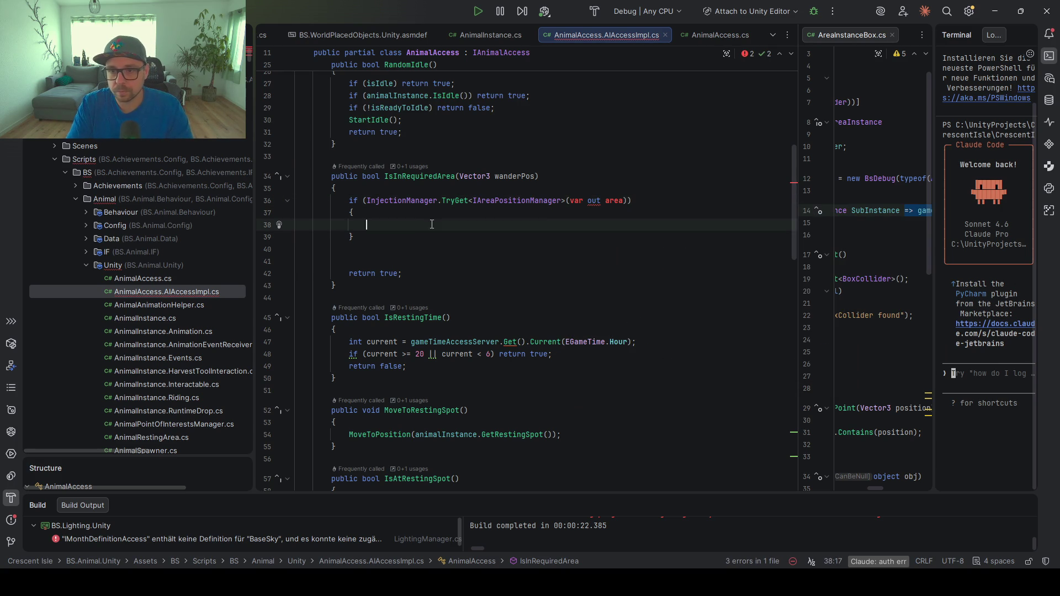
pyautogui.click(585, 200)
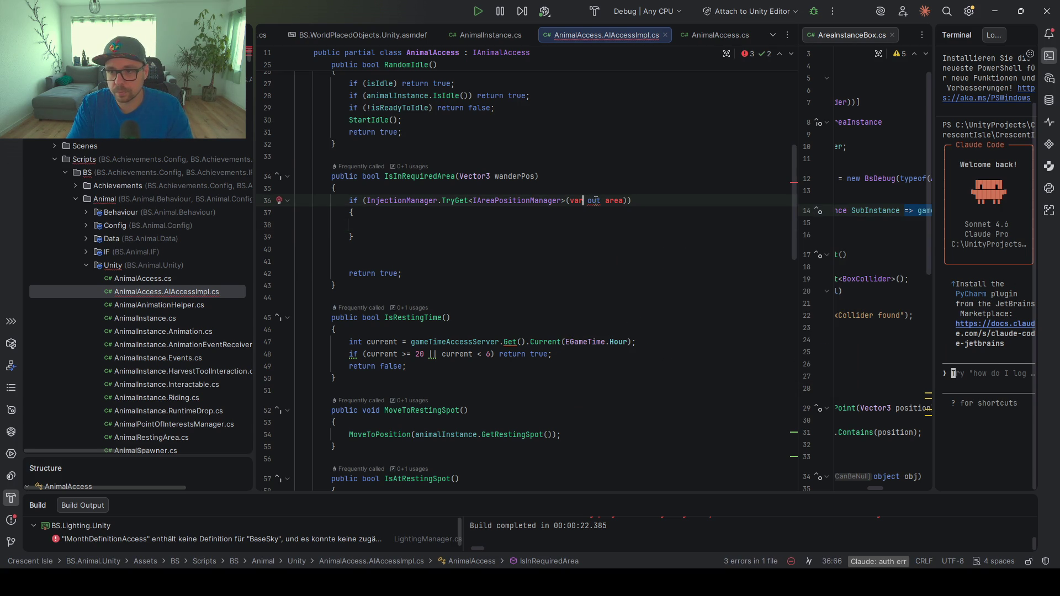
pyautogui.doubleClick(595, 200)
pyautogui.press('BackSpace')
pyautogui.click(572, 201)
pyautogui.write('out')
pyautogui.click(619, 202)
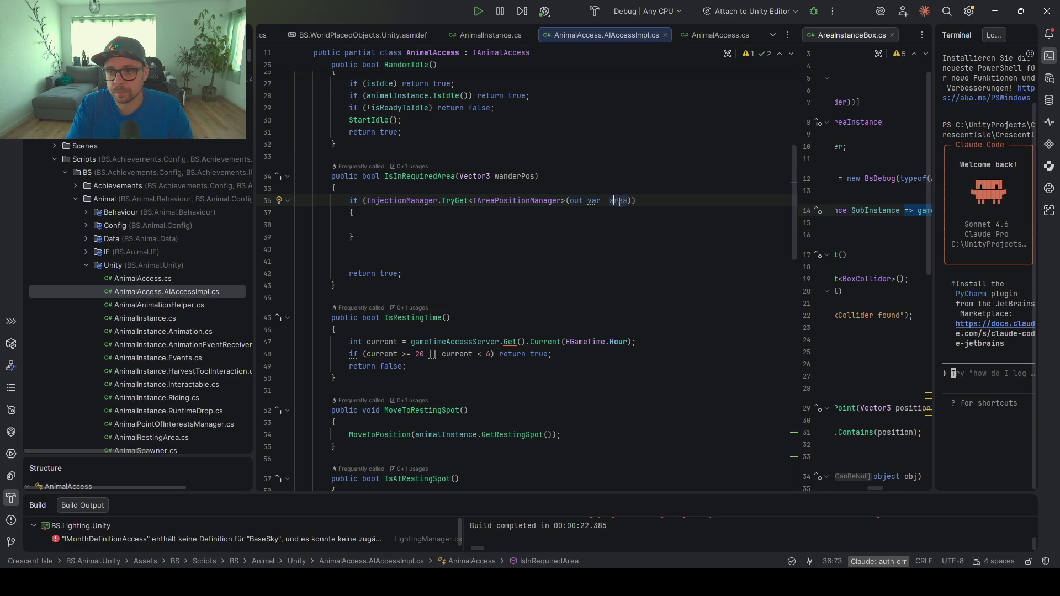
pyautogui.click(366, 224)
pyautogui.write('return area.')
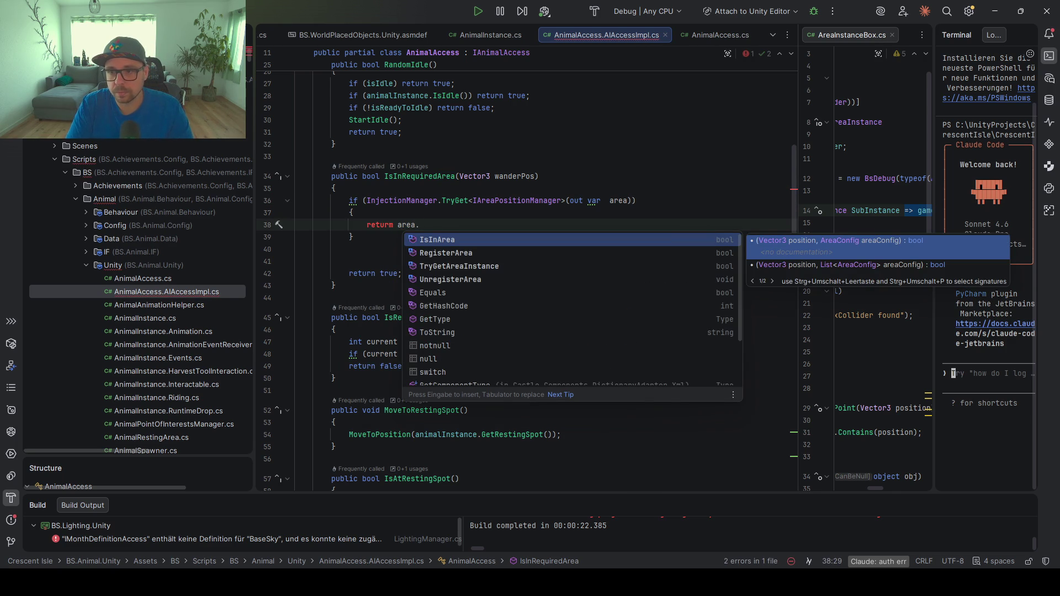
# Begin the return as area.IsInArea with wanderPos as the first argument
pyautogui.press('Return')
pyautogui.write('wanderPos);')
pyautogui.press('Return')
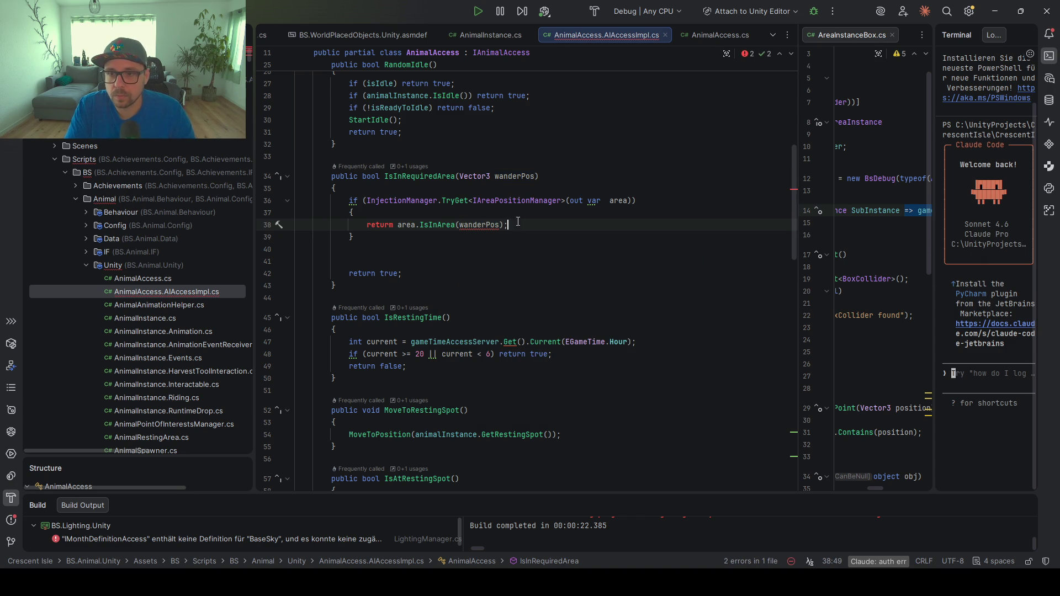
pyautogui.keyDown('ctrl'); pyautogui.click(436, 222); pyautogui.keyUp('ctrl')
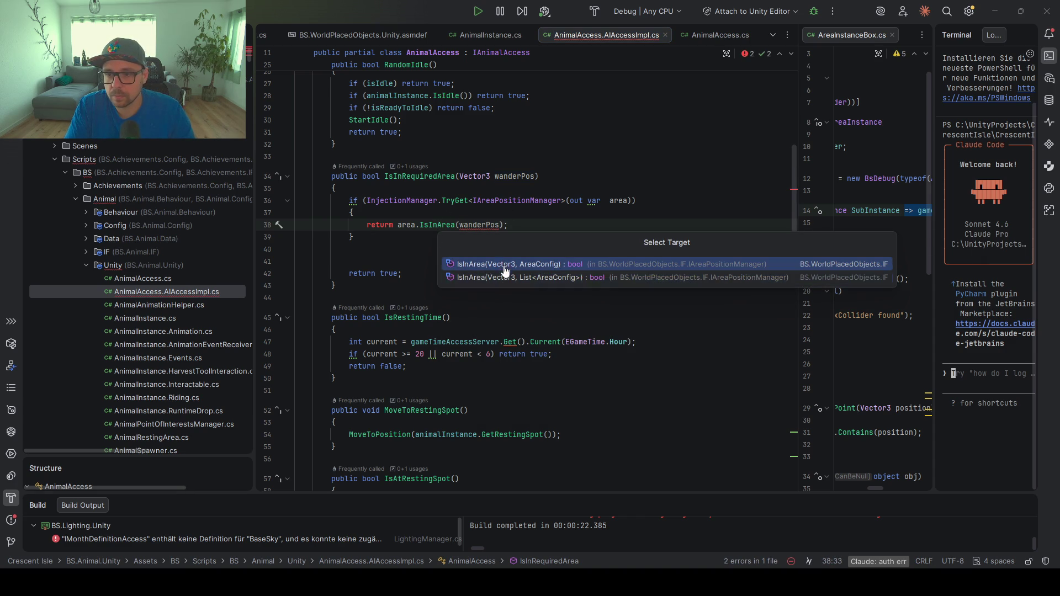
pyautogui.click(498, 221)
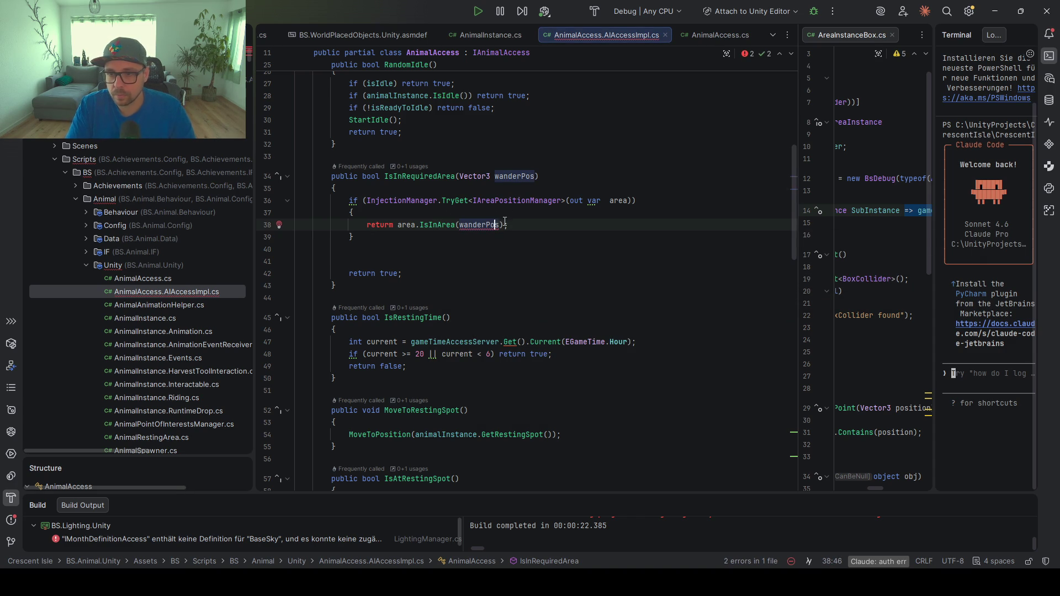
# Add targetArea as the second IsInArea argument, confirming the field in AnimalAccess.cs
pyautogui.write(',')
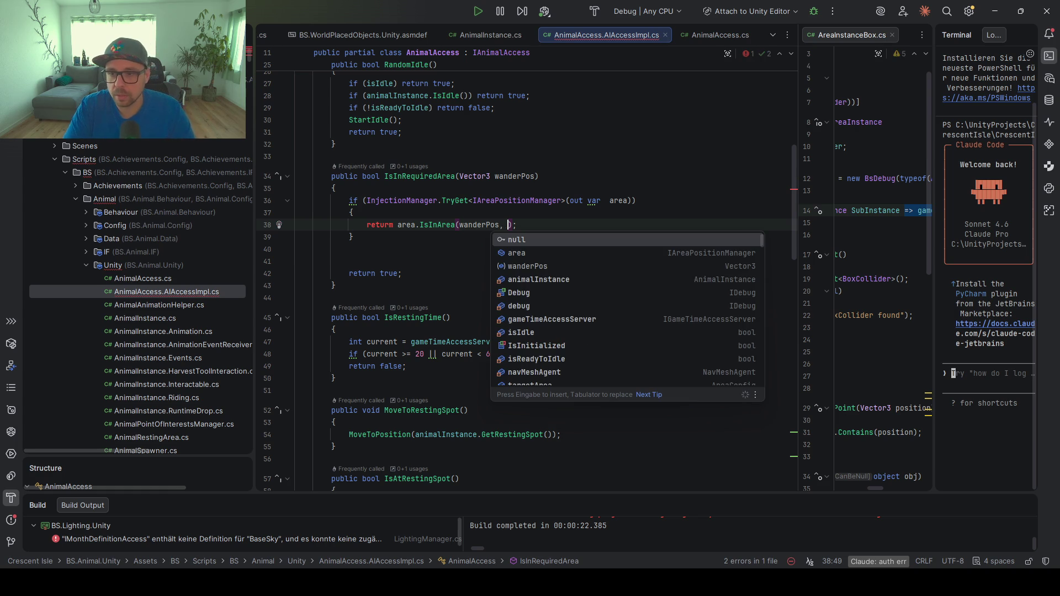
pyautogui.press('Down')
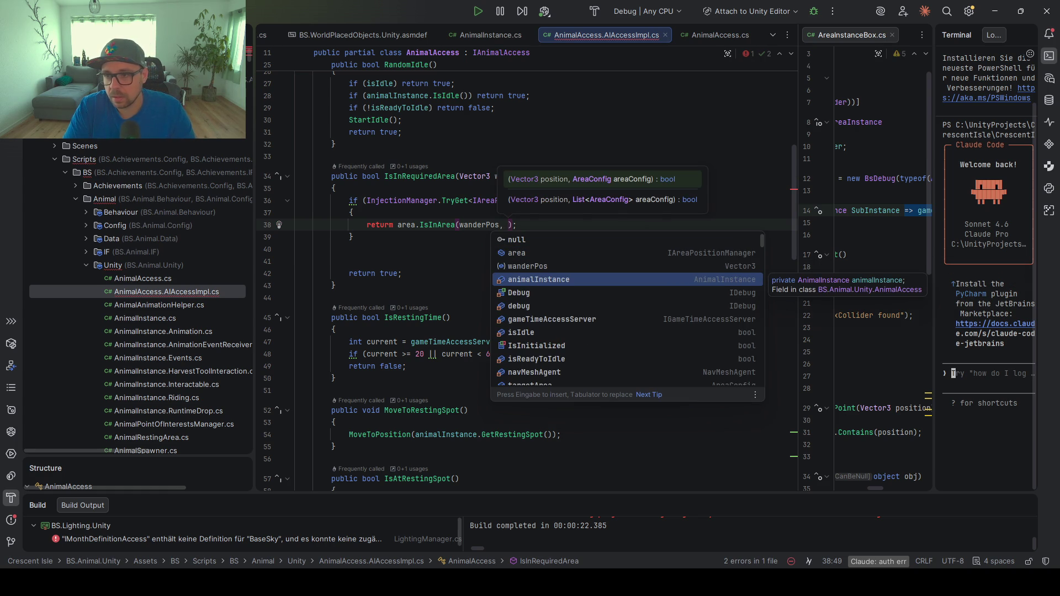
pyautogui.write('are')
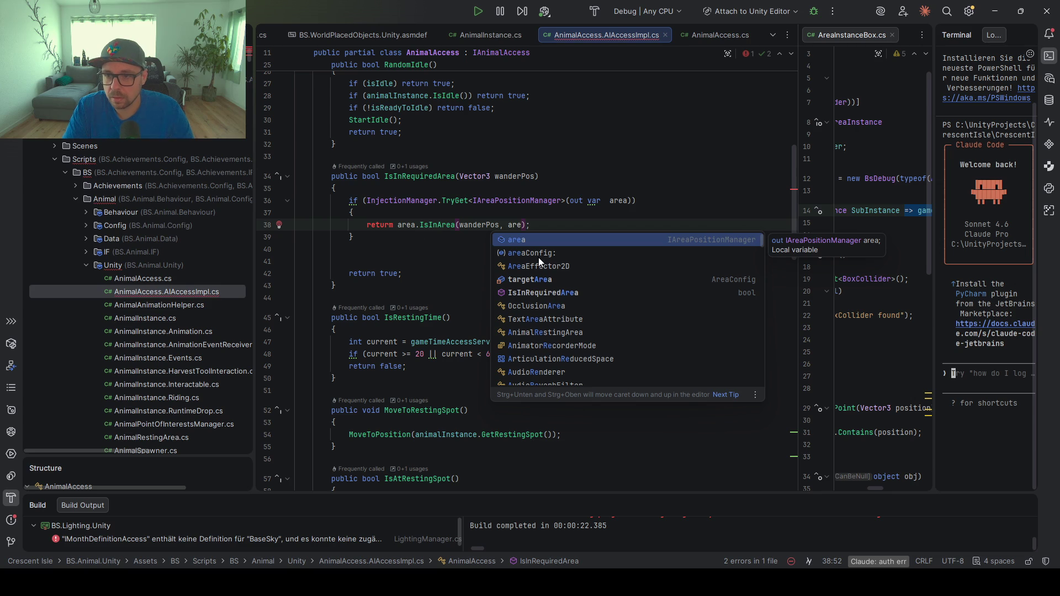
pyautogui.click(536, 255)
pyautogui.click(394, 226)
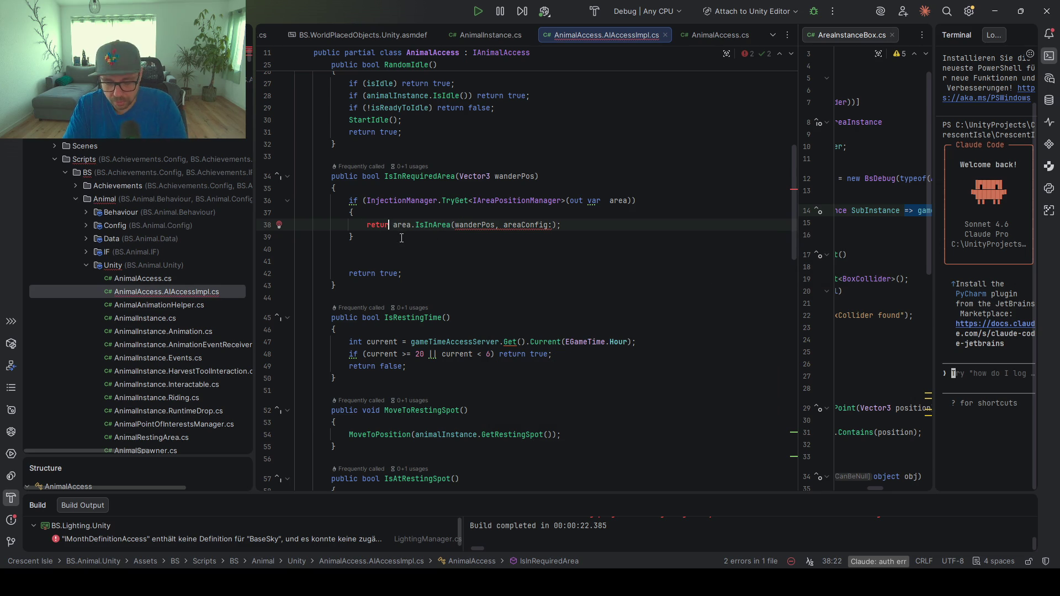
pyautogui.doubleClick(164, 280)
pyautogui.hotkey('ctrl', 'c')
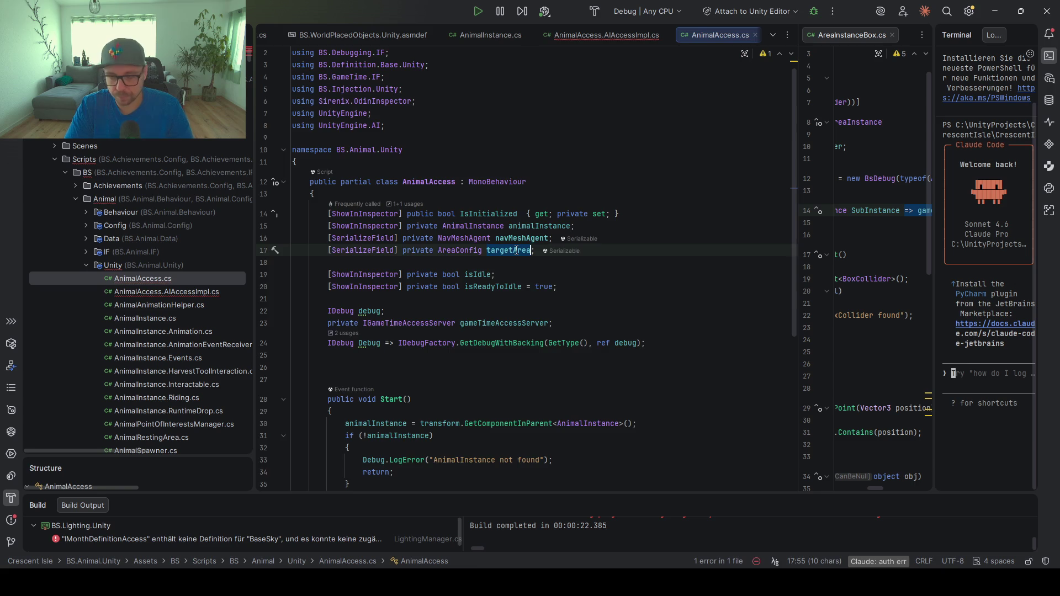
pyautogui.hotkey('ctrl', 'Tab')
pyautogui.doubleClick(516, 249)
pyautogui.hotkey('ctrl', 'v')
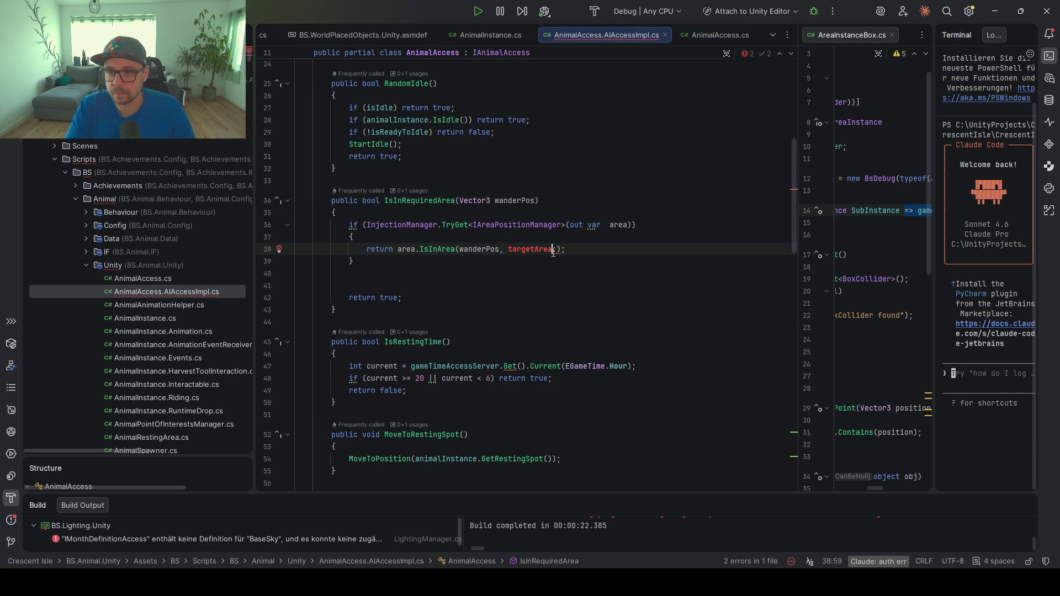
# Delete the extra blank lines below the if block
pyautogui.press('End')
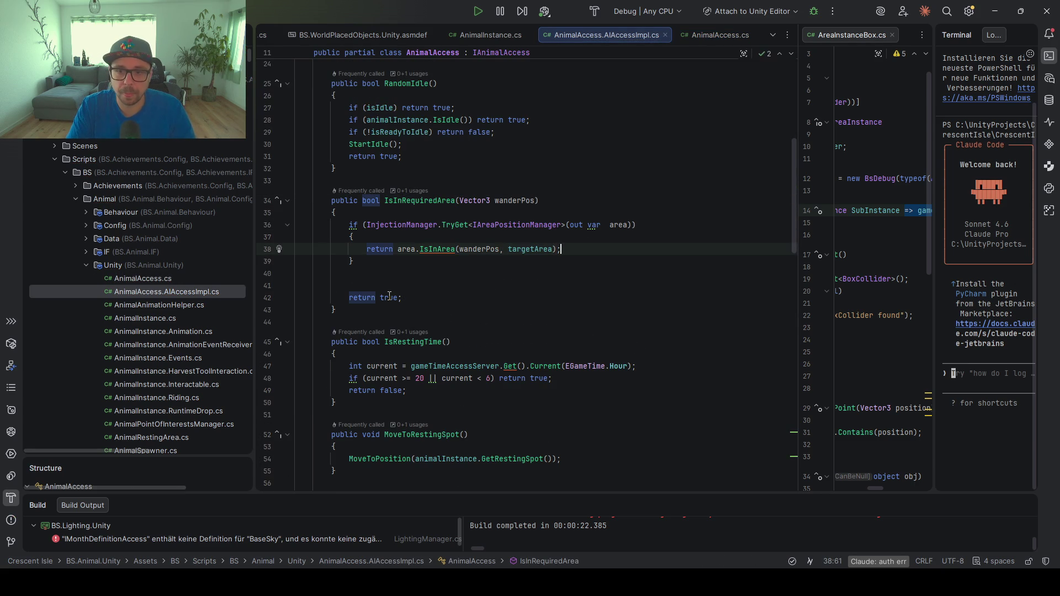
pyautogui.press('Down')
pyautogui.hotkey('shift', 'Down')
pyautogui.hotkey('shift', 'Down')
pyautogui.press('Delete')
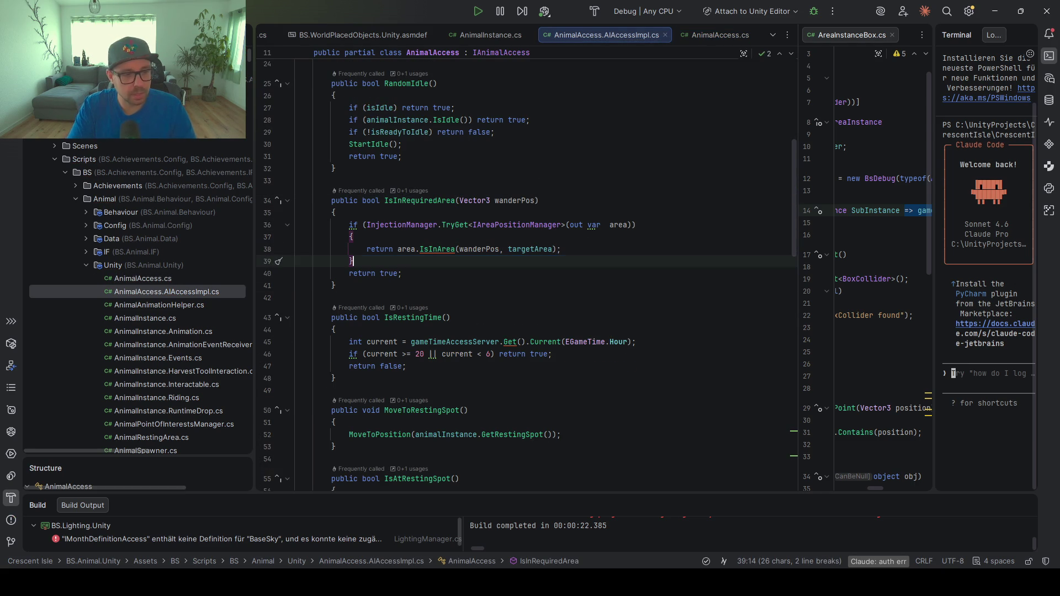
pyautogui.click(454, 281)
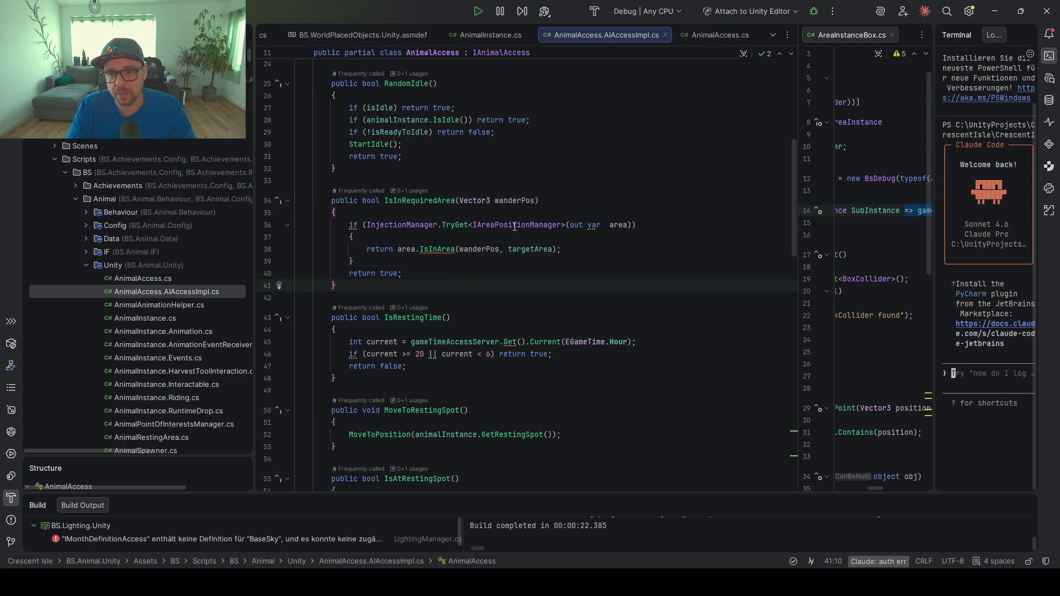
pyautogui.moveTo(436, 274); pyautogui.dragTo(406, 218)
# Log error "AreaPositionManager not found" before return true, then run Code Cleanup on the method
pyautogui.click(417, 269)
pyautogui.press('Up')
pyautogui.press('Return')
pyautogui.write('Debu')
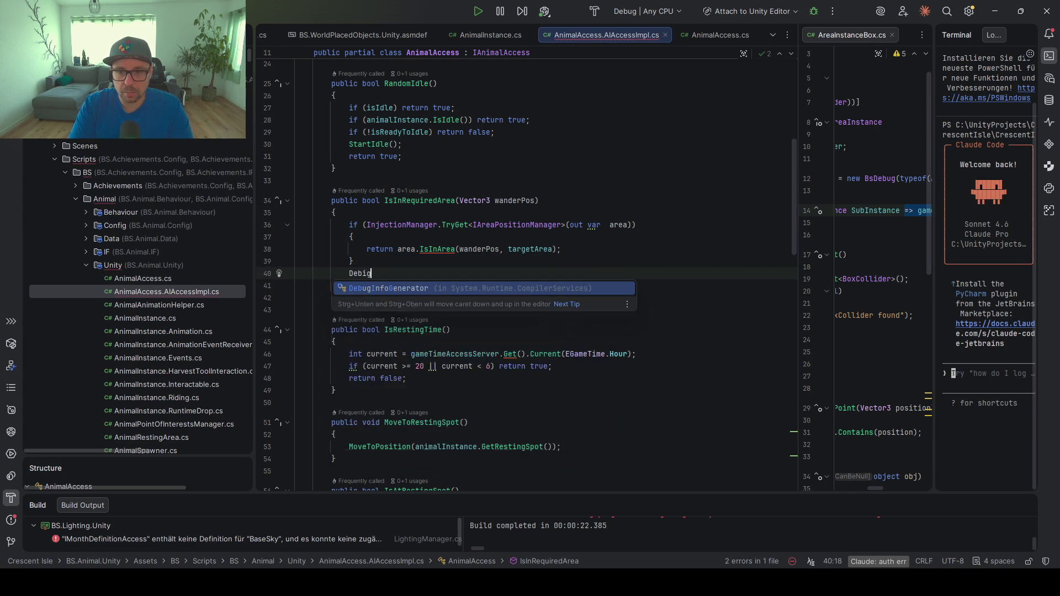
pyautogui.write('g.')
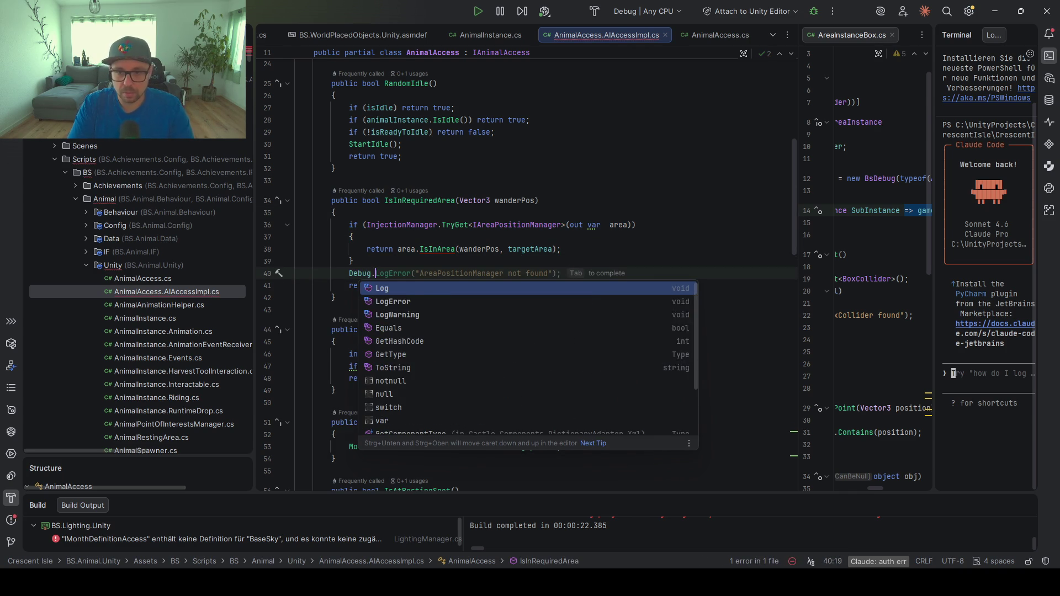
pyautogui.press('Tab')
pyautogui.hotkey('ctrl', 'alt', 'l')
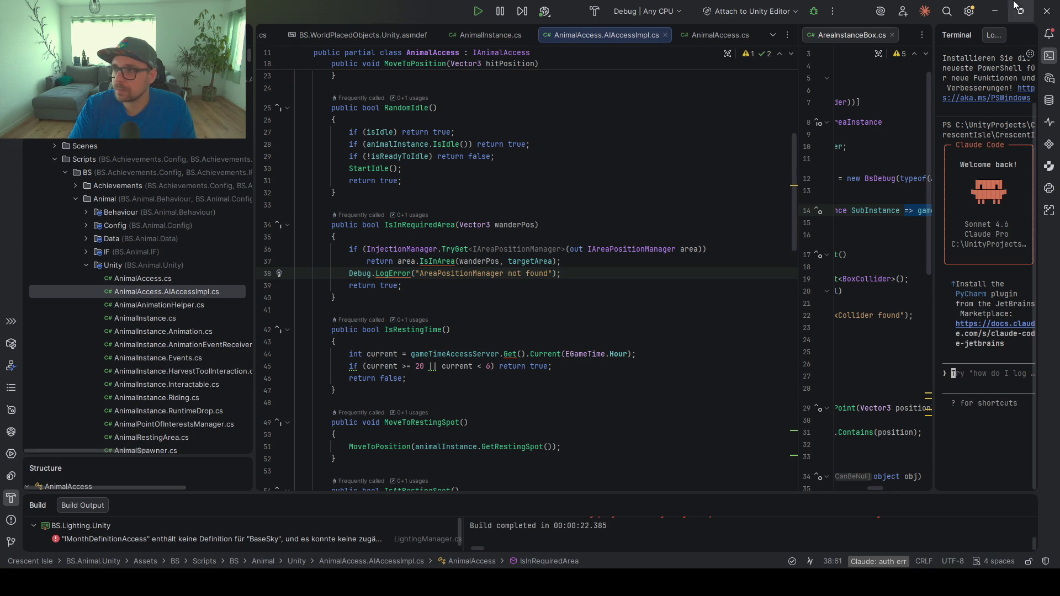
pyautogui.click(994, 11)
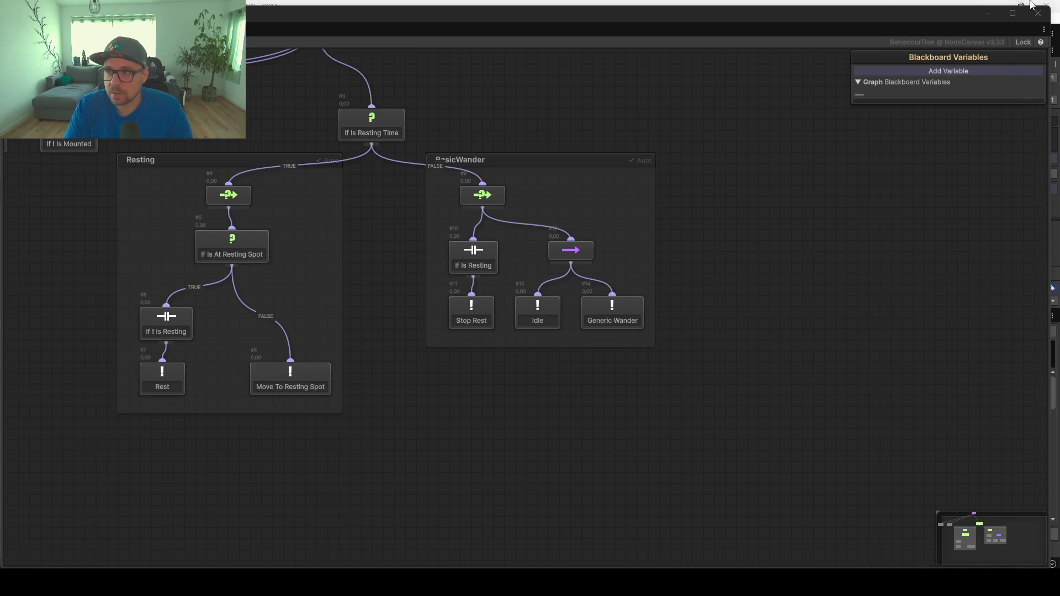
# Close the NodeCanvas Behaviour Tree graph window
pyautogui.click(1030, 8)
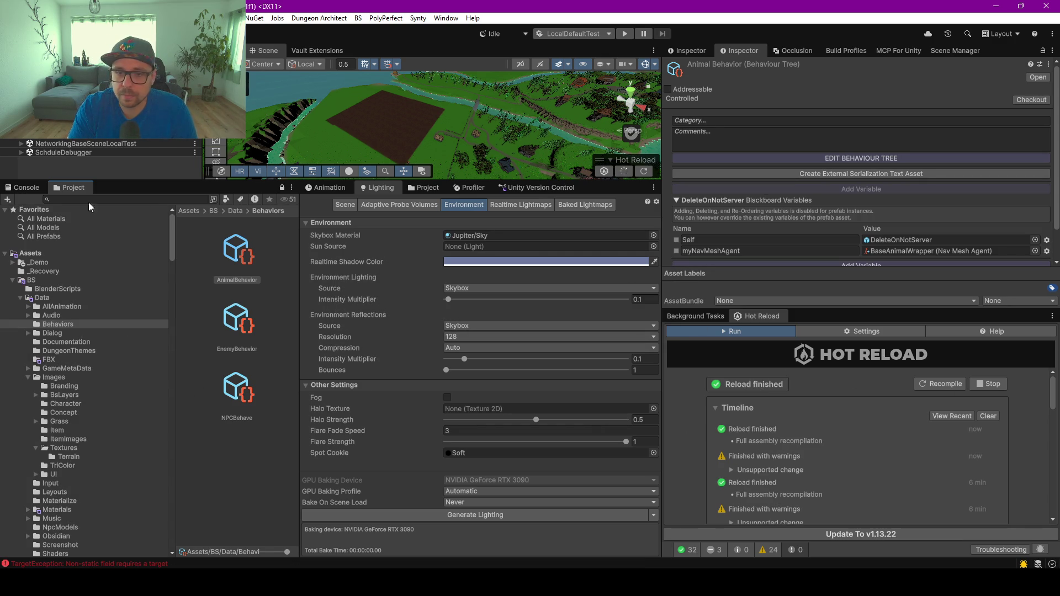
# Browse the Project folder tree down to Prefabs > NetworkEssentials > NetworkPrefabs
pyautogui.click(59, 324)
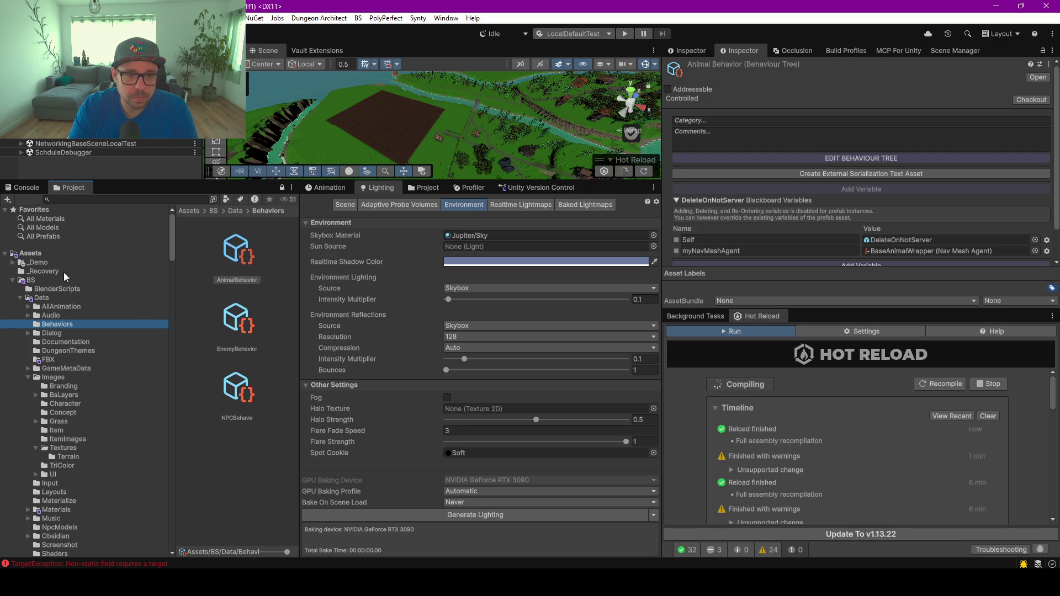
pyautogui.click(78, 290)
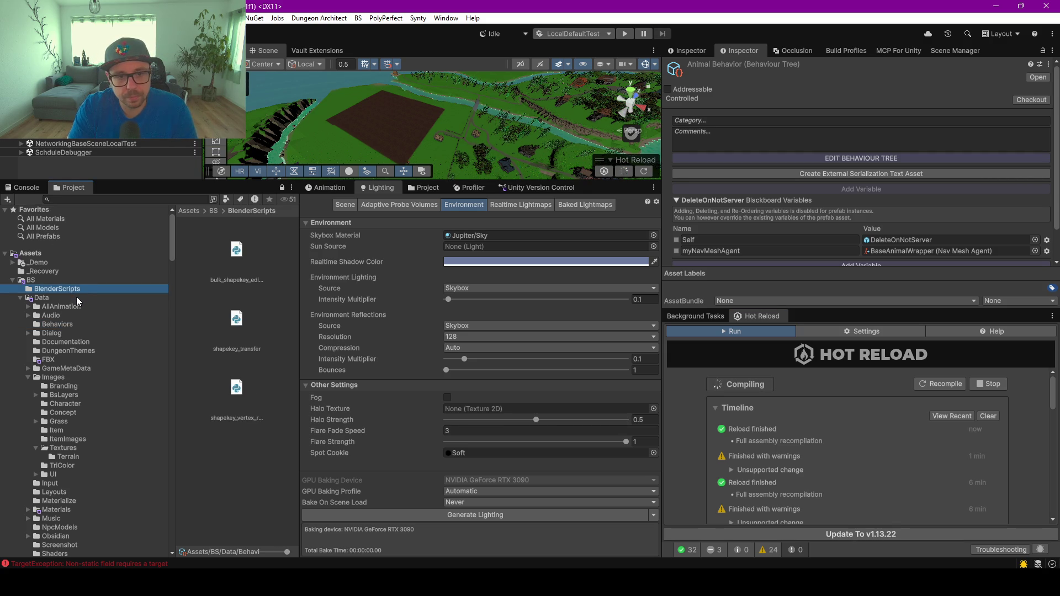
pyautogui.scroll(-3, 79, 323)
pyautogui.scroll(-3, 83, 334)
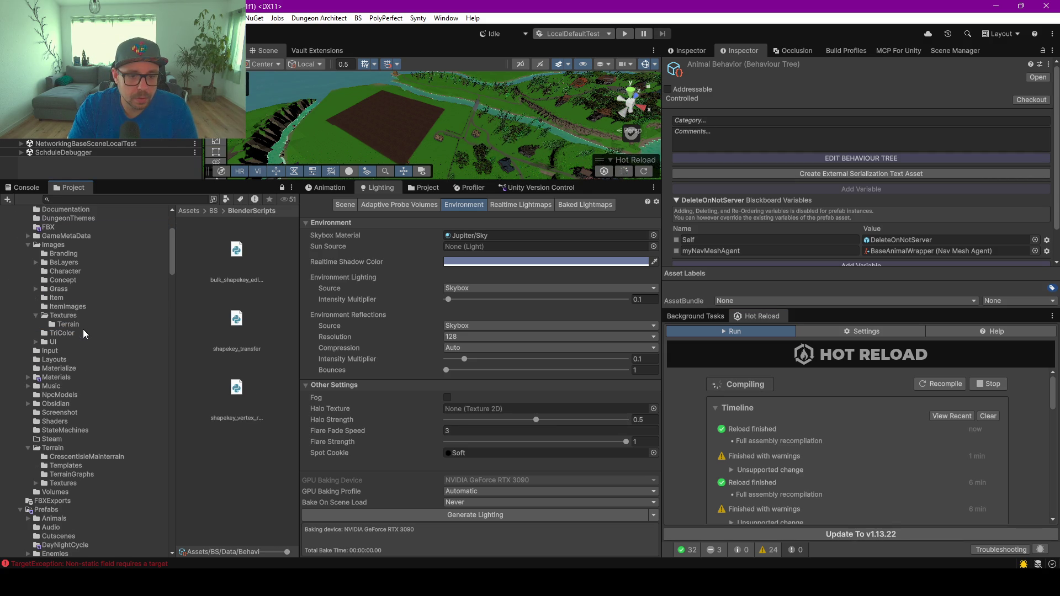
pyautogui.scroll(-5, 54, 452)
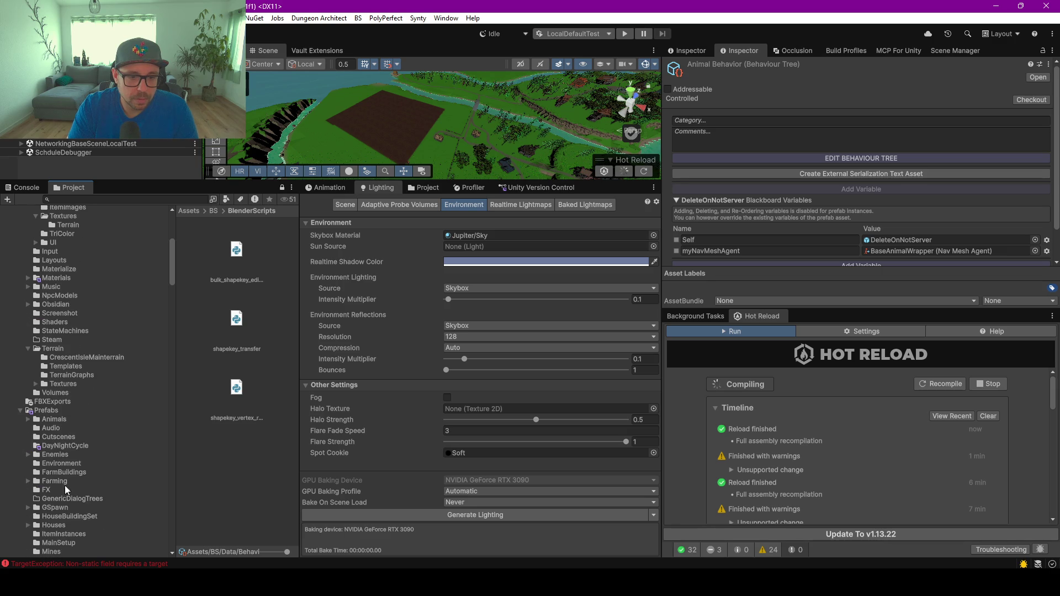
pyautogui.scroll(-3, 72, 460)
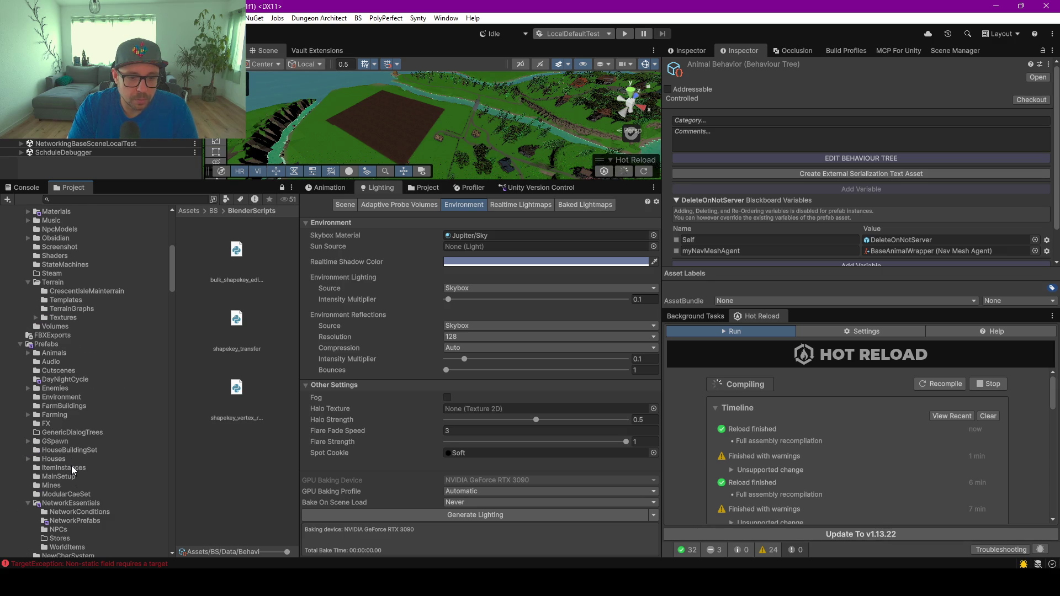
pyautogui.click(74, 521)
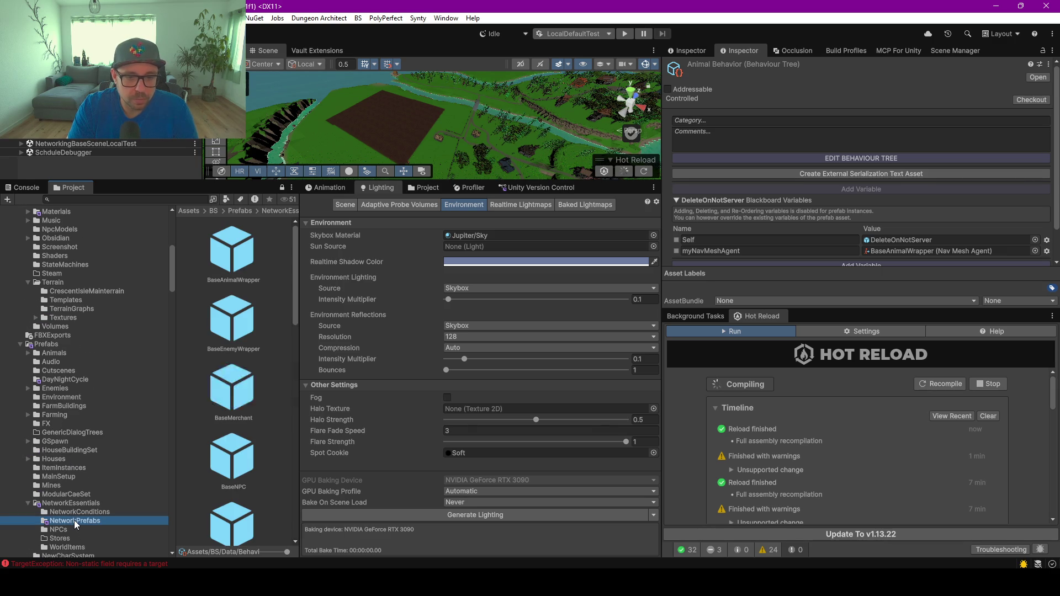
# Select BaseAnimalWrapper and scroll the Inspector to its Animal Instance settings
pyautogui.click(228, 263)
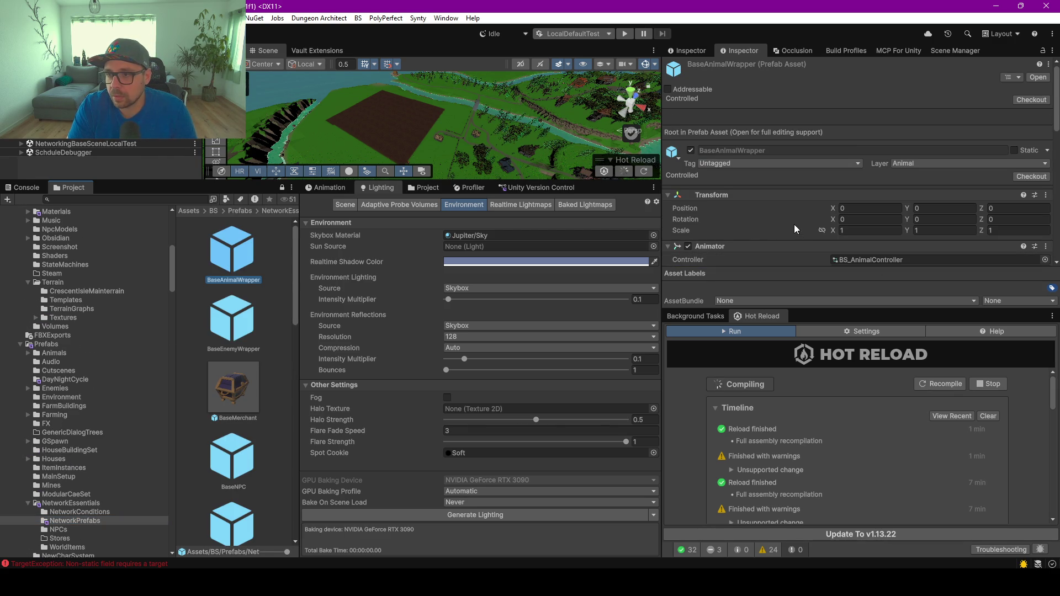
pyautogui.moveTo(757, 309); pyautogui.dragTo(757, 470)
pyautogui.scroll(-10, 778, 254)
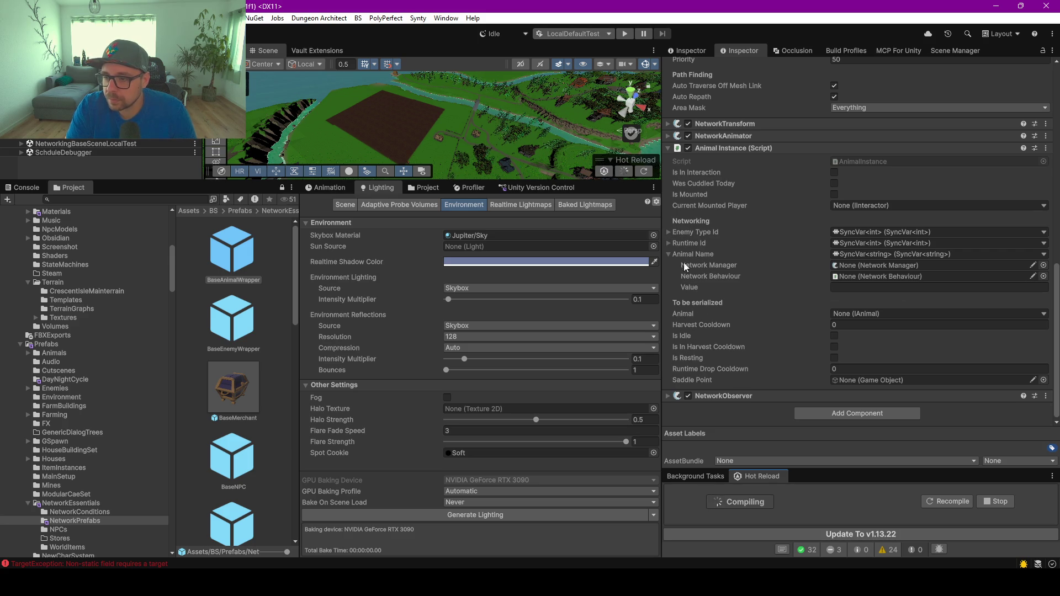
pyautogui.moveTo(812, 468); pyautogui.dragTo(830, 386)
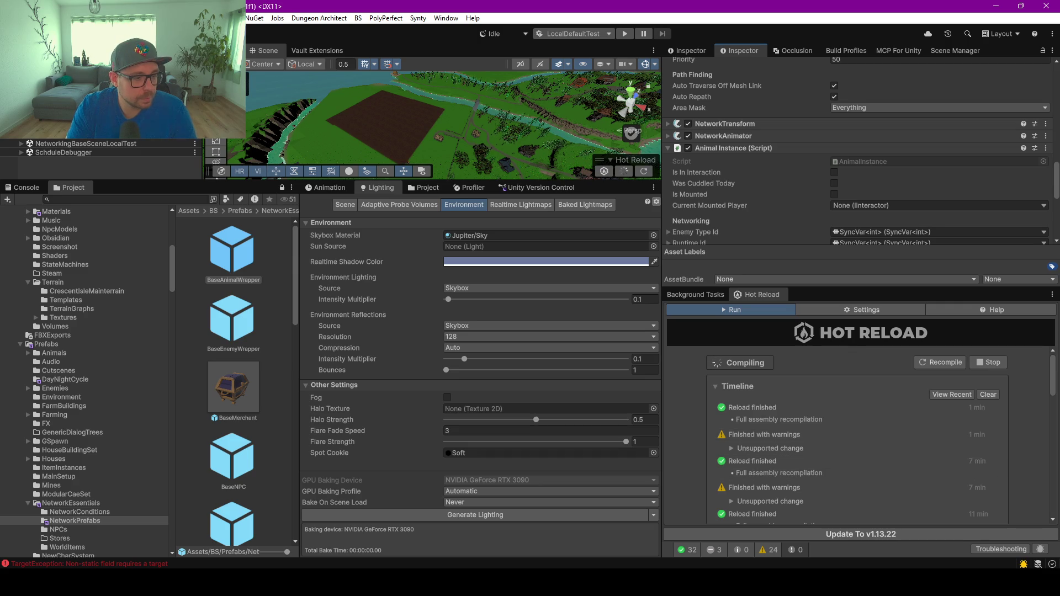
# After checking AnimalAccess.cs fields, set BaseAnimalWrapper's Target Area to FarmArea in Prefab Mode
pyautogui.hotkey('alt', 'Tab')
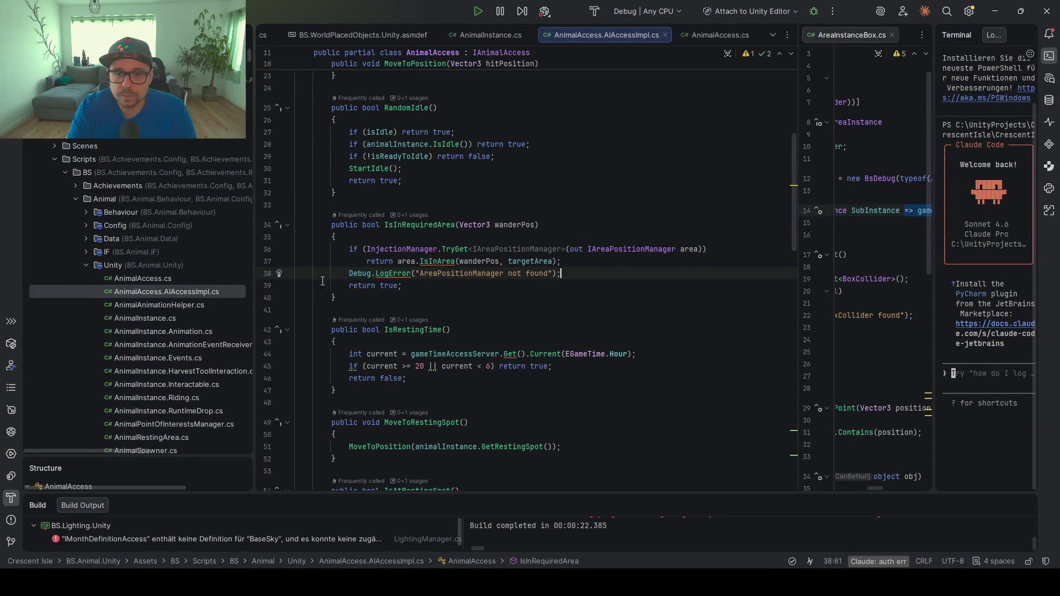
pyautogui.doubleClick(145, 282)
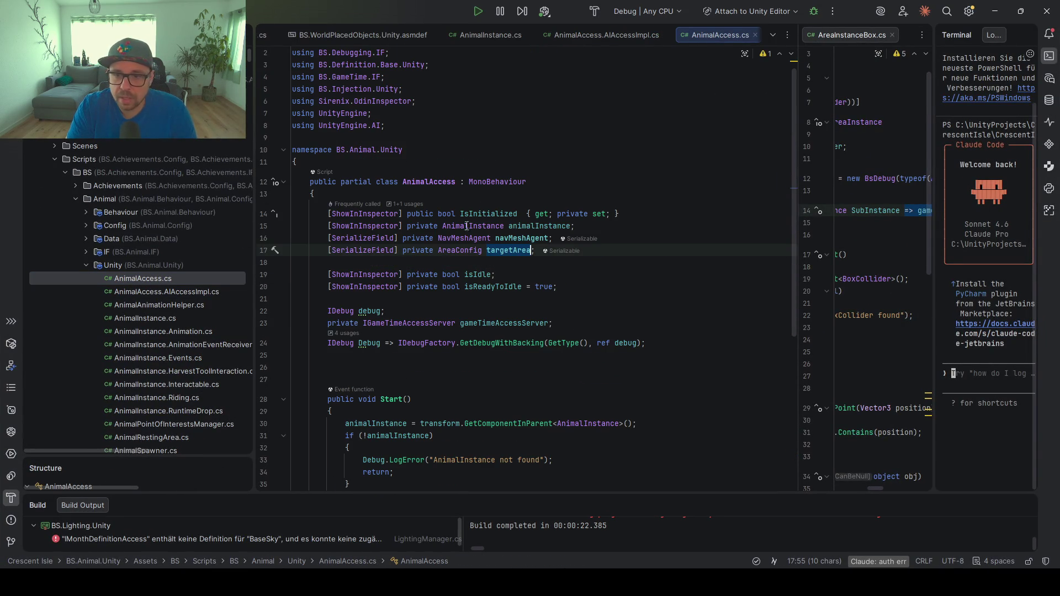
pyautogui.click(994, 11)
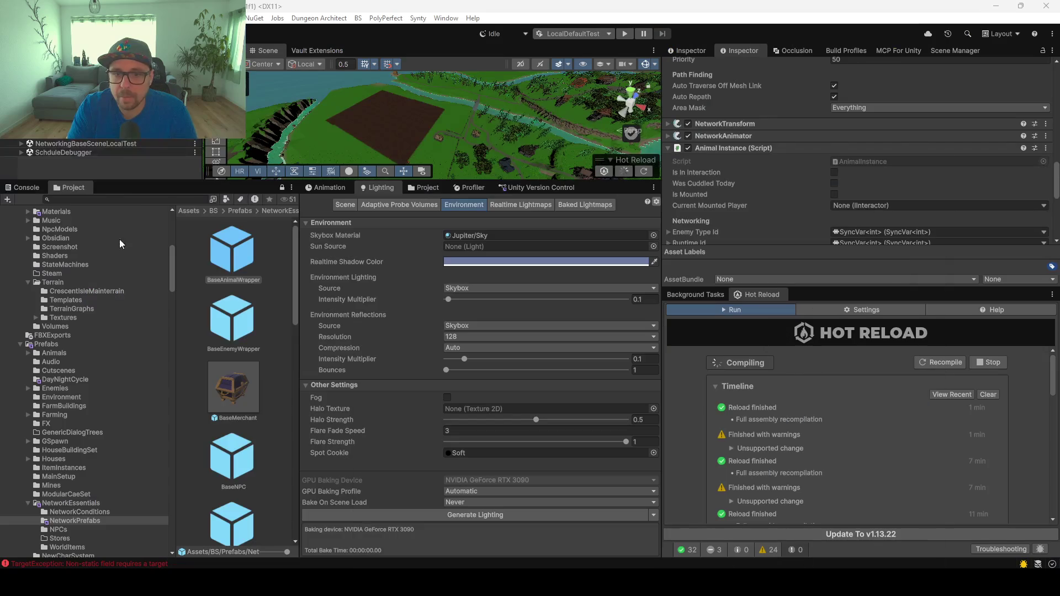
pyautogui.doubleClick(229, 248)
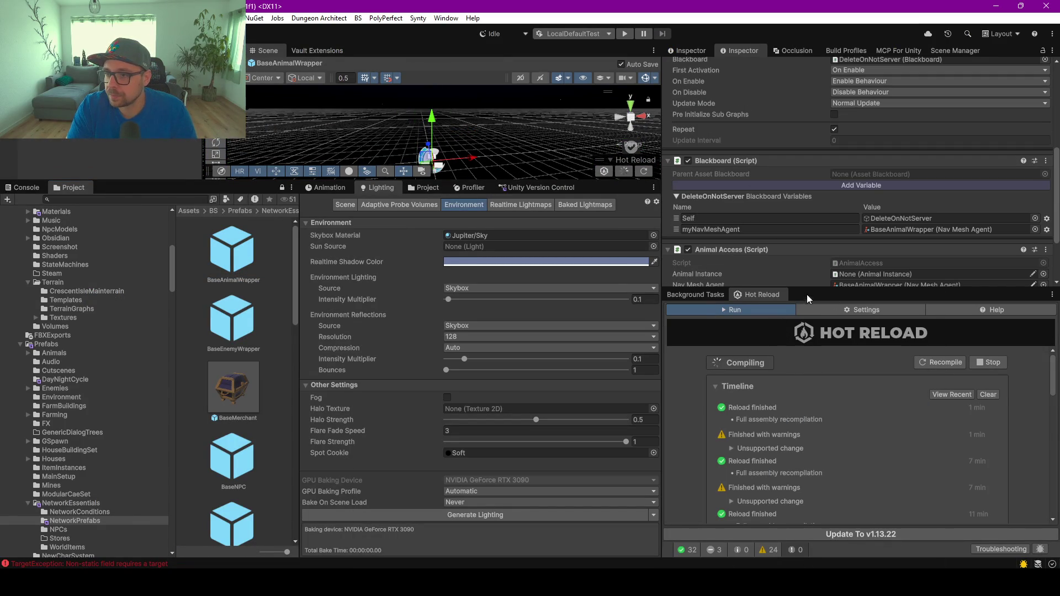
pyautogui.moveTo(805, 288); pyautogui.dragTo(806, 439)
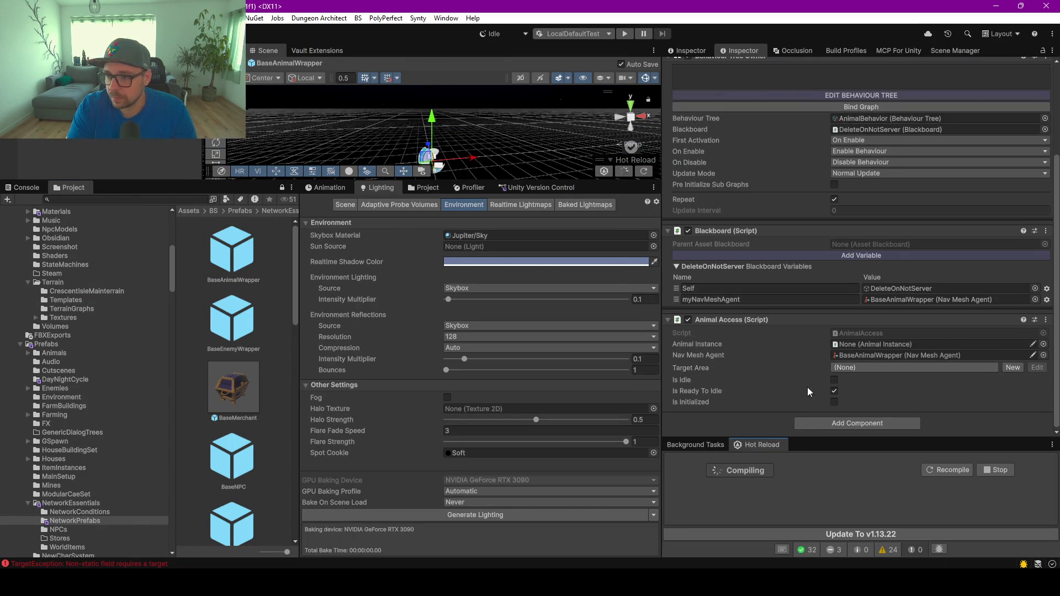
pyautogui.click(896, 368)
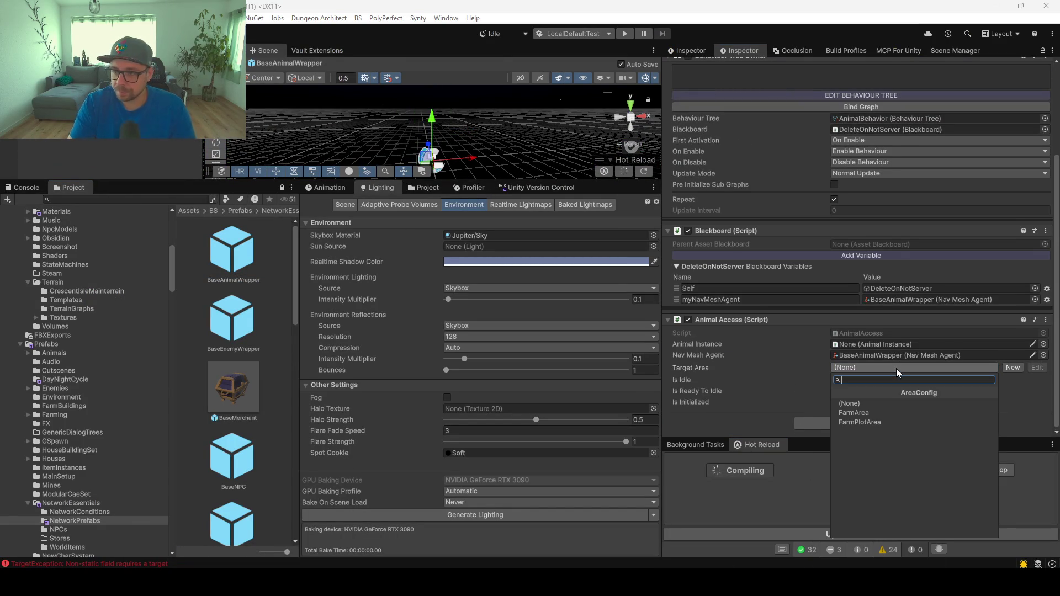
pyautogui.click(851, 412)
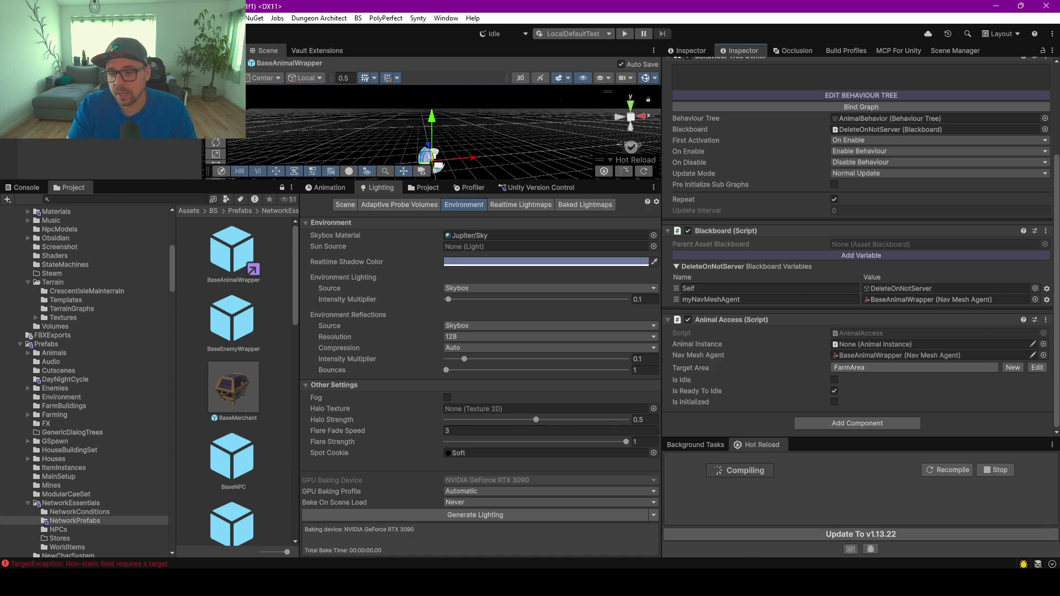
pyautogui.hotkey('alt', 'Tab')
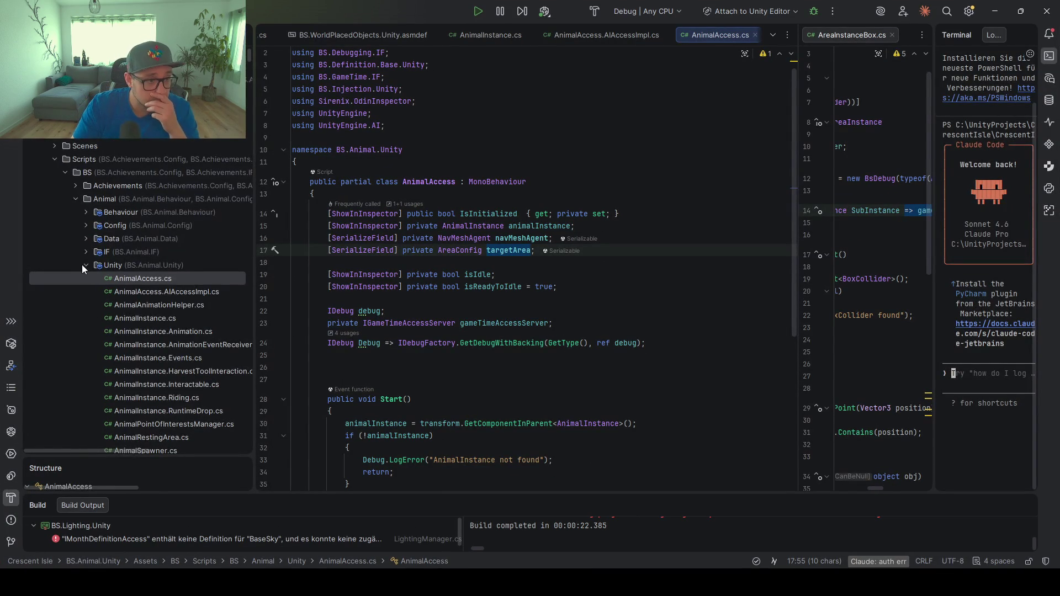
# Collapse the Animal Unity, BS and Scripts folders in Rider's Explorer
pyautogui.click(82, 265)
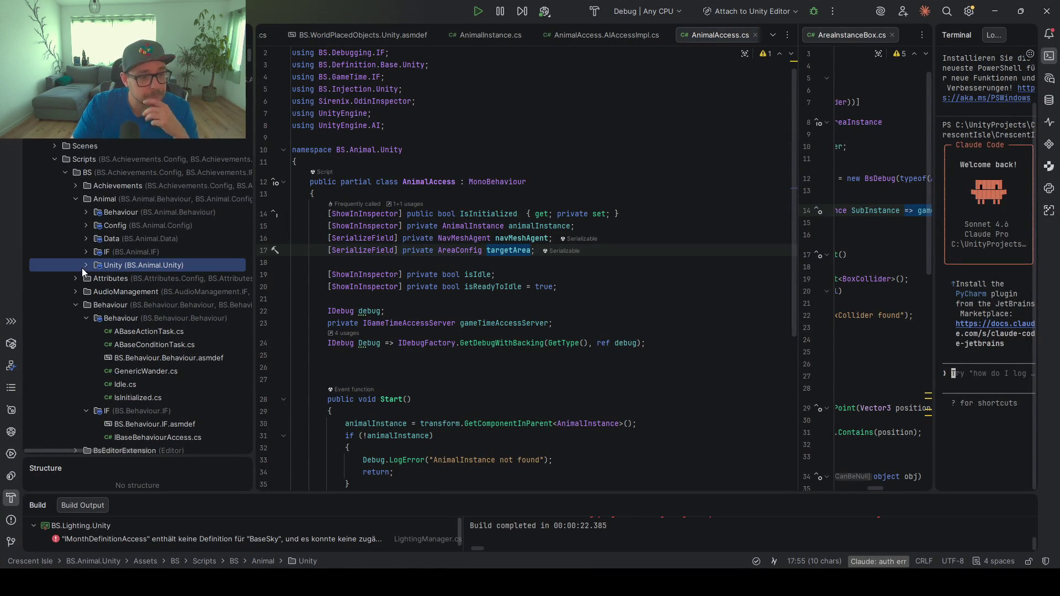
pyautogui.click(65, 172)
pyautogui.click(55, 159)
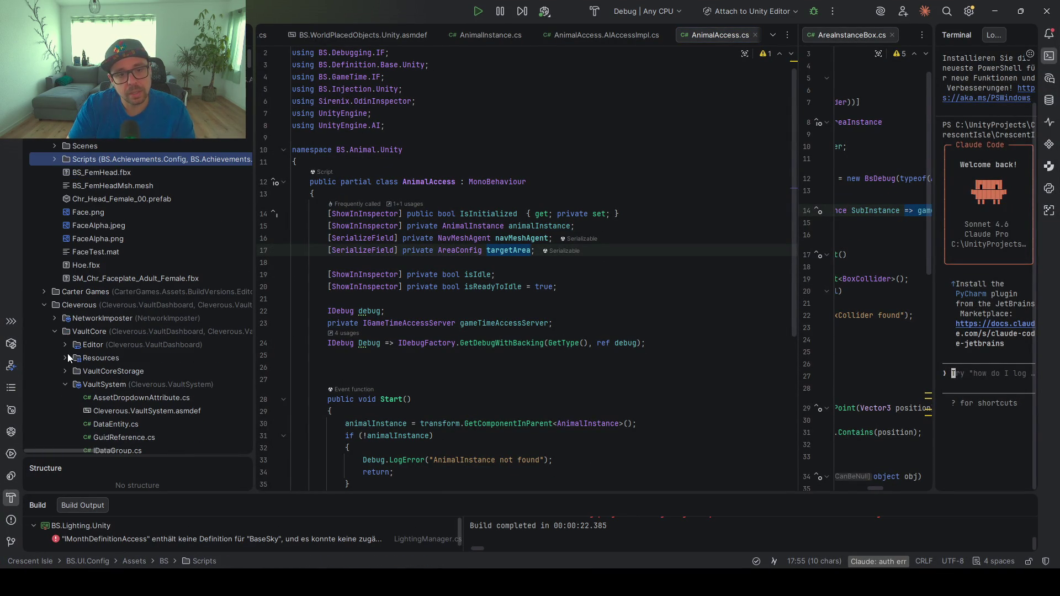
pyautogui.scroll(-10, 138, 298)
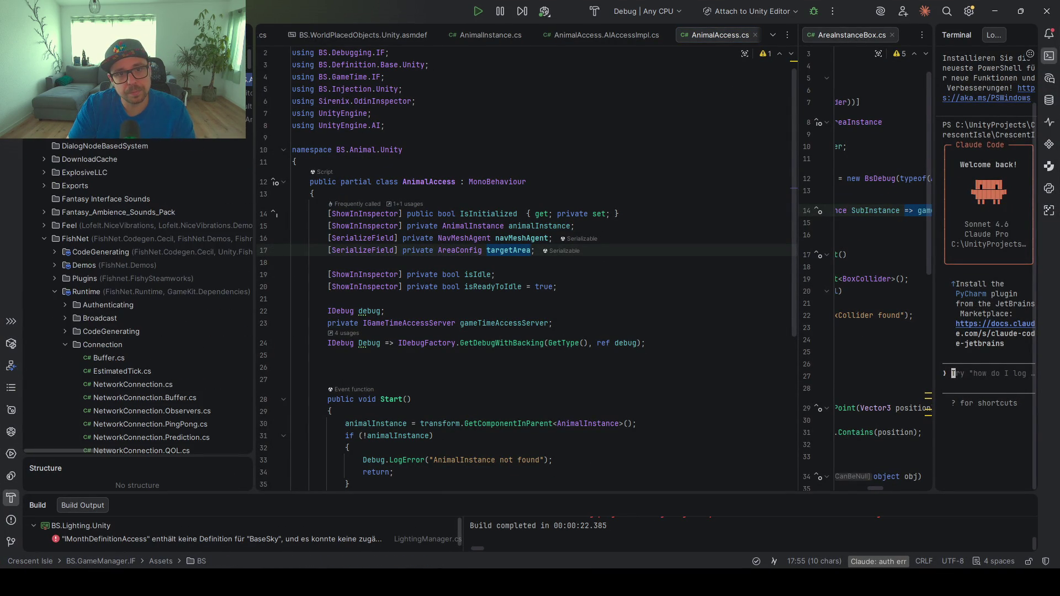
pyautogui.click(43, 228)
pyautogui.scroll(5, 138, 299)
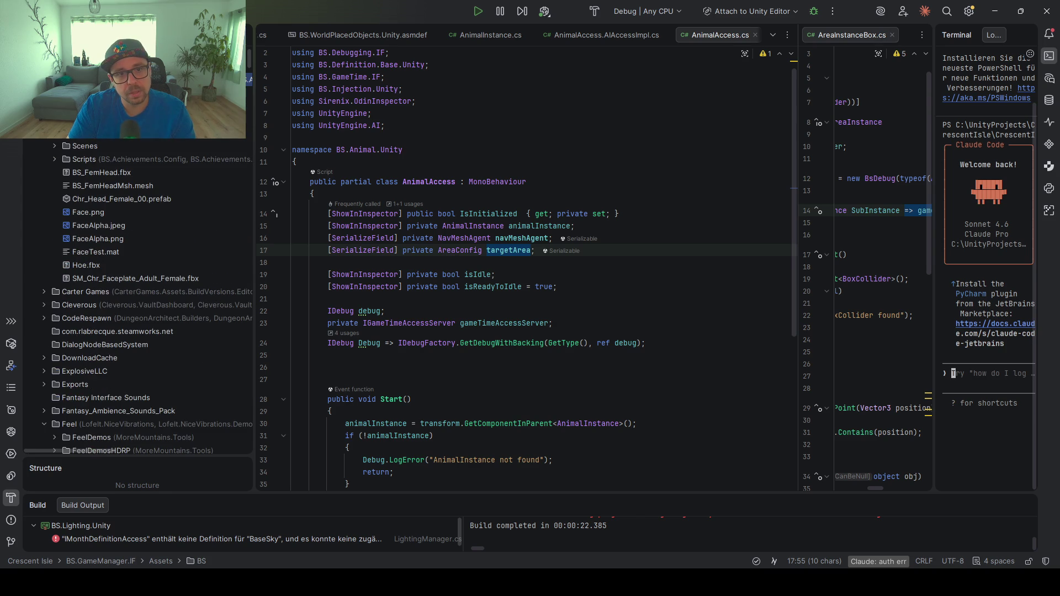
# Open FarmBuildingManager.cs from Scripts/BS/FarmBuilding/Unity
pyautogui.click(56, 157)
pyautogui.moveTo(254, 256); pyautogui.dragTo(354, 256)
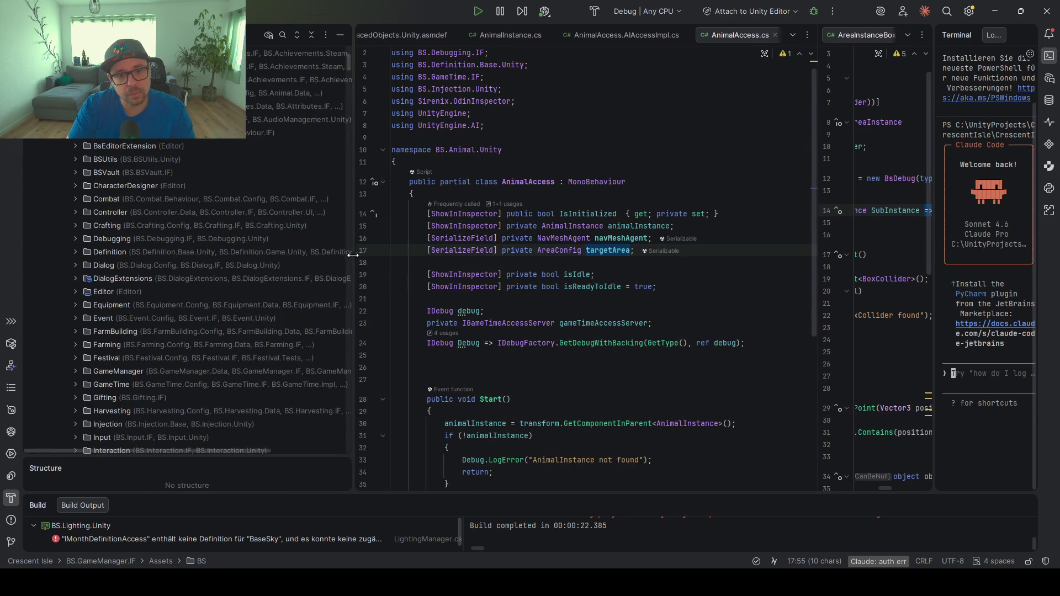
pyautogui.scroll(-6, 194, 277)
pyautogui.scroll(-1, 194, 278)
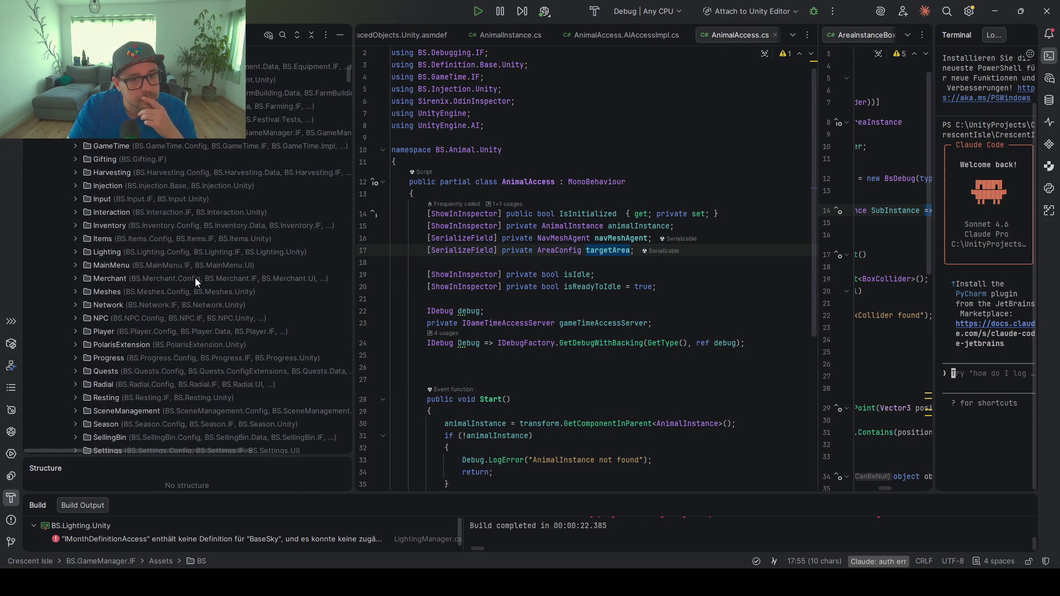
pyautogui.click(111, 93)
pyautogui.click(75, 93)
pyautogui.click(86, 145)
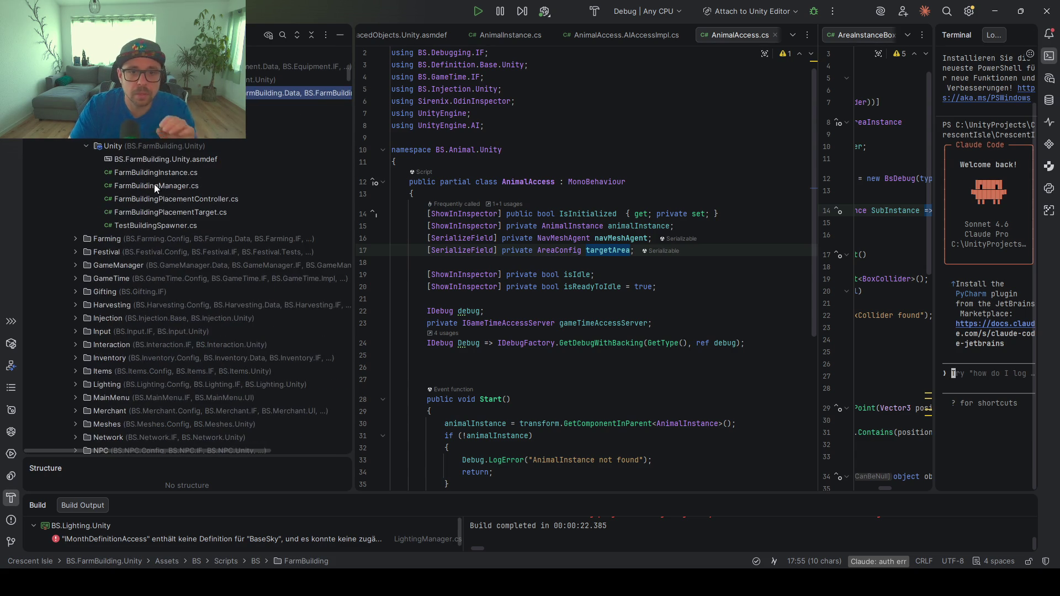
pyautogui.click(168, 186)
pyautogui.doubleClick(167, 186)
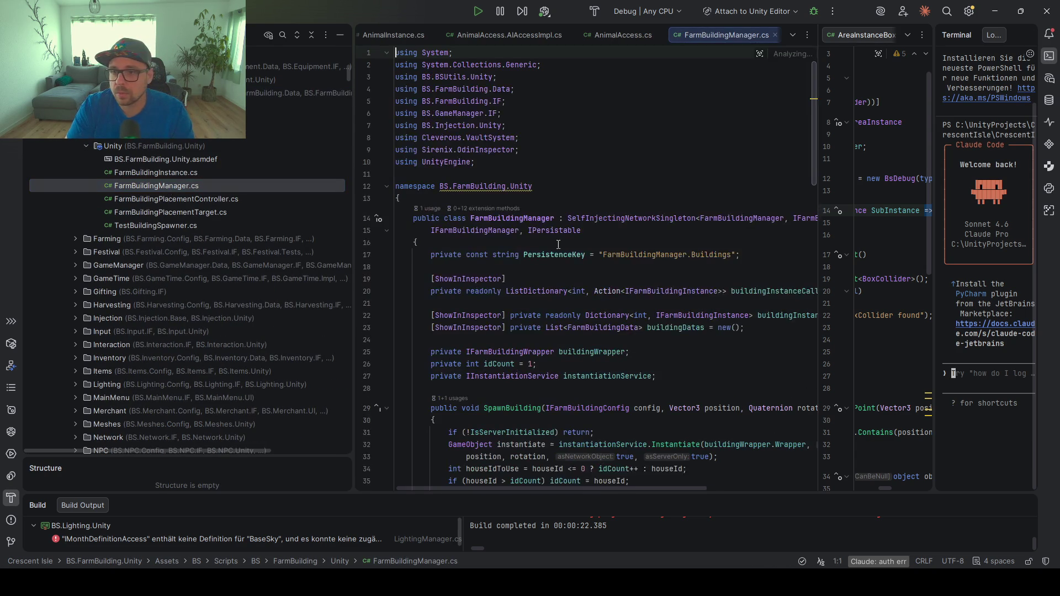
# Review buildingInstanceCallbacks and SpawnBuilding usages, then open FarmBuildingPlacementController.cs
pyautogui.moveTo(347, 230); pyautogui.dragTo(245, 230)
pyautogui.scroll(-3, 654, 182)
pyautogui.click(653, 182)
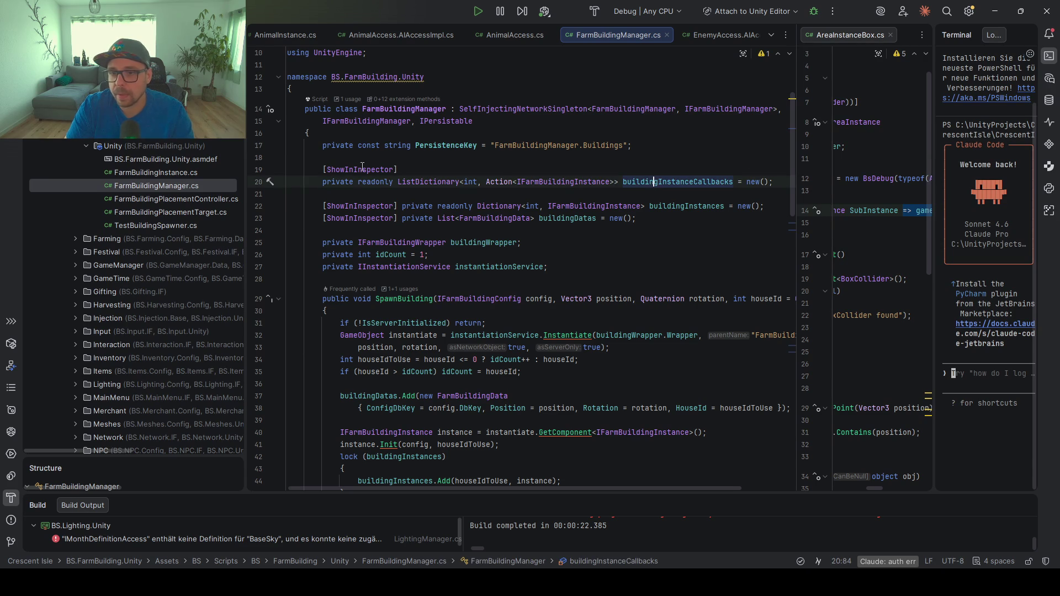
pyautogui.scroll(-3, 653, 181)
pyautogui.click(399, 182)
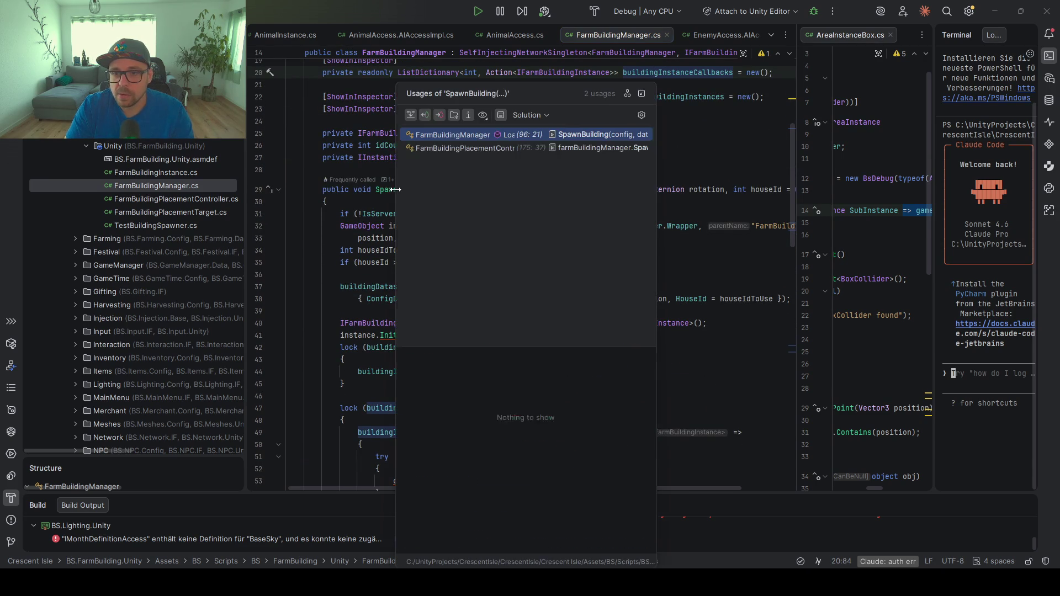
pyautogui.press('Escape')
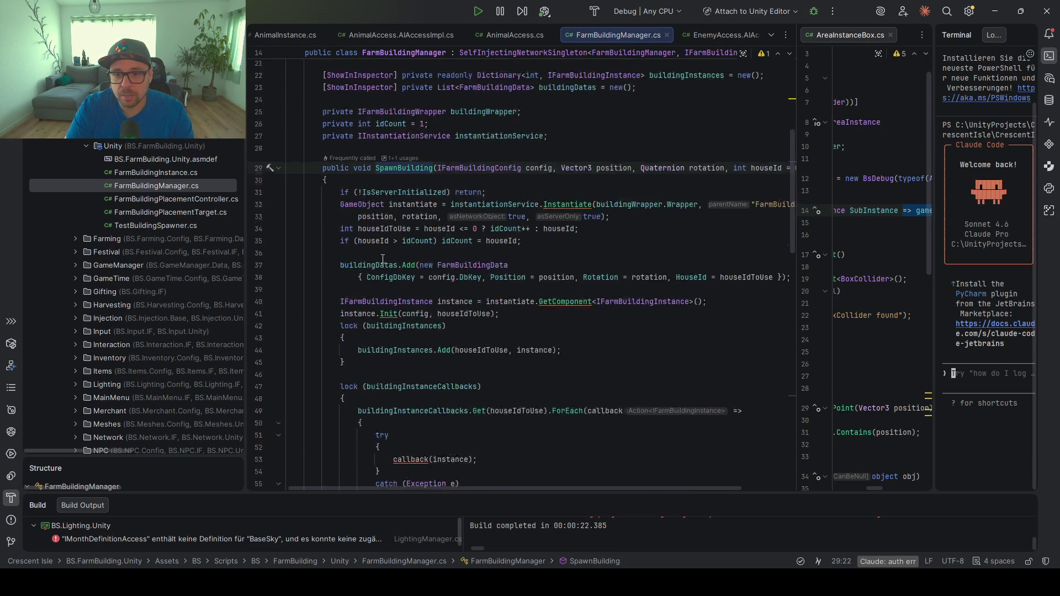
pyautogui.scroll(-12, 473, 219)
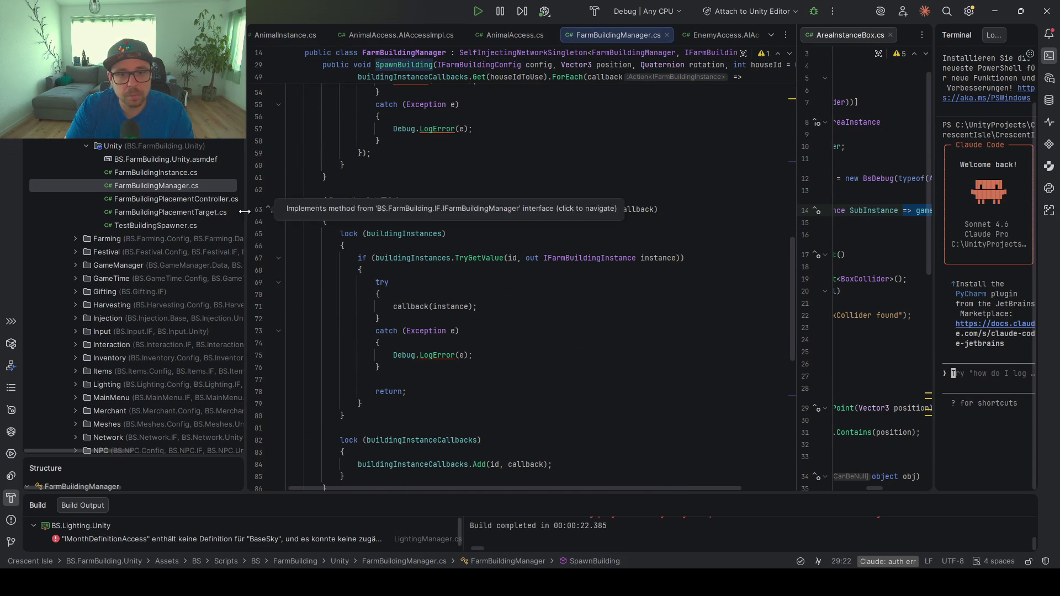
pyautogui.doubleClick(183, 197)
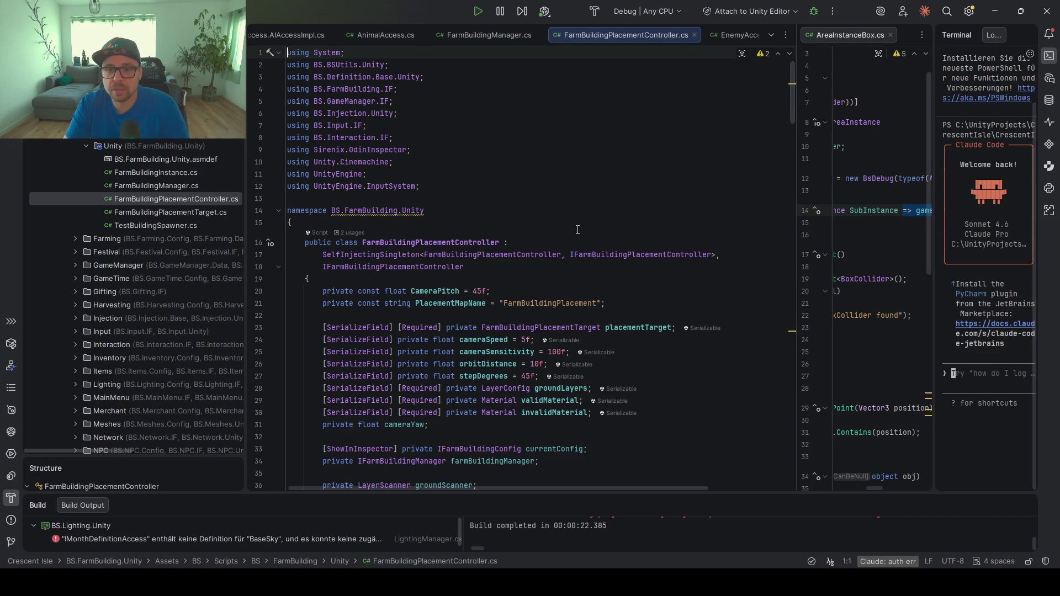
# Add [SerializeField] [Required] private AreaConfig targetArea; below the material fields
pyautogui.click(359, 257)
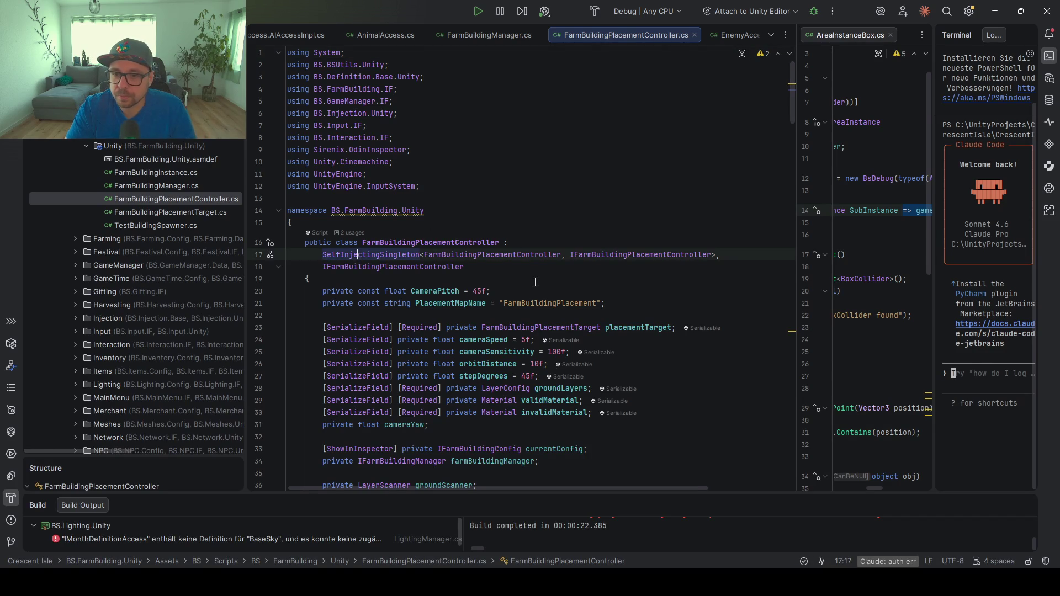
pyautogui.scroll(-4, 535, 282)
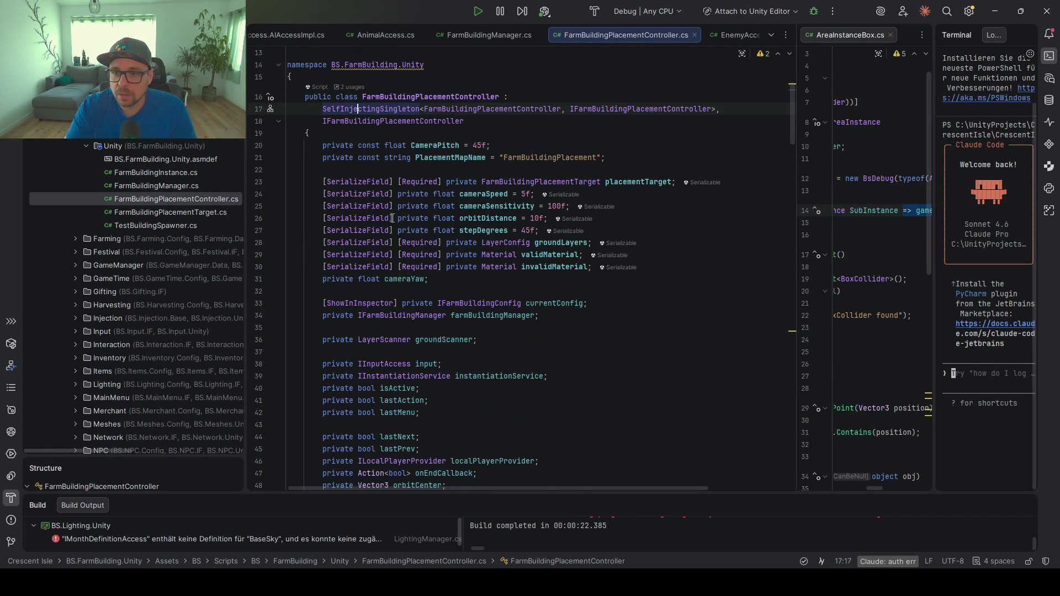
pyautogui.scroll(-1, 391, 223)
pyautogui.click(594, 231)
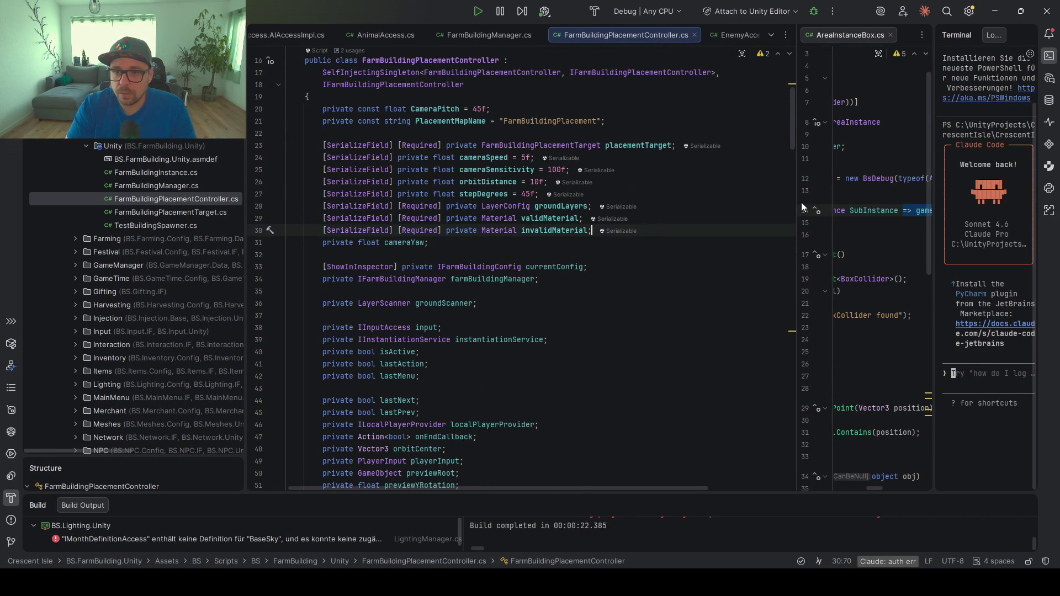
pyautogui.press('Return')
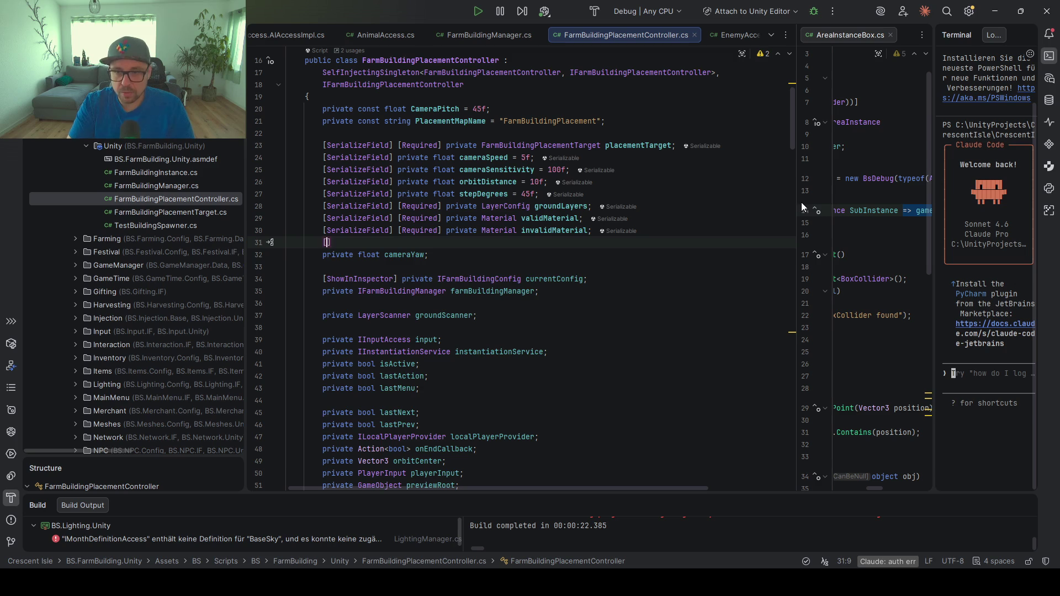
pyautogui.write('Ser')
pyautogui.press('Return')
pyautogui.write('] [Req')
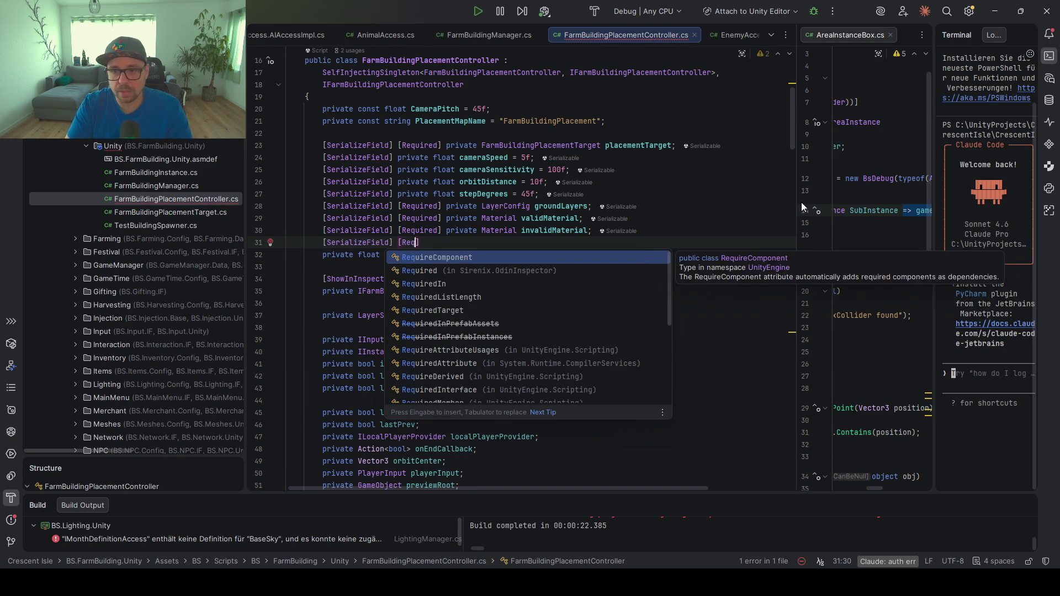
pyautogui.press('Return')
pyautogui.write('] priva')
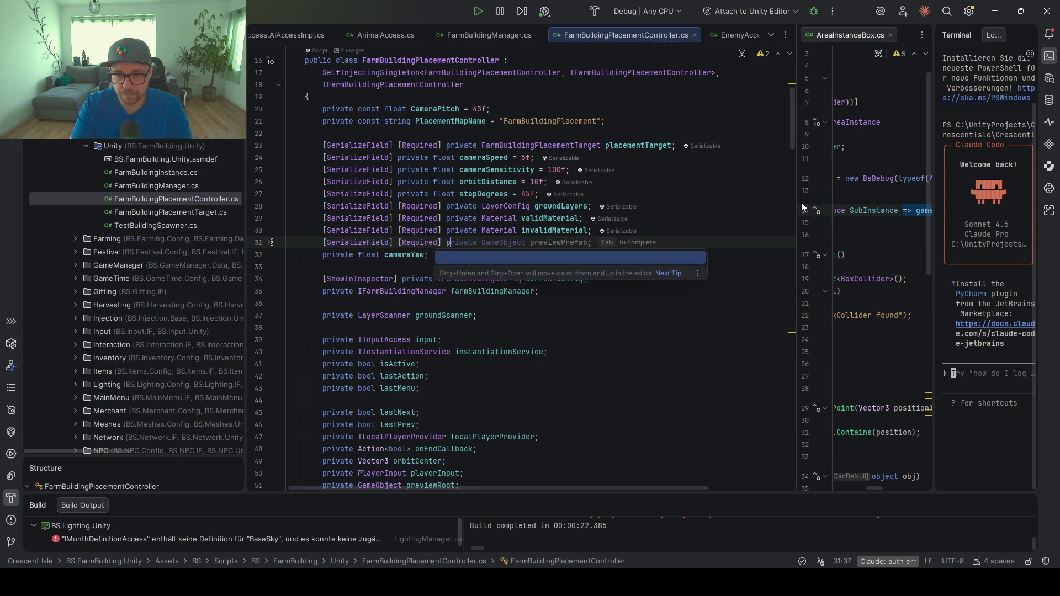
pyautogui.press('Return')
pyautogui.write('Area')
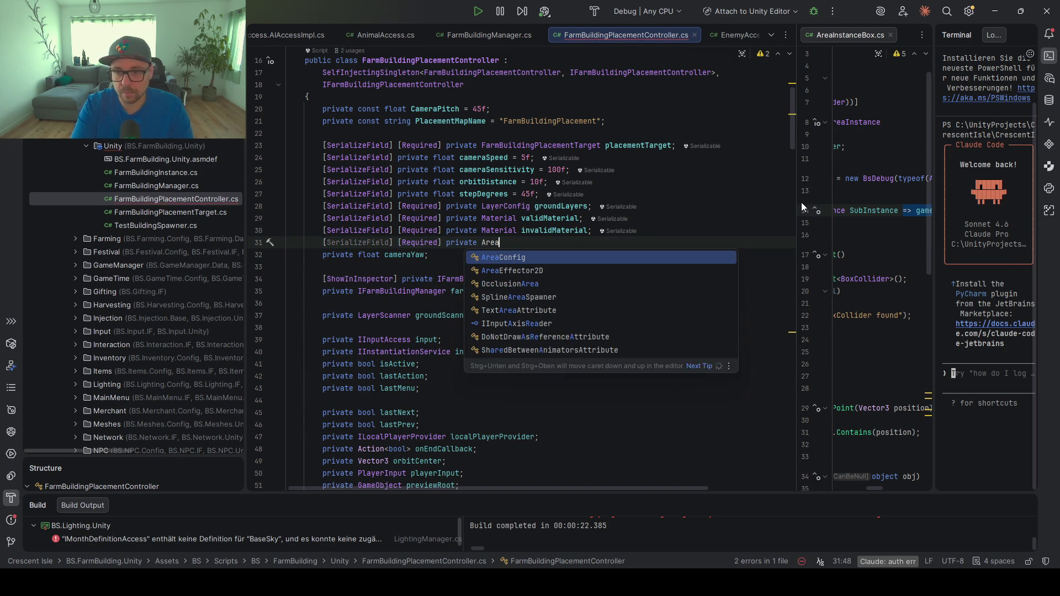
pyautogui.press('Return')
pyautogui.write('target')
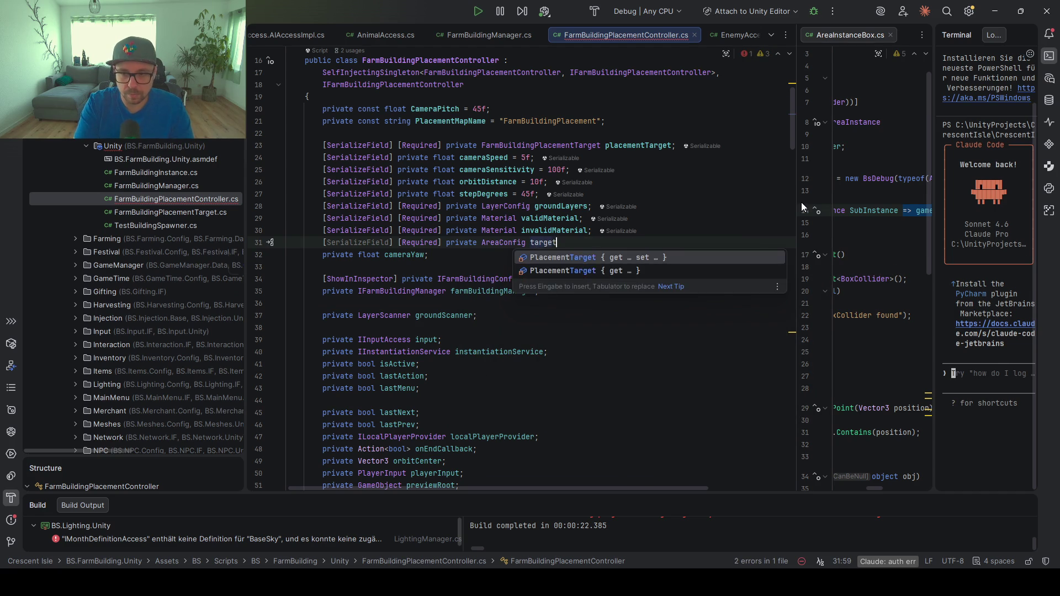
pyautogui.write('Area;')
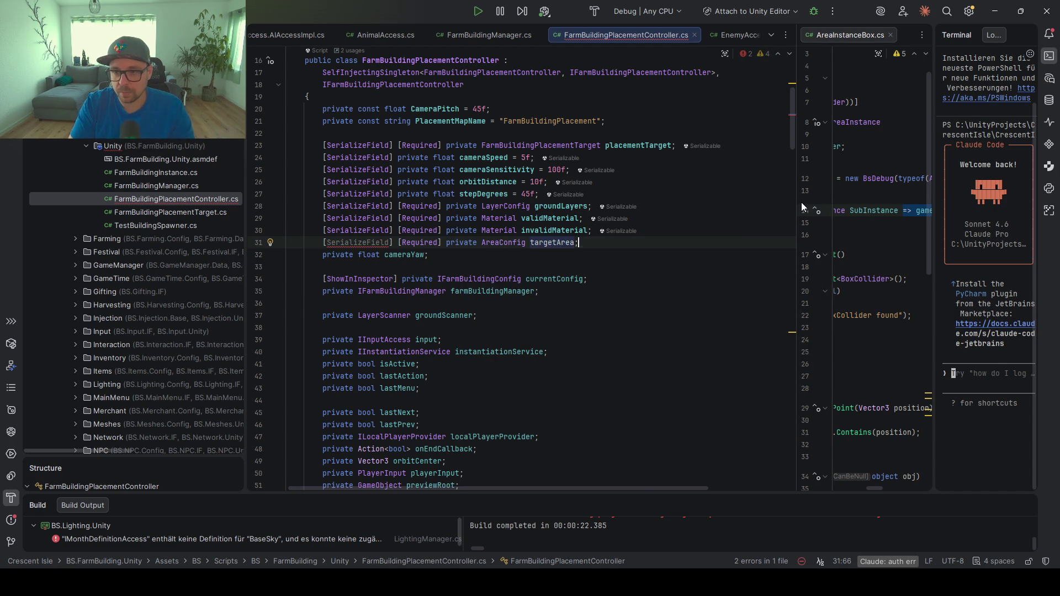
# Navigate through HandleConfirmCancel to the CanPlace method definition
pyautogui.doubleClick(553, 242)
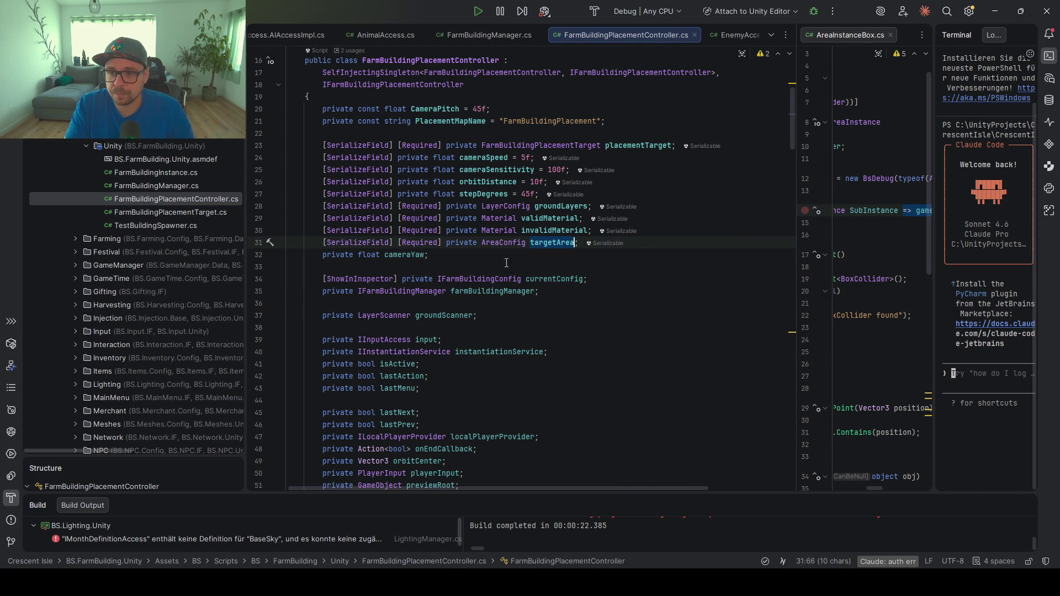
pyautogui.scroll(-6, 479, 275)
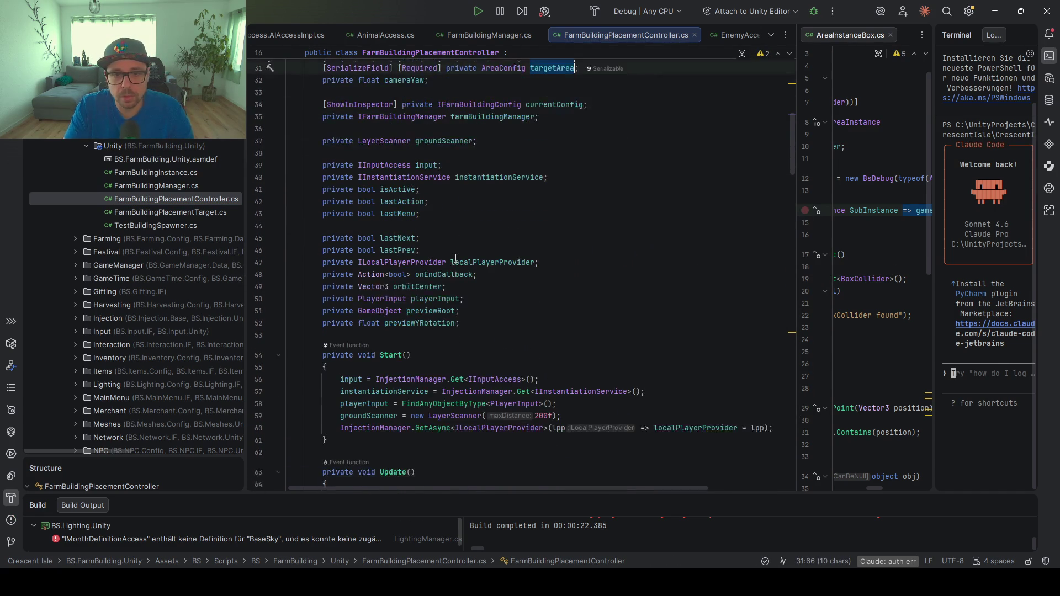
pyautogui.scroll(-4, 456, 258)
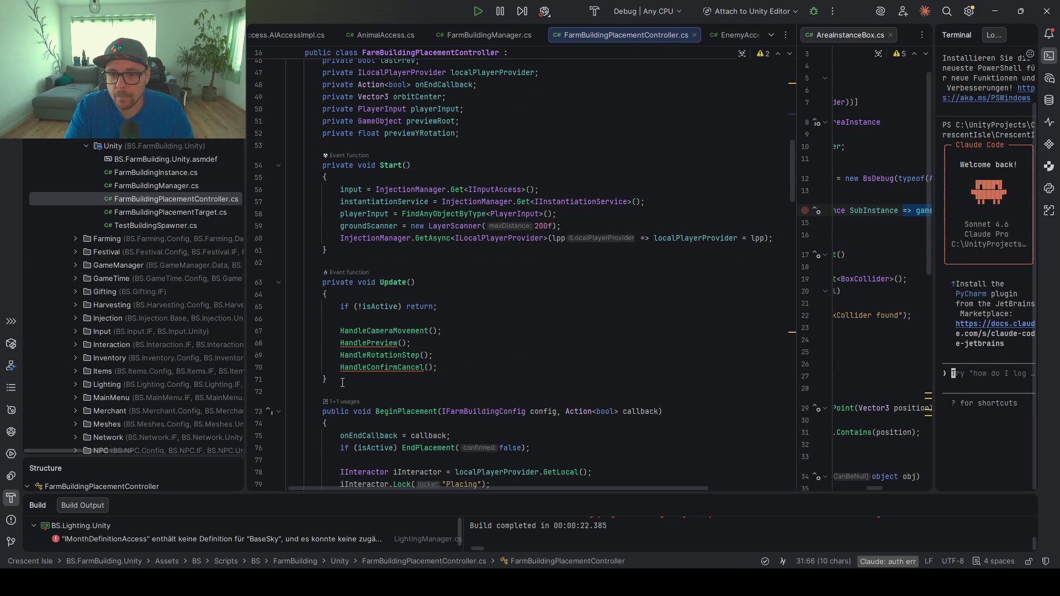
pyautogui.keyDown('ctrl'); pyautogui.click(378, 367); pyautogui.keyUp('ctrl')
pyautogui.click(487, 270)
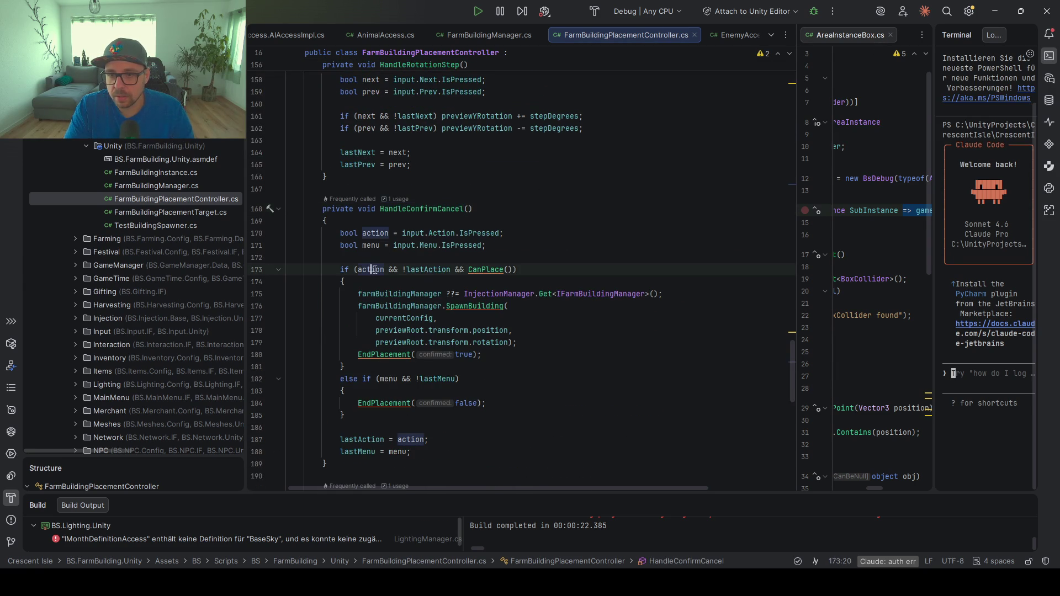
pyautogui.keyDown('ctrl'); pyautogui.click(487, 269); pyautogui.keyUp('ctrl')
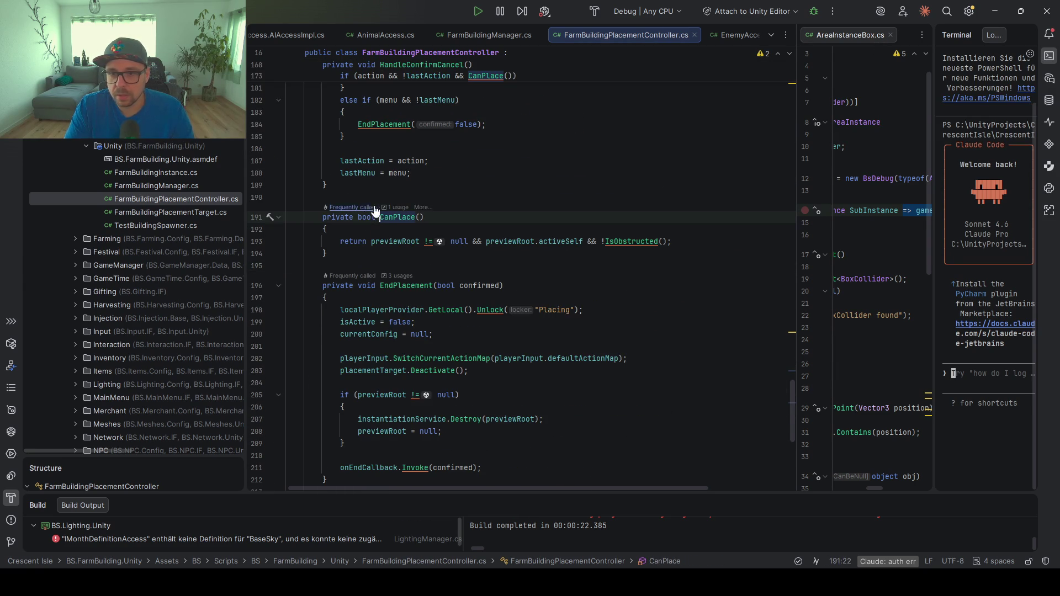
# Append && IsInArea() to the CanPlace return condition
pyautogui.press('Down')
pyautogui.press('Down')
pyautogui.click(631, 243)
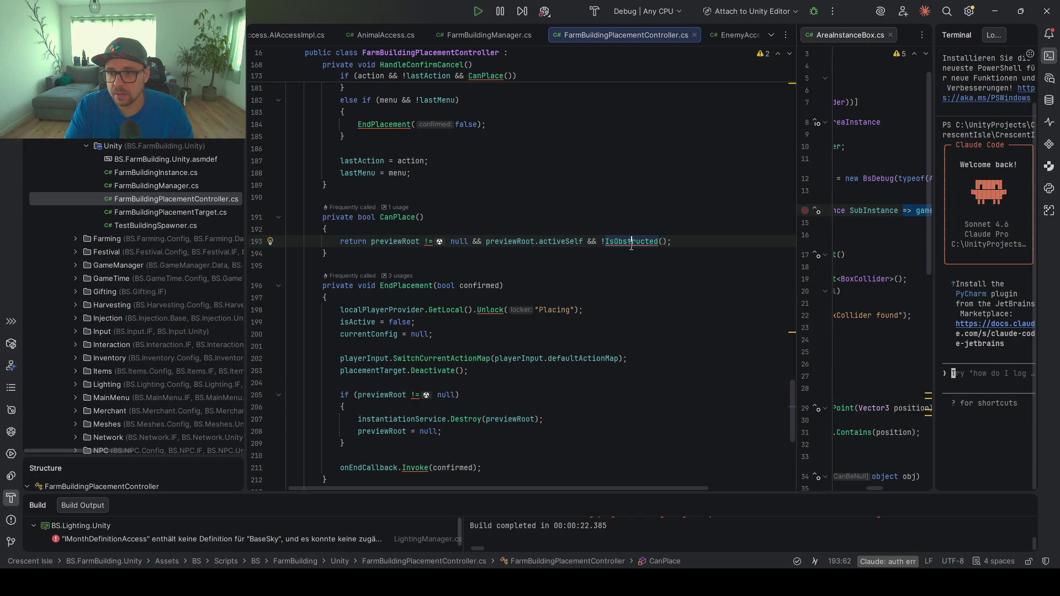
pyautogui.click(668, 238)
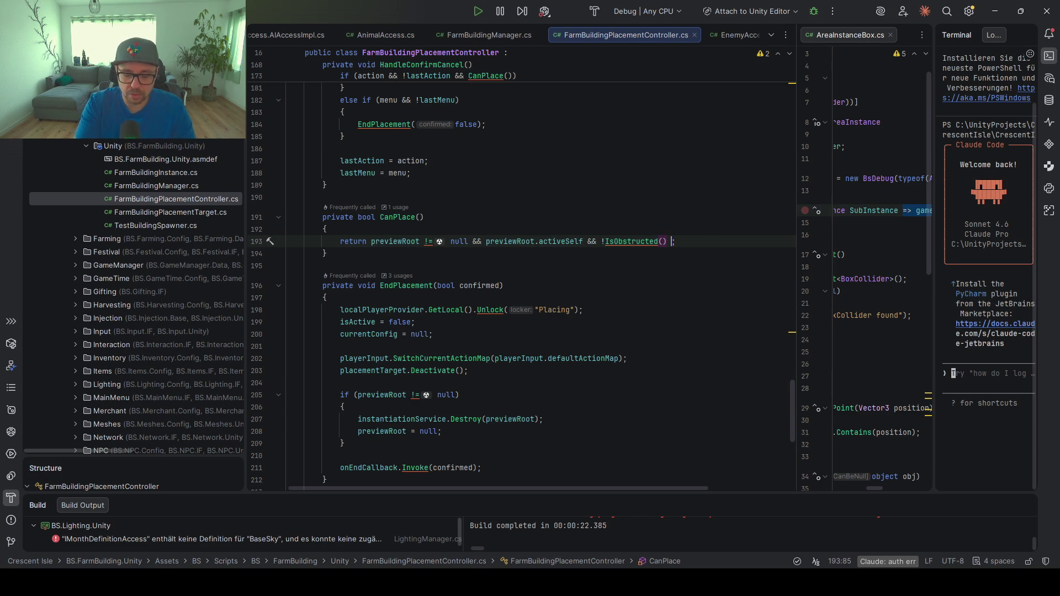
pyautogui.write('&& ')
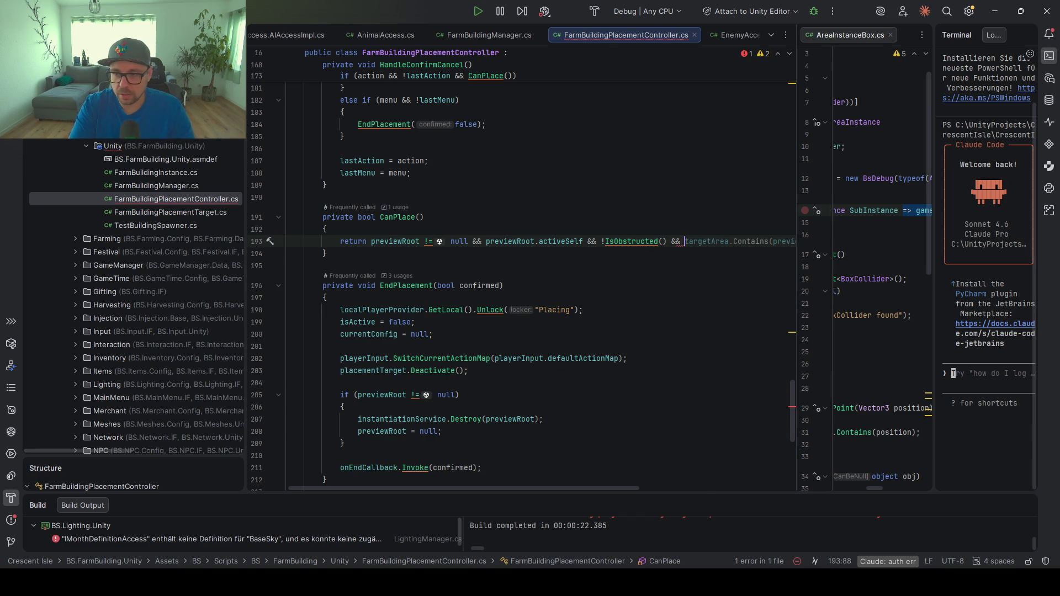
pyautogui.write('IsIn')
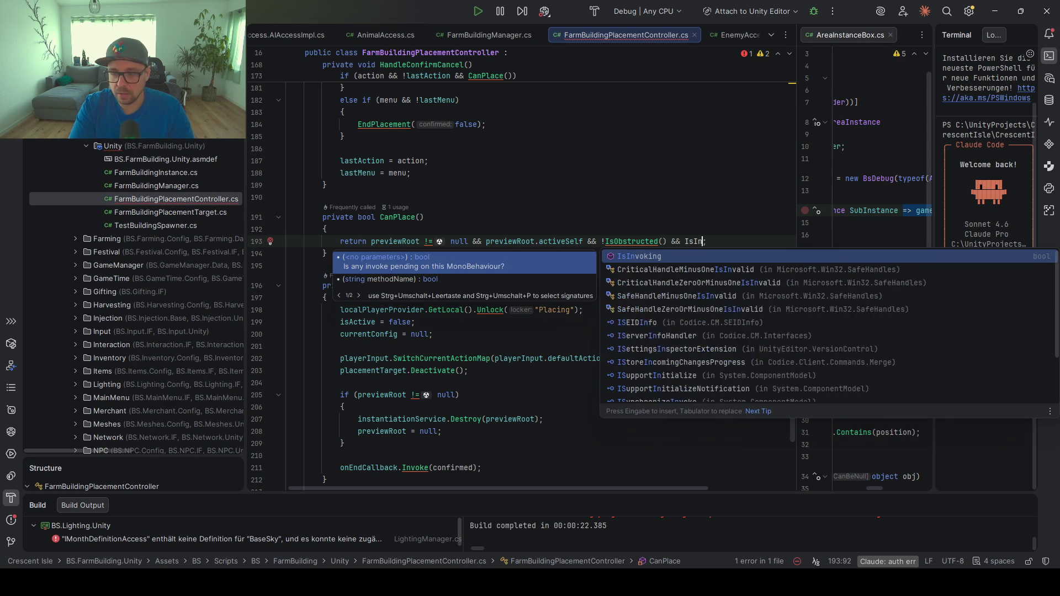
pyautogui.write('Area()')
# Generate a private bool IsInArea() method and clear its suggested body
pyautogui.press('Left')
pyautogui.press('Left')
pyautogui.hotkey('alt', 'Return')
pyautogui.press('Return')
pyautogui.press('Return')
pyautogui.press('BackSpace')
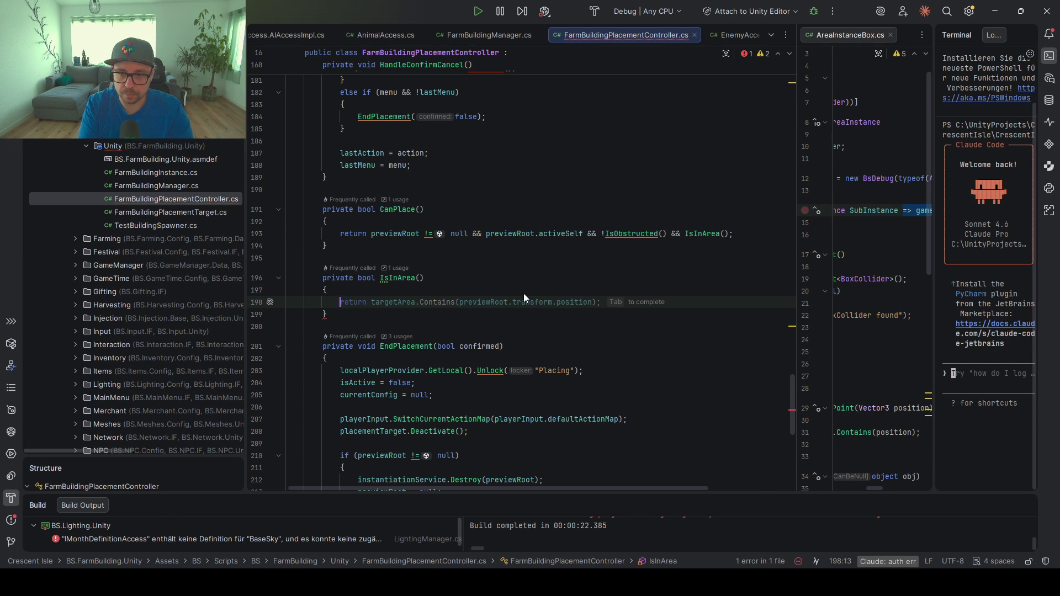
pyautogui.press('Tab')
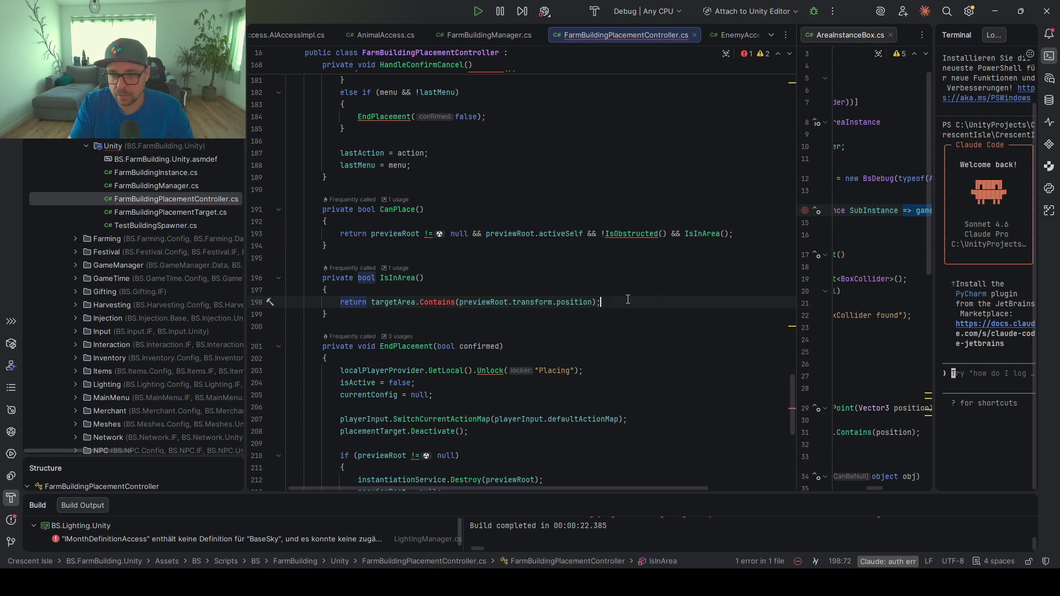
pyautogui.hotkey('shift', 'Home')
pyautogui.press('BackSpace')
# Replace the unfinished if with an InjectionManager call in IsInArea
pyautogui.write('if(')
pyautogui.write('Instance')
pyautogui.hotkey('ctrl', 'BackSpace')
pyautogui.write('Inject')
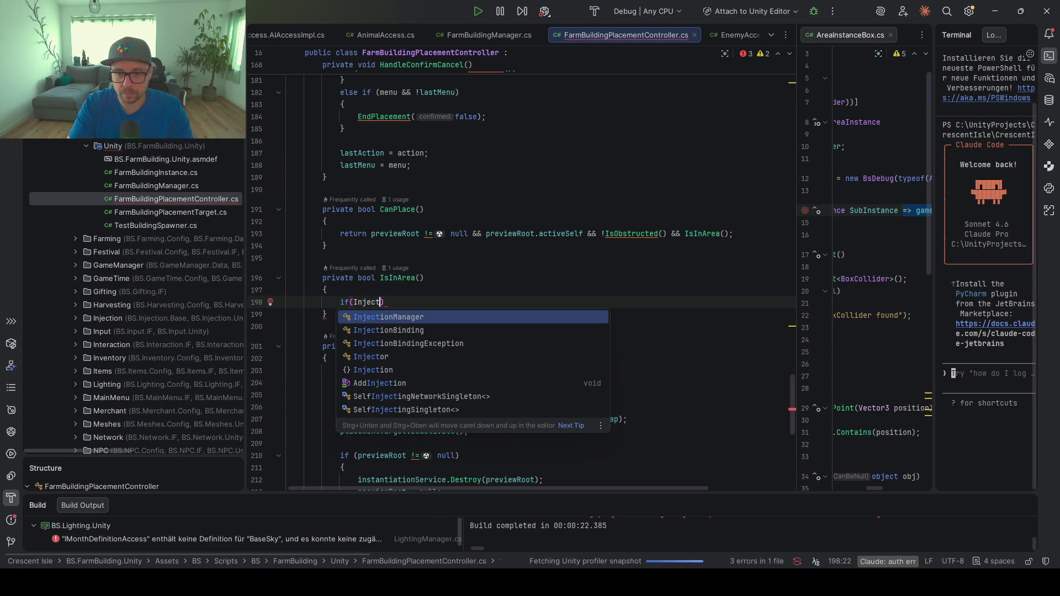
pyautogui.press('Return')
pyautogui.write('.')
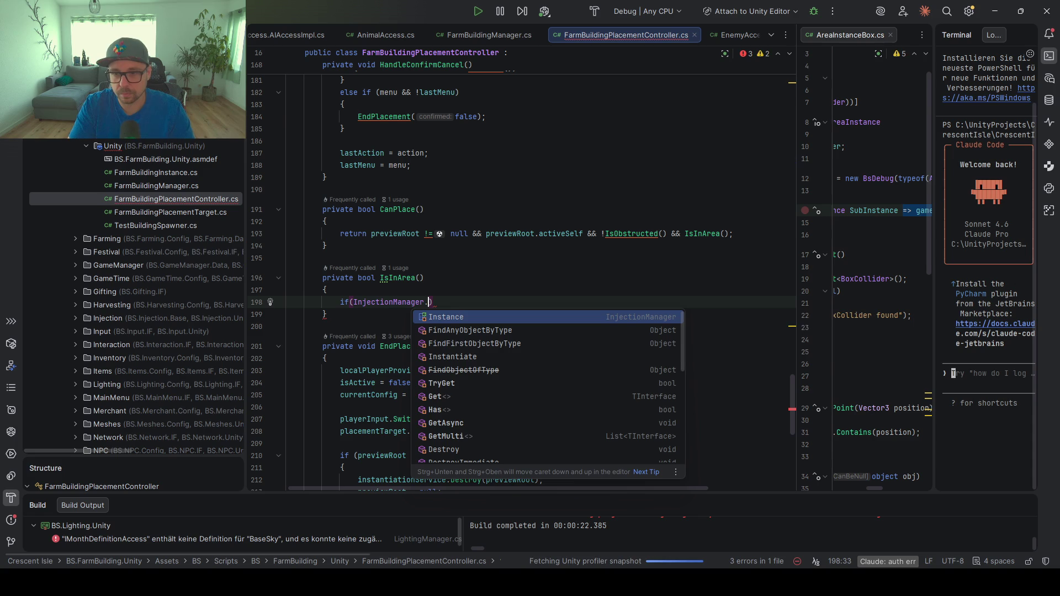
pyautogui.hotkey('ctrl', 'BackSpace')
pyautogui.hotkey('ctrl', 'BackSpace')
pyautogui.hotkey('ctrl', 'BackSpace')
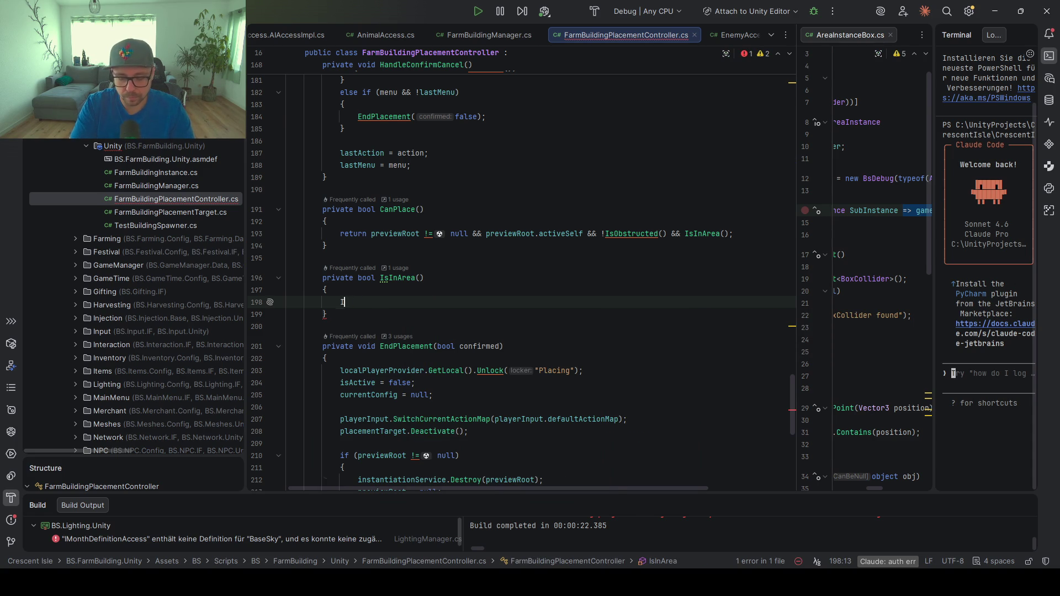
pyautogui.write('Inject')
pyautogui.press('Return')
pyautogui.write('.')
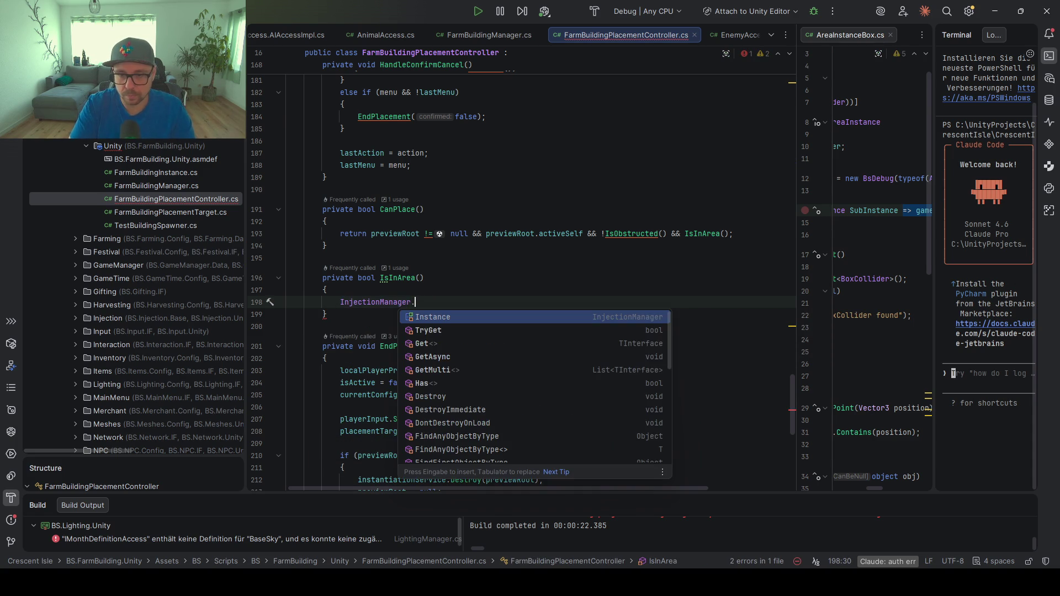
pyautogui.press('Escape')
# Use IAreaPositionManager as the Get type and import its namespace
pyautogui.write('IArea')
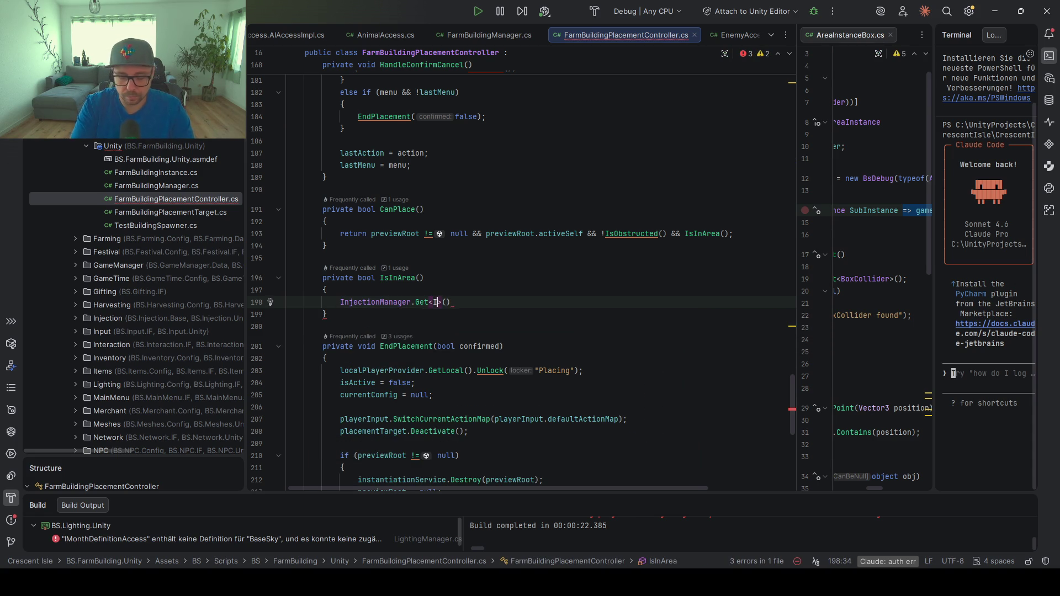
pyautogui.write('Pos')
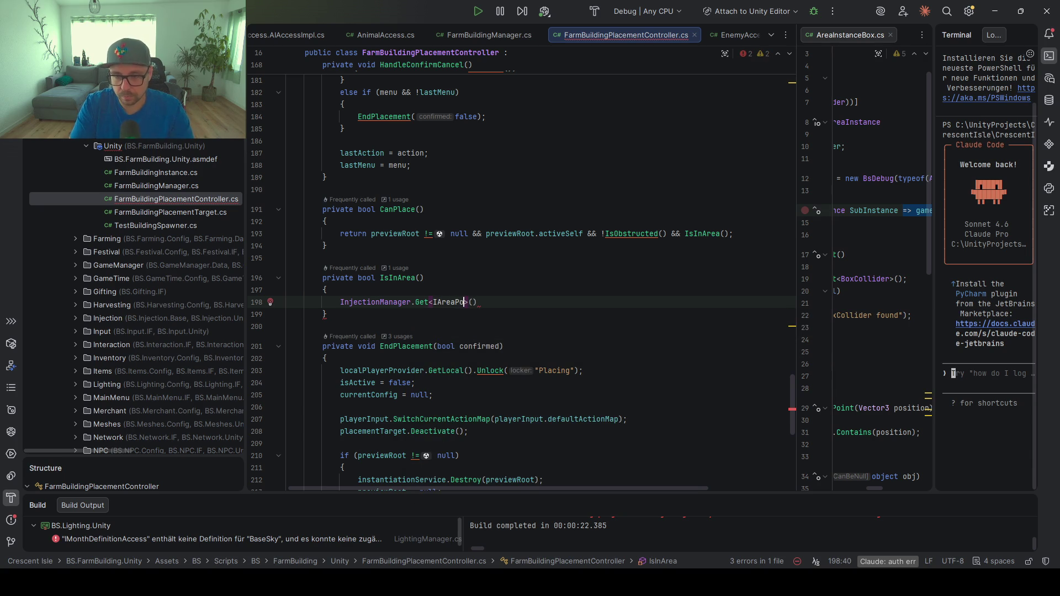
pyautogui.write('ition')
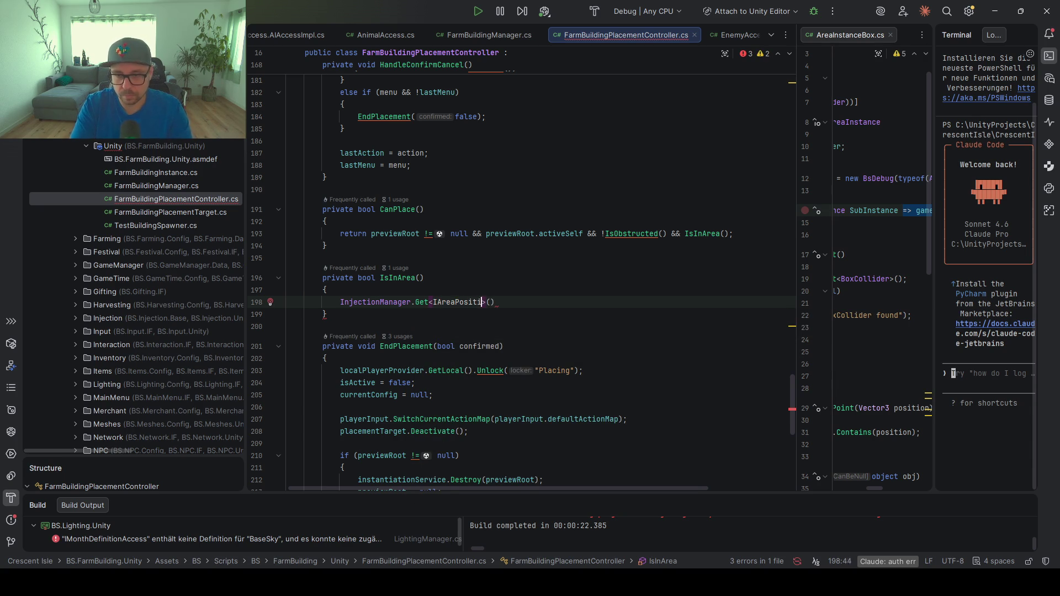
pyautogui.press('shift')
pyautogui.press('shift')
pyautogui.press('Escape')
pyautogui.hotkey('ctrl', 'space')
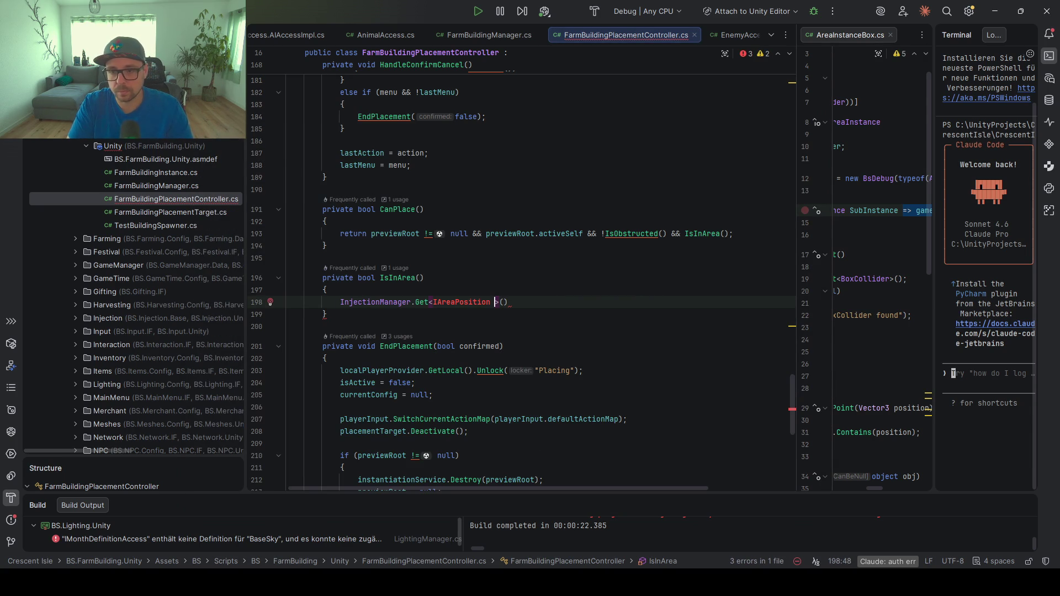
pyautogui.press('shift')
pyautogui.press('shift')
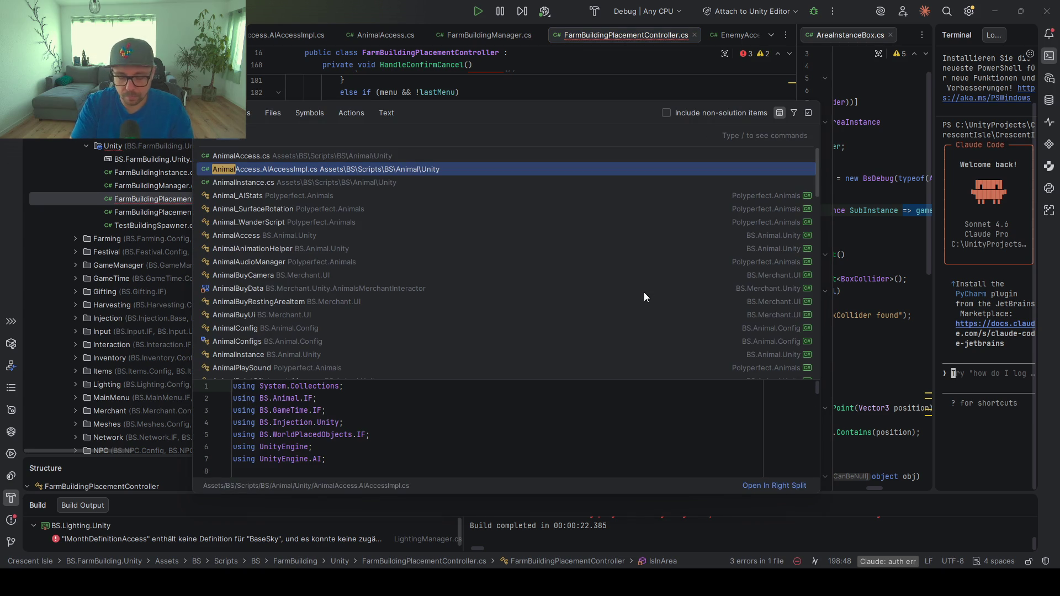
pyautogui.write('AreaPosi')
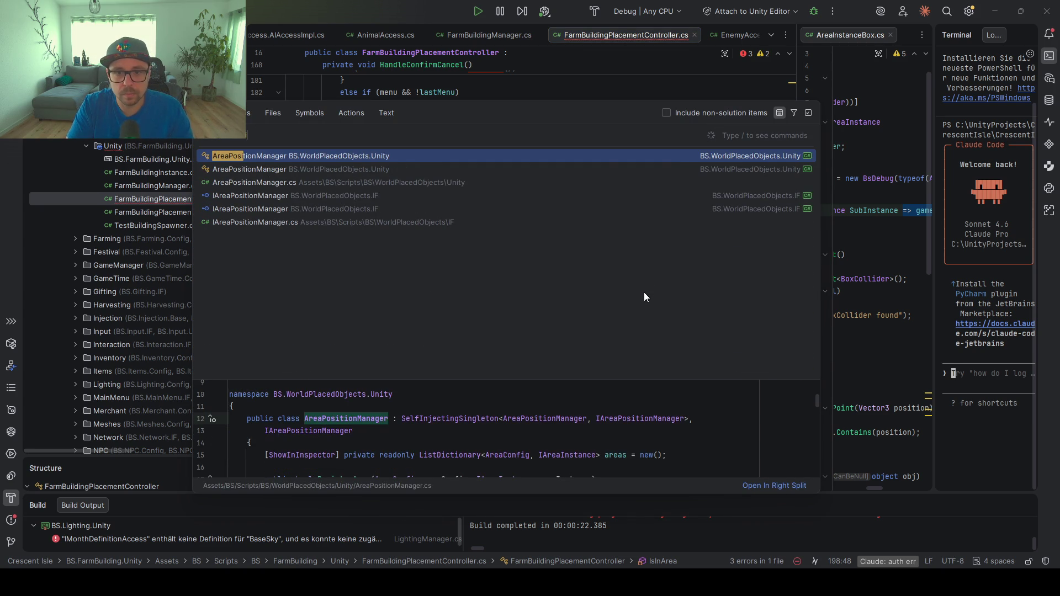
pyautogui.press('Escape')
pyautogui.write('M')
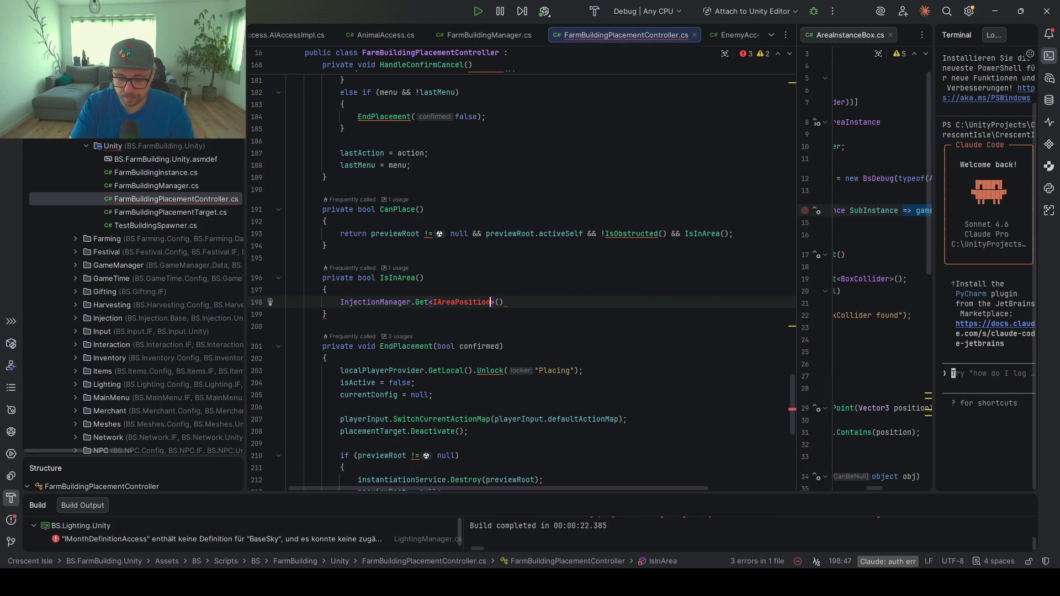
pyautogui.write('anager')
pyautogui.hotkey('alt', 'Return')
pyautogui.press('Return')
pyautogui.press('End')
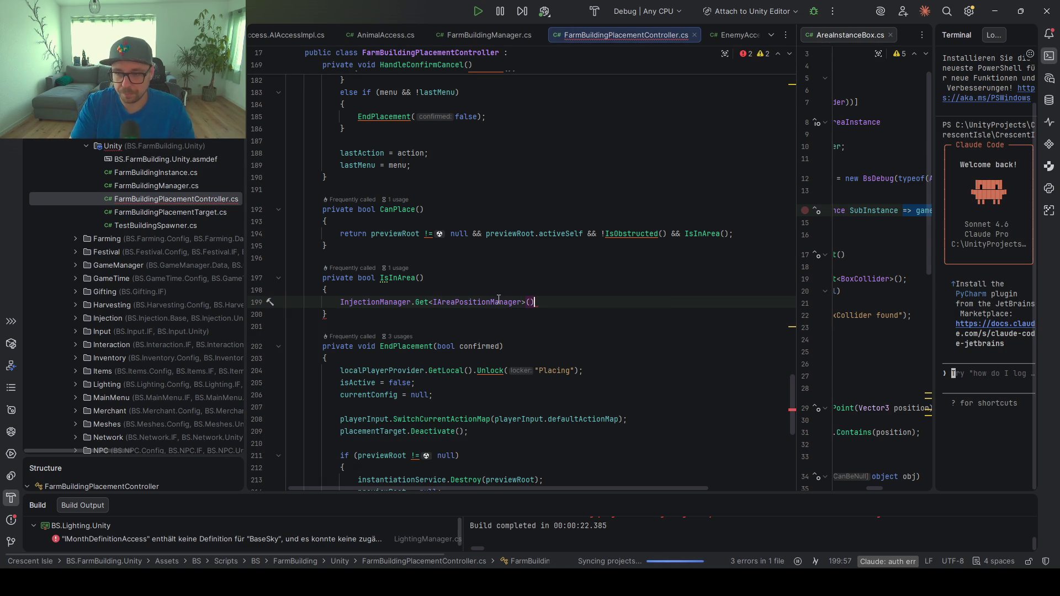
# Call IsInArea() on the retrieved IAreaPositionManager
pyautogui.write('.')
pyautogui.press('Escape')
pyautogui.press('Return')
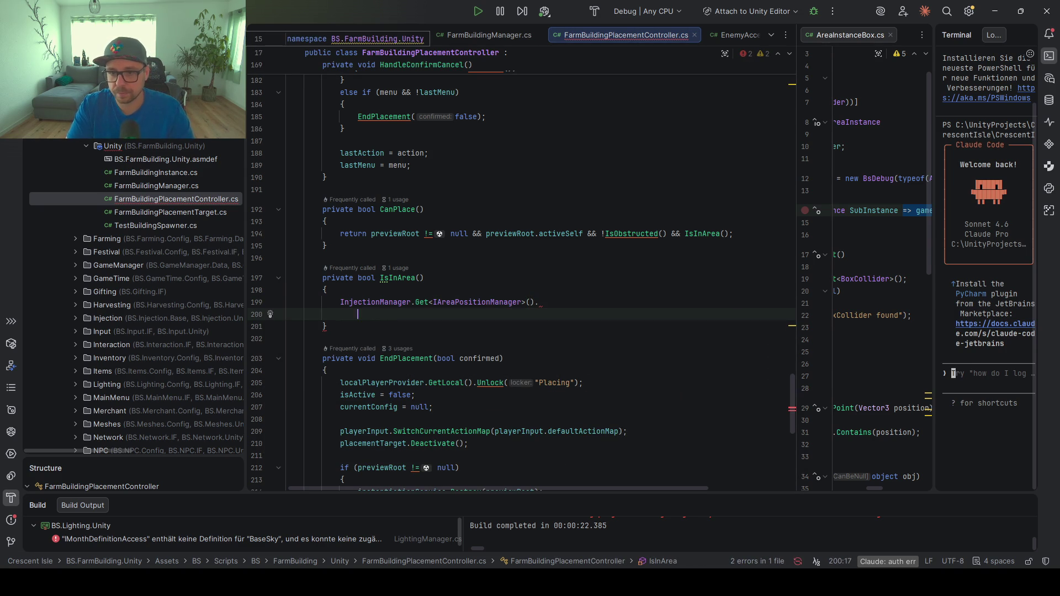
pyautogui.press('BackSpace')
pyautogui.hotkey('ctrl', 'space')
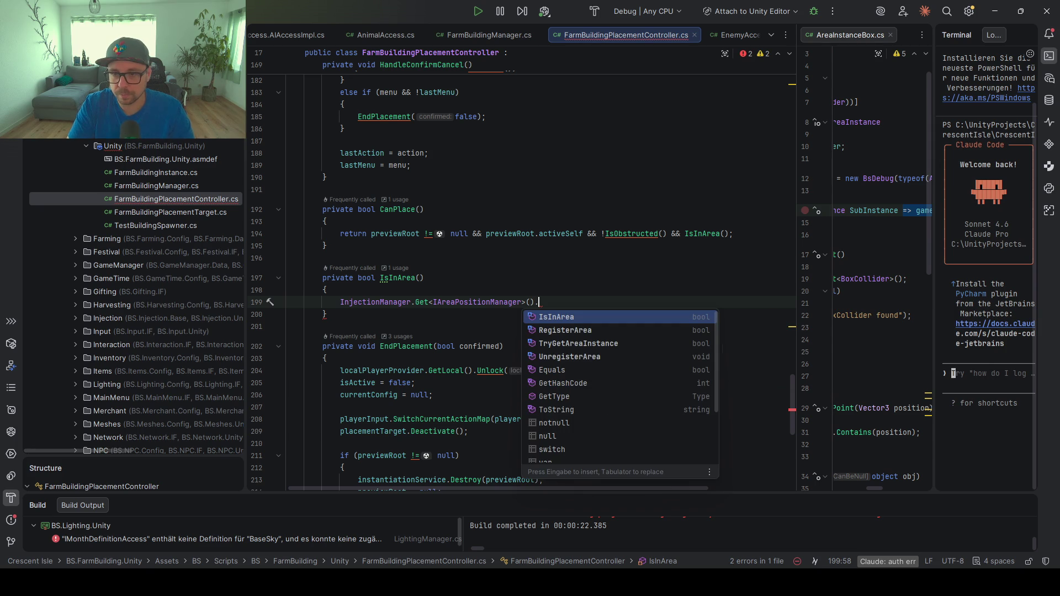
pyautogui.press('Return')
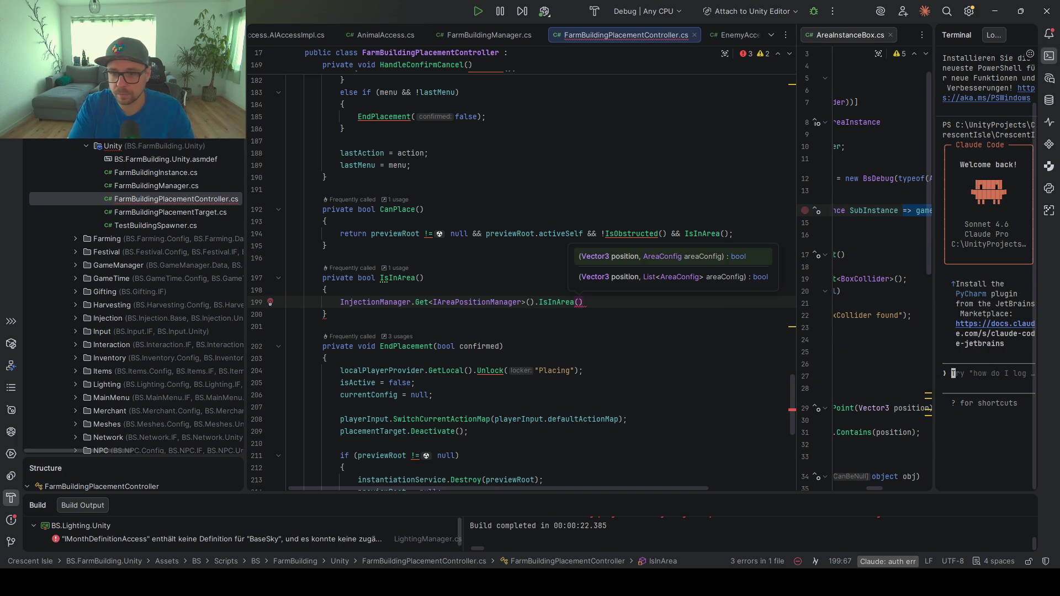
# Jump to the IsObstructed method definition
pyautogui.scroll(-5, 430, 335)
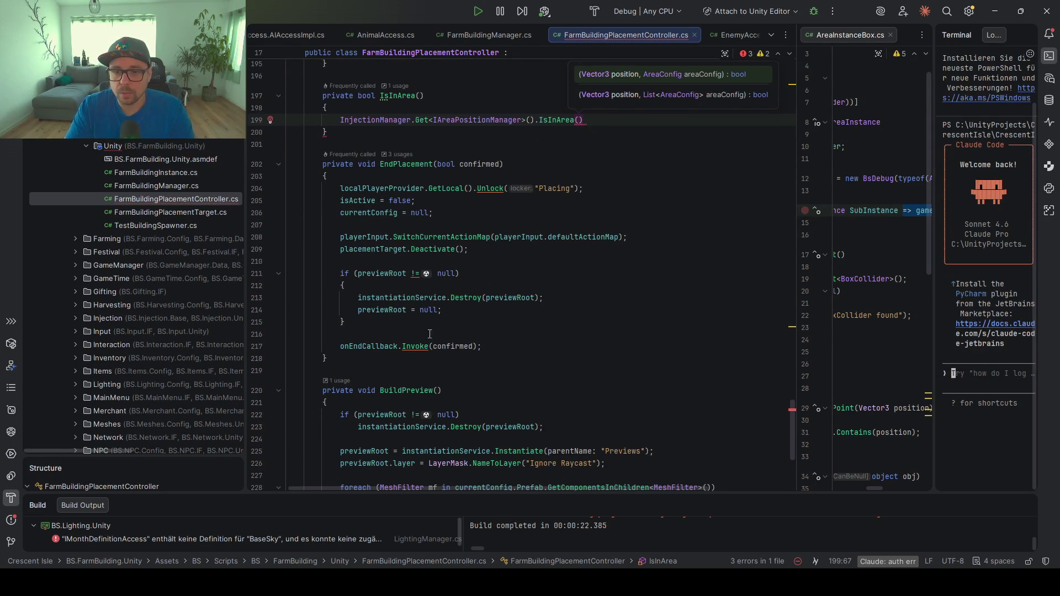
pyautogui.scroll(10, 427, 190)
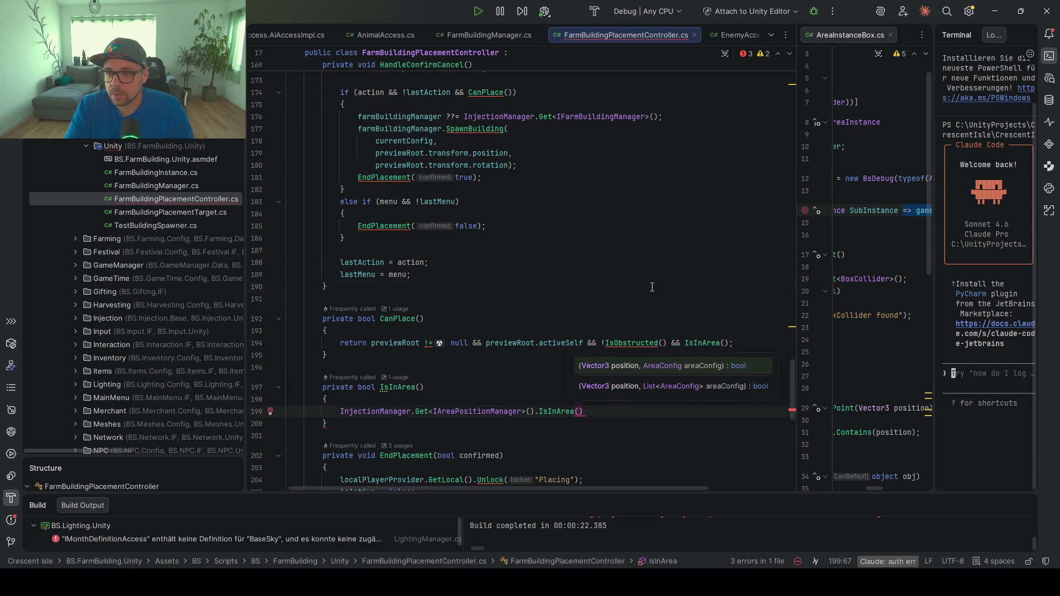
pyautogui.keyDown('ctrl'); pyautogui.click(457, 286); pyautogui.keyUp('ctrl')
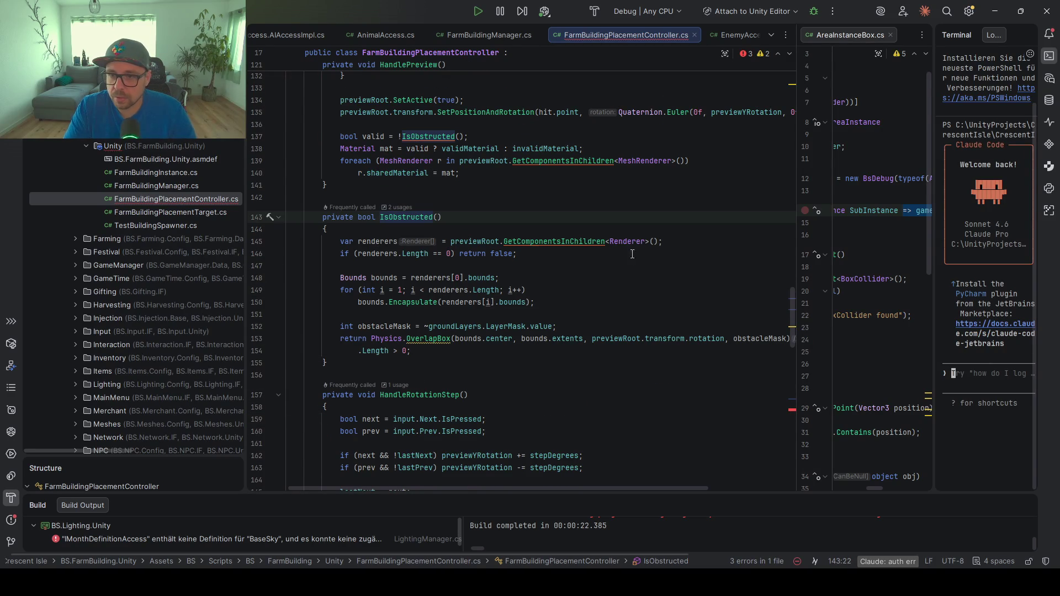
# Fill the IsInArea( ) call with previewRoot.transform.position and targetArea
pyautogui.doubleClick(481, 241)
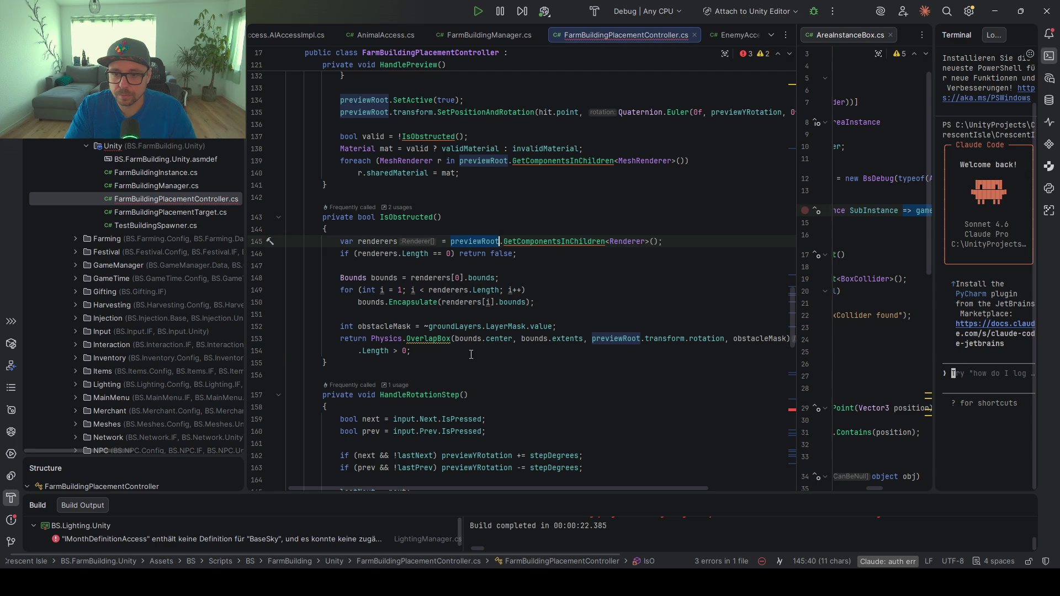
pyautogui.click(433, 351)
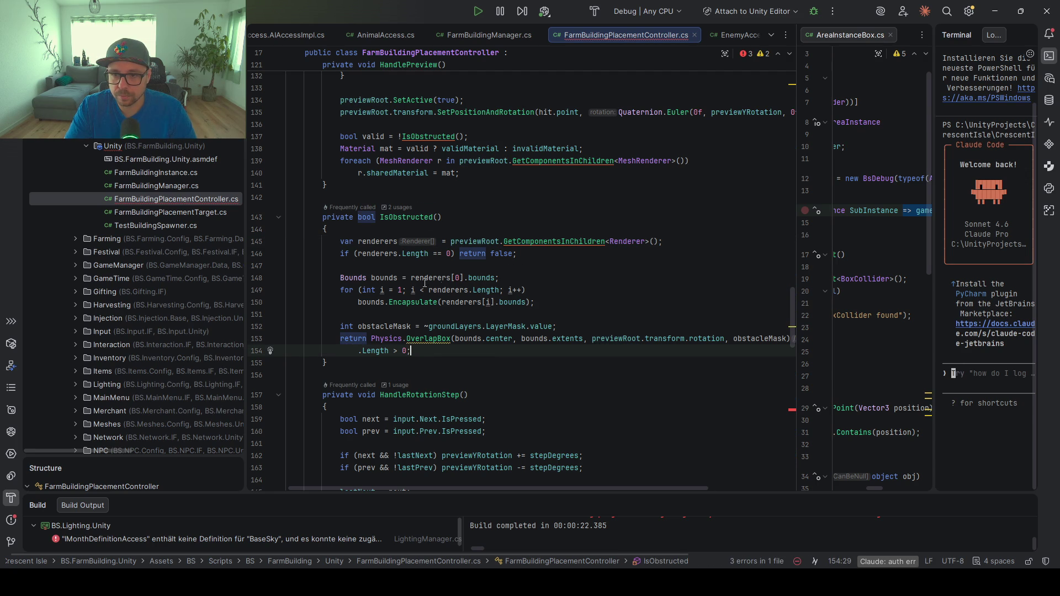
pyautogui.scroll(4, 627, 226)
pyautogui.scroll(2, 562, 300)
pyautogui.scroll(-20, 525, 265)
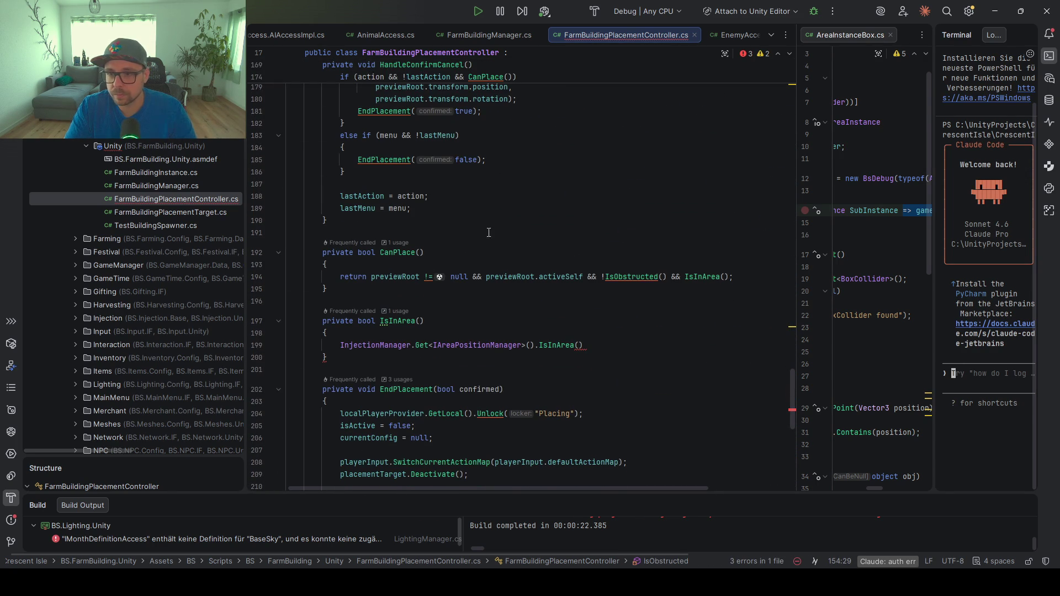
pyautogui.click(578, 345)
pyautogui.write('previewRoot.')
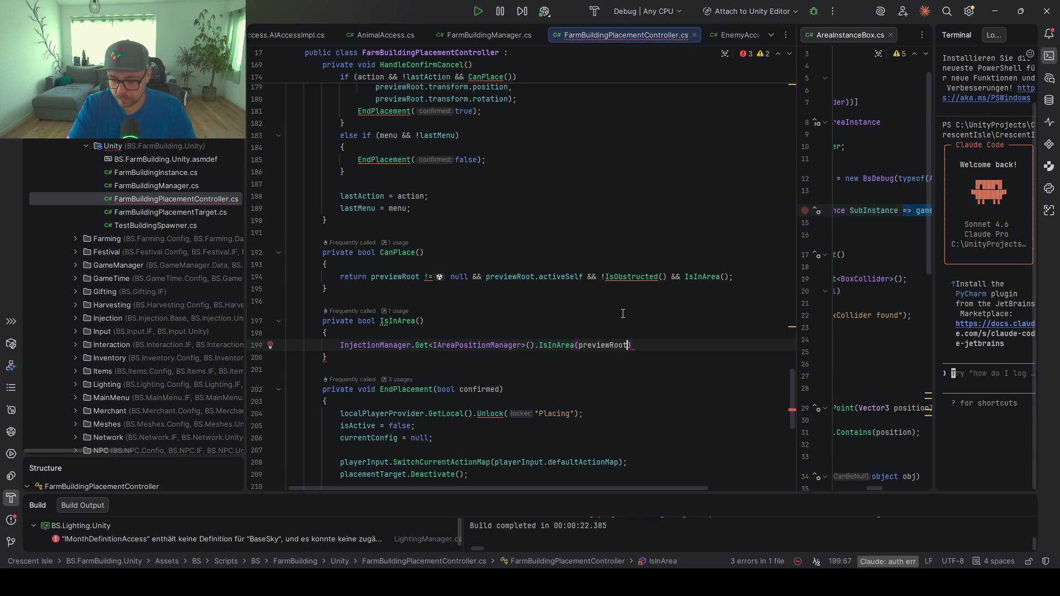
pyautogui.write('transform.po')
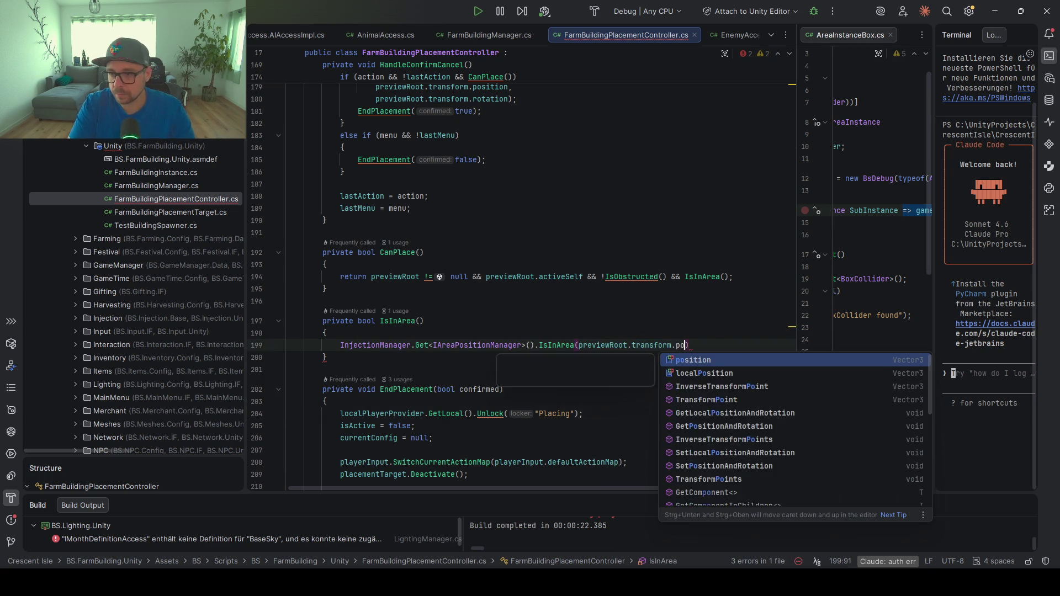
pyautogui.press('Return')
pyautogui.write(', ')
pyautogui.write('target')
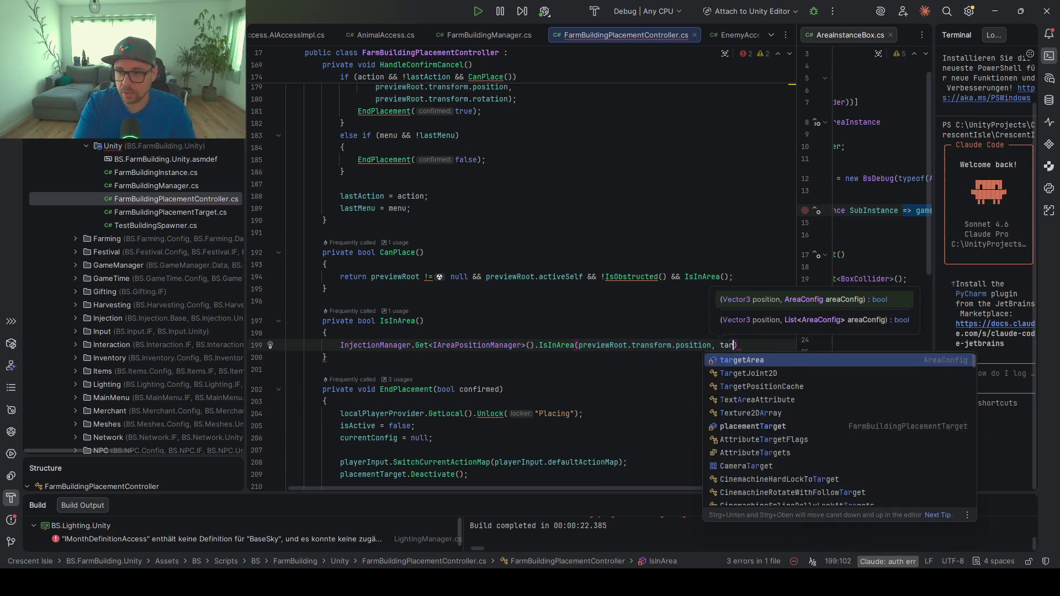
pyautogui.press('Return')
pyautogui.write(');')
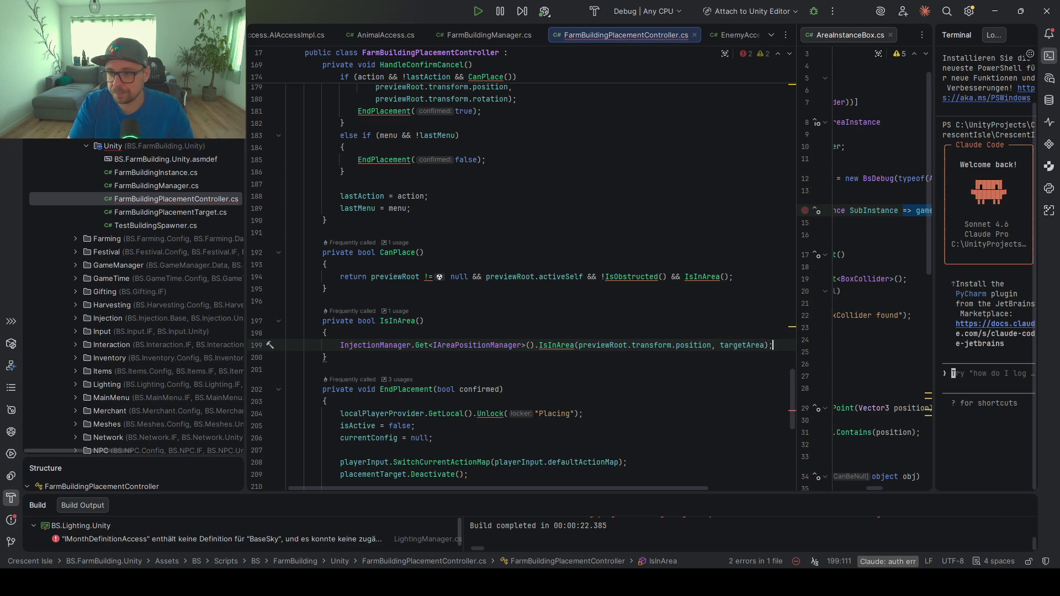
# Prefix the InjectionManager line with return and run Code Cleanup on the file
pyautogui.click(344, 345)
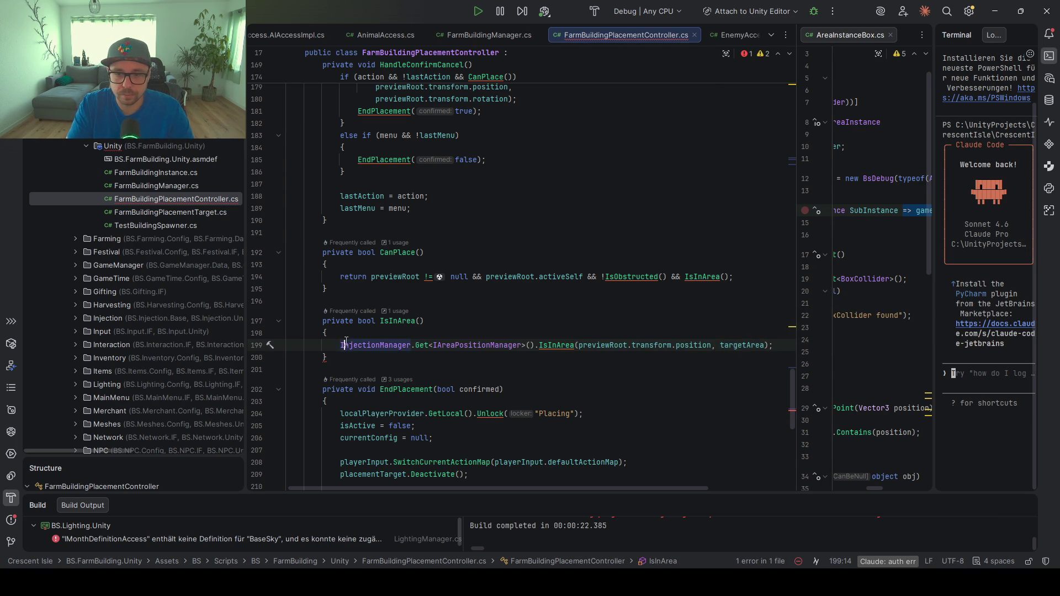
pyautogui.write('return')
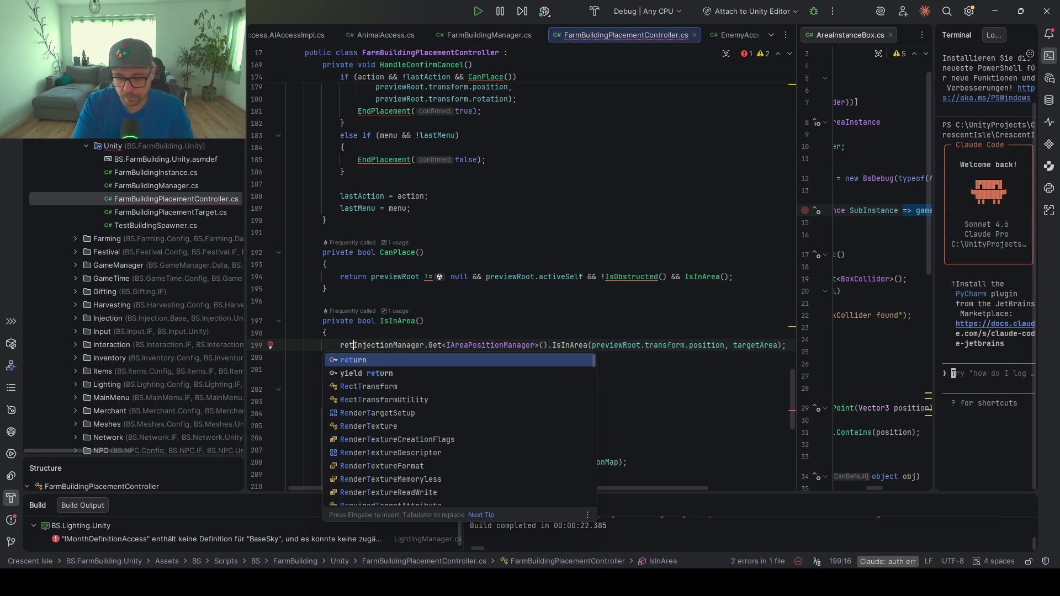
pyautogui.hotkey('ctrl', 'alt', 'l')
pyautogui.press('Escape')
# Select the InjectionManager.Get<IAreaPositionManager>() lookup expression on line 199
pyautogui.press('Up')
pyautogui.press('Up')
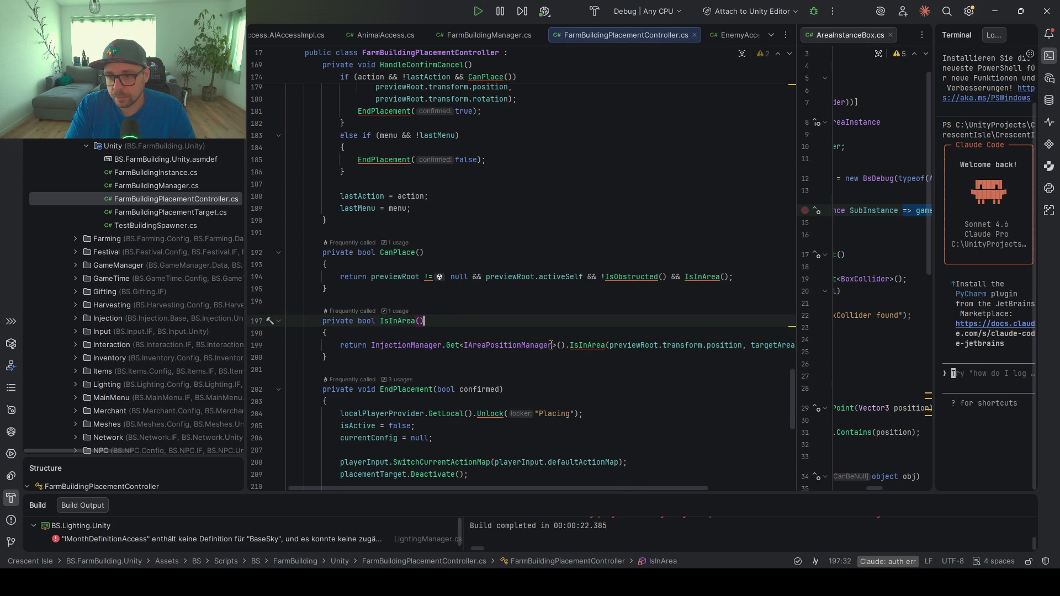
pyautogui.click(564, 346)
pyautogui.hotkey('ctrl', 'alt', 'v')
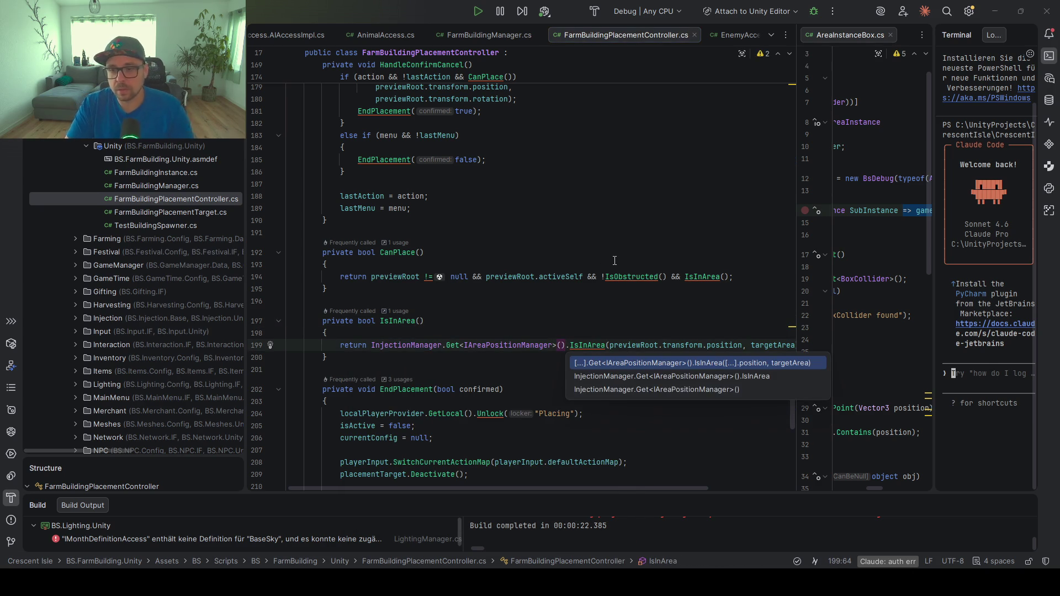
pyautogui.press('Escape')
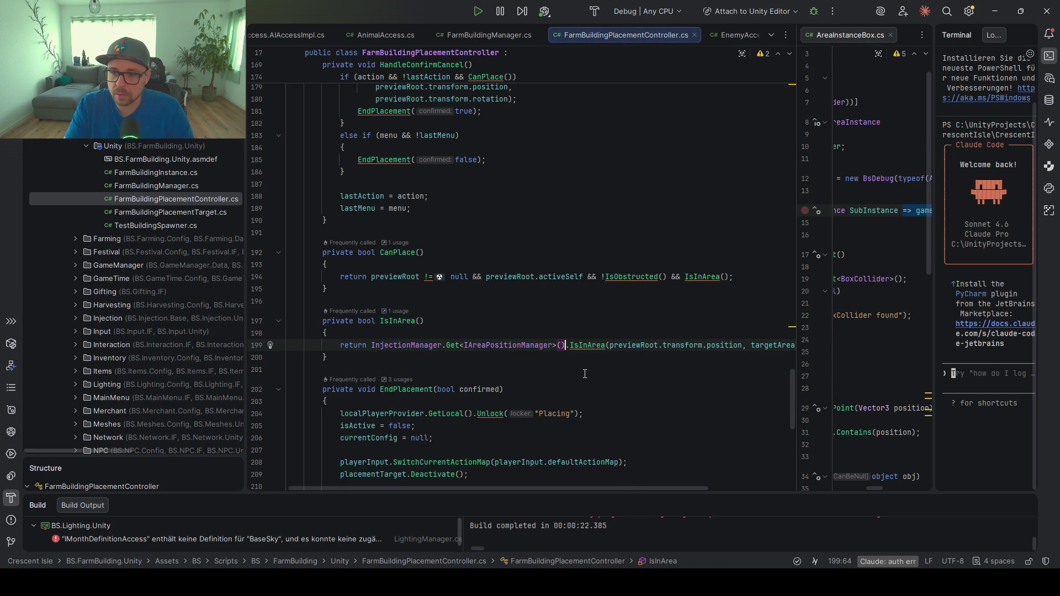
pyautogui.moveTo(566, 346)
pyautogui.mouseDown()
pyautogui.moveTo(353, 346)
pyautogui.moveTo(372, 346)
pyautogui.mouseUp()
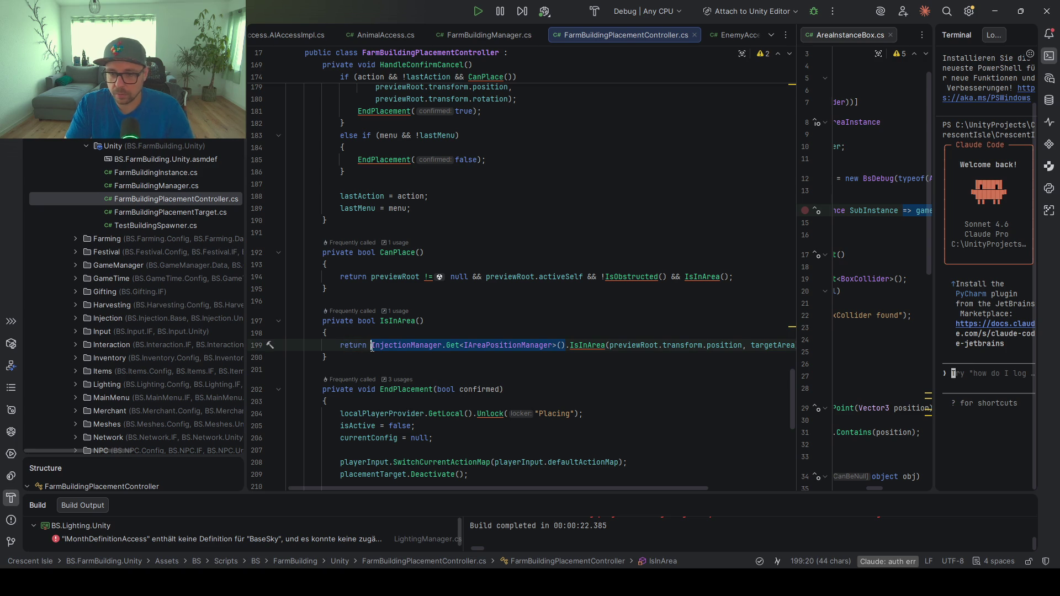
pyautogui.scroll(20, 493, 318)
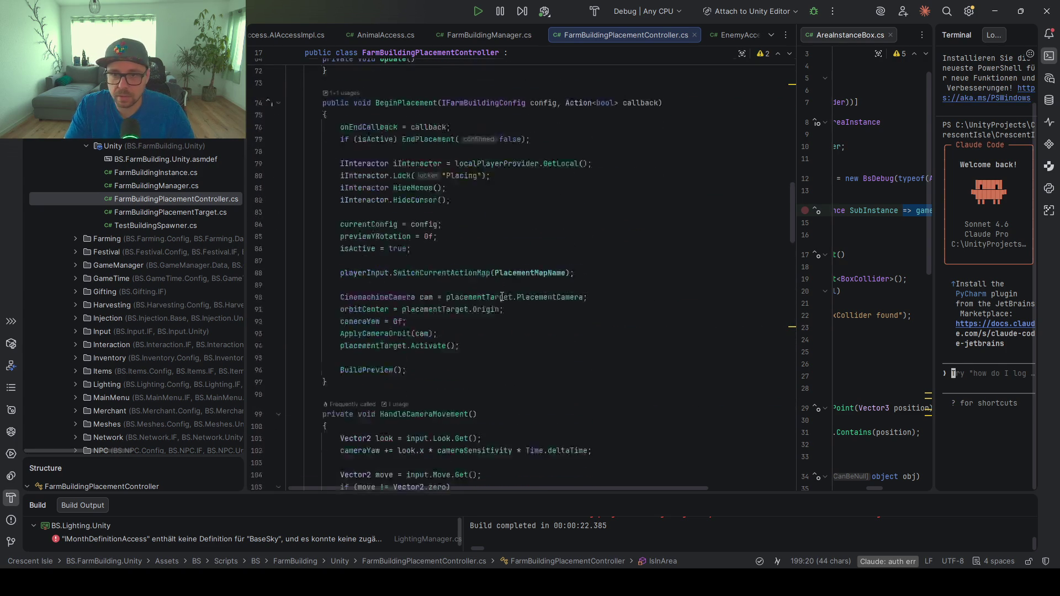
# Insert the suggested manager lookup line after line 61 and change Get to GetAsync
pyautogui.scroll(4, 502, 297)
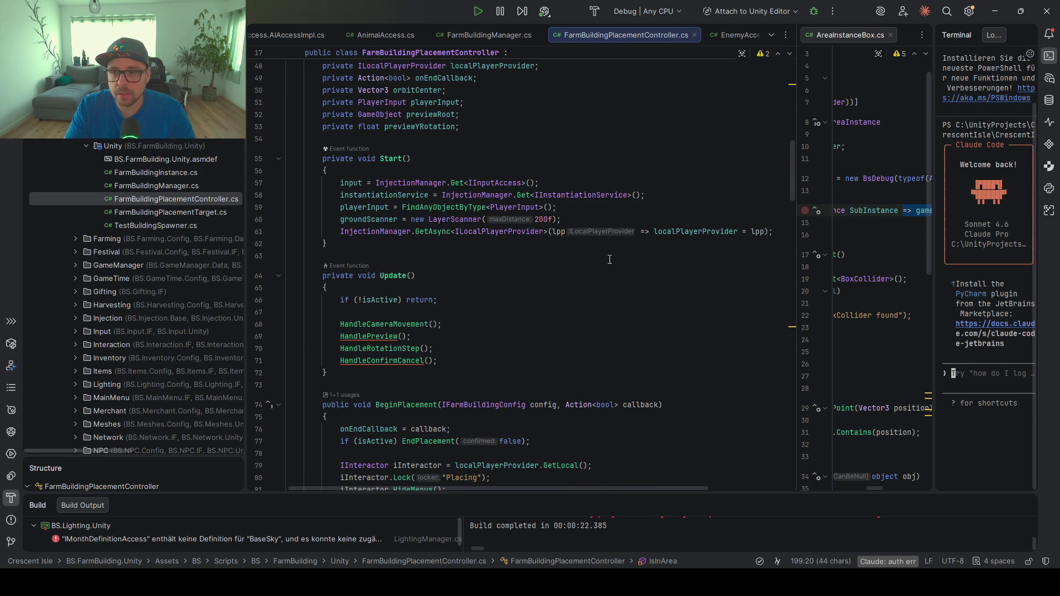
pyautogui.click(785, 231)
pyautogui.press('Return')
pyautogui.press('Tab')
pyautogui.click(430, 245)
pyautogui.write('Async<IAreaPositionManager>(')
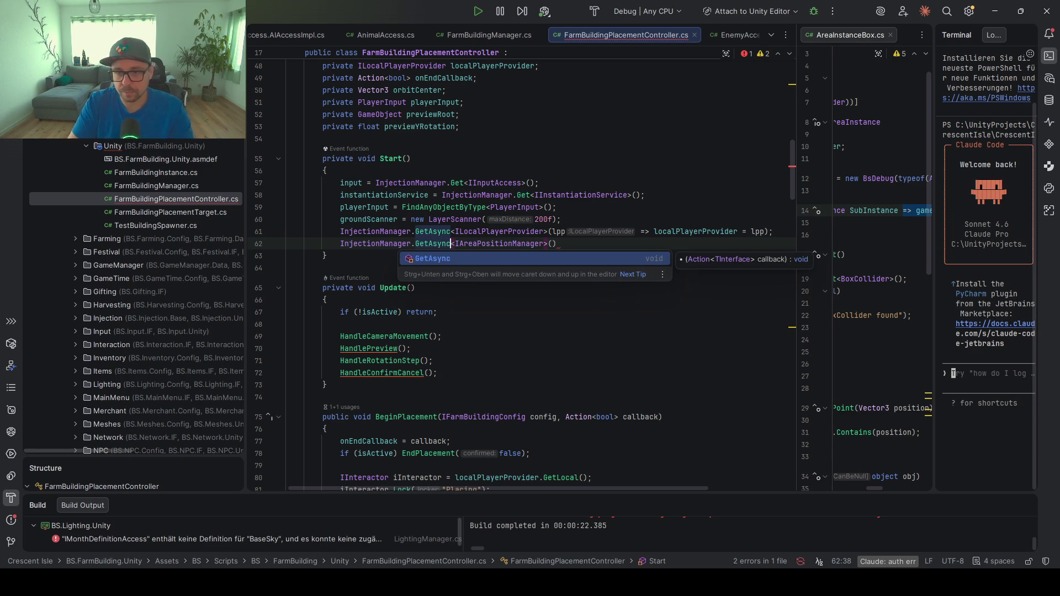
# Pass the callback apm => areaPosManager = apm into the GetAsync call
pyautogui.click(551, 243)
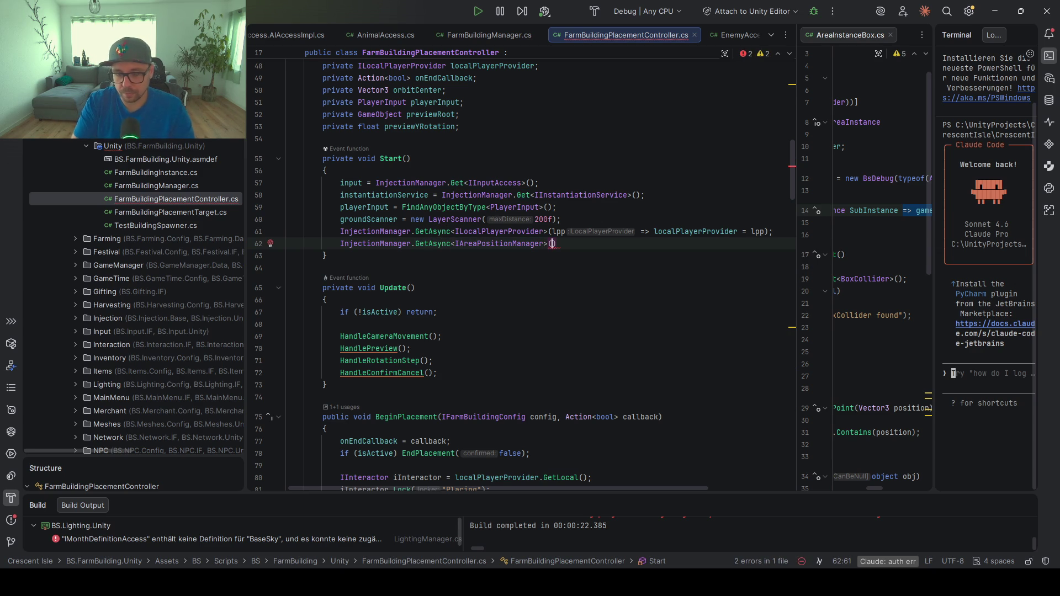
pyautogui.write('ar')
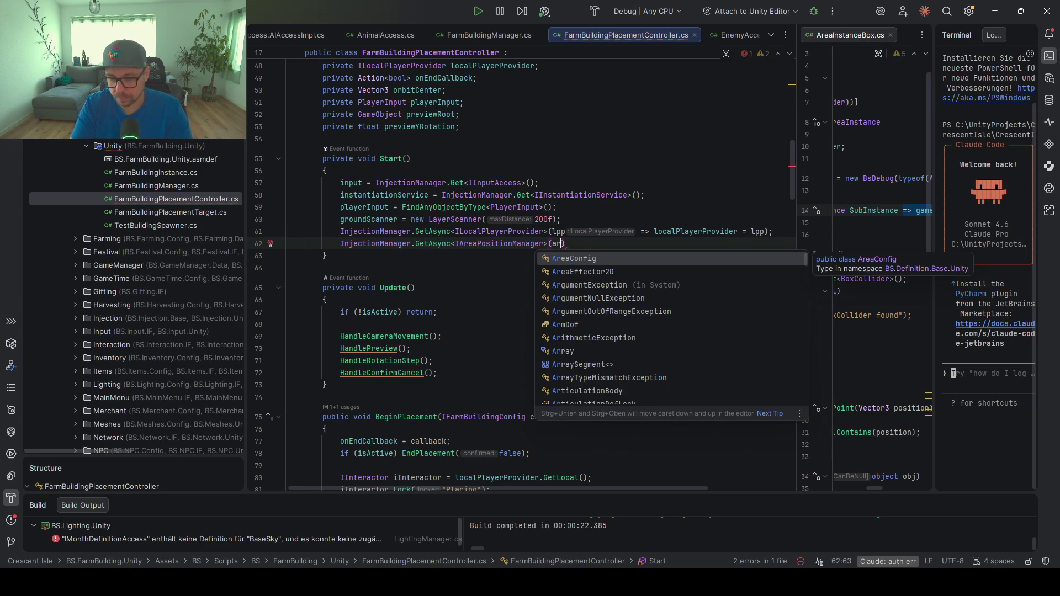
pyautogui.press('BackSpace')
pyautogui.write('pm =')
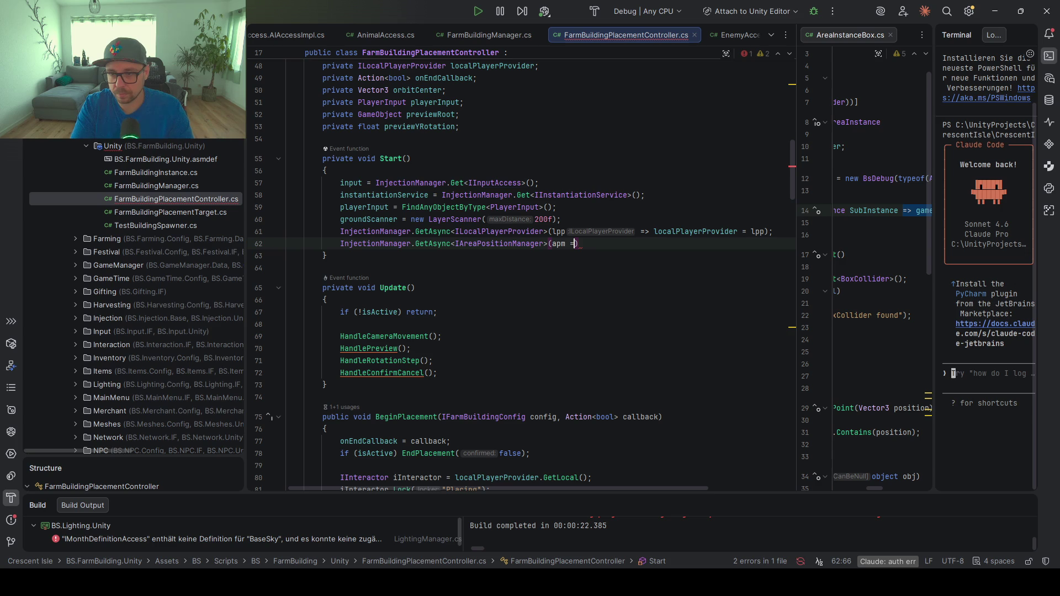
pyautogui.write('> areaPosManagfer')
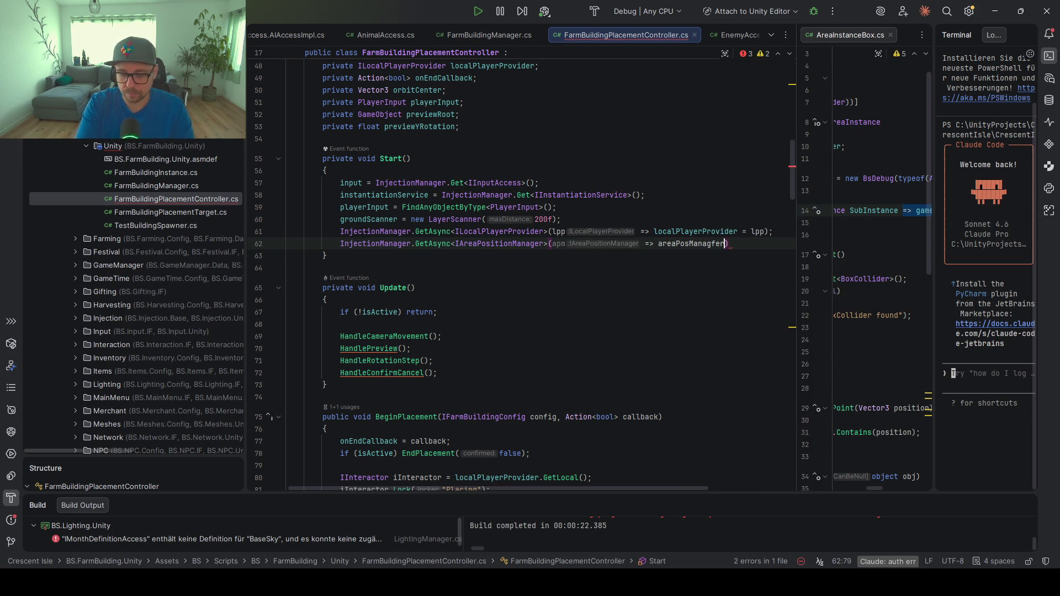
pyautogui.press('BackSpace')
pyautogui.press('BackSpace')
pyautogui.press('BackSpace')
pyautogui.write('er')
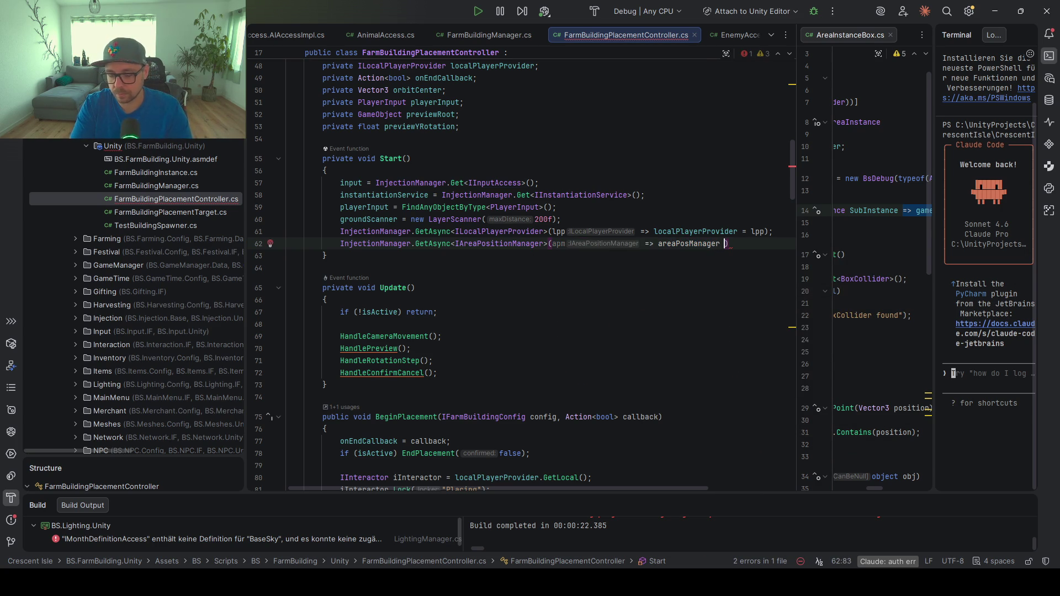
pyautogui.press('BackSpace')
pyautogui.write('= apm')
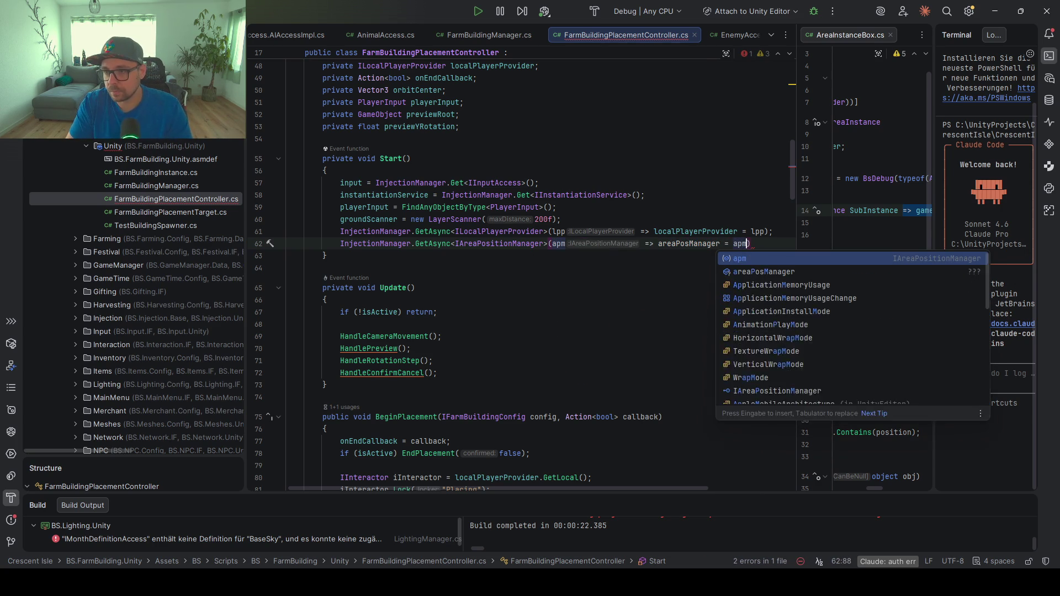
pyautogui.write(');')
# Create an areaPosManager field in the class using the quick-fix
pyautogui.click(658, 244)
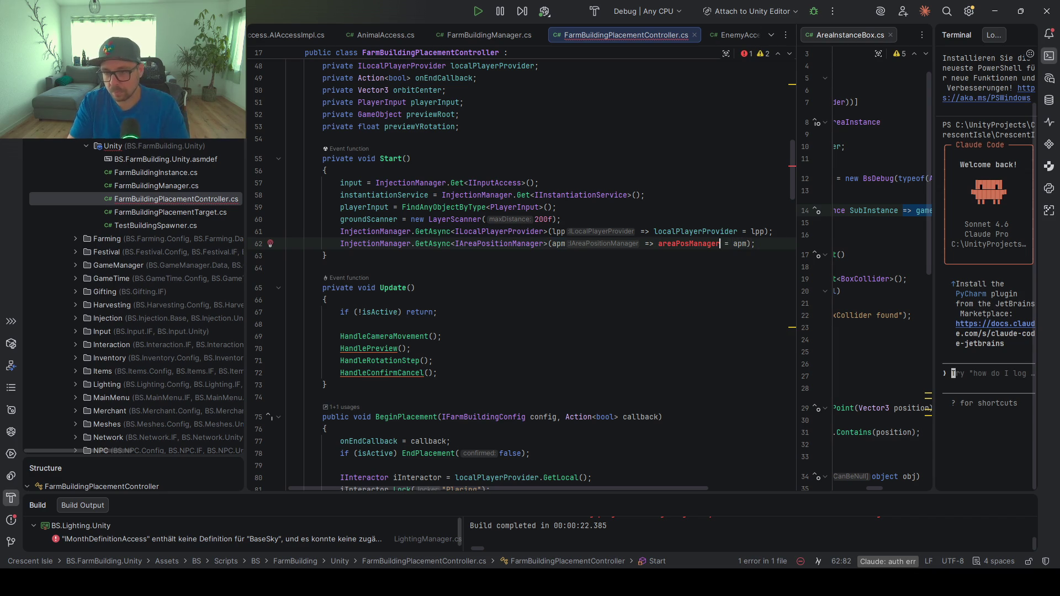
pyautogui.hotkey('ctrl', 'alt', 'f')
pyautogui.press('Escape')
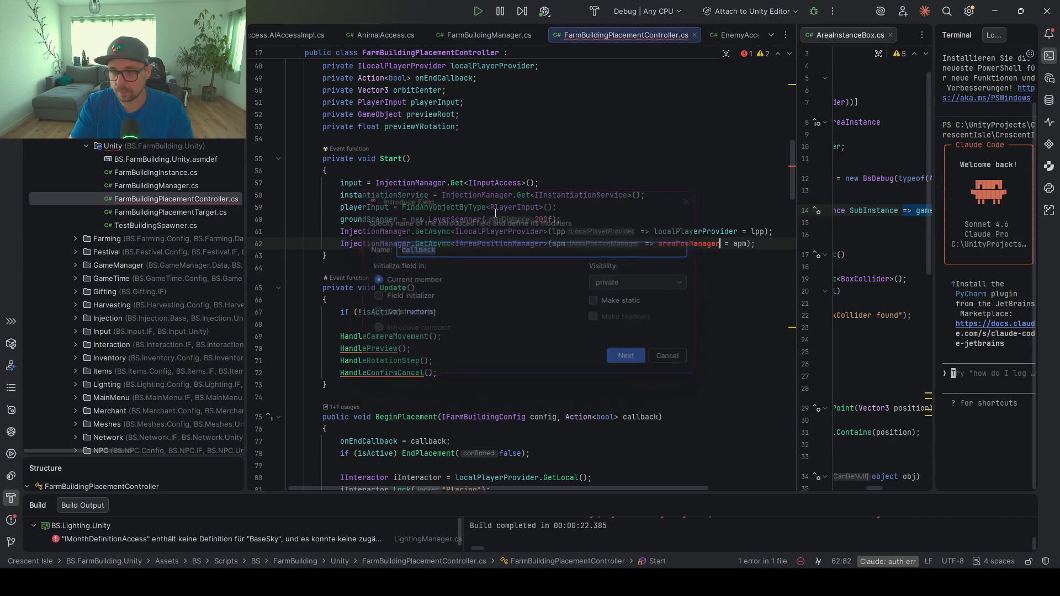
pyautogui.hotkey('alt', 'Return')
pyautogui.press('Down')
pyautogui.press('Down')
pyautogui.press('Down')
pyautogui.press('Return')
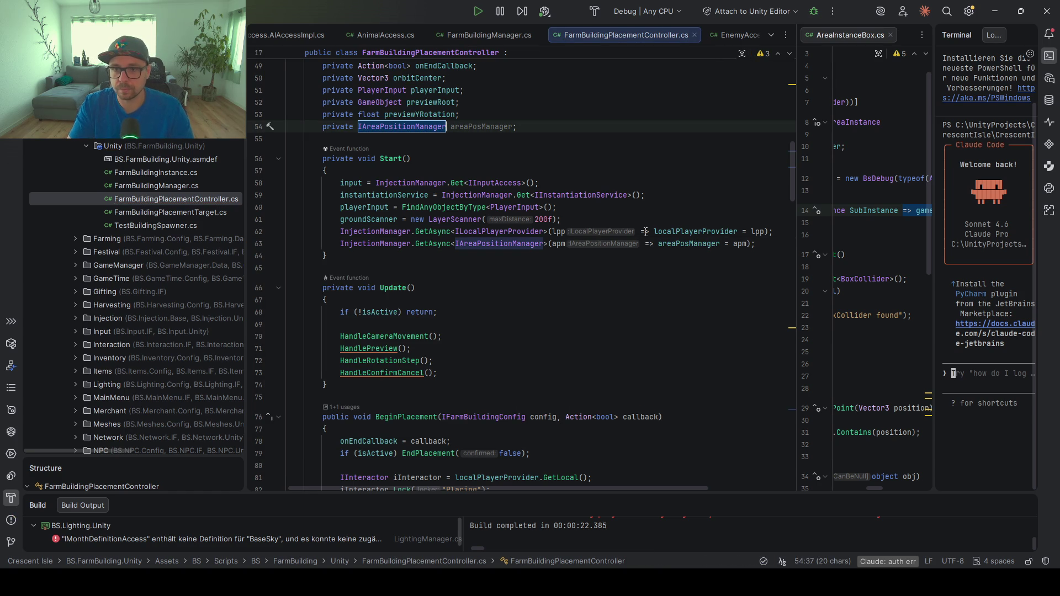
pyautogui.press('Return')
# Replace the InjectionManager lookup on line 201 with areaPosManager and save
pyautogui.scroll(-10, 608, 231)
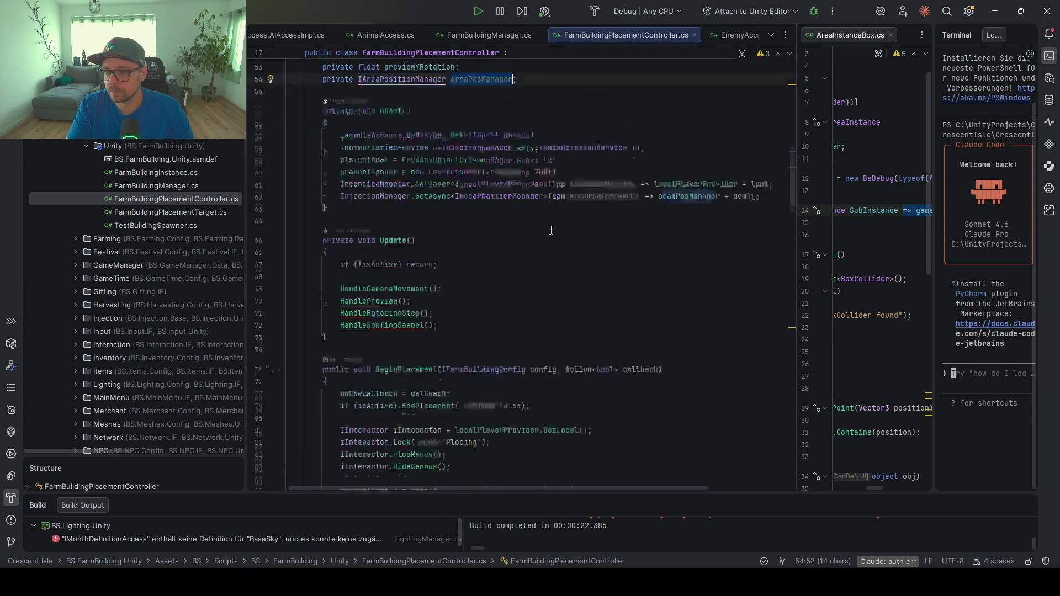
pyautogui.scroll(-8, 551, 230)
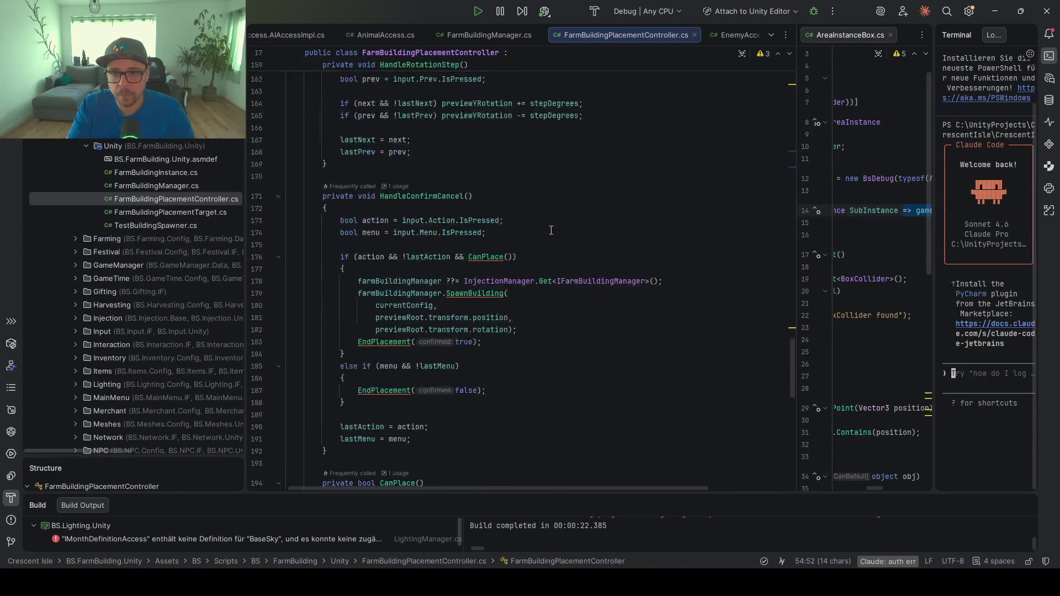
pyautogui.scroll(-3, 551, 230)
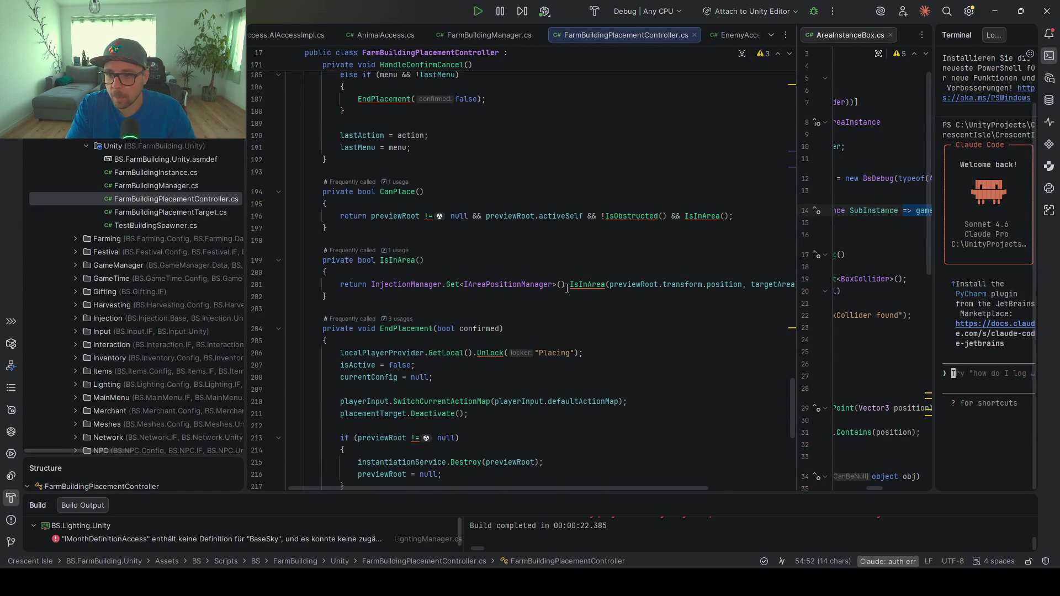
pyautogui.moveTo(565, 285); pyautogui.dragTo(371, 286)
pyautogui.write('areaPosManager')
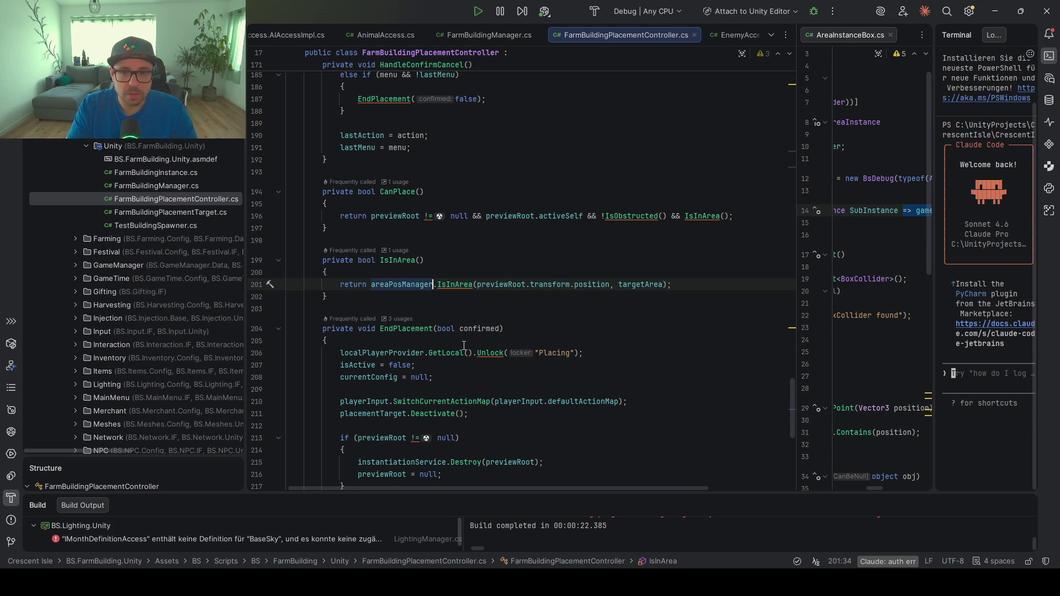
pyautogui.hotkey('ctrl', 's')
# Switch back to the Unity Editor and make the Scene view taller
pyautogui.moveTo(679, 285); pyautogui.dragTo(380, 290)
pyautogui.scroll(15, 426, 325)
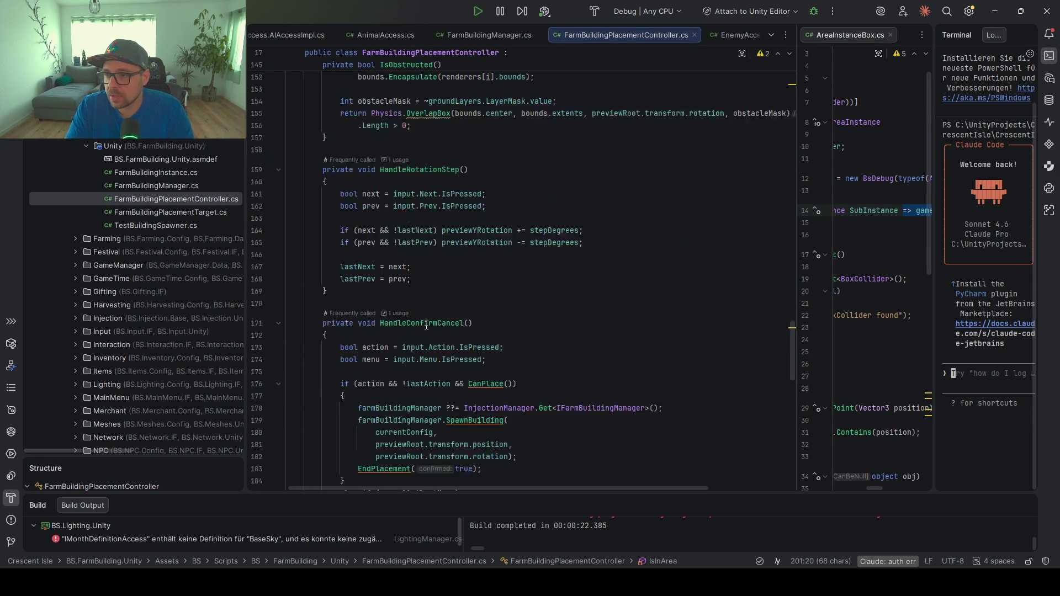
pyautogui.scroll(3, 429, 324)
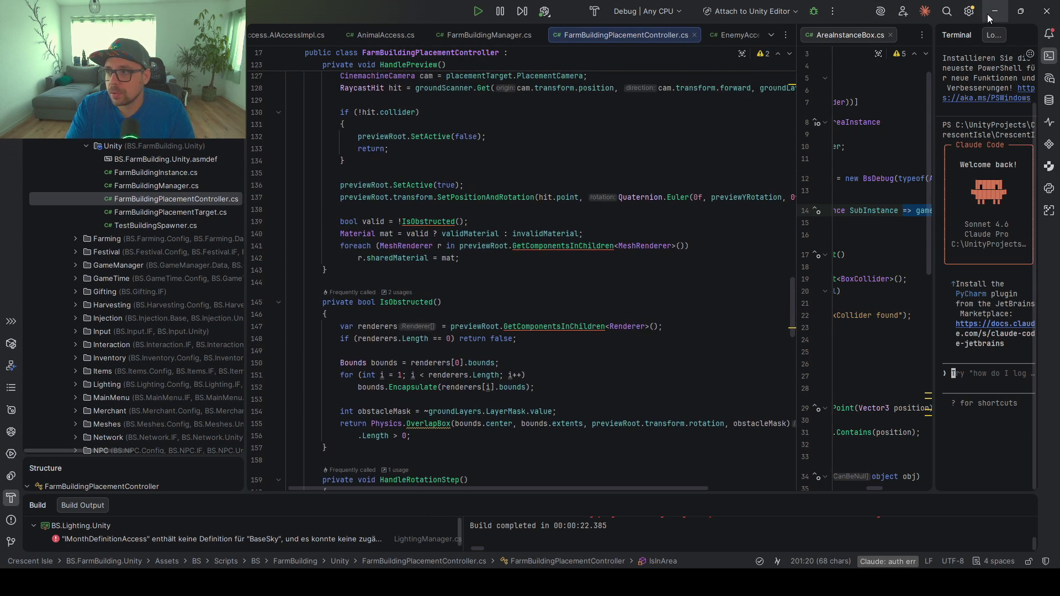
pyautogui.hotkey('alt', 'Tab')
pyautogui.moveTo(581, 181)
pyautogui.mouseDown()
pyautogui.moveTo(586, 227)
pyautogui.moveTo(568, 234)
pyautogui.mouseUp()
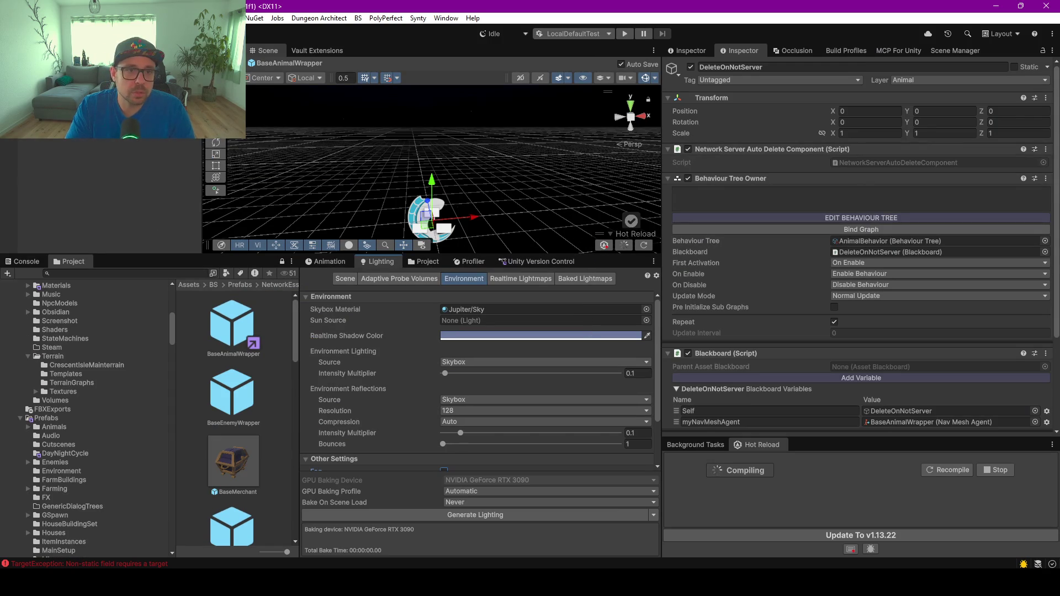
# Exit the BaseAnimalWrapper prefab, orbit the island terrain, and show the Scene Manager tab
pyautogui.click(209, 63)
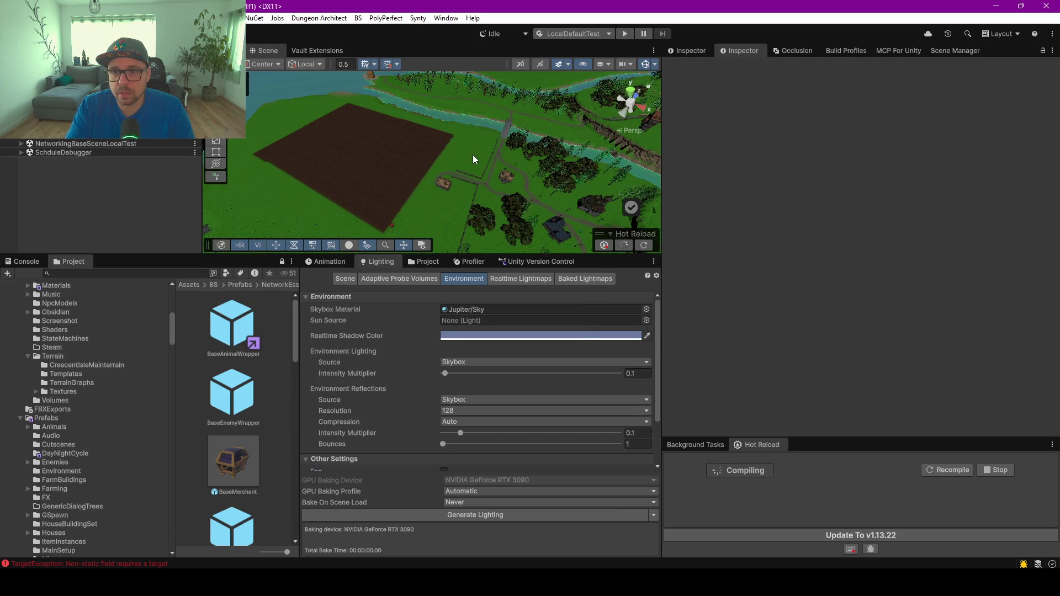
pyautogui.scroll(-3, 473, 156)
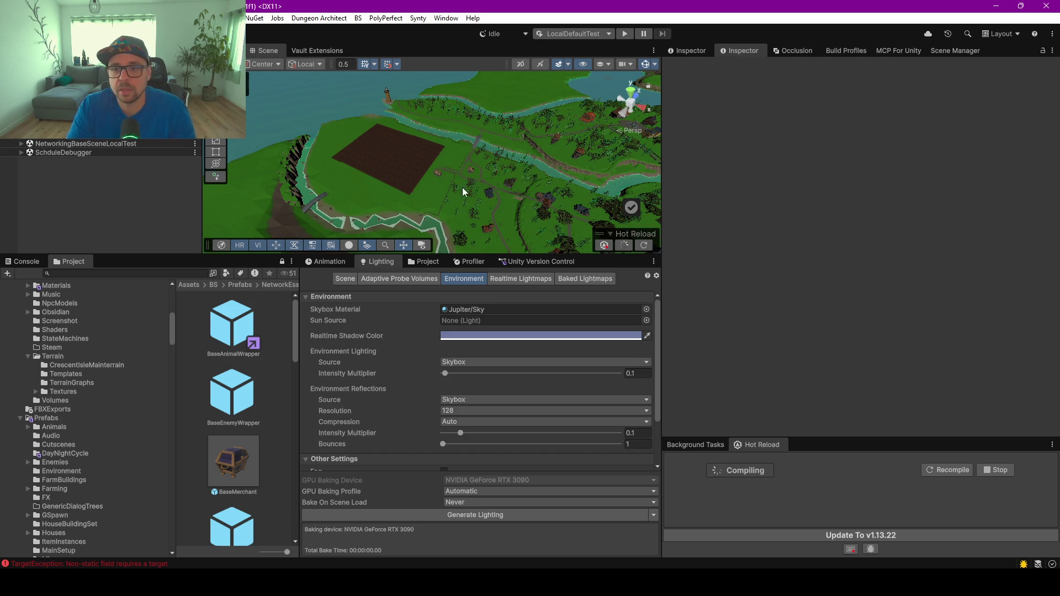
pyautogui.moveTo(436, 188); pyautogui.dragTo(292, 139)
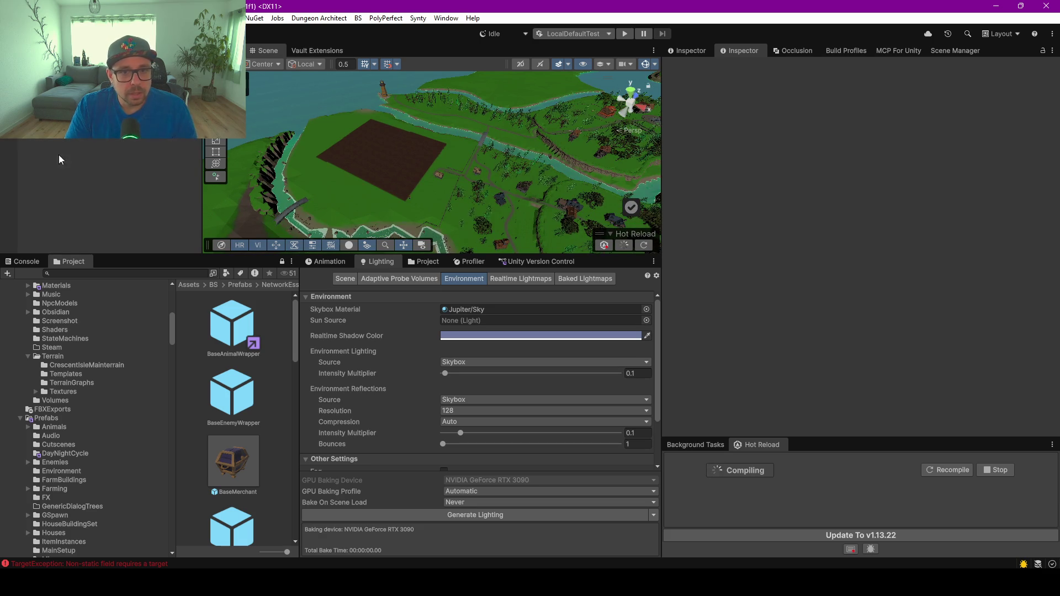
pyautogui.moveTo(449, 255); pyautogui.dragTo(475, 358)
pyautogui.scroll(-5, 414, 293)
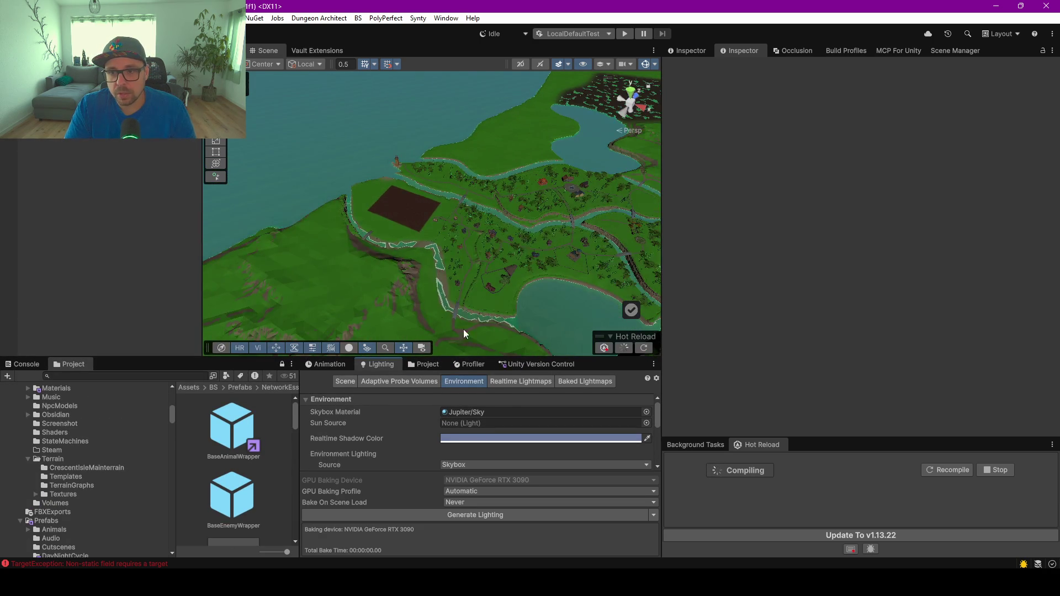
pyautogui.scroll(3, 422, 221)
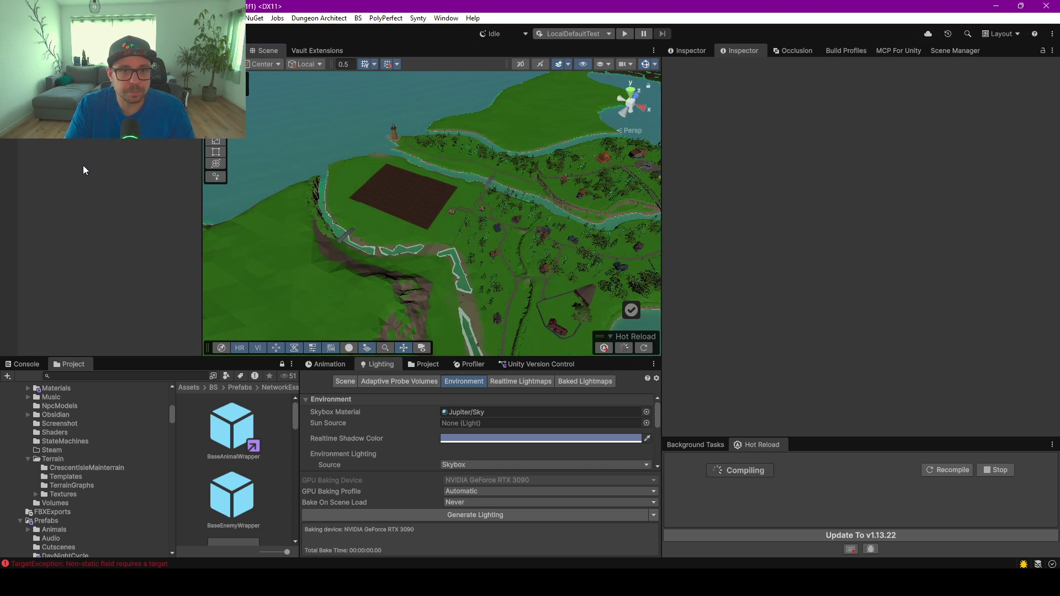
pyautogui.click(953, 51)
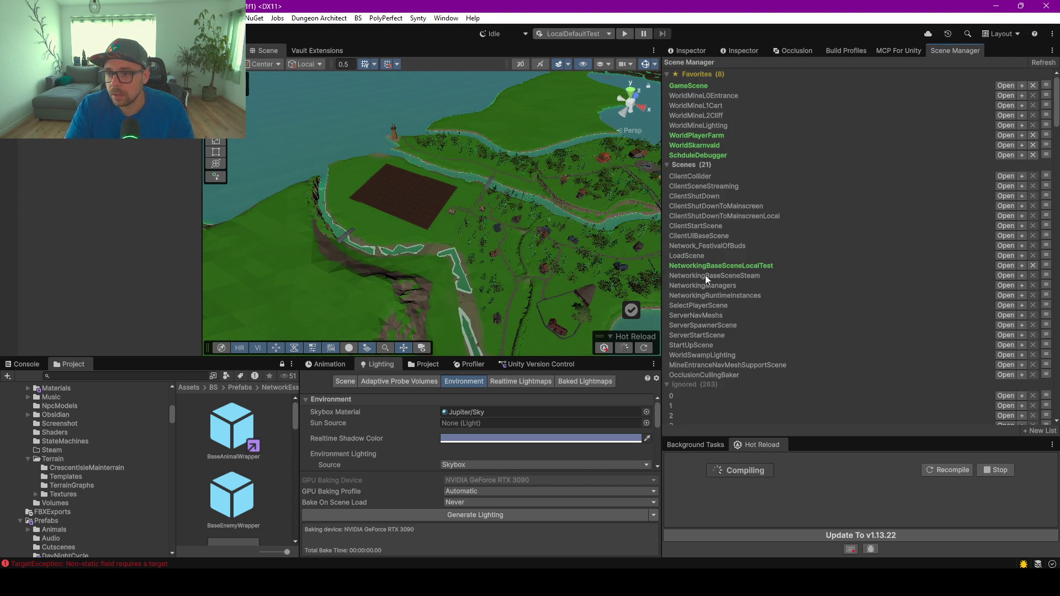
# Favourite ServerNavMeshs, load it additively, and view the NavMeshs Bulk Nav Mesh Baker in the Inspector
pyautogui.scroll(-8, 725, 332)
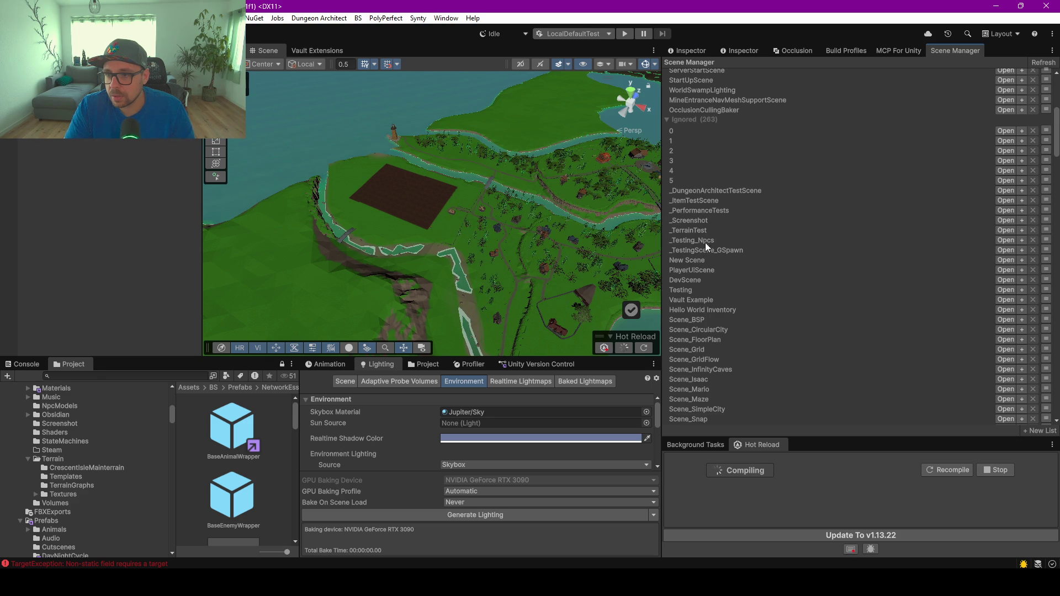
pyautogui.scroll(4, 701, 252)
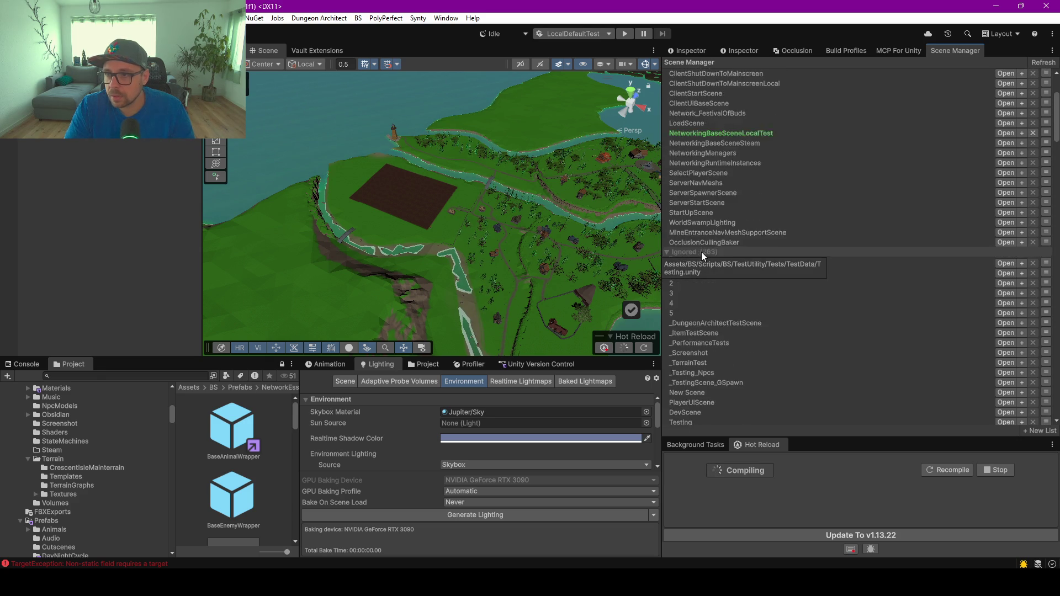
pyautogui.scroll(4, 768, 222)
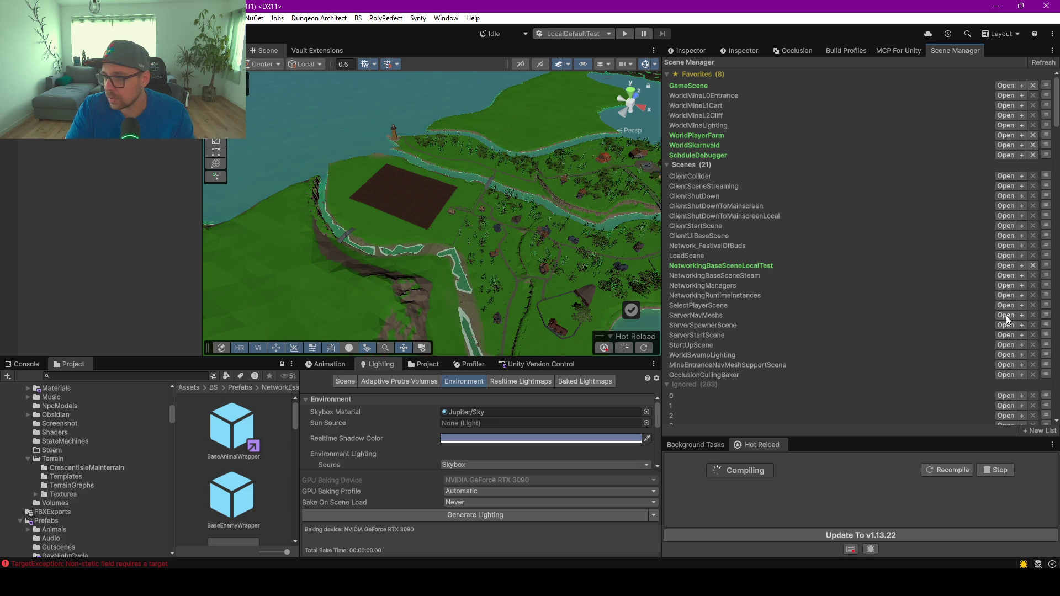
pyautogui.click(1049, 318)
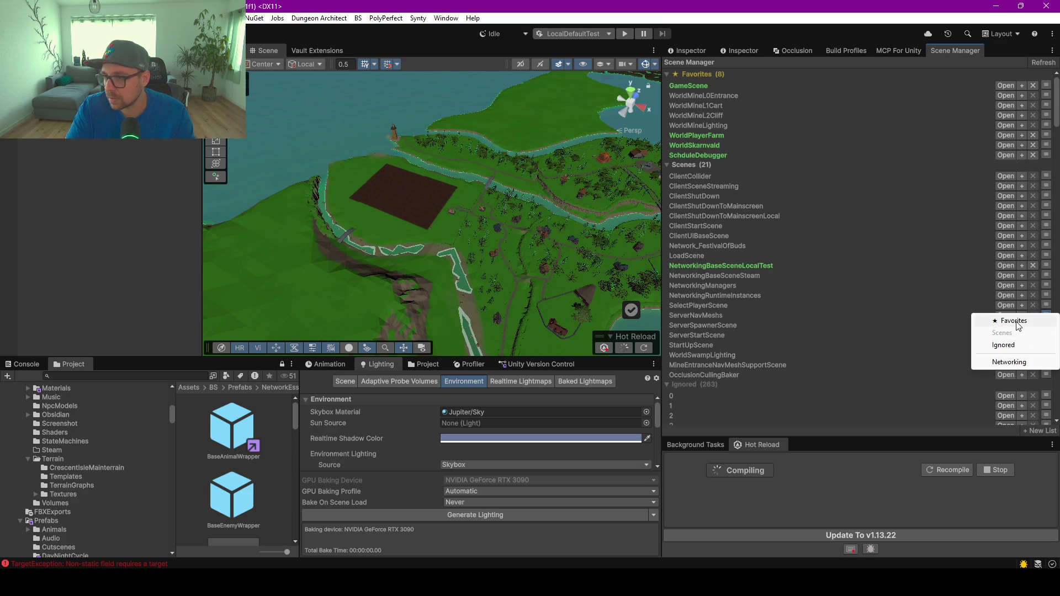
pyautogui.click(989, 322)
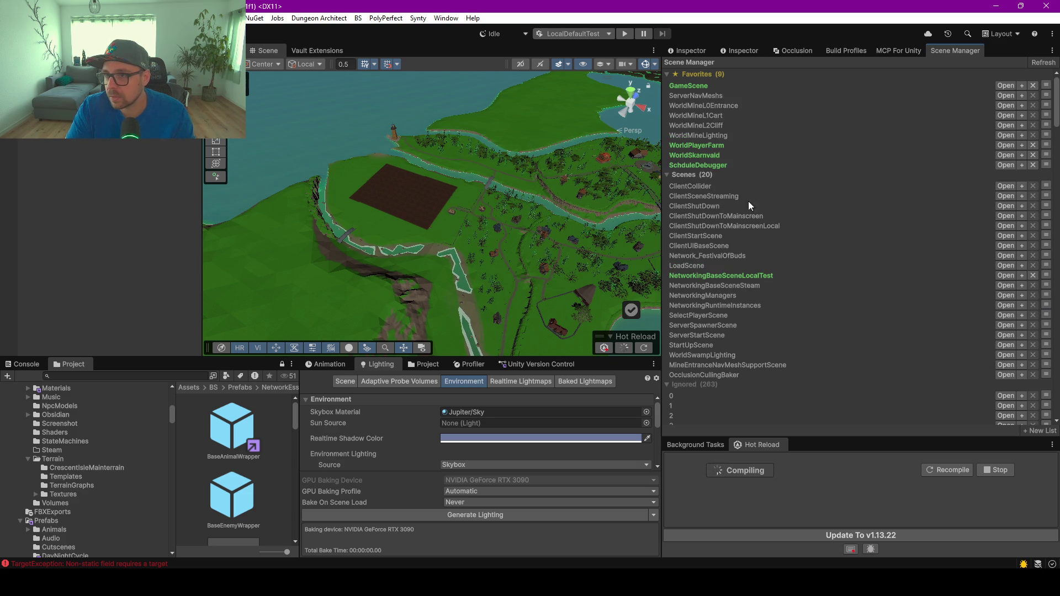
pyautogui.click(1021, 96)
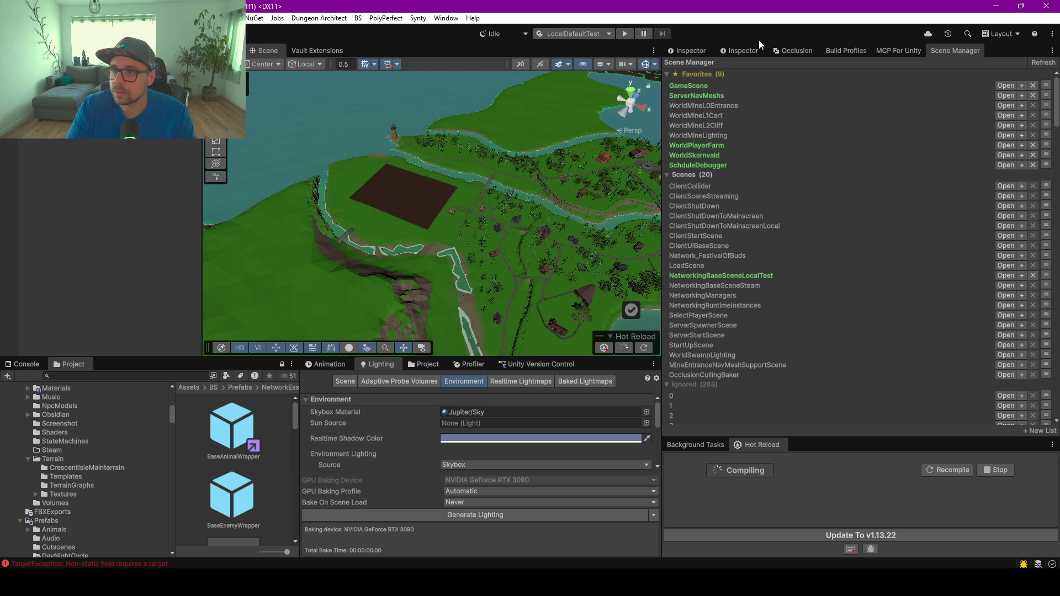
pyautogui.click(682, 51)
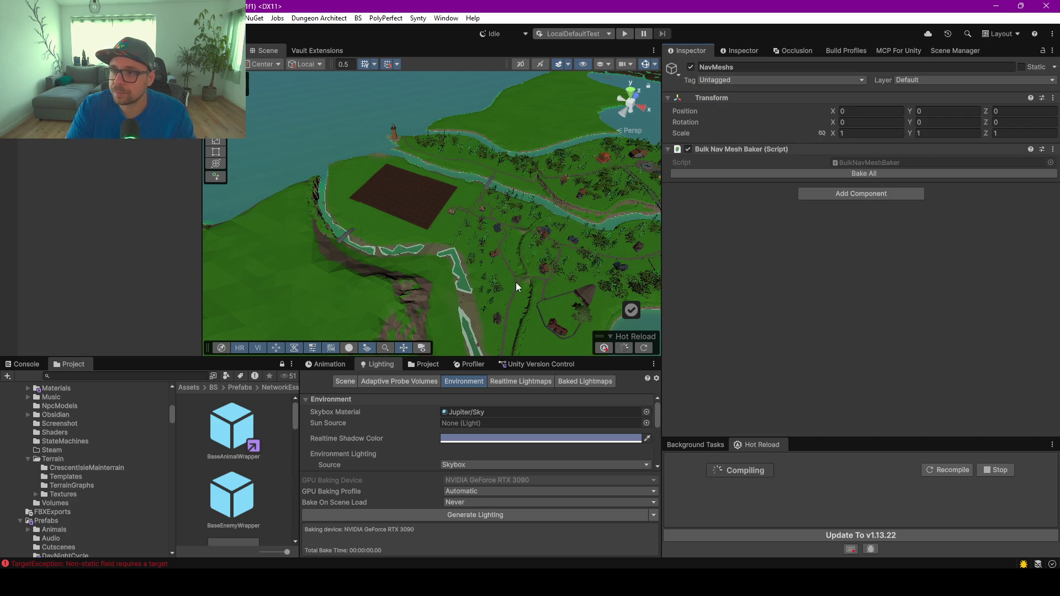
# Turn on Show NavMesh in the AI Navigation overlay and survey the farm fields and walls
pyautogui.click(221, 348)
pyautogui.click(654, 257)
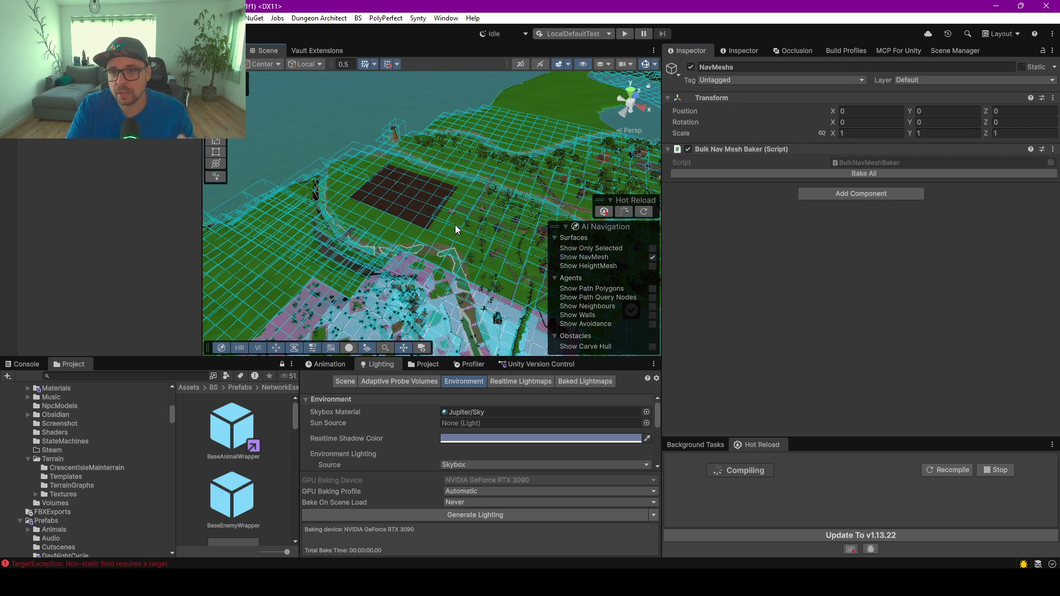
pyautogui.scroll(5, 457, 218)
pyautogui.scroll(5, 458, 218)
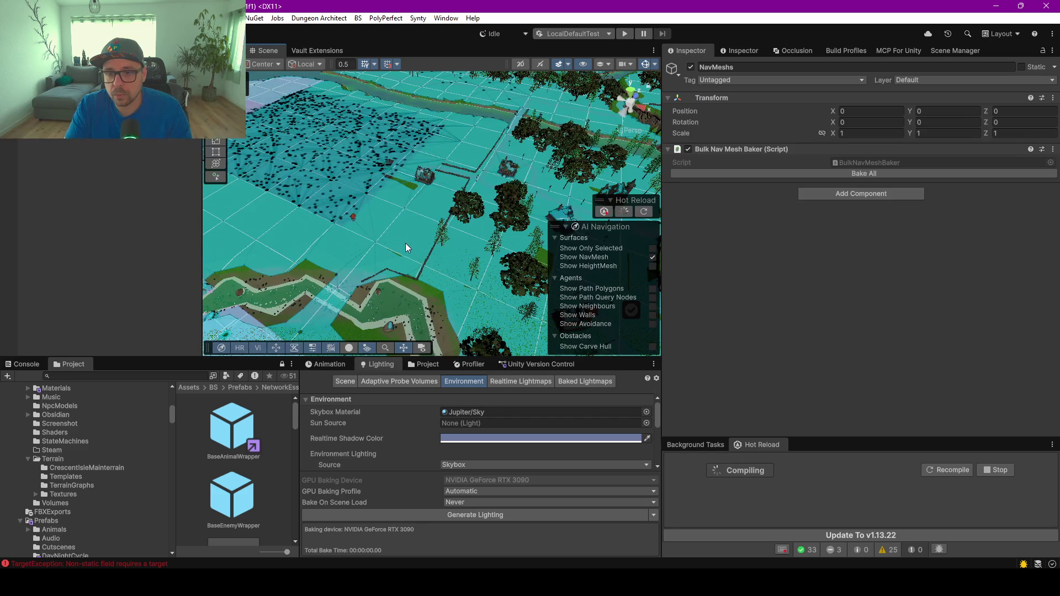
pyautogui.scroll(5, 443, 263)
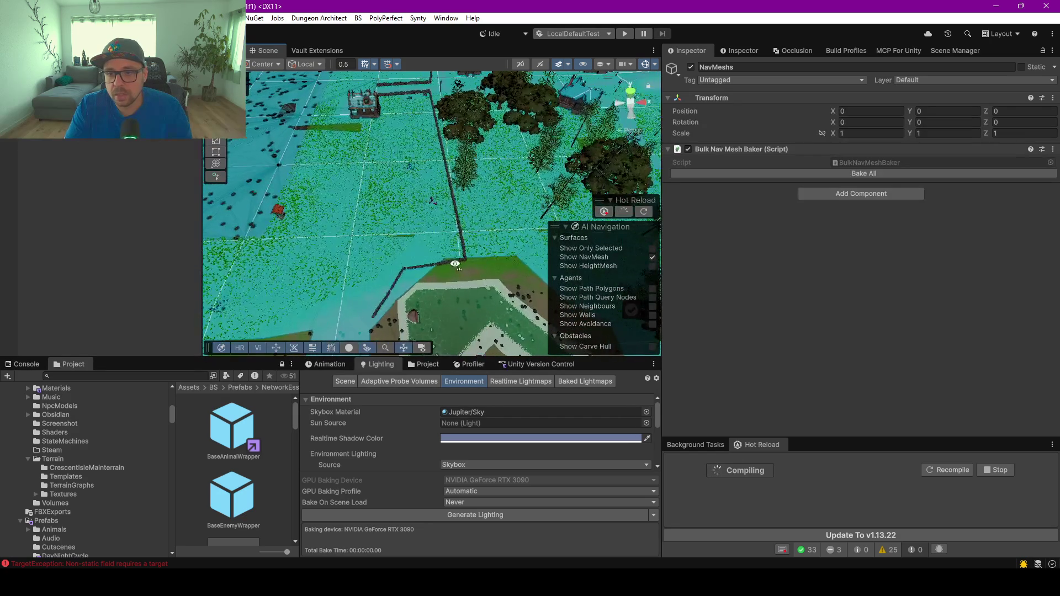
pyautogui.scroll(5, 456, 256)
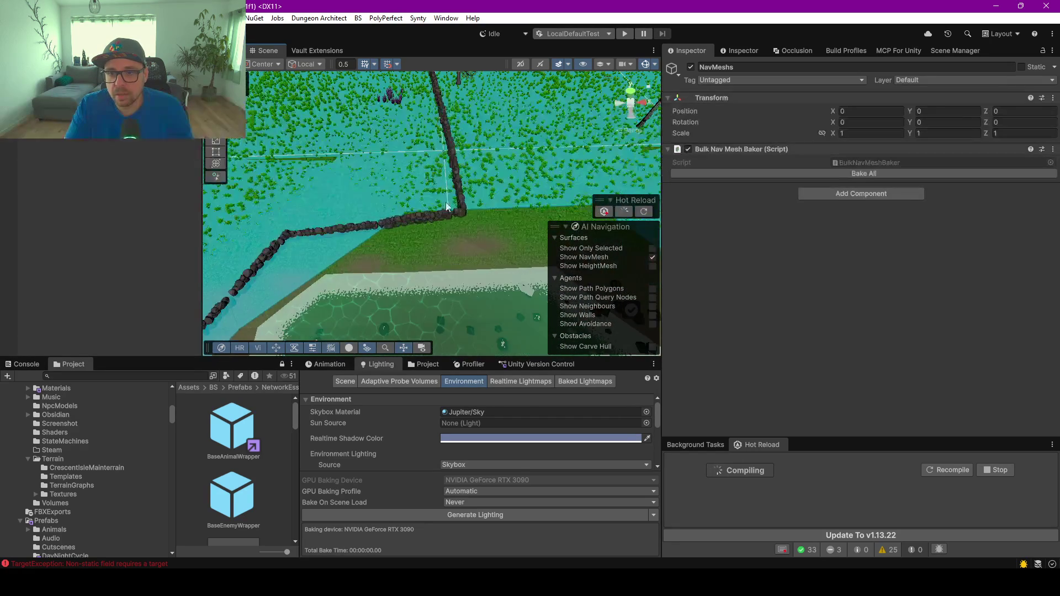
pyautogui.moveTo(470, 152); pyautogui.dragTo(434, 135)
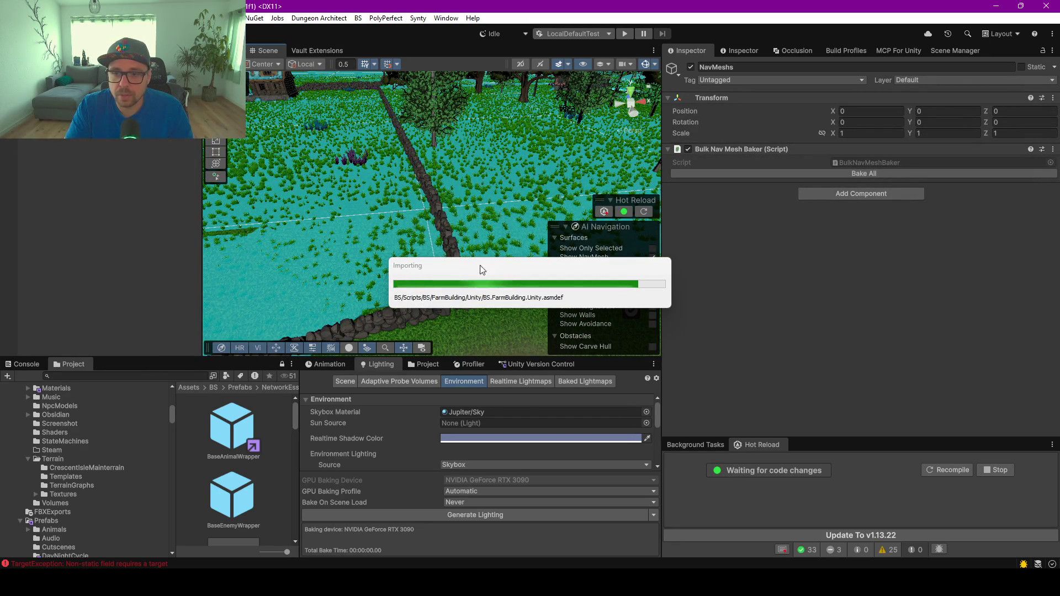
pyautogui.moveTo(393, 142)
pyautogui.mouseDown()
pyautogui.moveTo(426, 201)
pyautogui.moveTo(355, 210)
pyautogui.mouseUp()
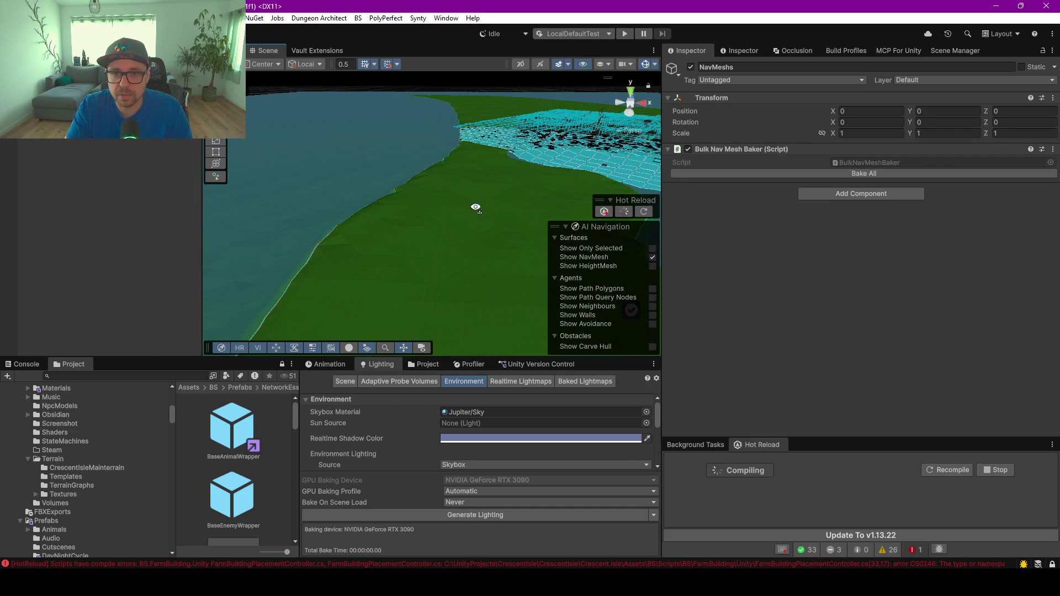
pyautogui.moveTo(355, 211); pyautogui.dragTo(247, 229)
pyautogui.rightClick(492, 209)
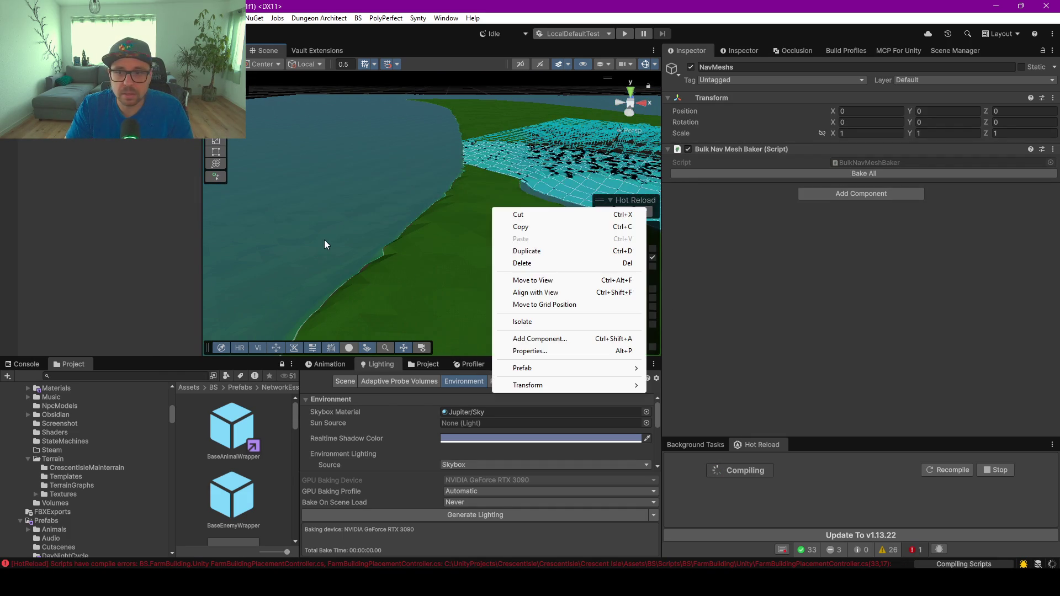
# Frame the ocean water tile ~Tile (4,5) and orbit toward the village houses
pyautogui.click(314, 216)
pyautogui.click(402, 215)
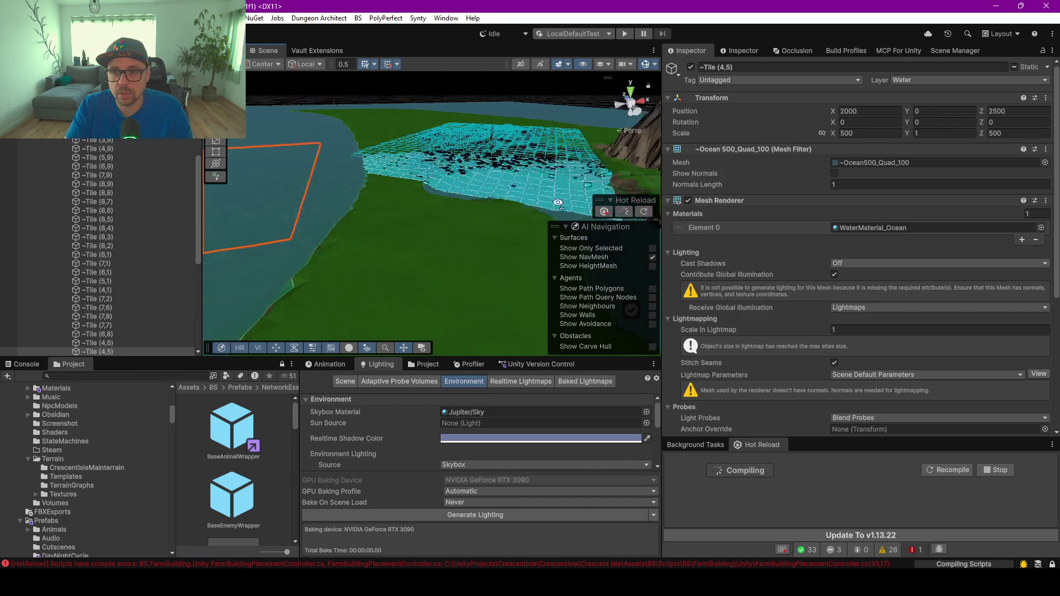
pyautogui.press('f')
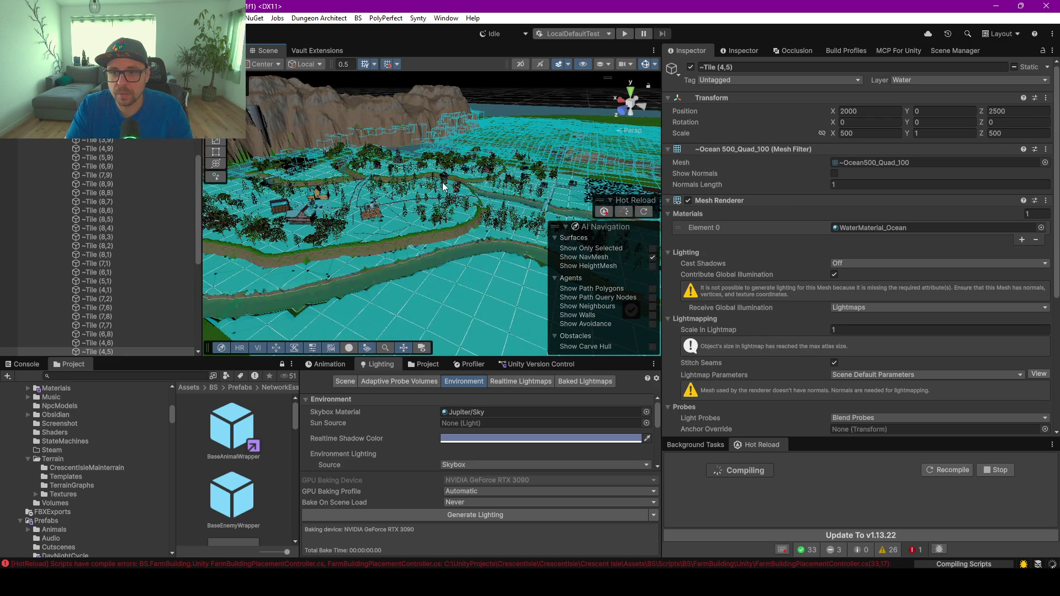
pyautogui.scroll(5, 442, 226)
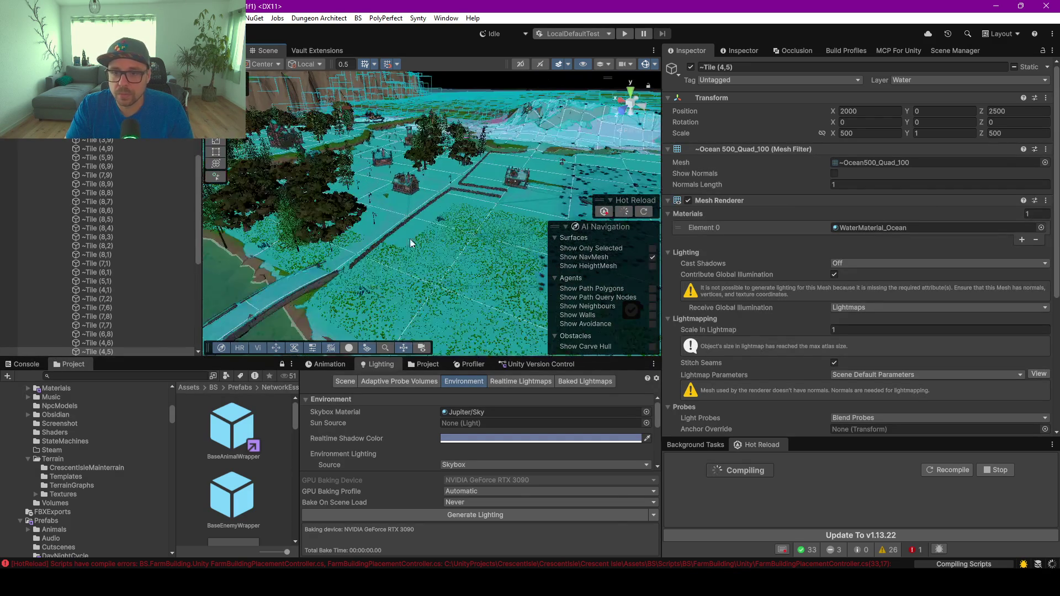
pyautogui.scroll(1, 411, 243)
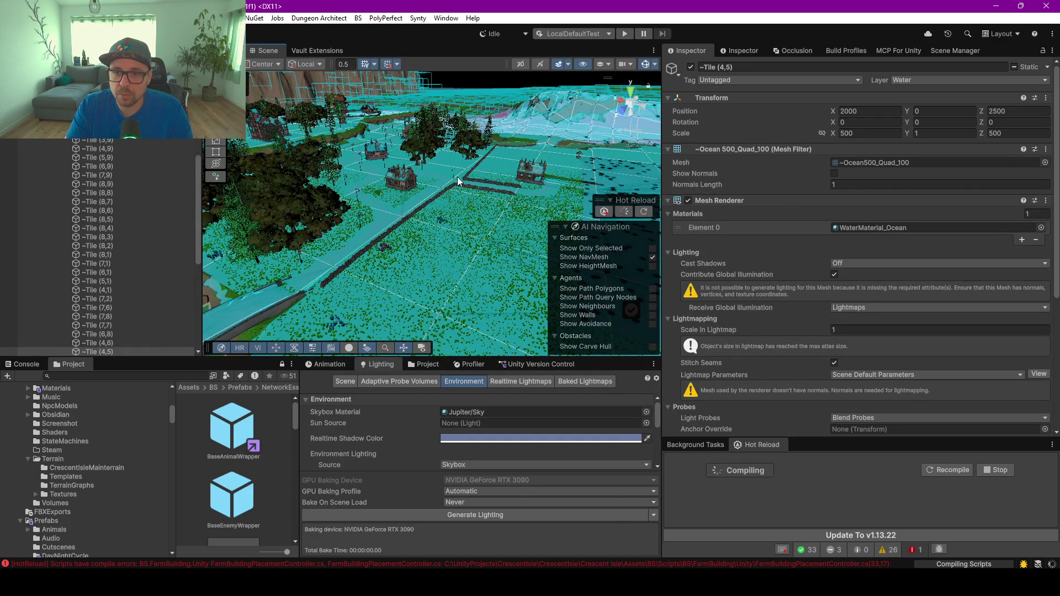
pyautogui.moveTo(410, 243)
pyautogui.mouseDown()
pyautogui.moveTo(256, 178)
pyautogui.moveTo(171, 180)
pyautogui.mouseUp()
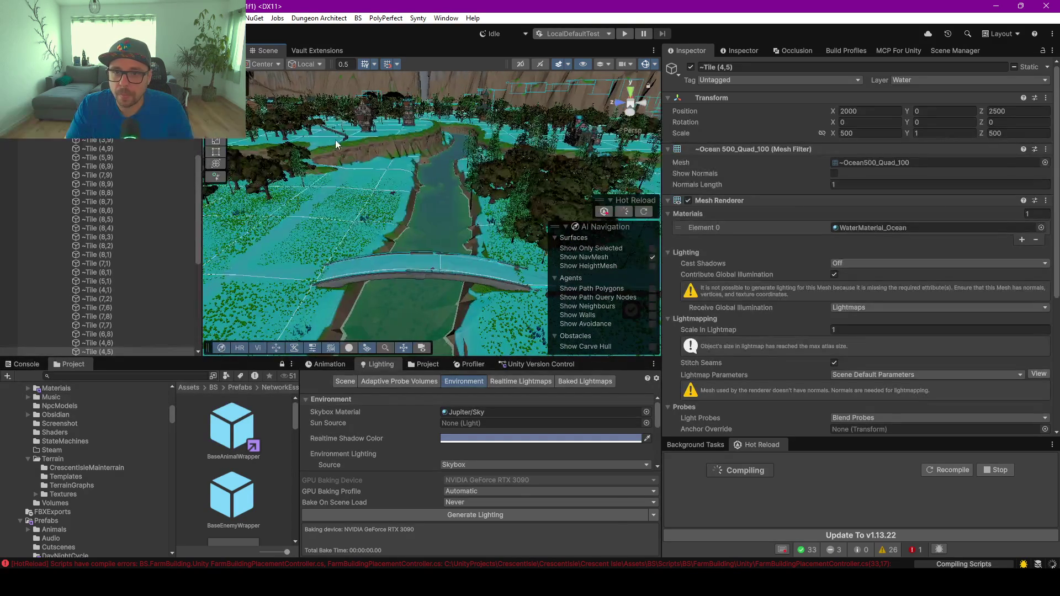
pyautogui.scroll(1, 379, 142)
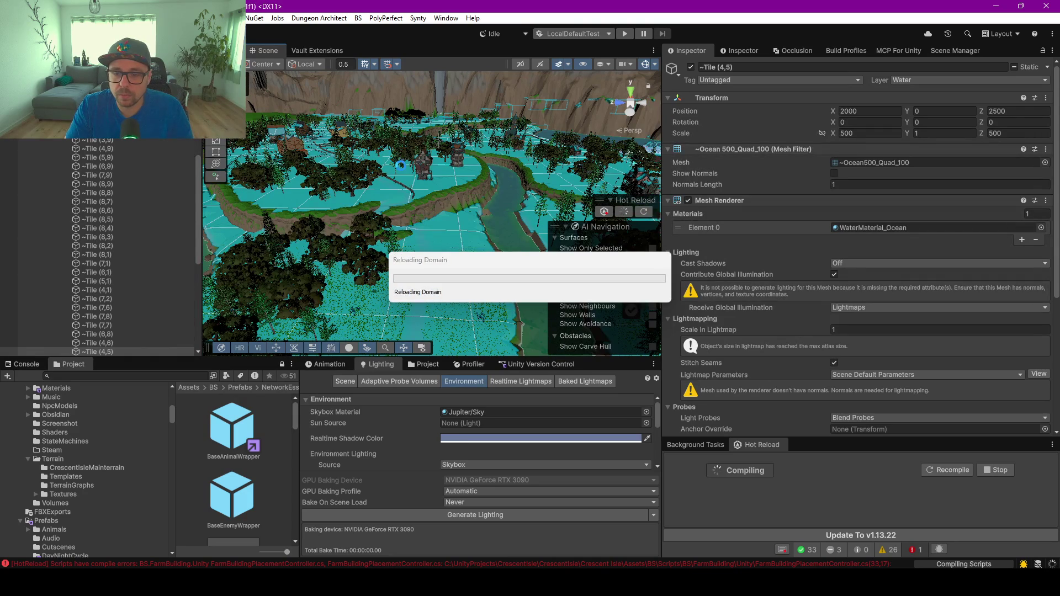
pyautogui.moveTo(469, 261)
pyautogui.mouseDown()
pyautogui.moveTo(302, 203)
pyautogui.moveTo(369, 185)
pyautogui.mouseUp()
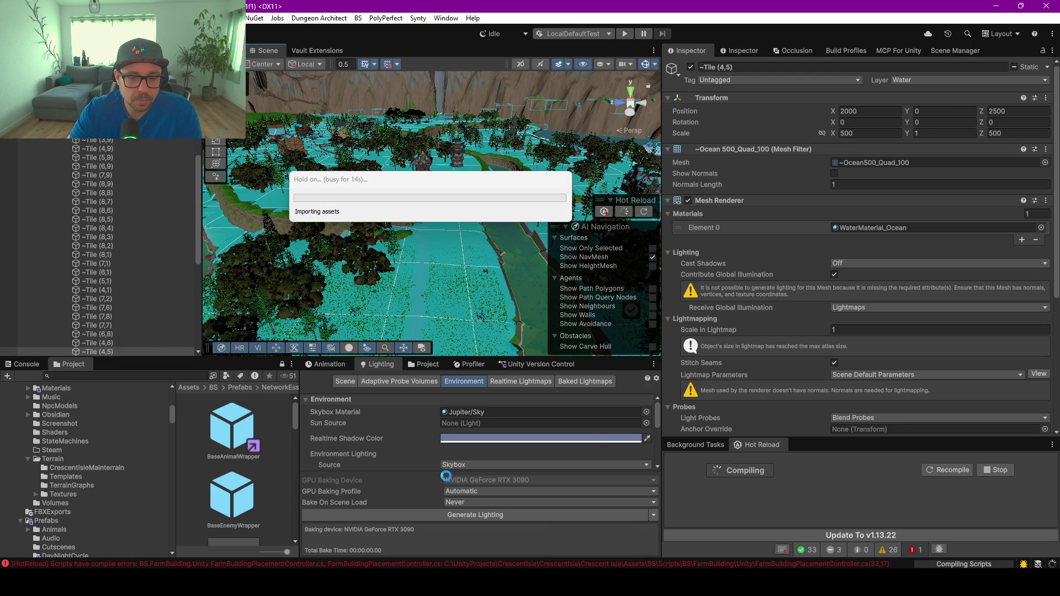
# Bring Rider's FarmBuildingPlacementController.cs window to the front from the taskbar
pyautogui.moveTo(629, 584)
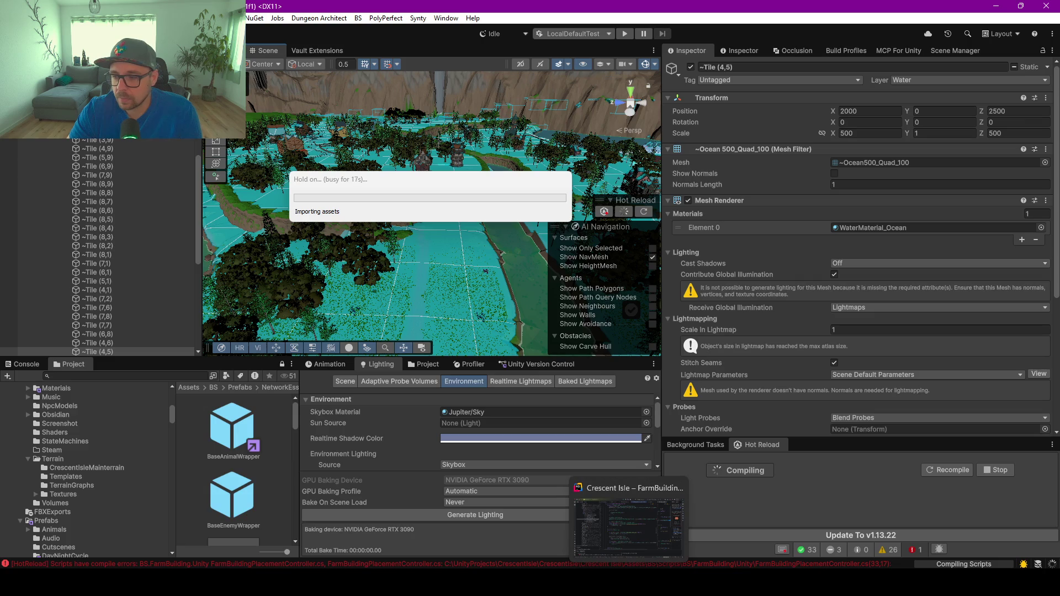
pyautogui.click(629, 525)
pyautogui.scroll(3, 673, 286)
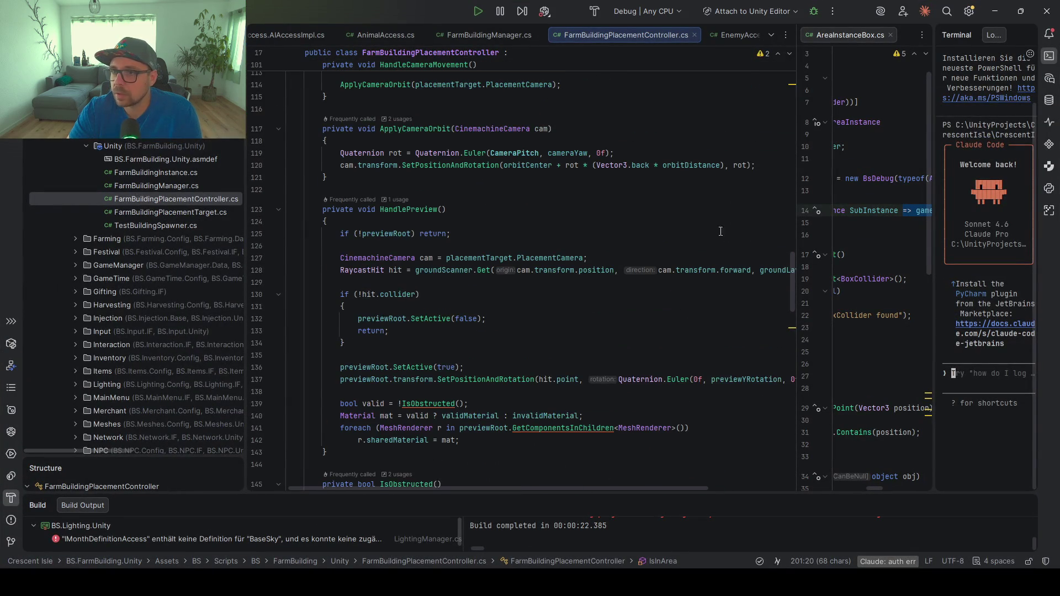
# Alt+Tab from Rider back to the Unity Editor so it imports the changes
pyautogui.hotkey('alt', 'Tab')
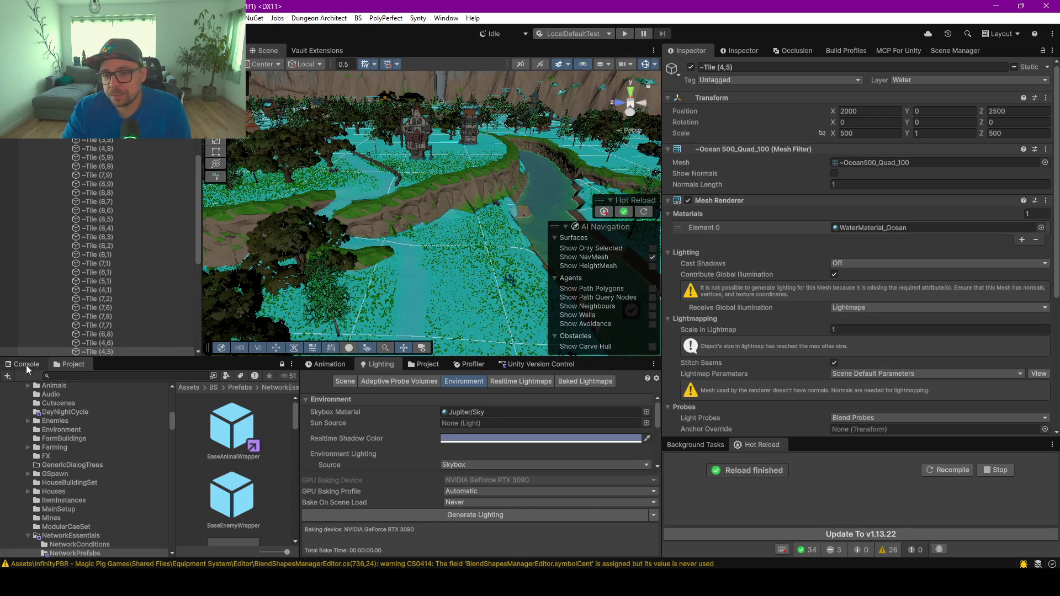
# Clear the Console and inspect the navmesh around the stone fence by the river
pyautogui.click(25, 366)
pyautogui.click(14, 378)
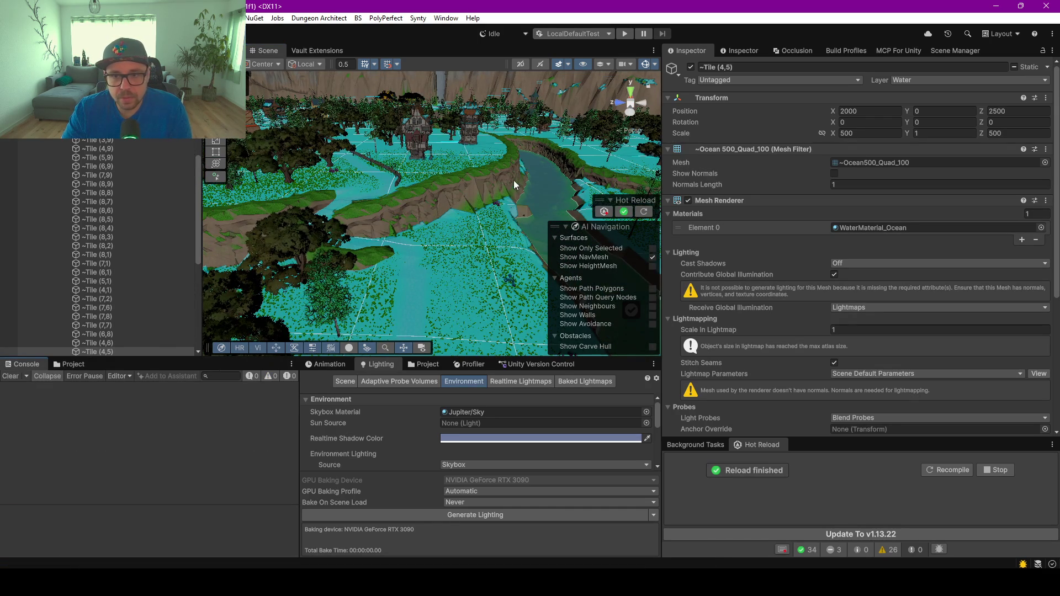
pyautogui.scroll(10, 408, 185)
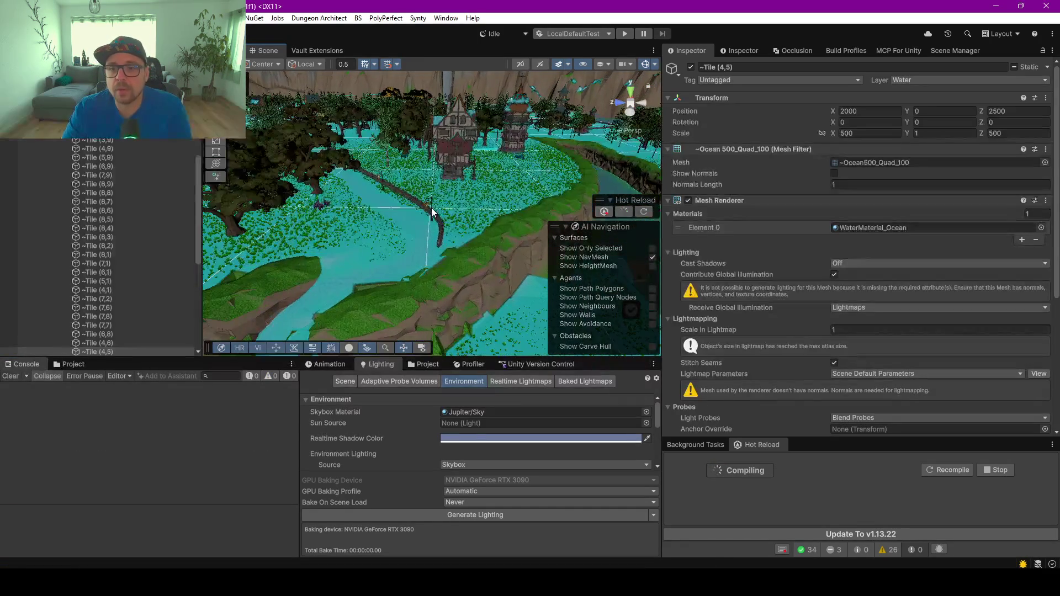
pyautogui.scroll(5, 433, 225)
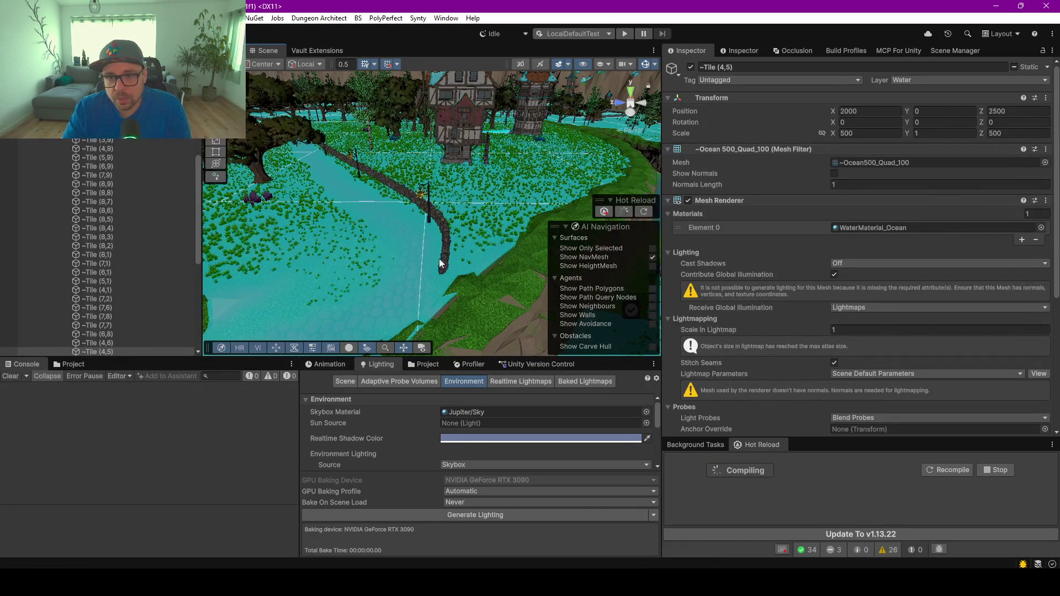
pyautogui.scroll(8, 439, 250)
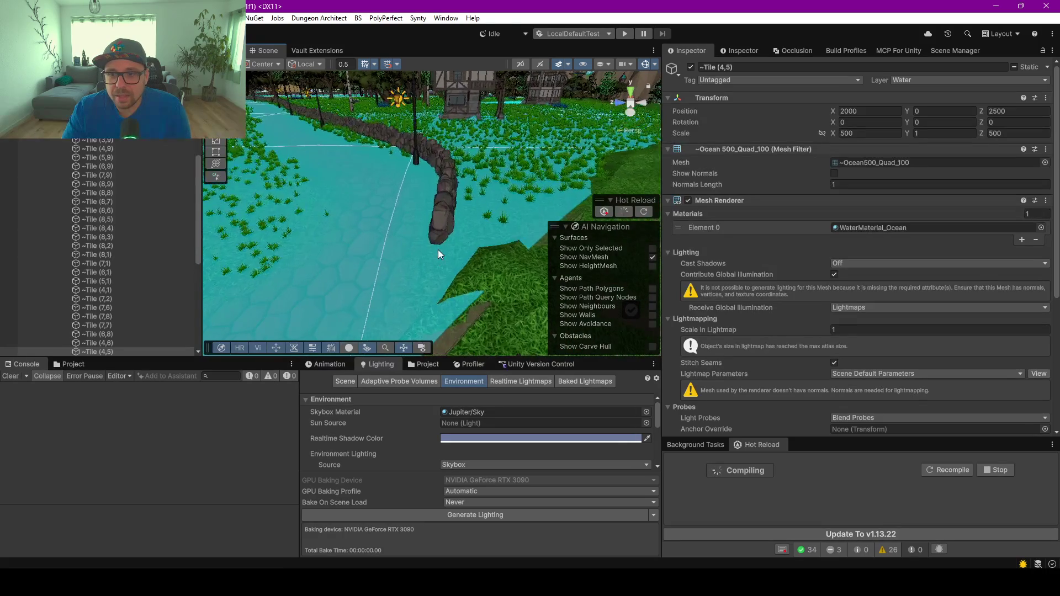
pyautogui.moveTo(437, 227); pyautogui.dragTo(449, 150)
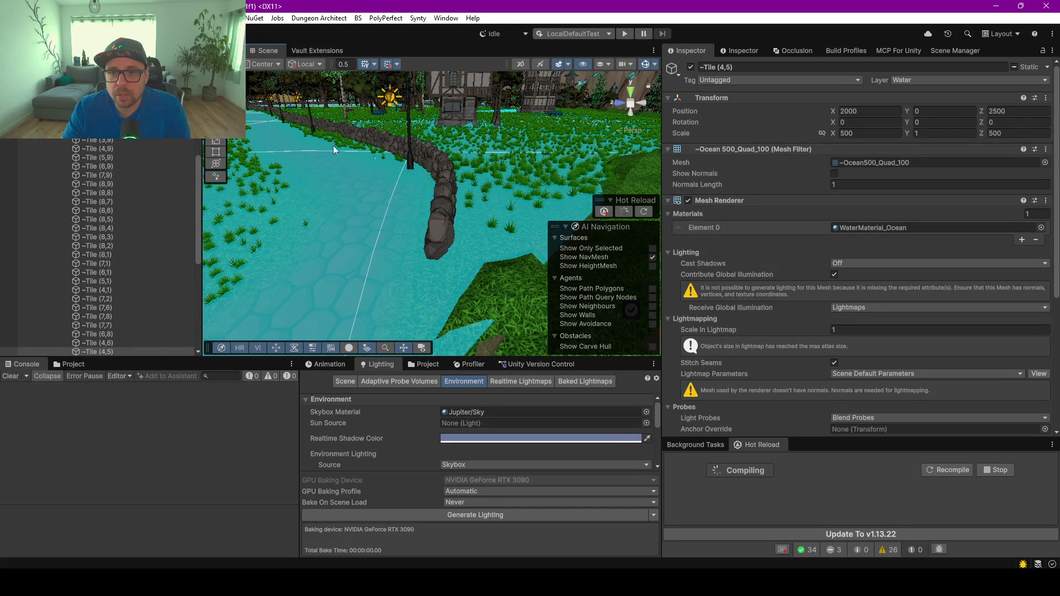
pyautogui.click(450, 198)
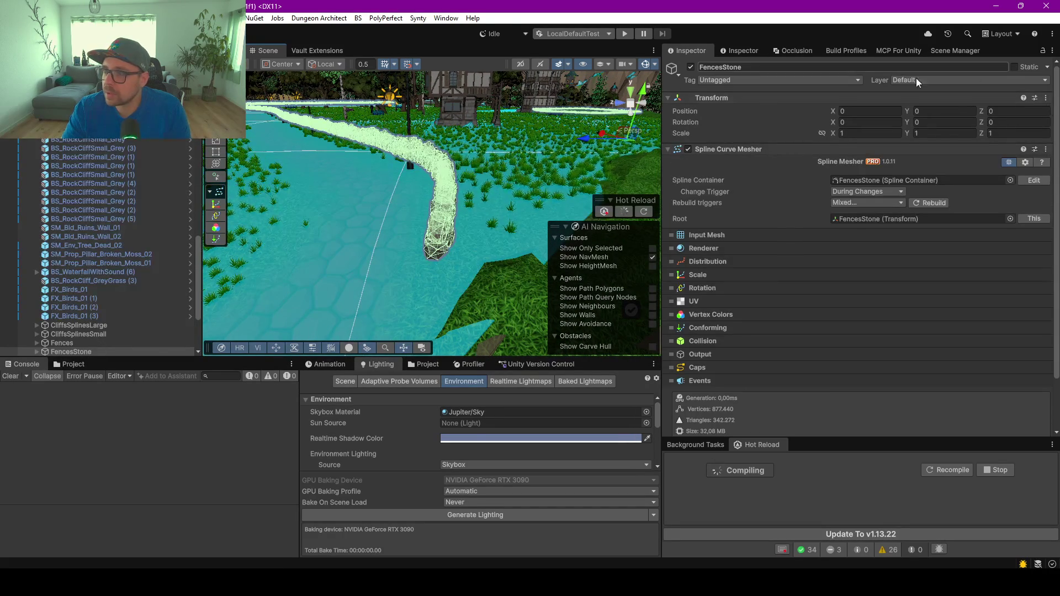
pyautogui.moveTo(363, 227)
pyautogui.mouseDown()
pyautogui.moveTo(273, 259)
pyautogui.moveTo(500, 207)
pyautogui.moveTo(464, 205)
pyautogui.mouseUp()
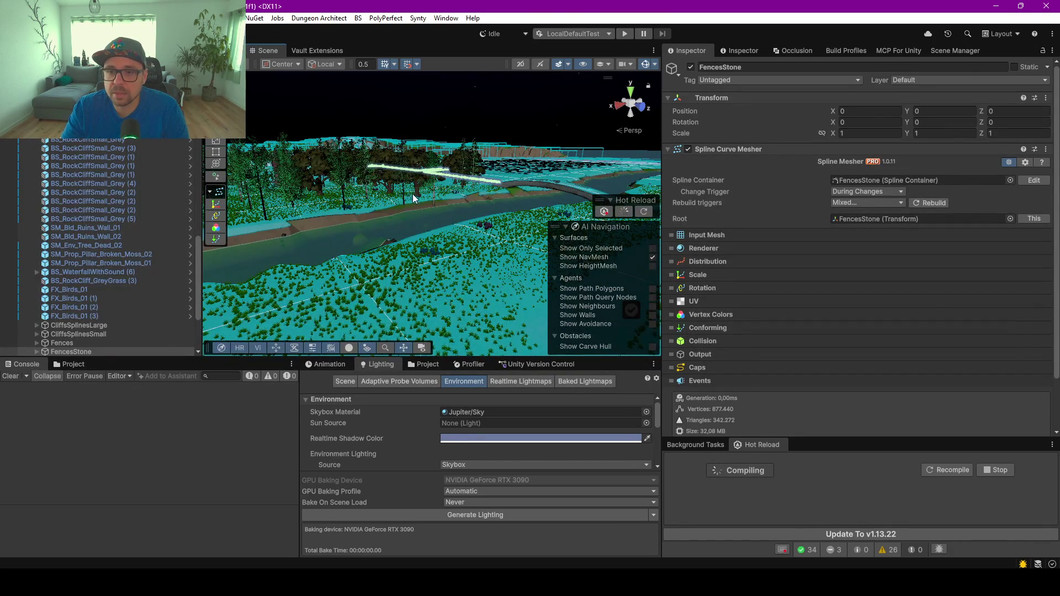
pyautogui.scroll(10, 420, 202)
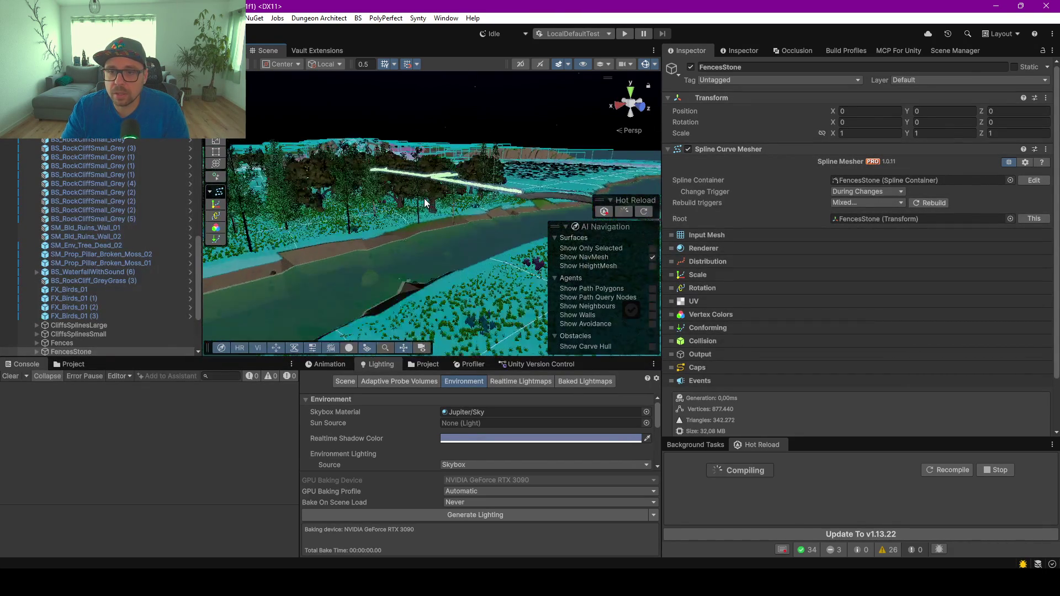
pyautogui.scroll(-3, 434, 197)
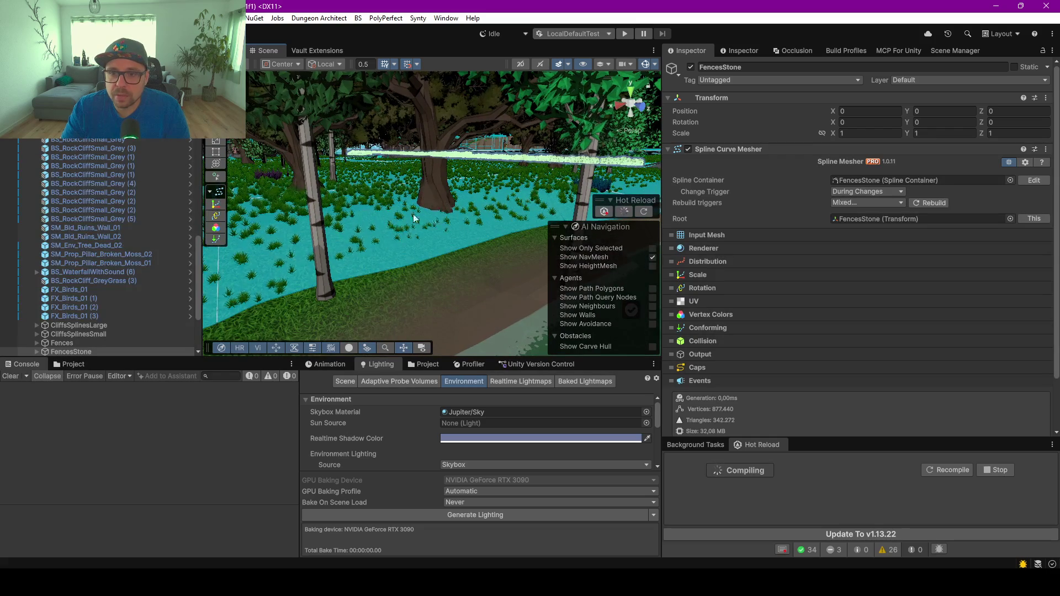
# Check the BS_Tree_Meadow_01 tree, pan over the village, and select Village_NavMeshNPC
pyautogui.click(441, 187)
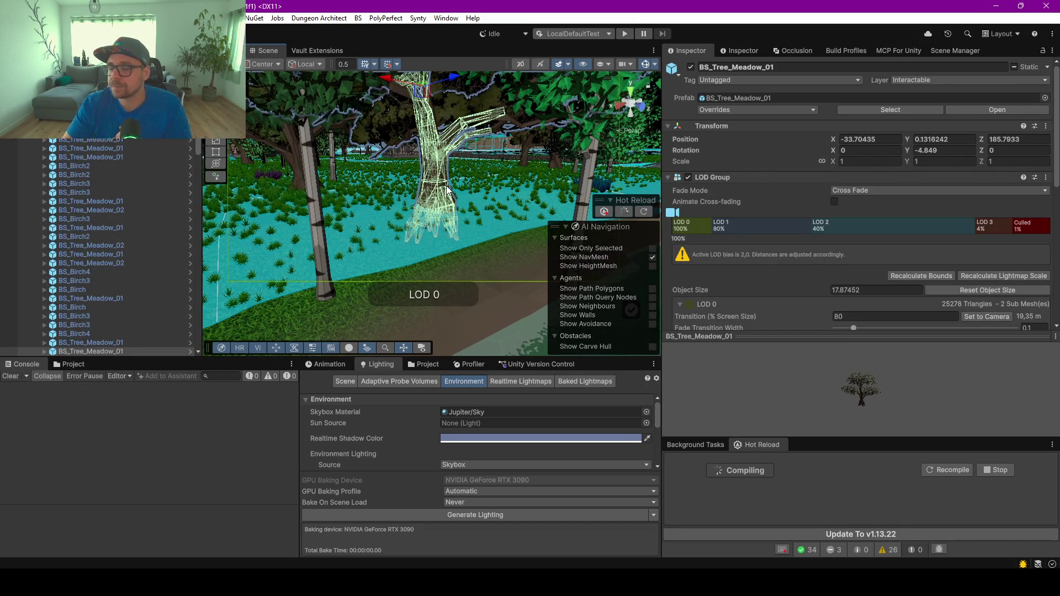
pyautogui.scroll(-10, 449, 193)
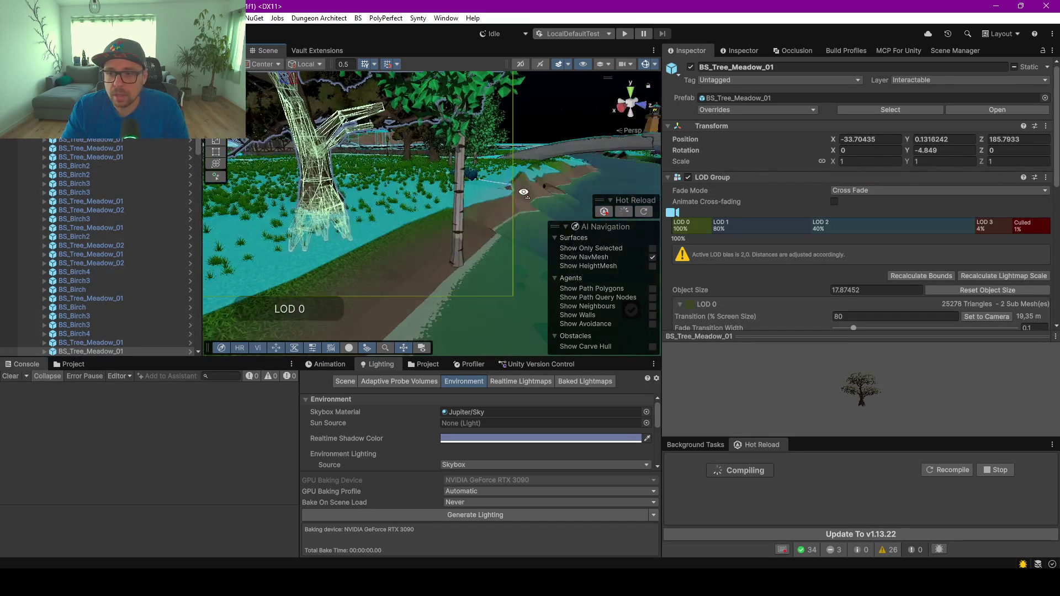
pyautogui.scroll(5, 448, 216)
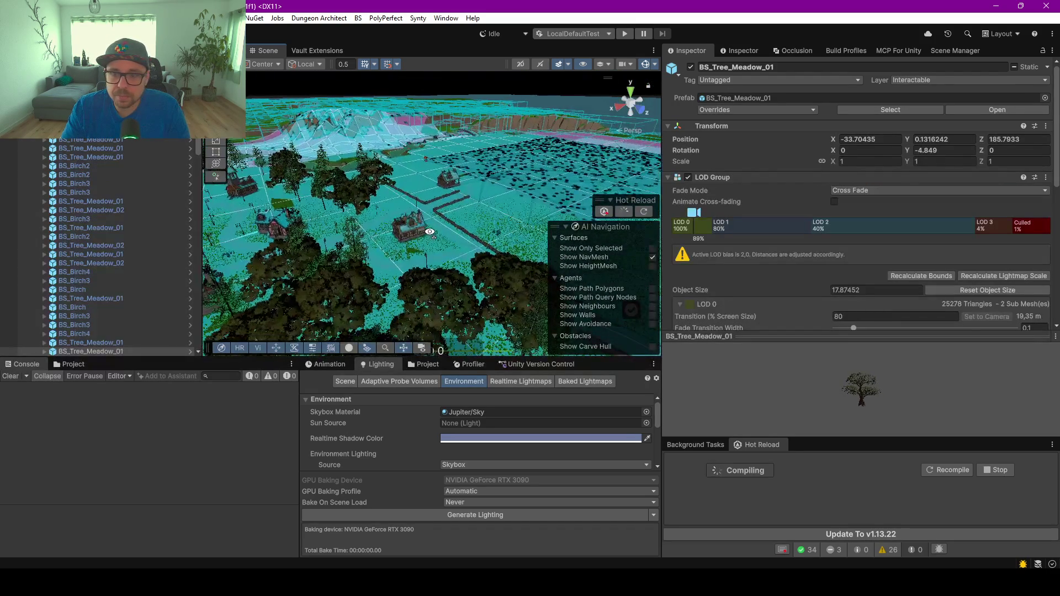
pyautogui.scroll(3, 445, 221)
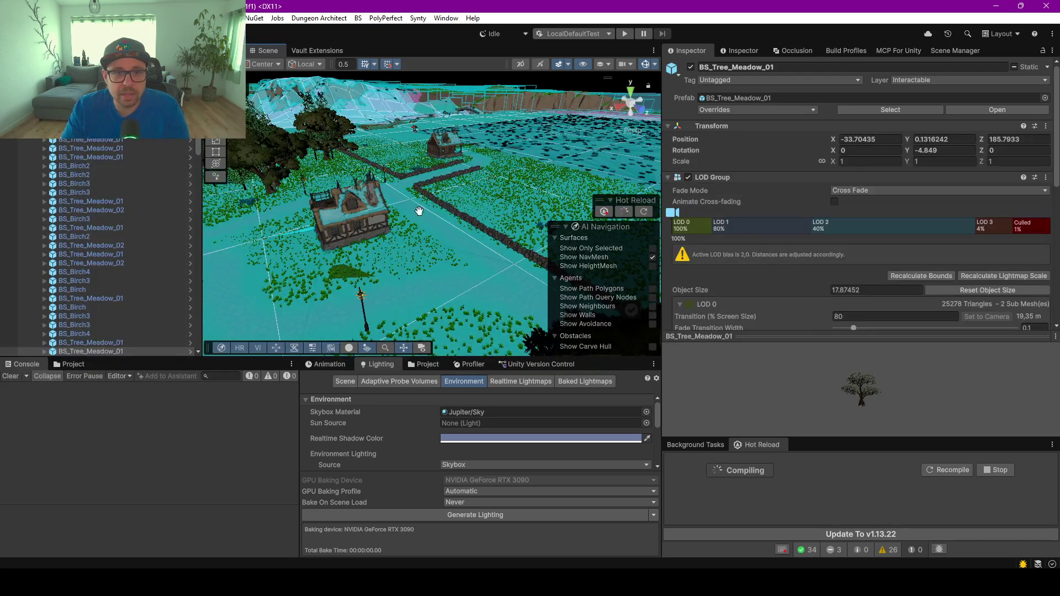
pyautogui.moveTo(446, 220); pyautogui.dragTo(366, 238)
pyautogui.moveTo(199, 150); pyautogui.dragTo(197, 150)
pyautogui.scroll(-10, 100, 248)
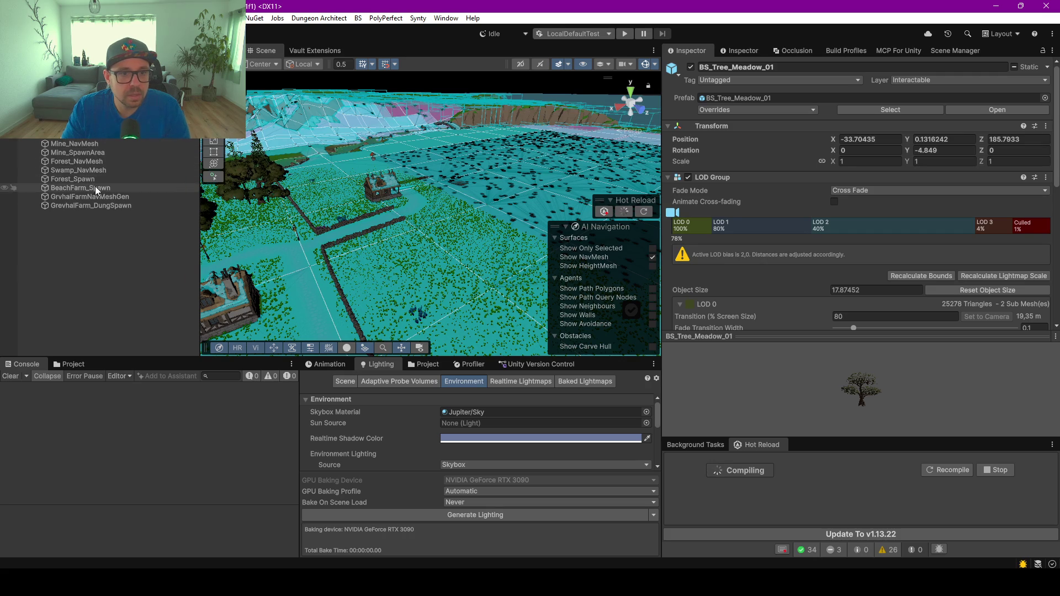
pyautogui.click(152, 139)
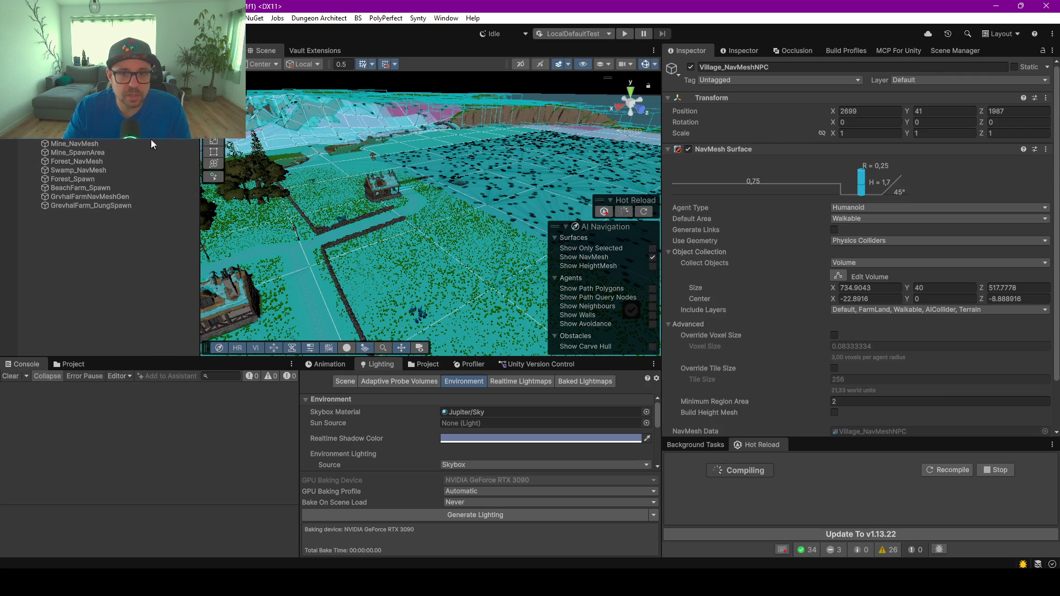
# Expand Baking Required Scenes on Village_NavMeshNPC and bake the village navmesh
pyautogui.scroll(5, 503, 194)
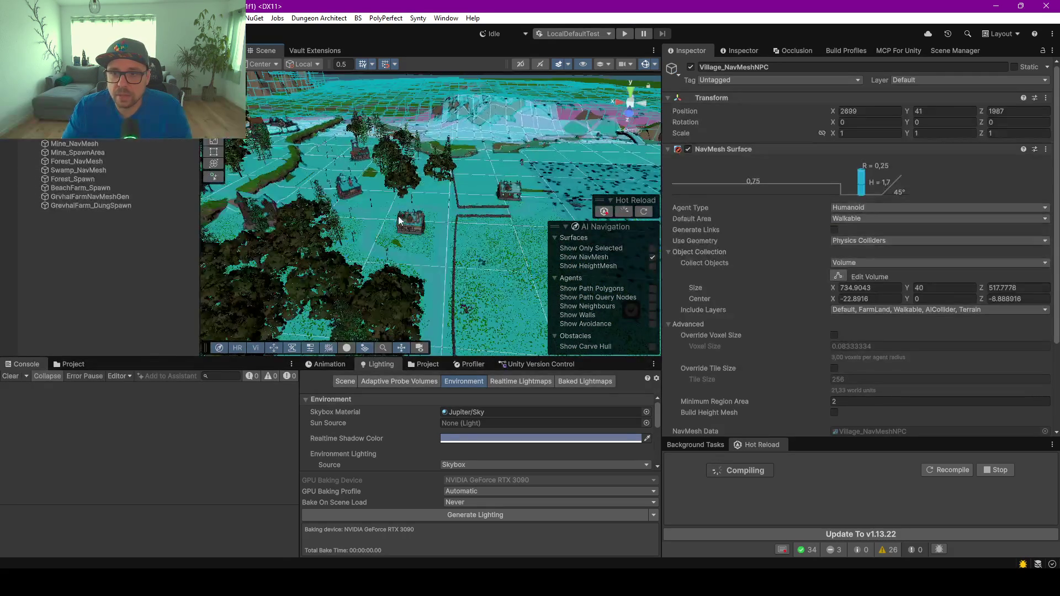
pyautogui.click(669, 148)
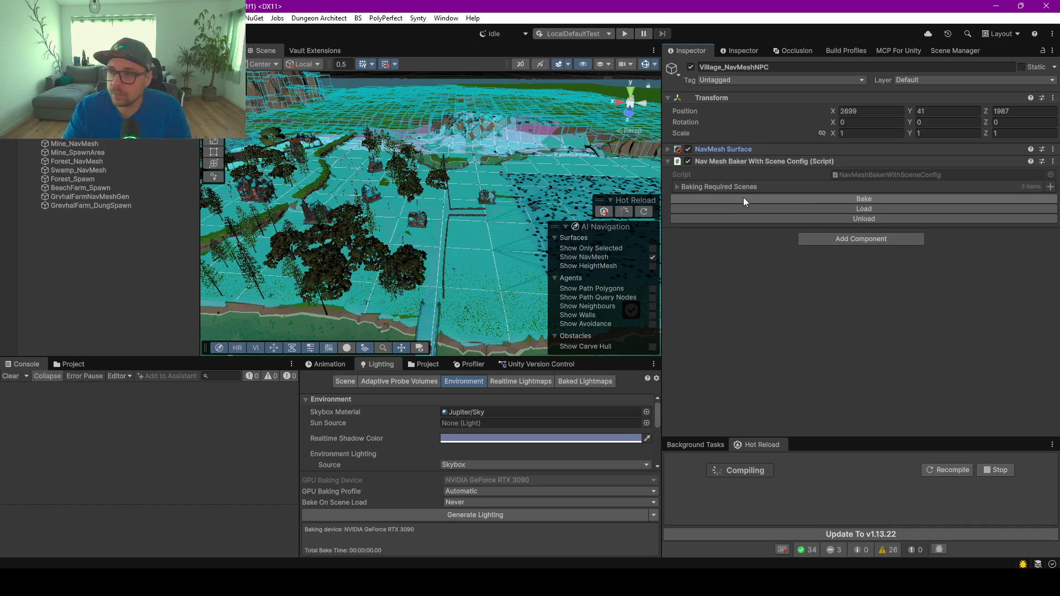
pyautogui.click(679, 187)
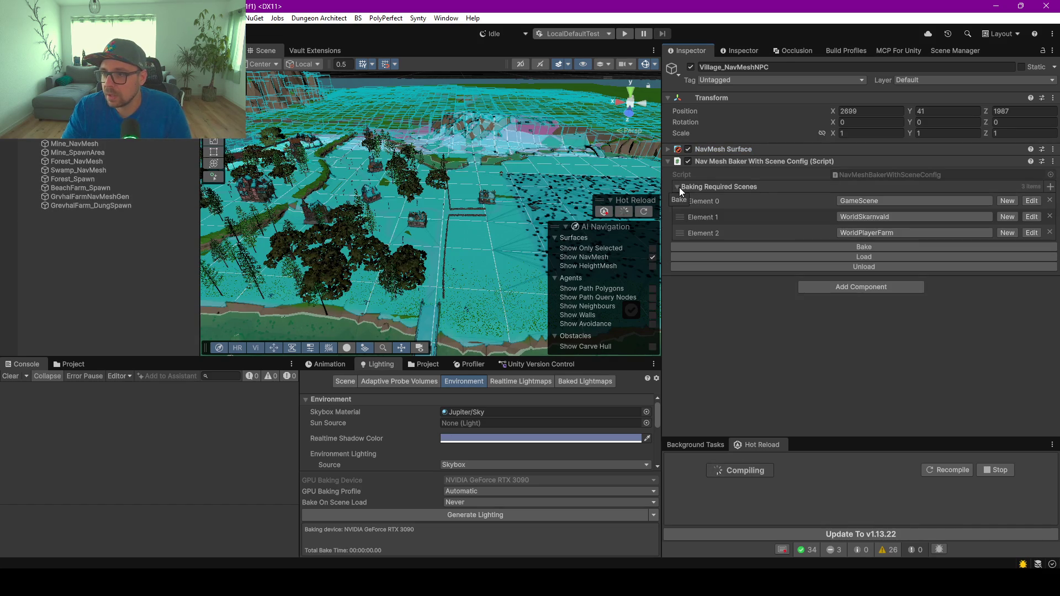
pyautogui.click(856, 247)
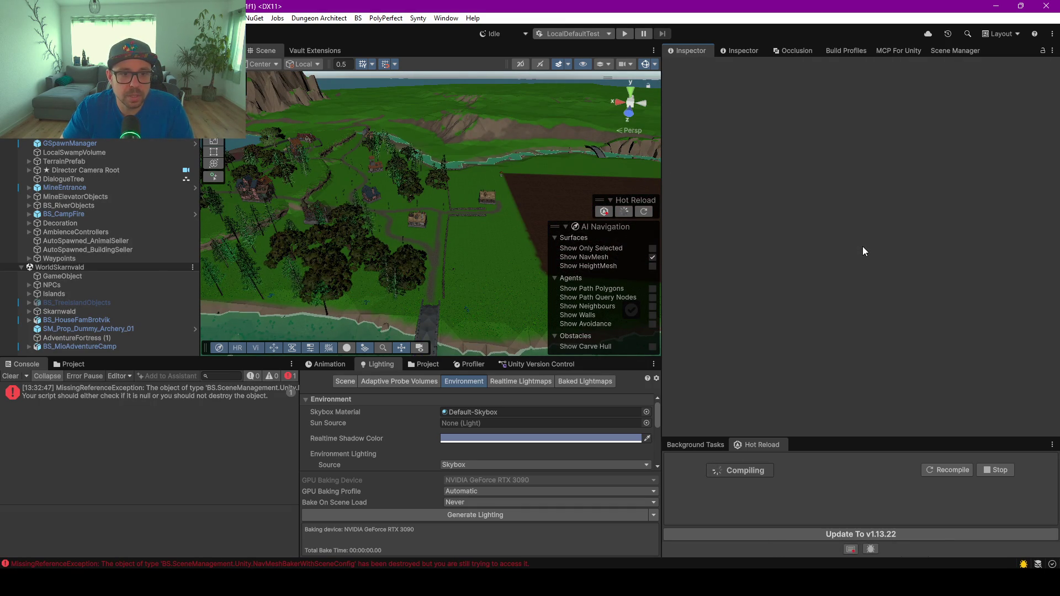
# Make ServerNavMeshs the active scene, reselect Village_NavMeshNPC, and bake it again
pyautogui.click(962, 53)
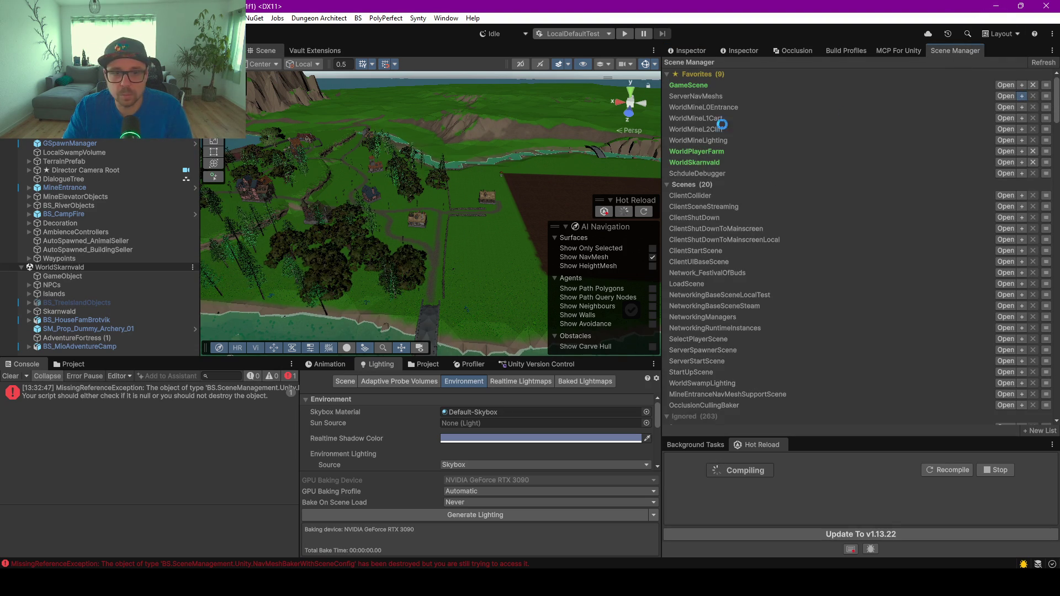
pyautogui.scroll(-1, 152, 327)
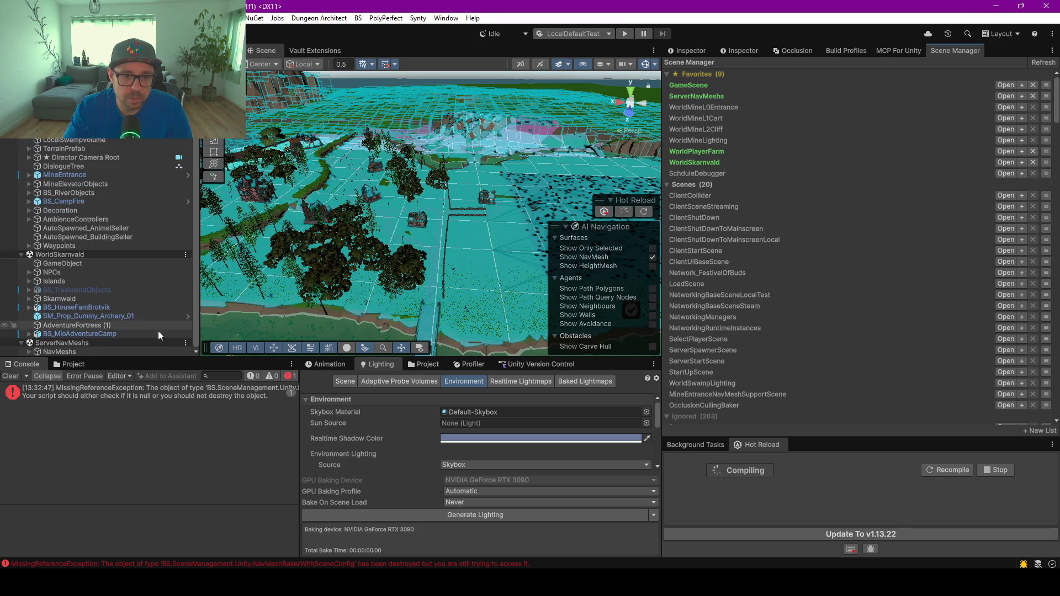
pyautogui.click(185, 343)
pyautogui.click(260, 349)
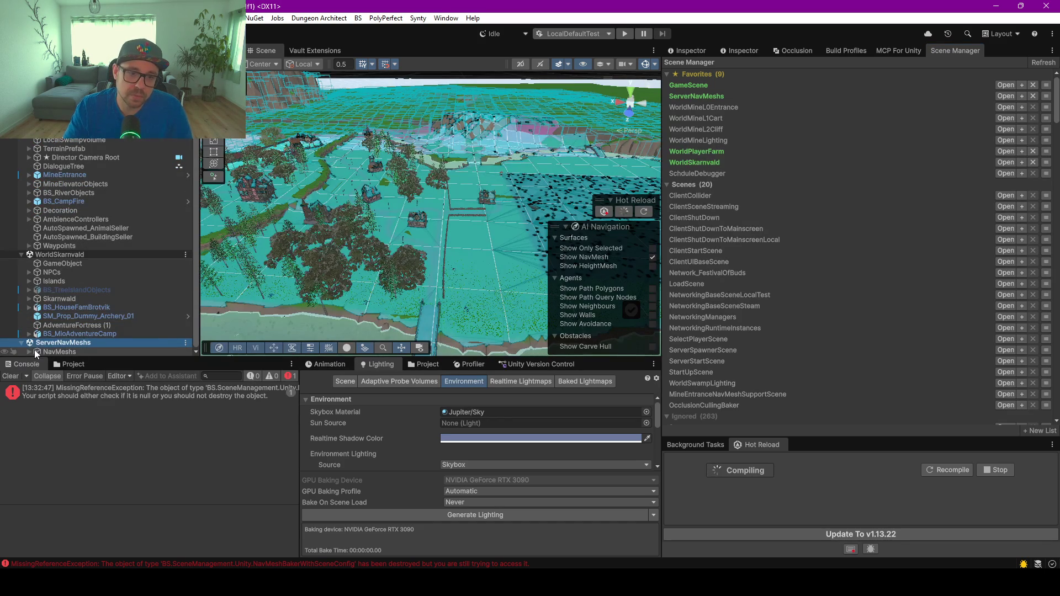
pyautogui.click(33, 352)
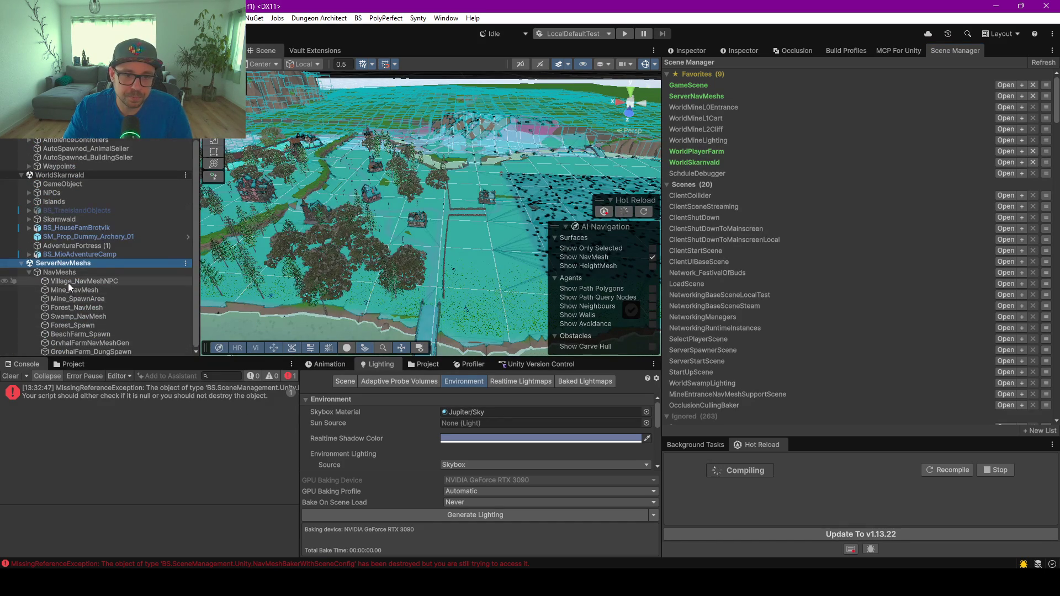
pyautogui.click(68, 282)
pyautogui.click(688, 52)
pyautogui.click(828, 247)
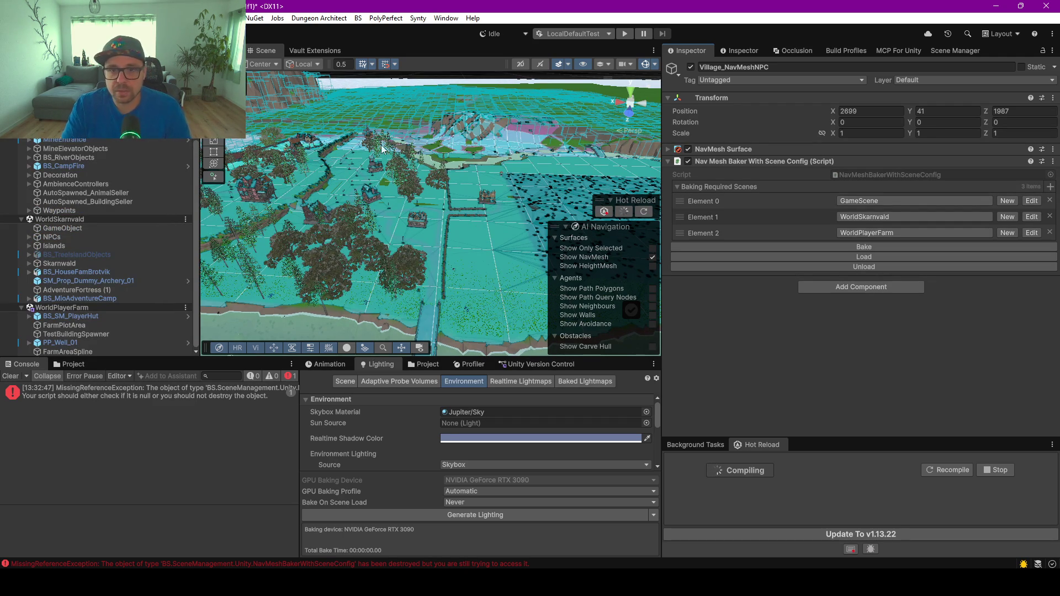
# Maximize the Scene view and fly over the holes carved in the farm navmesh
pyautogui.press('F9')
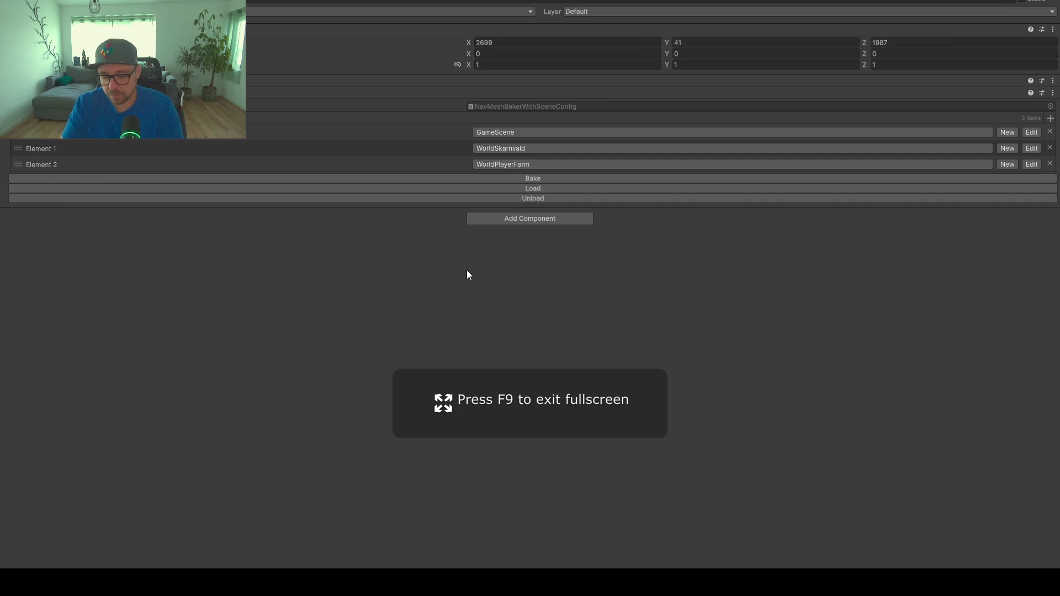
pyautogui.press('F9')
pyautogui.click(429, 217)
pyautogui.press('F11')
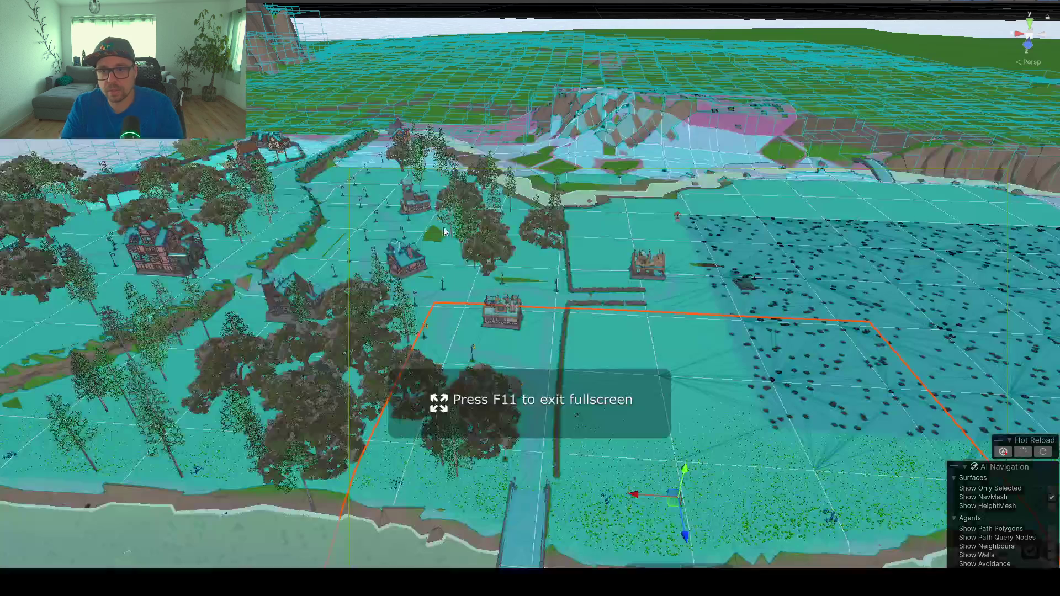
pyautogui.moveTo(575, 324)
pyautogui.mouseDown()
pyautogui.moveTo(532, 371)
pyautogui.moveTo(611, 343)
pyautogui.moveTo(653, 345)
pyautogui.mouseUp()
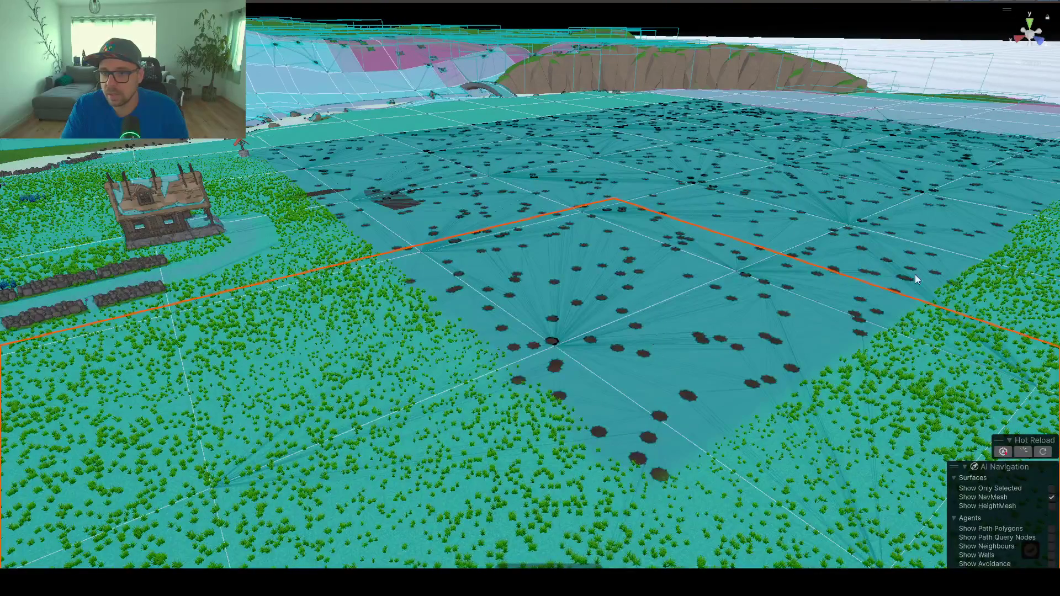
pyautogui.moveTo(413, 226)
pyautogui.mouseDown()
pyautogui.moveTo(644, 308)
pyautogui.moveTo(587, 335)
pyautogui.moveTo(526, 342)
pyautogui.mouseUp()
pyautogui.moveTo(657, 340)
pyautogui.mouseDown()
pyautogui.moveTo(788, 336)
pyautogui.moveTo(669, 329)
pyautogui.moveTo(649, 353)
pyautogui.moveTo(496, 423)
pyautogui.mouseUp()
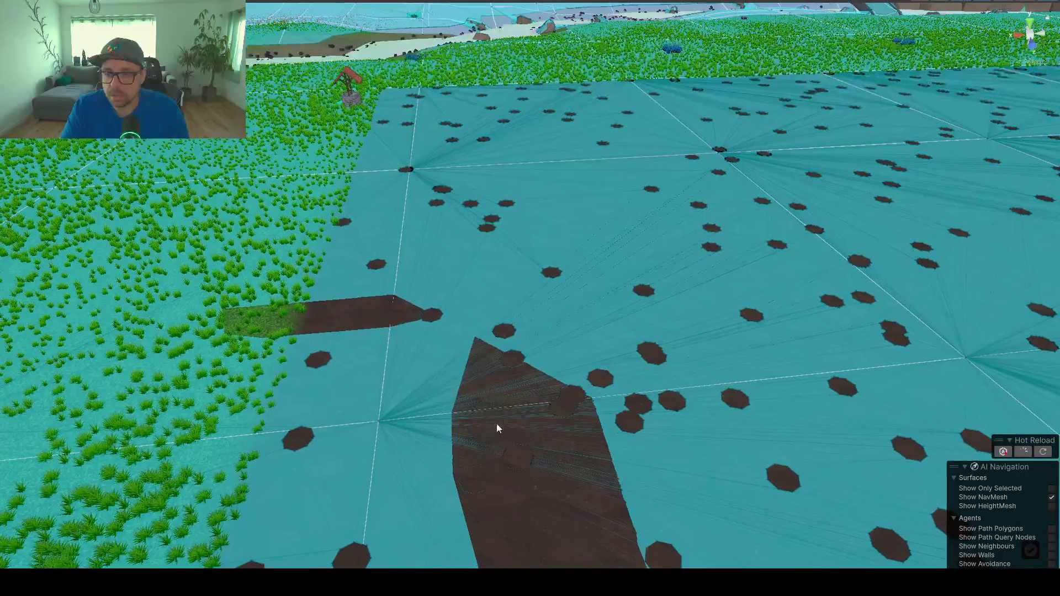
pyautogui.moveTo(558, 488)
pyautogui.mouseDown()
pyautogui.moveTo(538, 373)
pyautogui.moveTo(494, 366)
pyautogui.moveTo(666, 367)
pyautogui.moveTo(680, 392)
pyautogui.moveTo(757, 369)
pyautogui.moveTo(859, 372)
pyautogui.moveTo(501, 395)
pyautogui.moveTo(557, 398)
pyautogui.mouseUp()
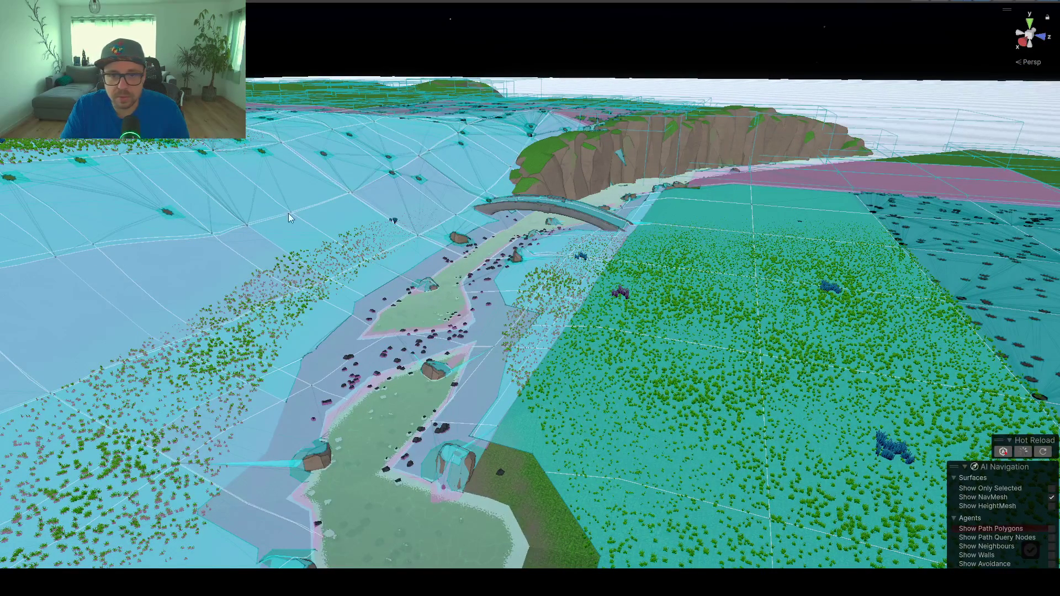
# Orbit out to the horizon, cliff and lighthouse, then restore the layout with Shift+Space
pyautogui.scroll(5, 541, 460)
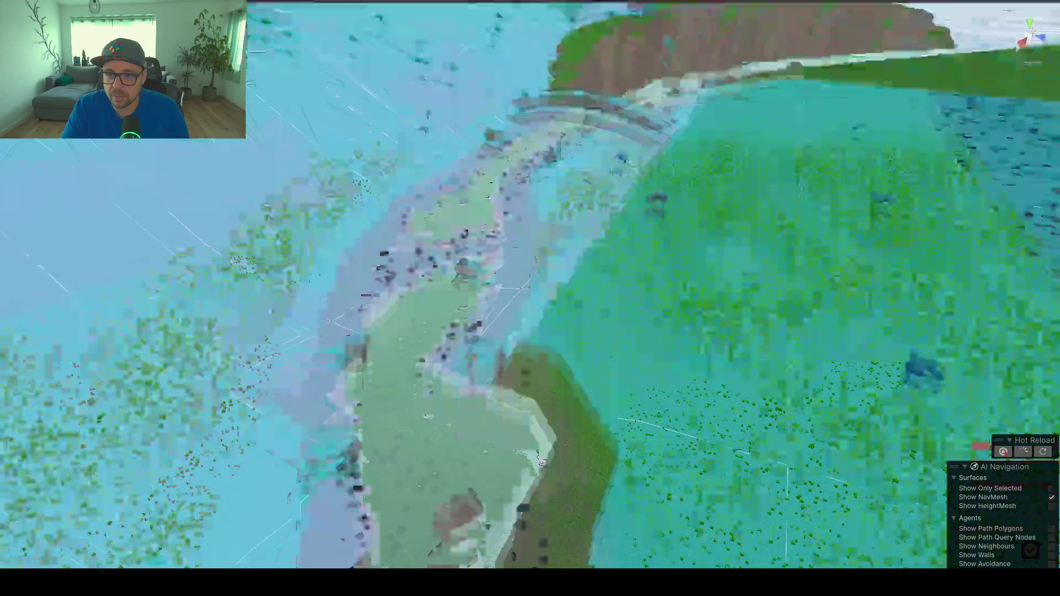
pyautogui.scroll(-5, 541, 460)
pyautogui.moveTo(541, 460)
pyautogui.mouseDown()
pyautogui.moveTo(608, 426)
pyautogui.moveTo(407, 324)
pyautogui.mouseUp()
pyautogui.moveTo(471, 365); pyautogui.dragTo(525, 407)
pyautogui.moveTo(511, 396)
pyautogui.mouseDown()
pyautogui.moveTo(475, 347)
pyautogui.moveTo(584, 338)
pyautogui.moveTo(674, 371)
pyautogui.moveTo(710, 422)
pyautogui.moveTo(640, 414)
pyautogui.moveTo(530, 311)
pyautogui.mouseUp()
pyautogui.moveTo(497, 351)
pyautogui.mouseDown()
pyautogui.moveTo(715, 365)
pyautogui.moveTo(554, 262)
pyautogui.mouseUp()
pyautogui.moveTo(442, 123)
pyautogui.mouseDown()
pyautogui.moveTo(458, 229)
pyautogui.moveTo(664, 342)
pyautogui.mouseUp()
pyautogui.scroll(10, 624, 339)
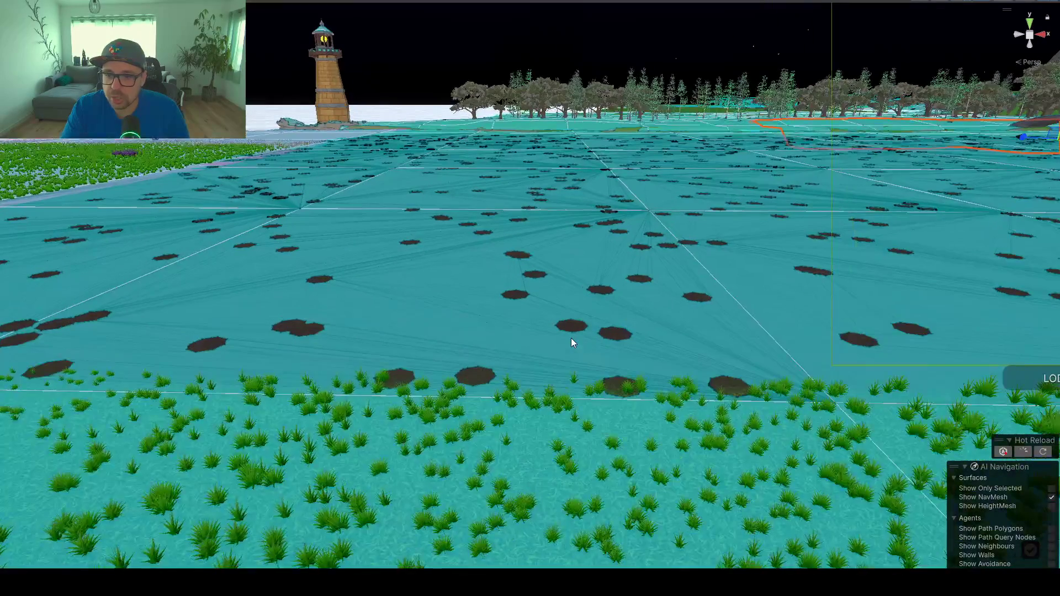
pyautogui.hotkey('shift', 'space')
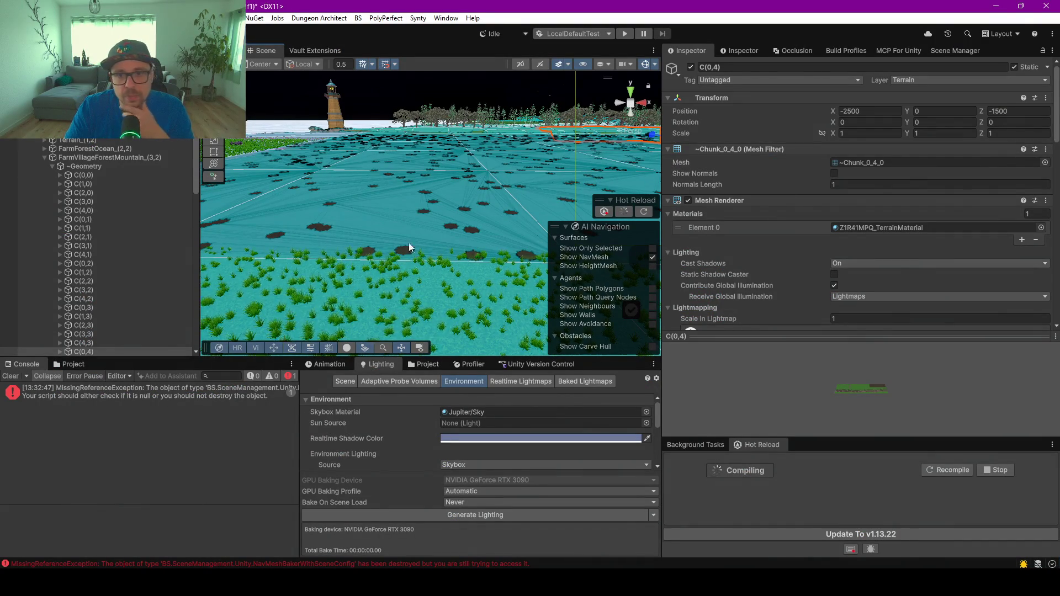
# Select the terrain chunk C(4,3) in the scene
pyautogui.scroll(1, 409, 247)
pyautogui.scroll(6, 433, 248)
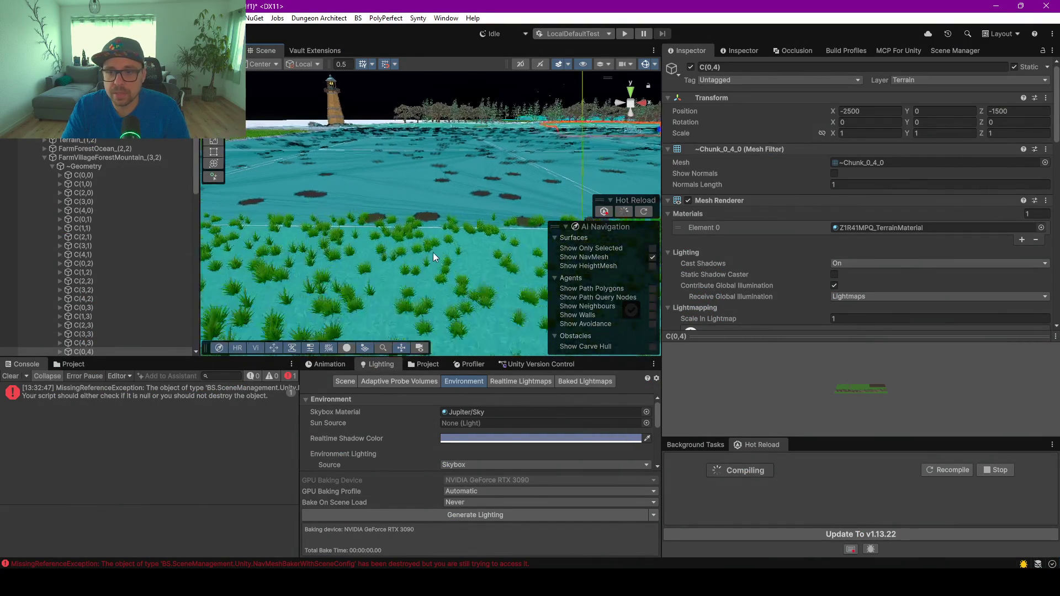
pyautogui.scroll(-2, 434, 237)
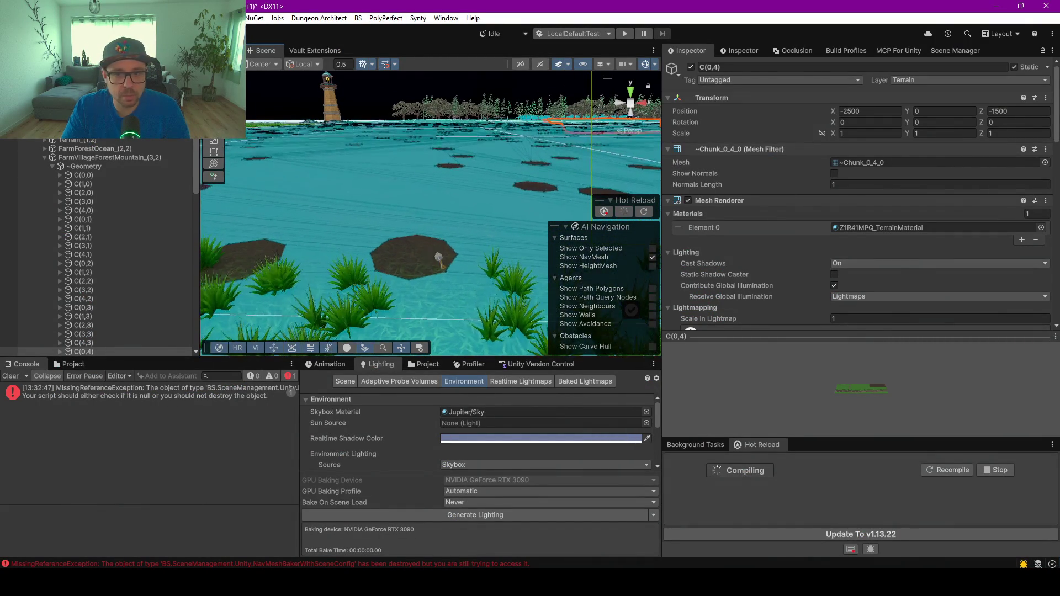
pyautogui.click(407, 258)
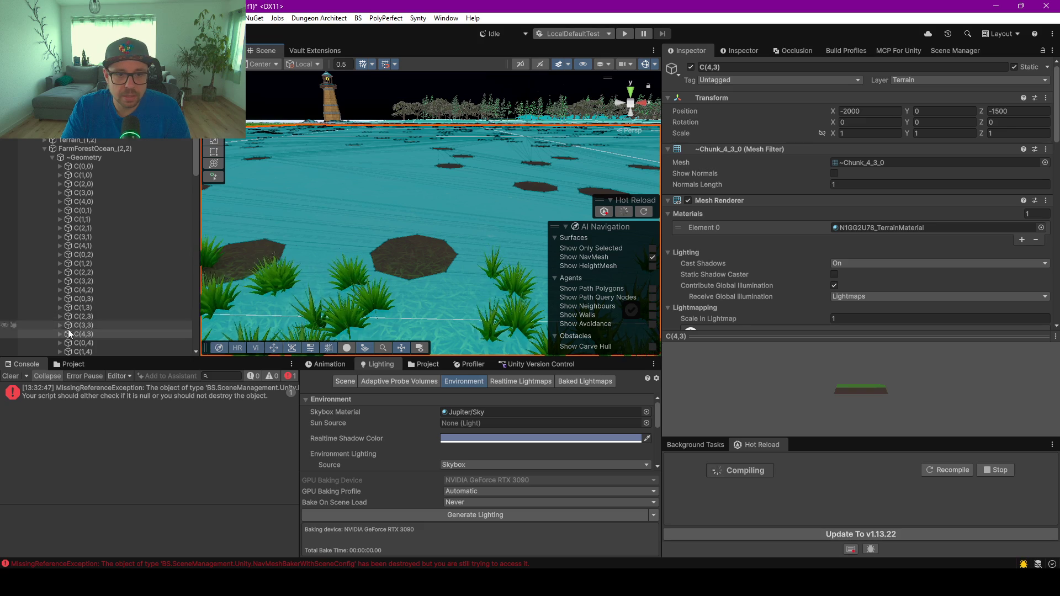
# Expand ~VistaSpawnerRoot > ~TreeTemplate and frame the first BS_PineTreeHarvestablePreGen tree
pyautogui.scroll(-5, 71, 317)
pyautogui.scroll(5, 83, 276)
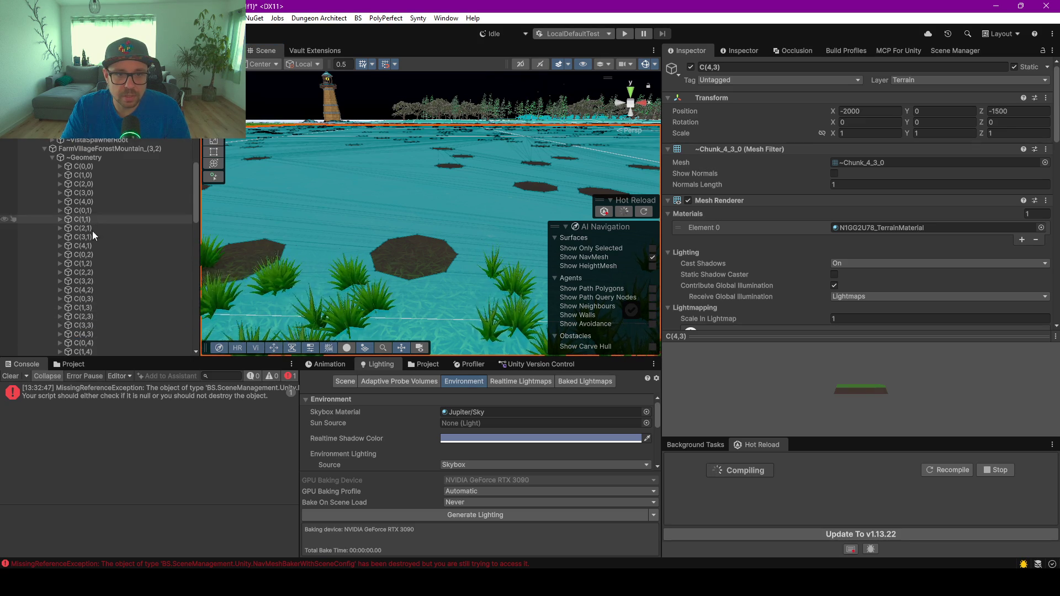
pyautogui.scroll(-3, 419, 237)
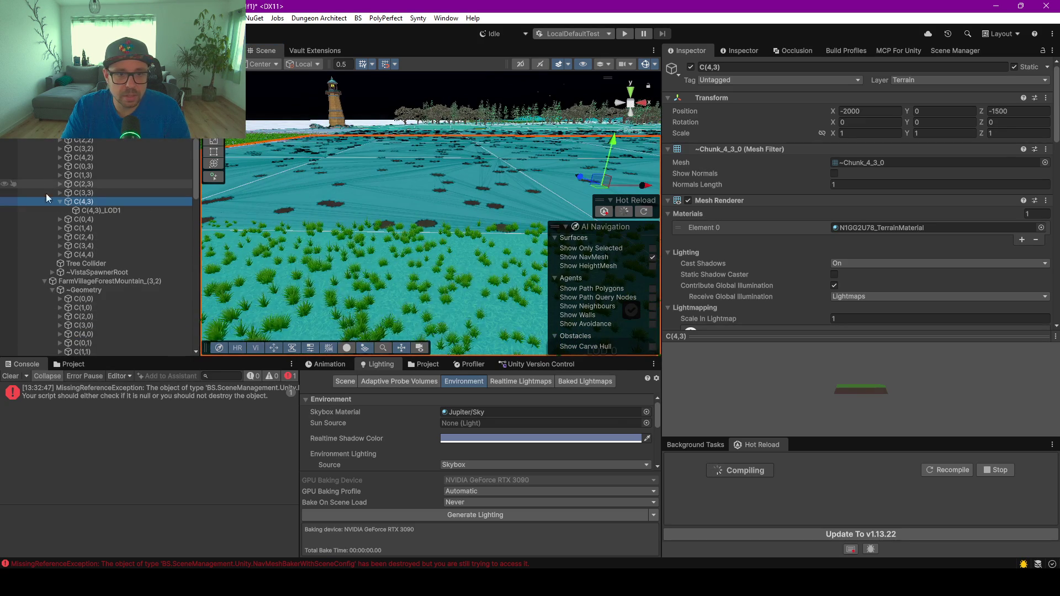
pyautogui.click(51, 272)
pyautogui.scroll(-3, 77, 281)
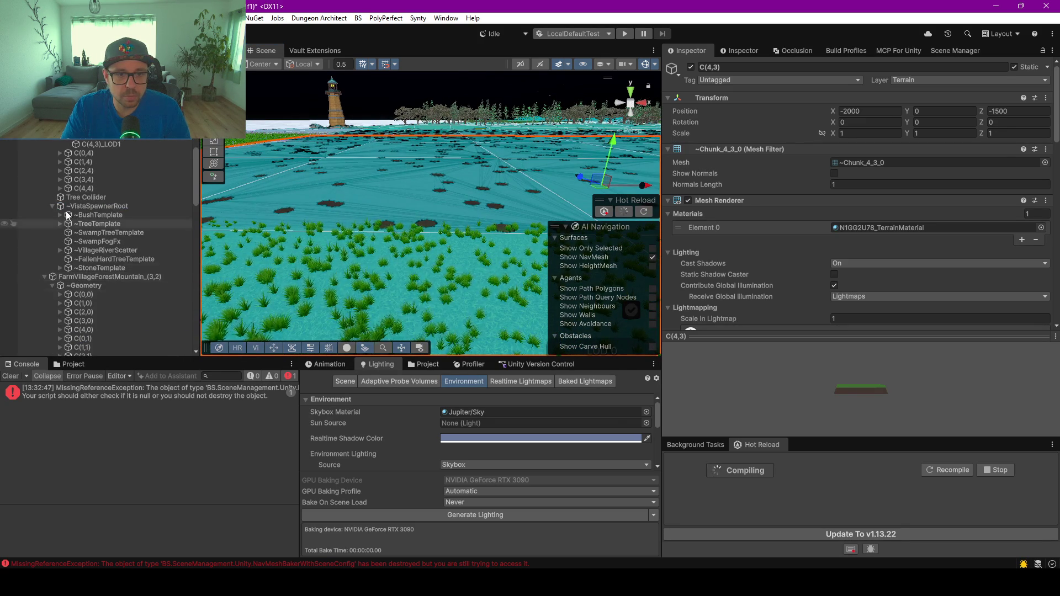
pyautogui.click(59, 223)
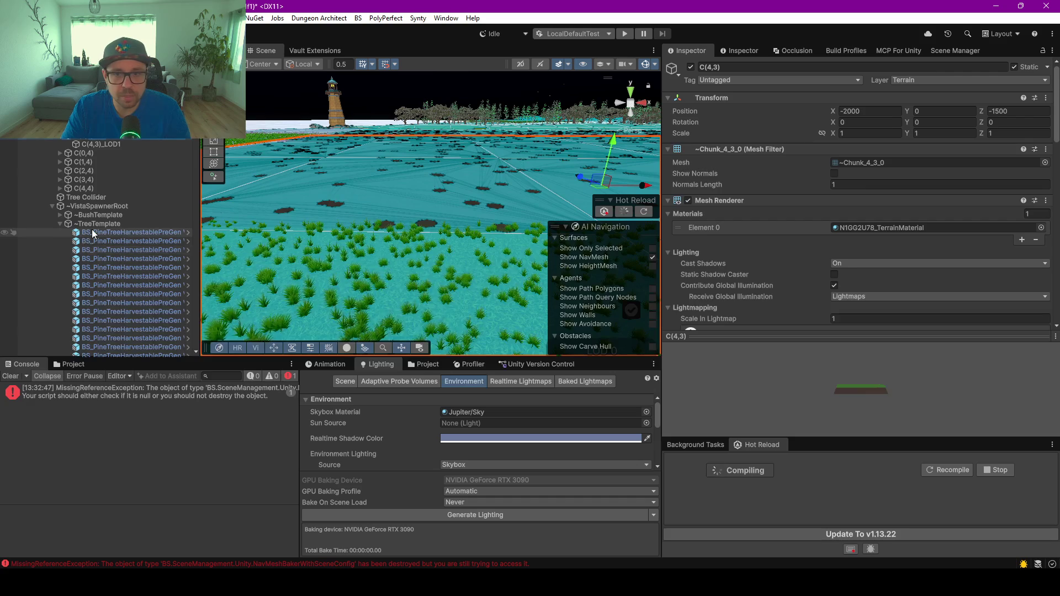
pyautogui.doubleClick(94, 232)
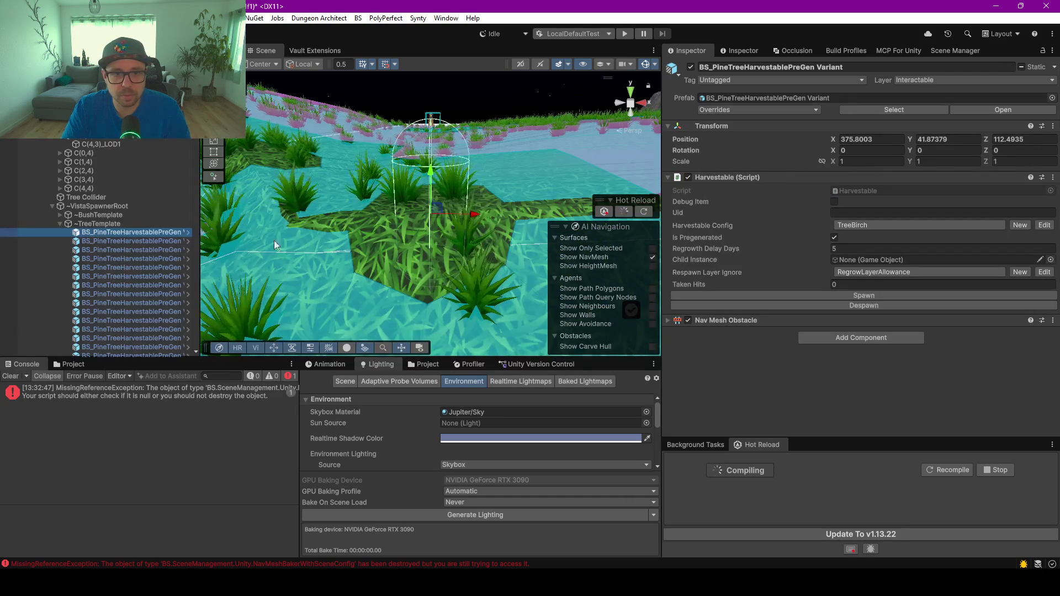
# Select other harvestable pine trees, then the terrain chunk C(4,3)_LOD1
pyautogui.scroll(-10, 274, 240)
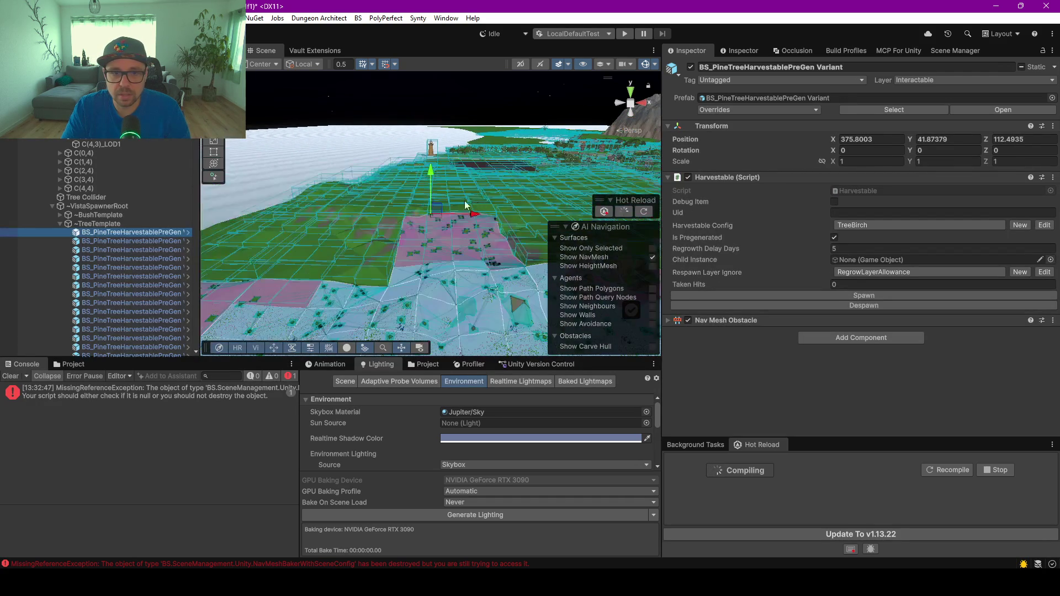
pyautogui.scroll(-3, 475, 202)
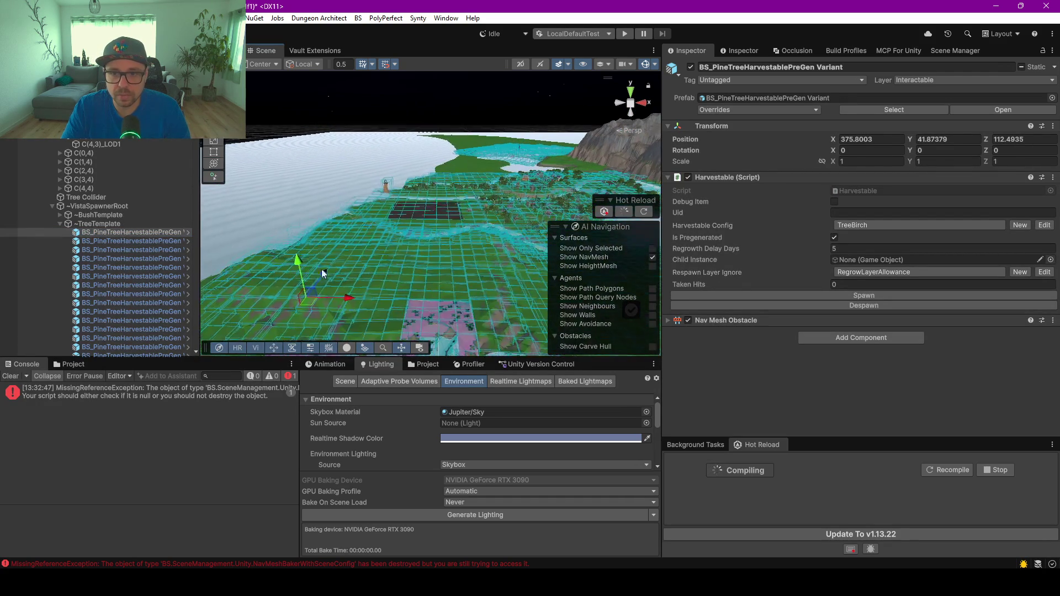
pyautogui.scroll(-5, 140, 286)
pyautogui.click(136, 276)
pyautogui.scroll(-3, 136, 276)
pyautogui.click(136, 276)
pyautogui.click(437, 219)
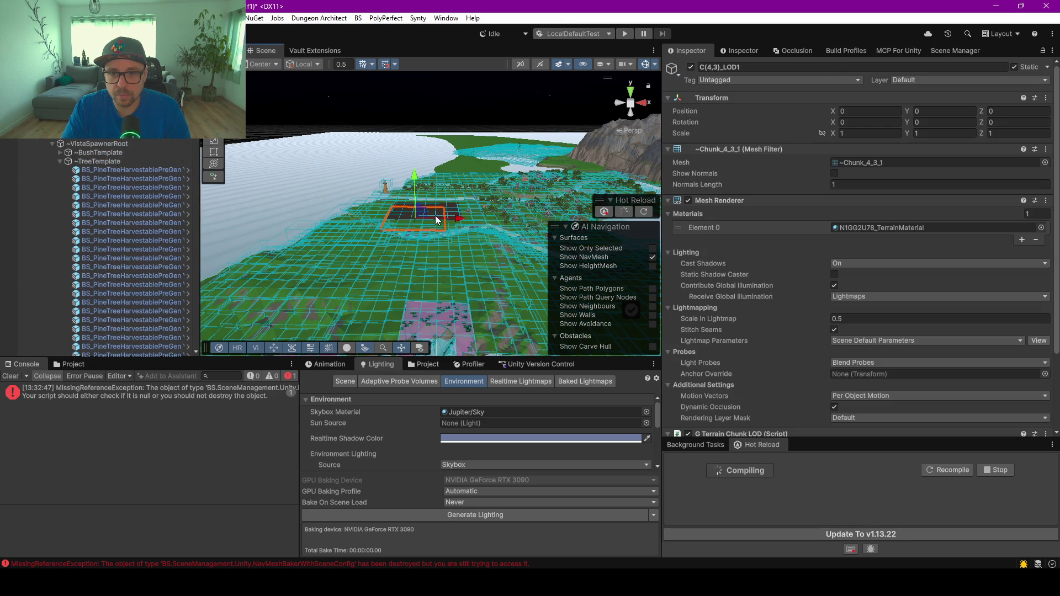
# Frame the pine tree at 417.86, 22.22, 355.37 from above its navmesh hole and deactivate it
pyautogui.click(107, 171)
pyautogui.scroll(-5, 112, 205)
pyautogui.click(120, 226)
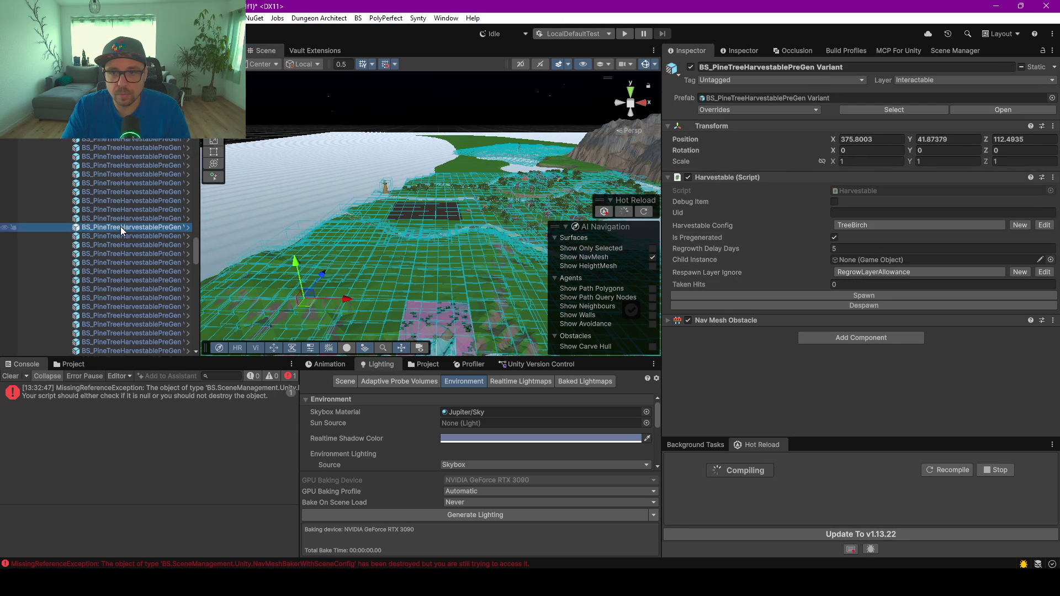
pyautogui.doubleClick(112, 229)
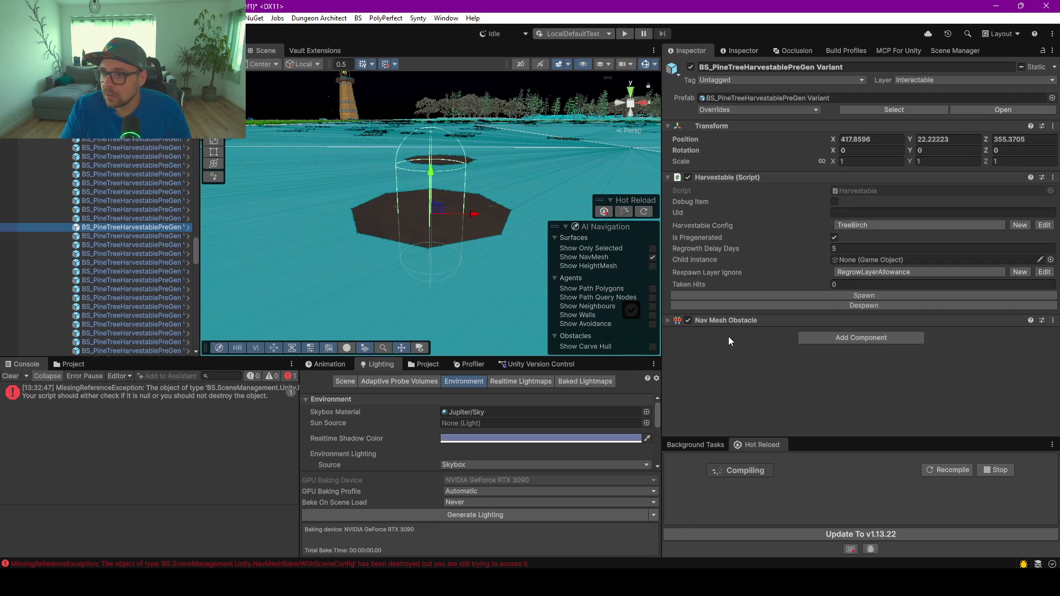
pyautogui.moveTo(482, 210)
pyautogui.mouseDown()
pyautogui.moveTo(440, 217)
pyautogui.moveTo(483, 243)
pyautogui.mouseUp()
pyautogui.click(691, 67)
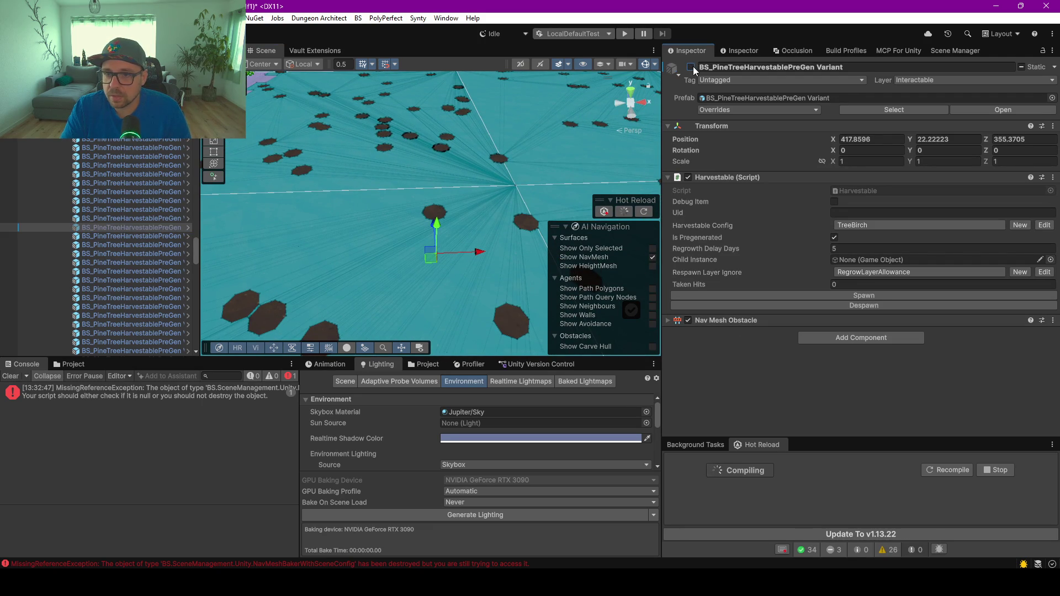
# Reactivate the pine tree after viewing the navmesh hole with it disabled
pyautogui.moveTo(456, 264)
pyautogui.mouseDown()
pyautogui.moveTo(421, 225)
pyautogui.moveTo(460, 184)
pyautogui.moveTo(413, 225)
pyautogui.mouseUp()
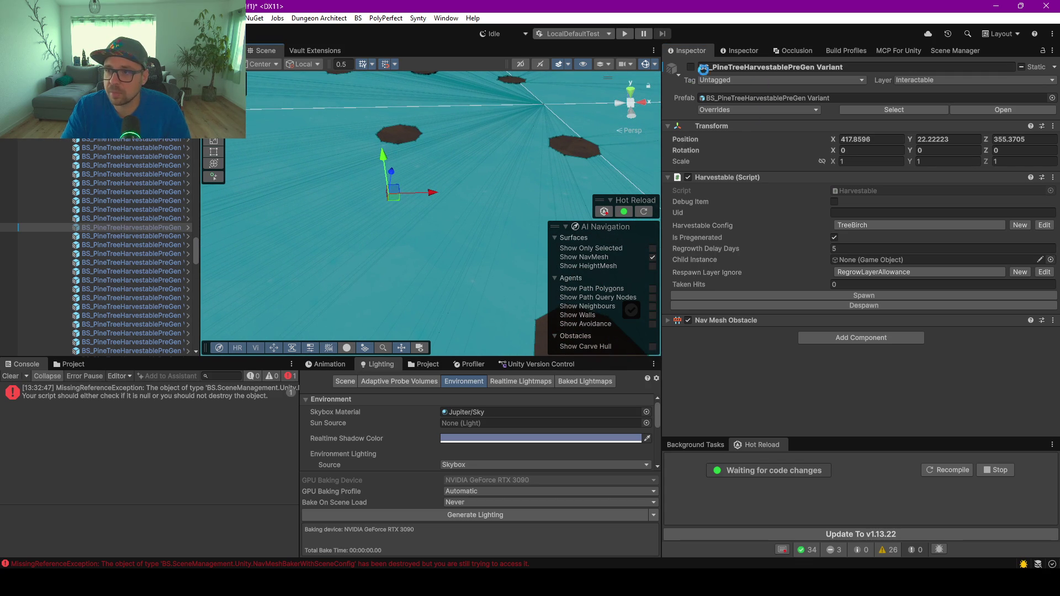
pyautogui.click(691, 67)
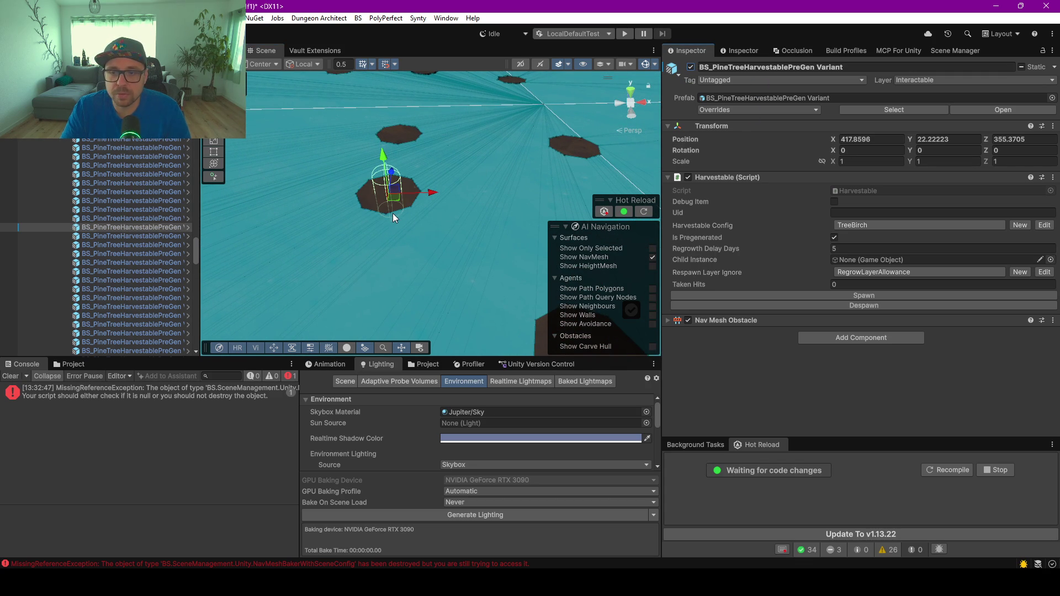
pyautogui.scroll(-10, 392, 213)
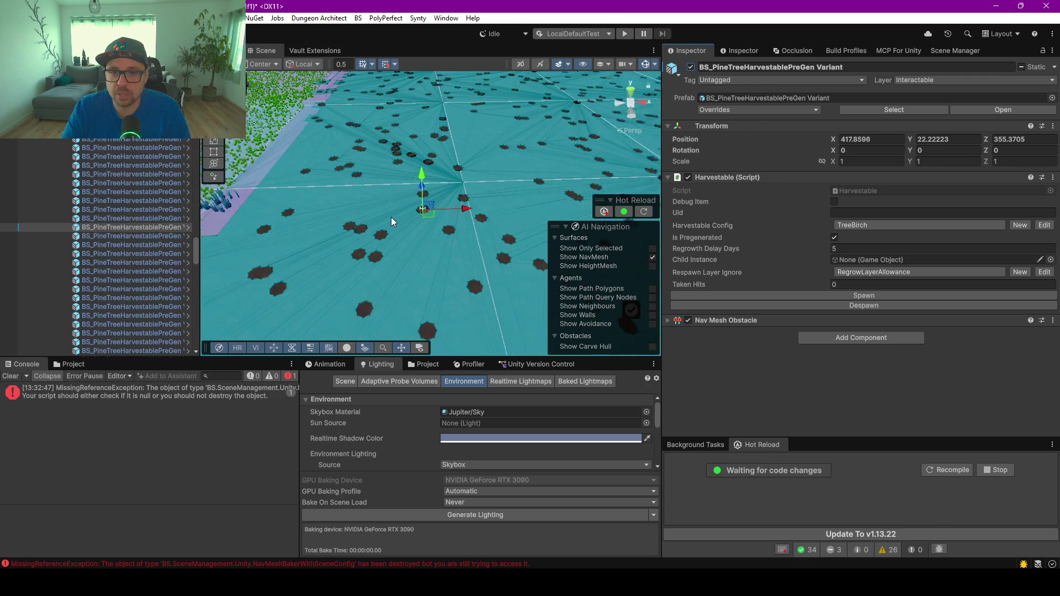
pyautogui.scroll(-10, 390, 218)
# Orbit across the wider field toward the farm houses to survey the navmesh
pyautogui.moveTo(389, 220)
pyautogui.mouseDown()
pyautogui.moveTo(496, 239)
pyautogui.moveTo(424, 256)
pyautogui.mouseUp()
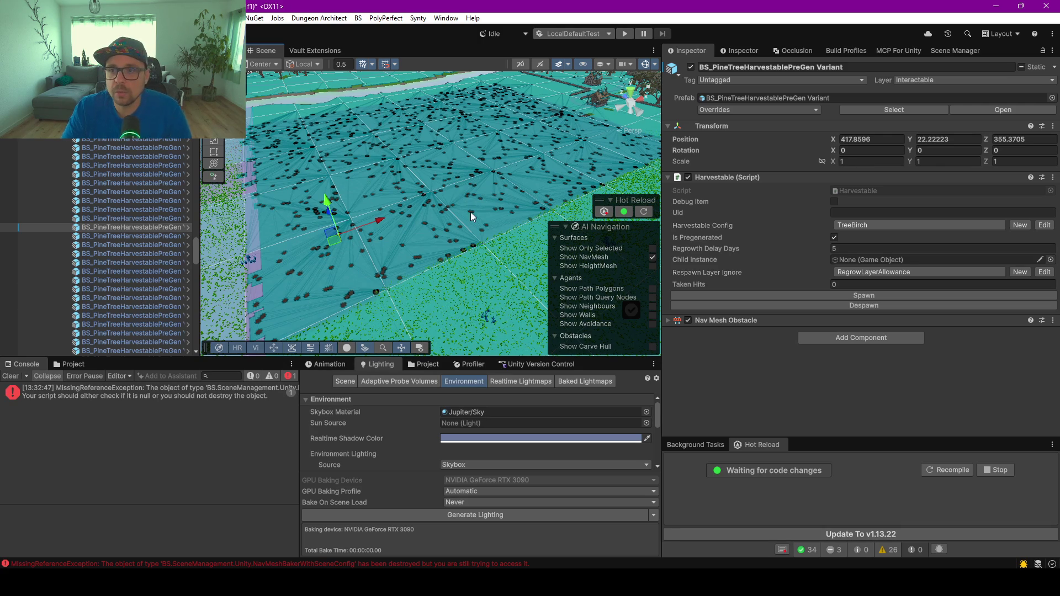
pyautogui.moveTo(584, 107)
pyautogui.mouseDown()
pyautogui.moveTo(498, 221)
pyautogui.moveTo(423, 244)
pyautogui.moveTo(440, 283)
pyautogui.moveTo(420, 271)
pyautogui.mouseUp()
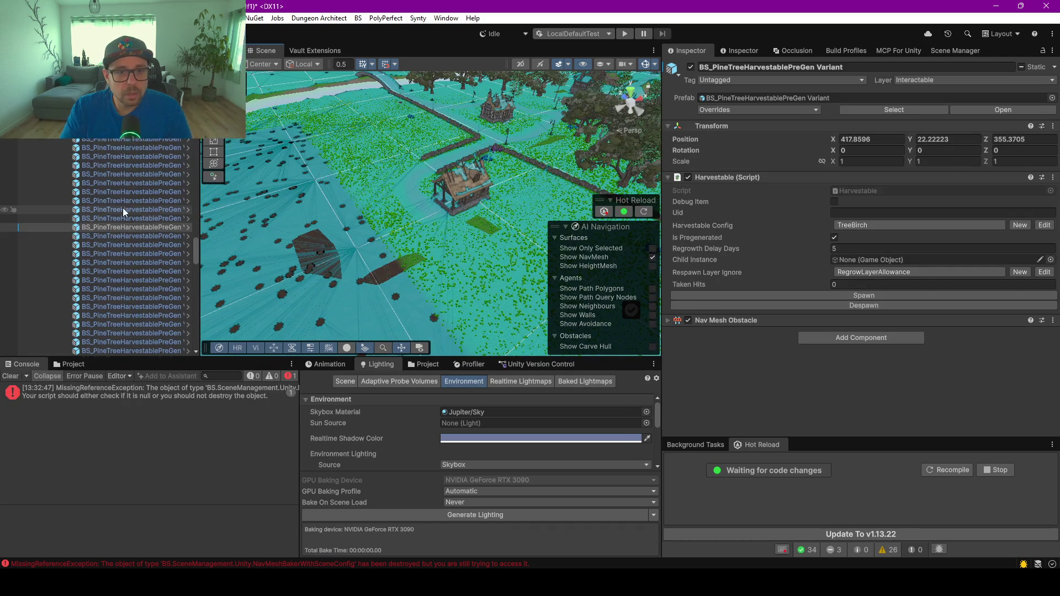
pyautogui.scroll(4, 120, 200)
# Check the MissingReferenceException stack trace, then clear the Console's messages
pyautogui.click(99, 395)
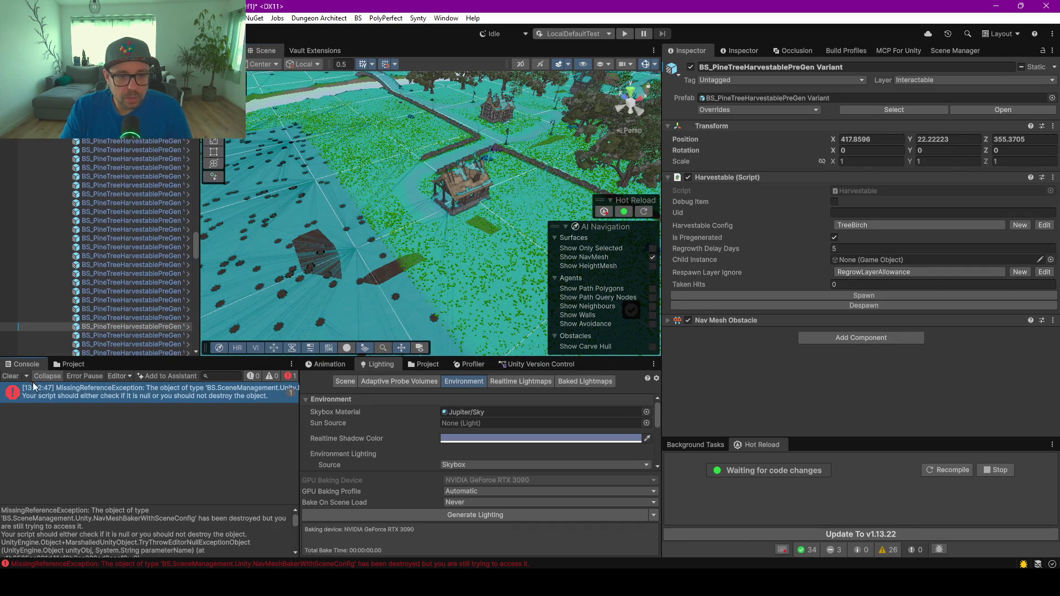
pyautogui.click(12, 381)
pyautogui.scroll(3, 112, 276)
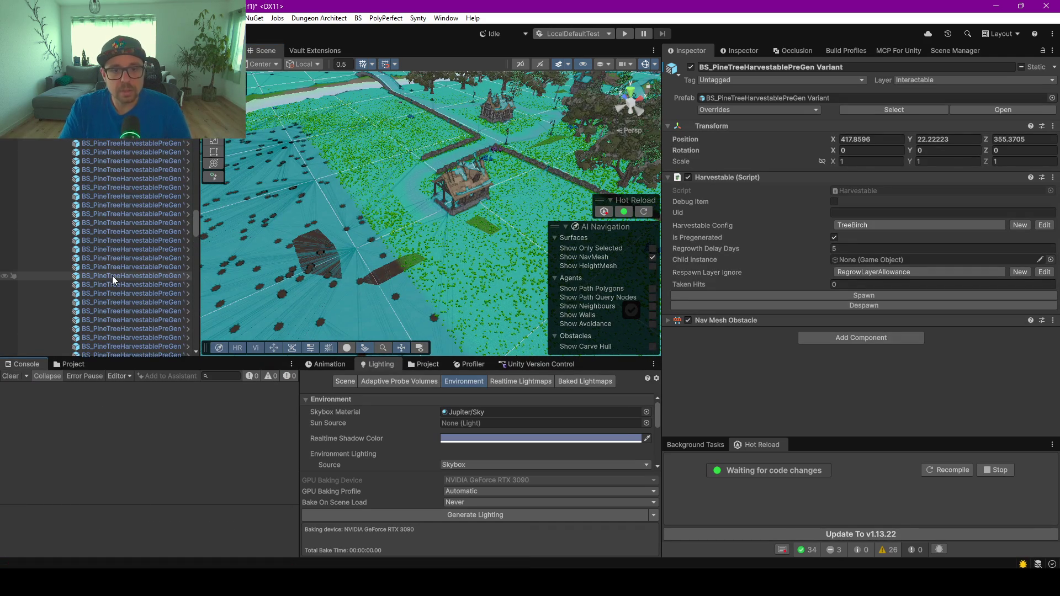
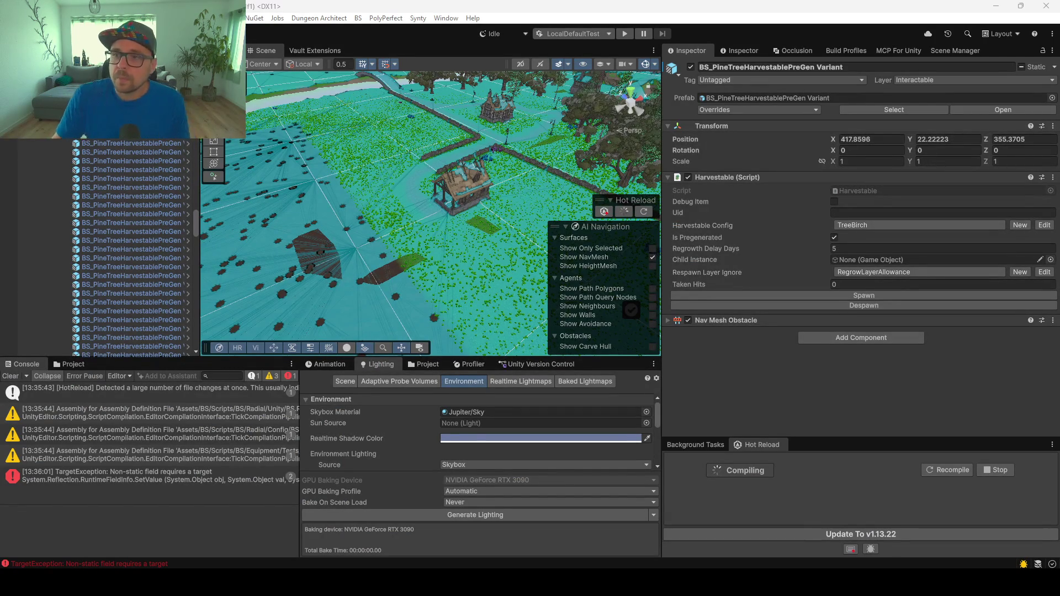
# Clear the Unity Console and enter Play mode to reach the Crescent Isle main menu
pyautogui.click(762, 445)
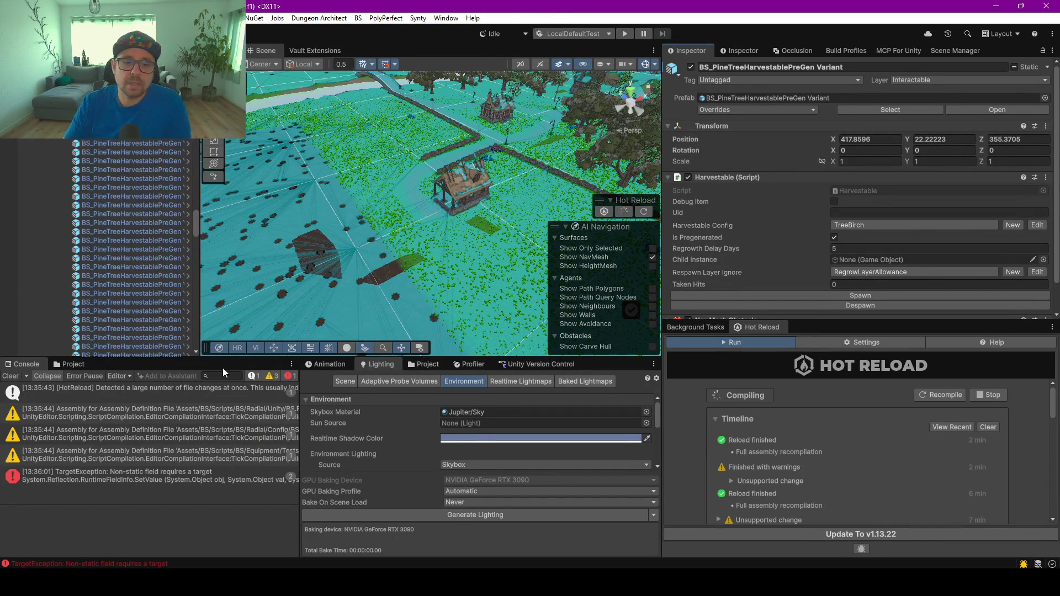
pyautogui.click(10, 376)
pyautogui.click(629, 35)
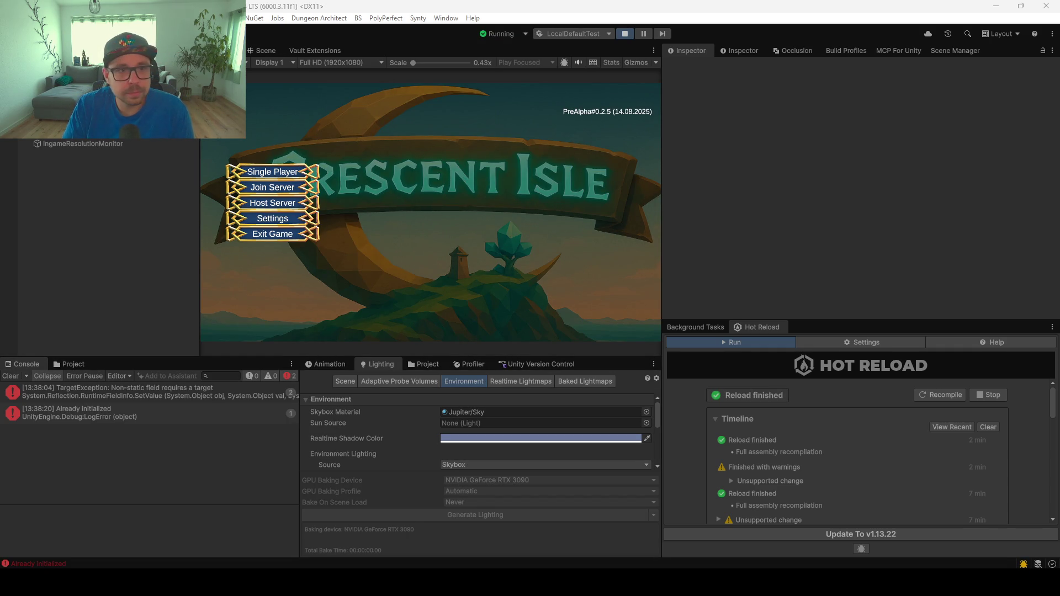
# Choose Single Player and load the NEWGAME save slot
pyautogui.click(279, 173)
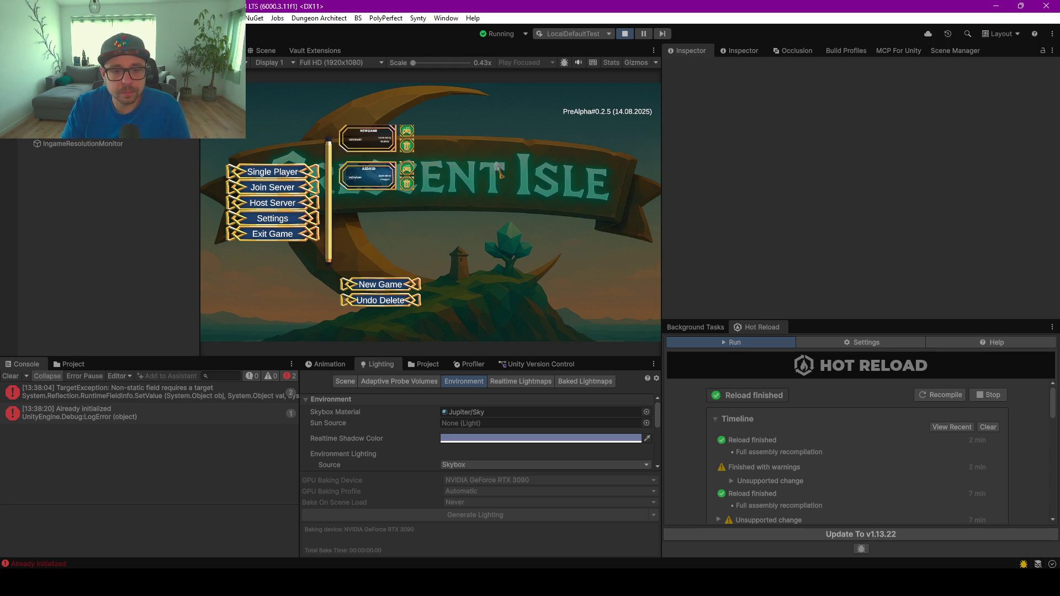
pyautogui.click(407, 130)
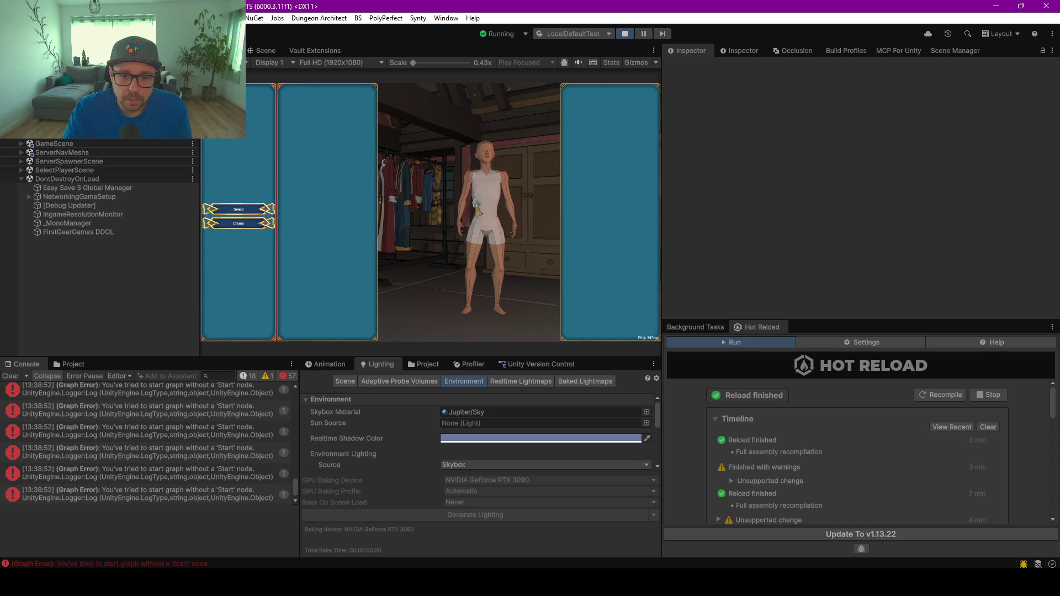
# Select a Graph Error in the Console and enlarge its stack-trace pane to read it
pyautogui.click(91, 411)
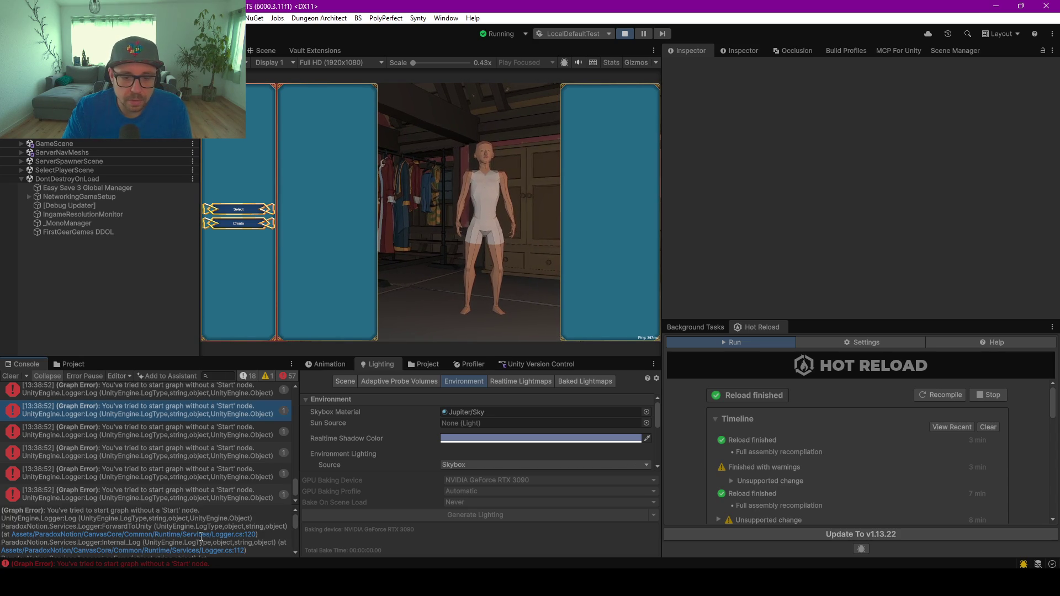
pyautogui.moveTo(184, 504); pyautogui.dragTo(184, 444)
pyautogui.scroll(-1, 177, 492)
pyautogui.scroll(-6, 176, 492)
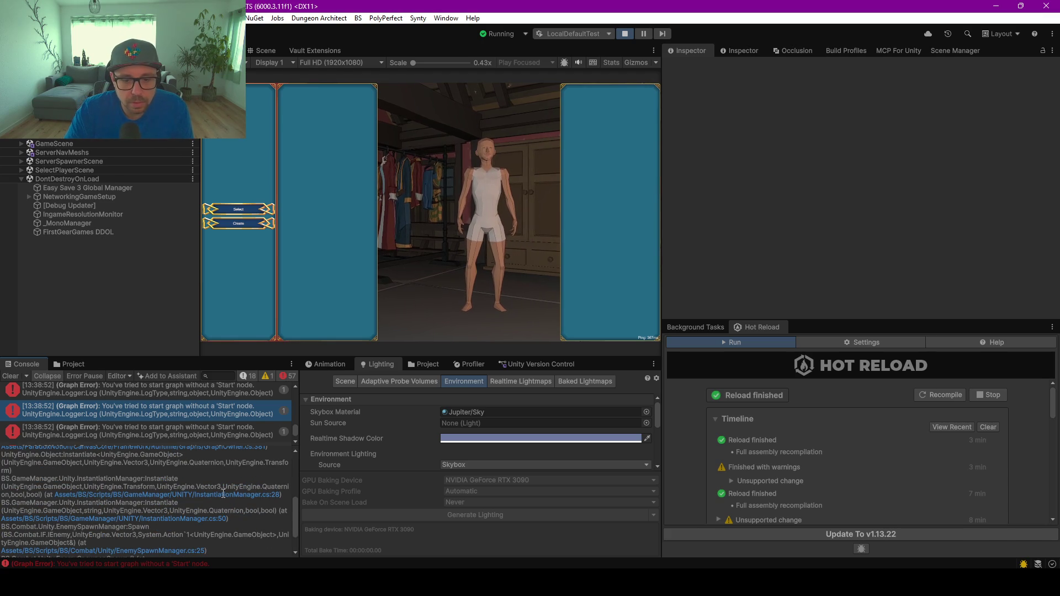
pyautogui.scroll(1, 216, 494)
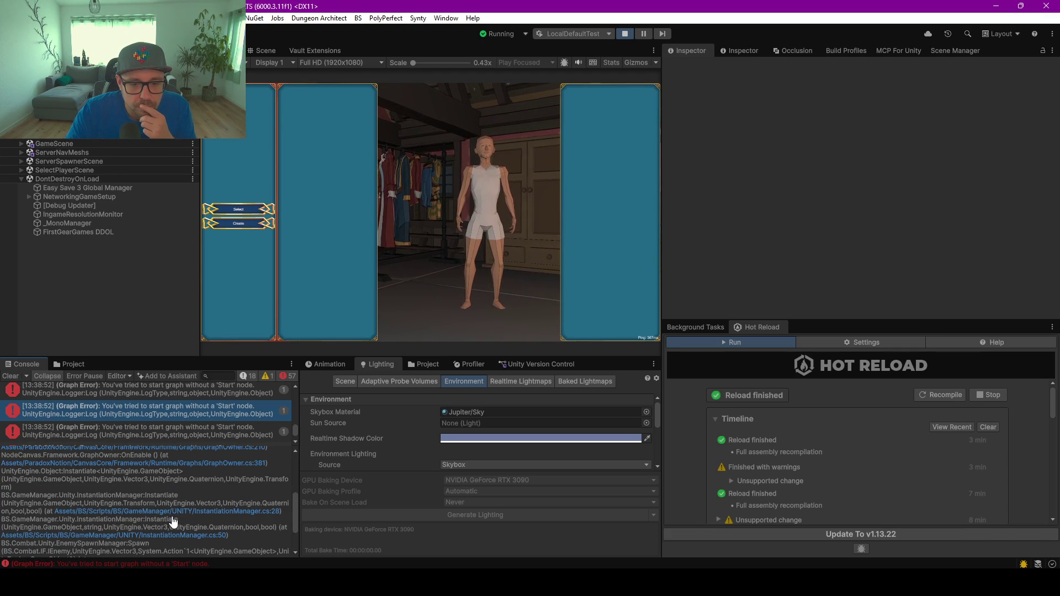
pyautogui.scroll(5, 182, 493)
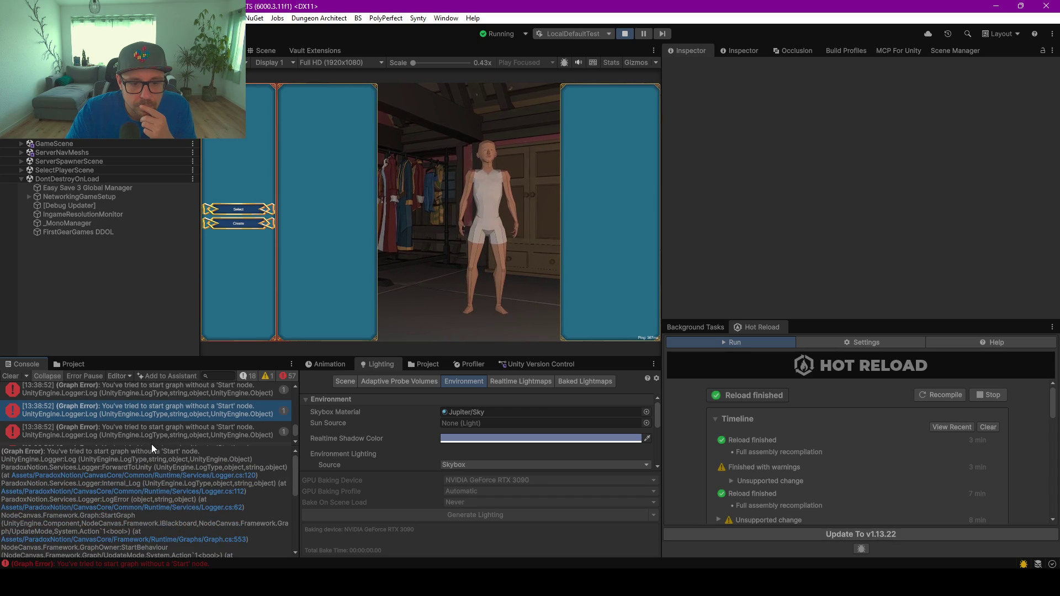
pyautogui.scroll(-8, 188, 491)
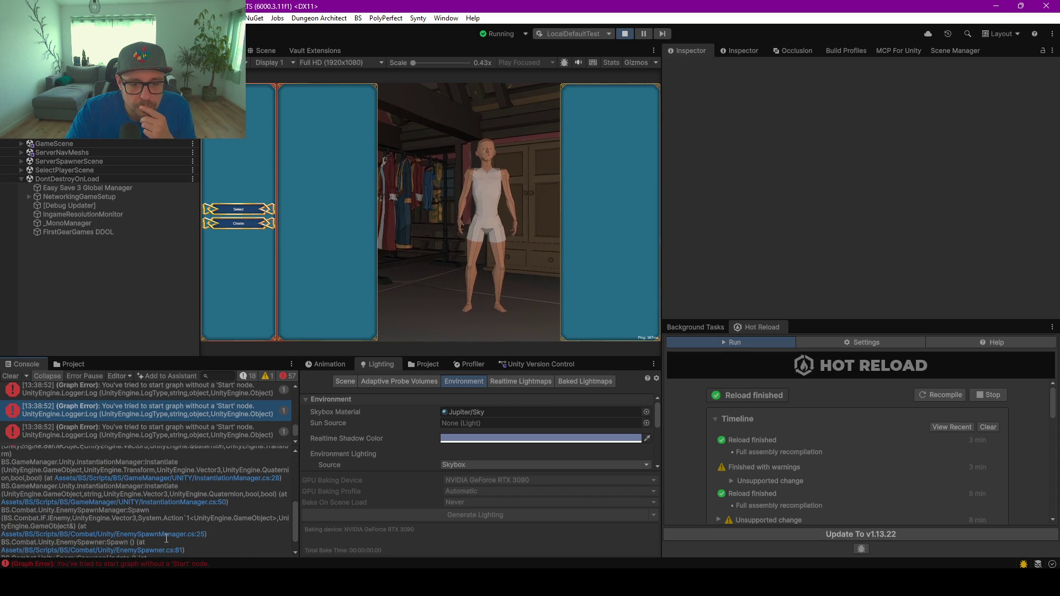
# Follow the EnemySpawnManager.cs link into Rider, check the line 26 Instantiate call, then minimise Rider
pyautogui.click(165, 533)
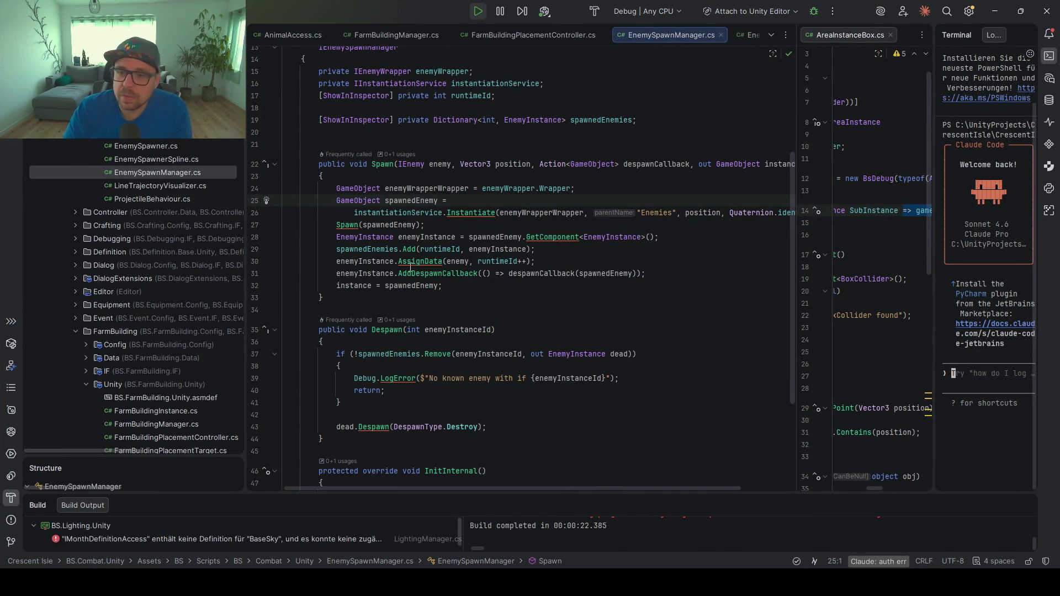
pyautogui.click(449, 213)
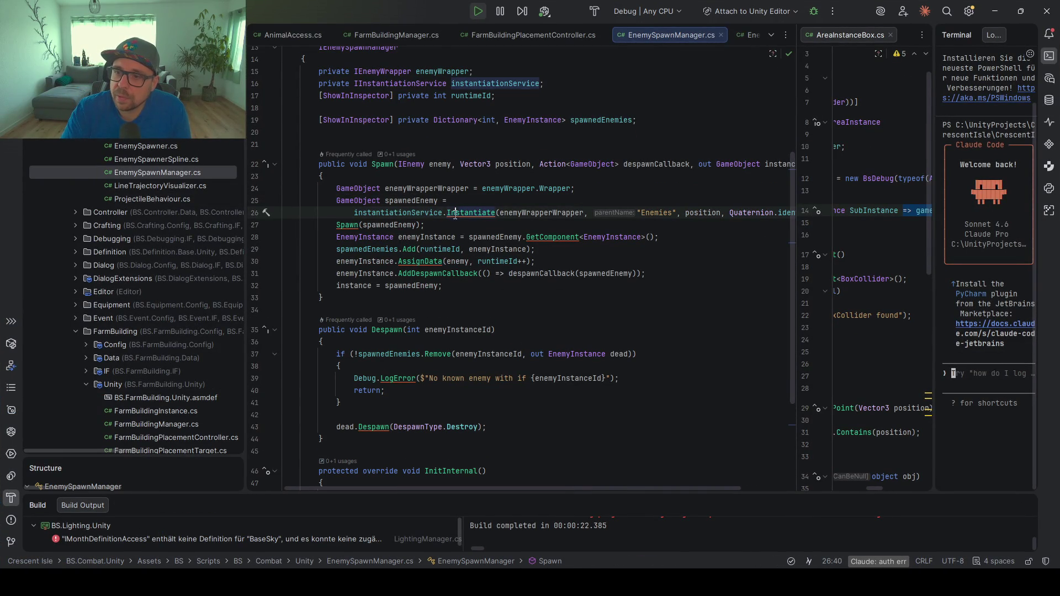
pyautogui.click(994, 11)
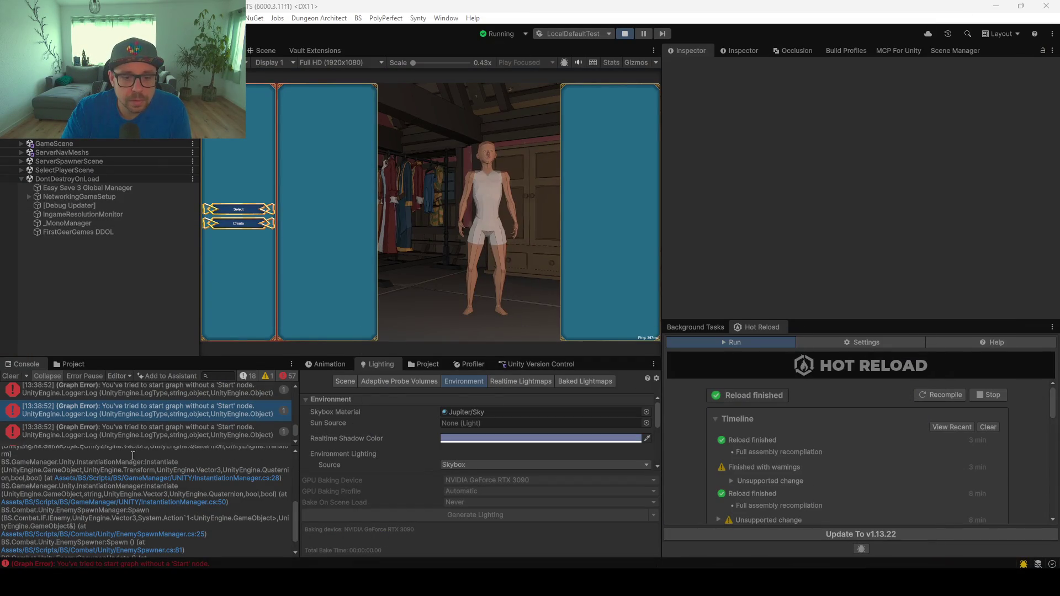
# Enlarge the Console and inspect the traces of earlier missing 'Start' node Graph Errors
pyautogui.moveTo(153, 358); pyautogui.dragTo(157, 141)
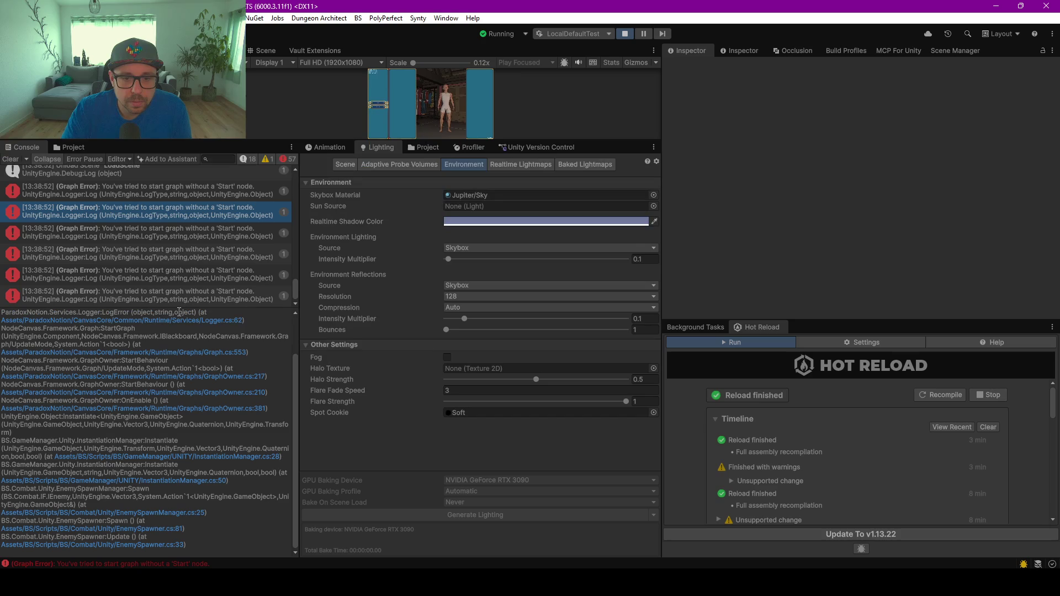
pyautogui.moveTo(177, 308); pyautogui.dragTo(158, 487)
pyautogui.scroll(3, 154, 362)
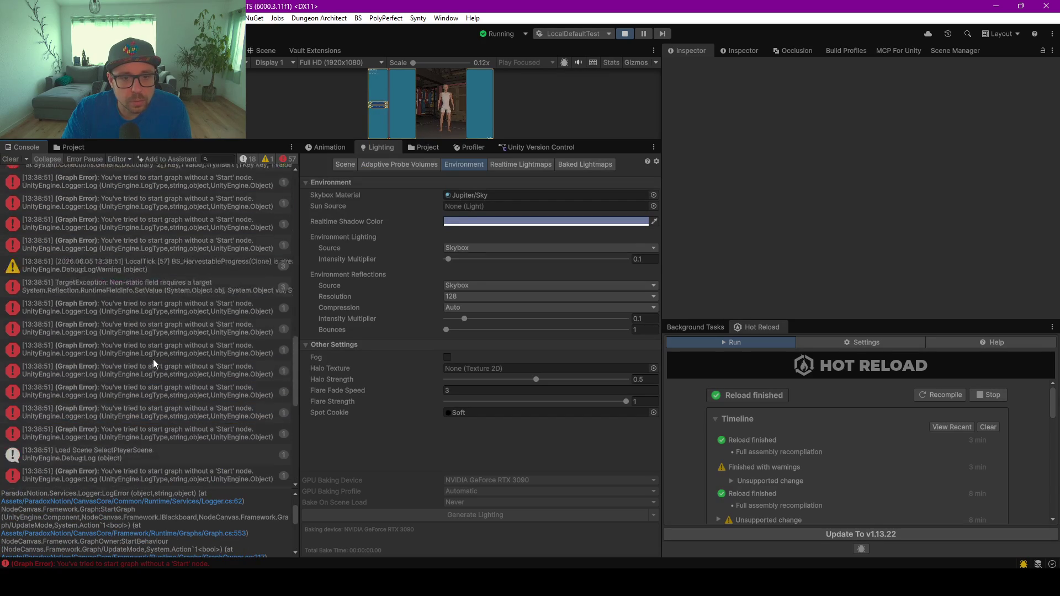
pyautogui.scroll(3, 153, 359)
pyautogui.click(148, 280)
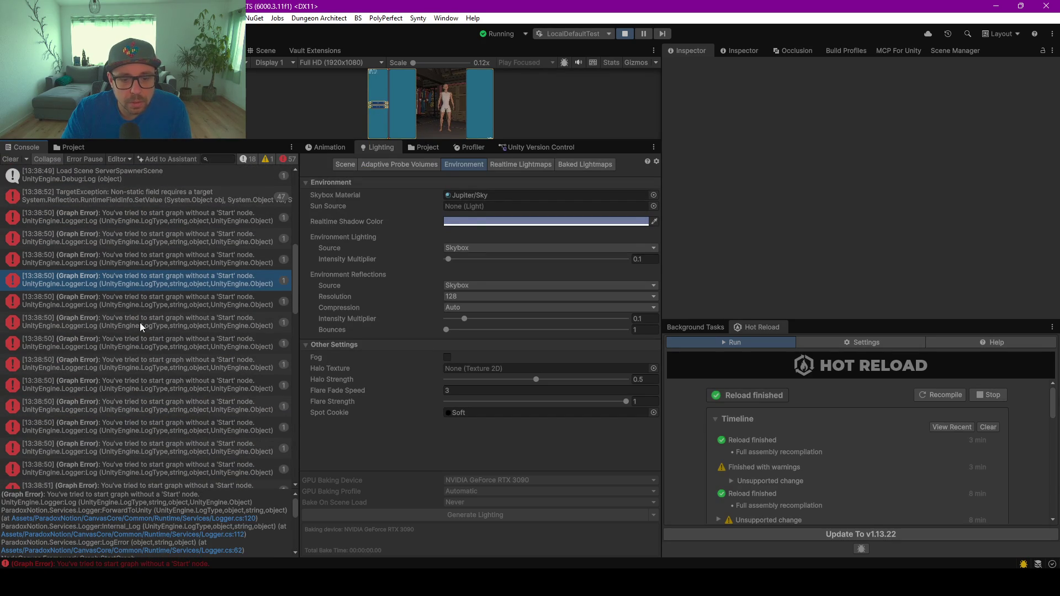
pyautogui.moveTo(139, 489); pyautogui.dragTo(166, 287)
pyautogui.scroll(-1, 160, 465)
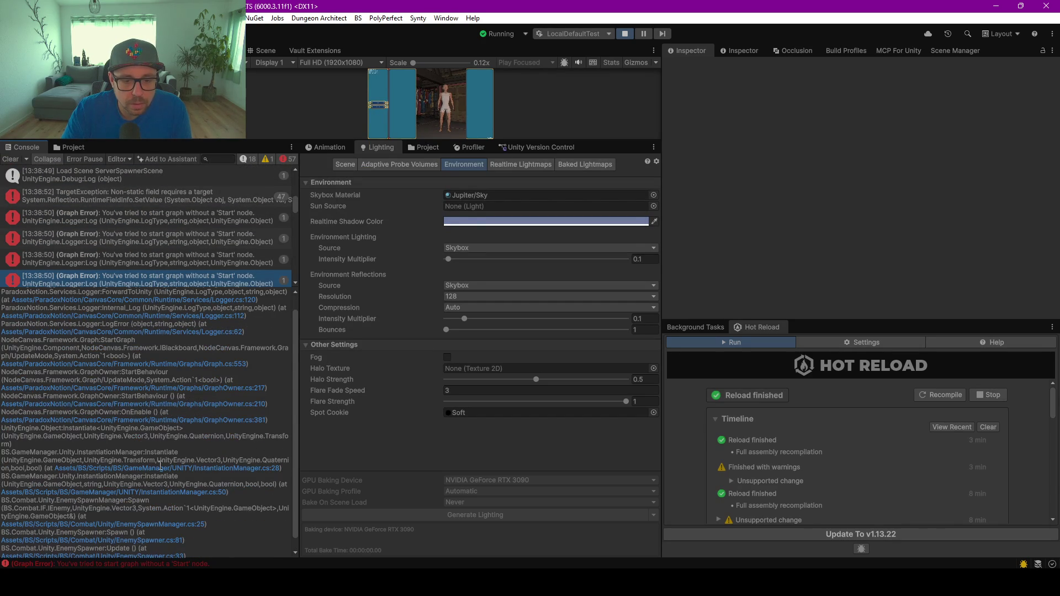
pyautogui.scroll(2, 87, 237)
pyautogui.scroll(-1, 110, 262)
pyautogui.click(140, 245)
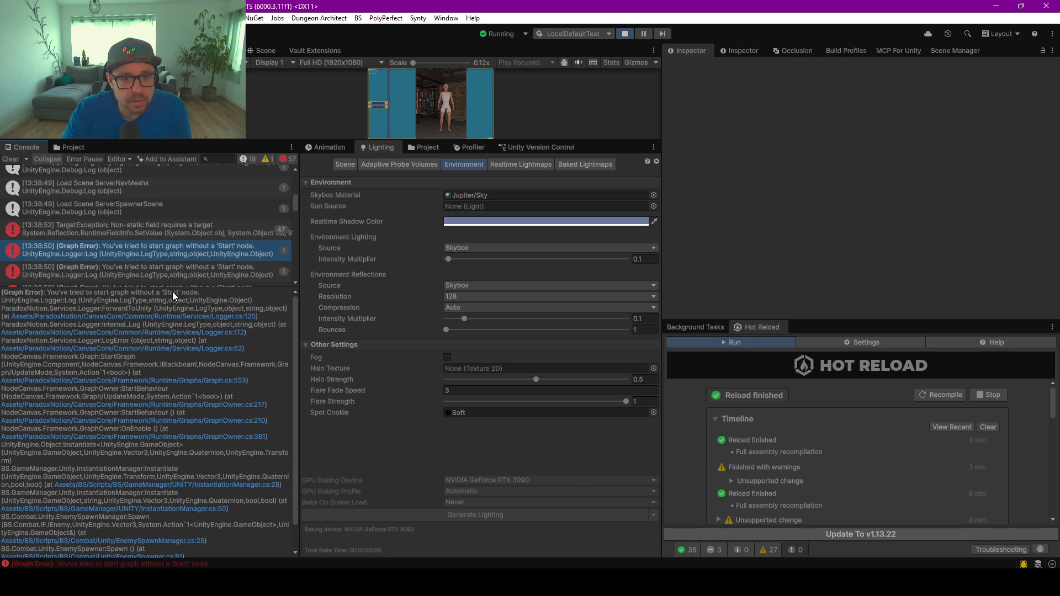
# Drag the splitters back so the Game view returns to its full size
pyautogui.moveTo(172, 290); pyautogui.dragTo(171, 446)
pyautogui.scroll(4, 137, 330)
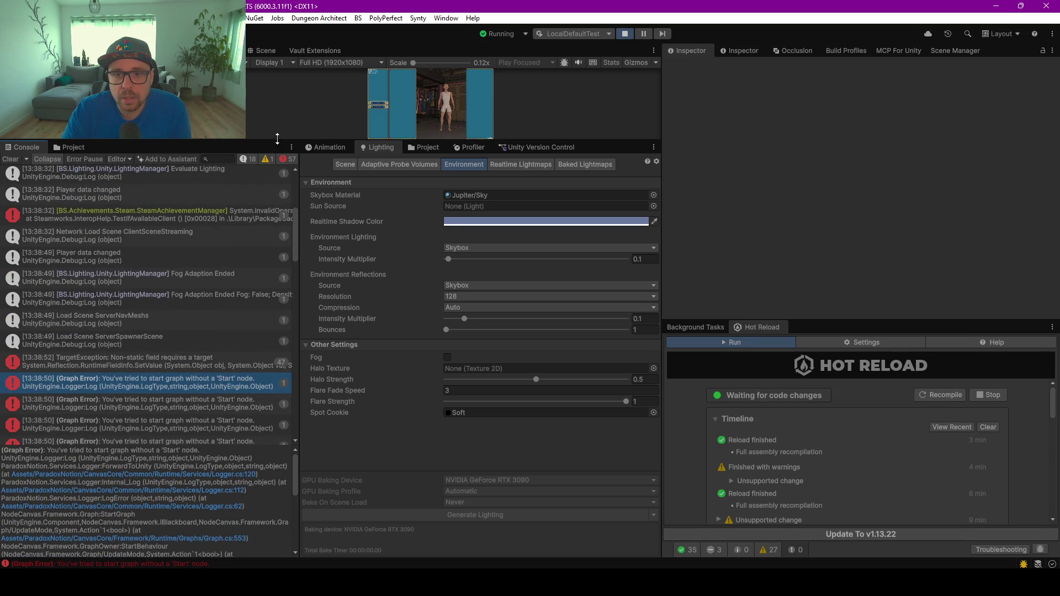
pyautogui.moveTo(277, 138); pyautogui.dragTo(276, 337)
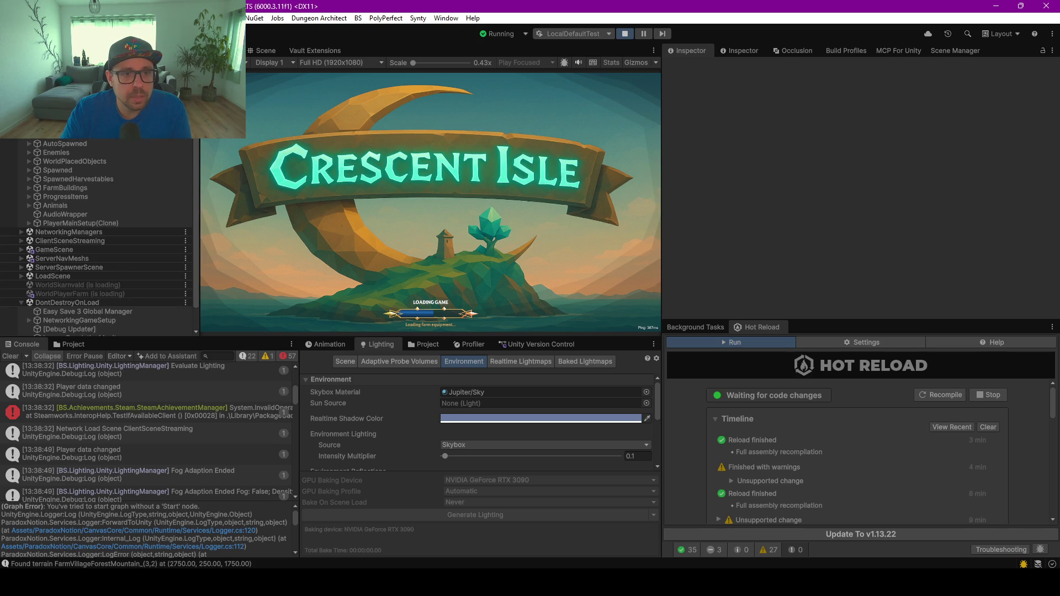
# Expand Enemies > Animals and frame the first BaseAnimalWrapper(Clone) cow in the Scene view
pyautogui.click(28, 153)
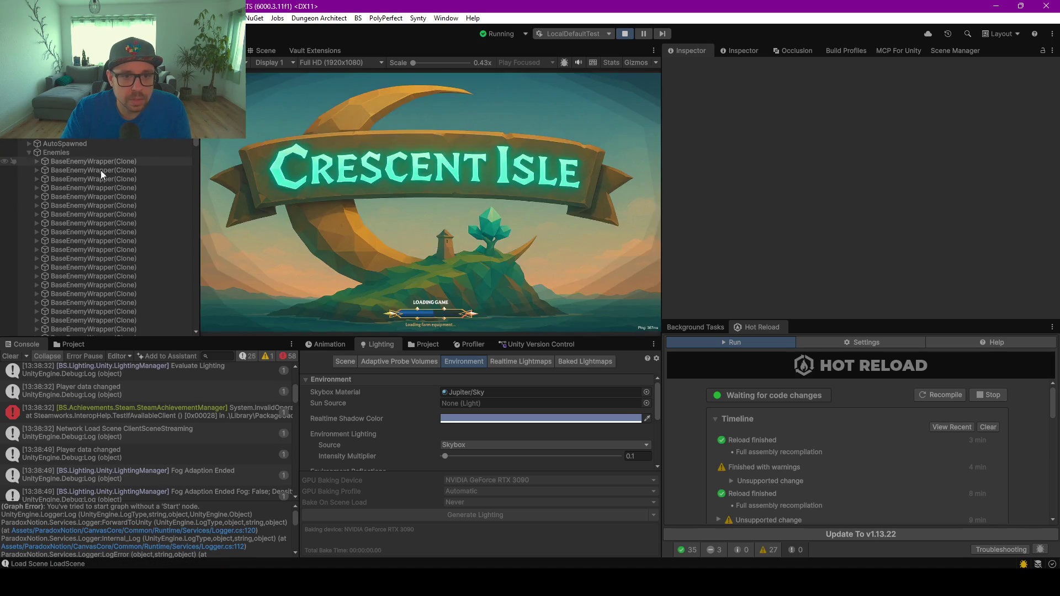
pyautogui.click(28, 154)
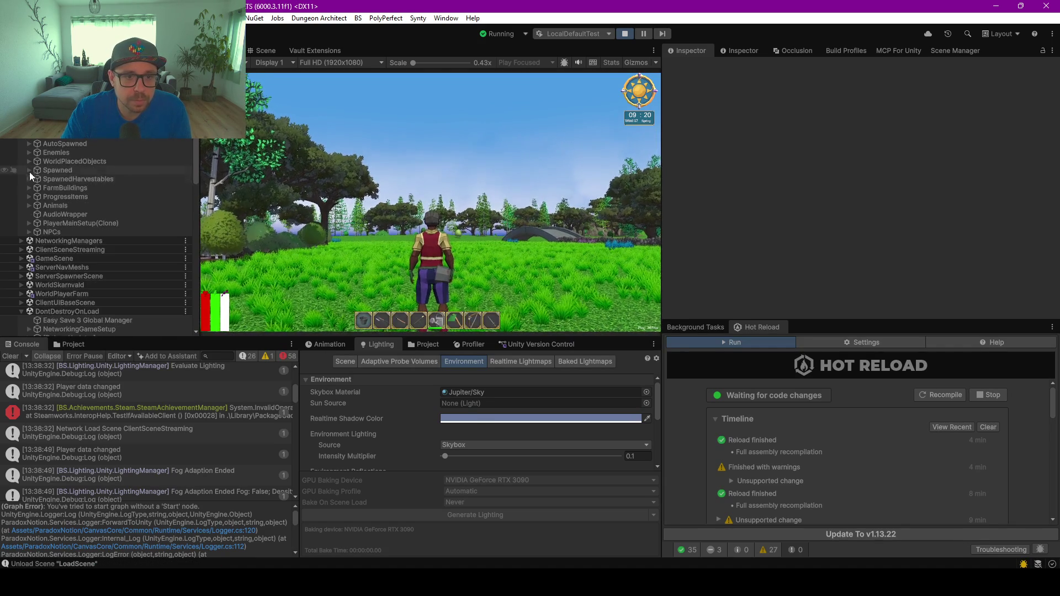
pyautogui.click(29, 206)
pyautogui.click(69, 215)
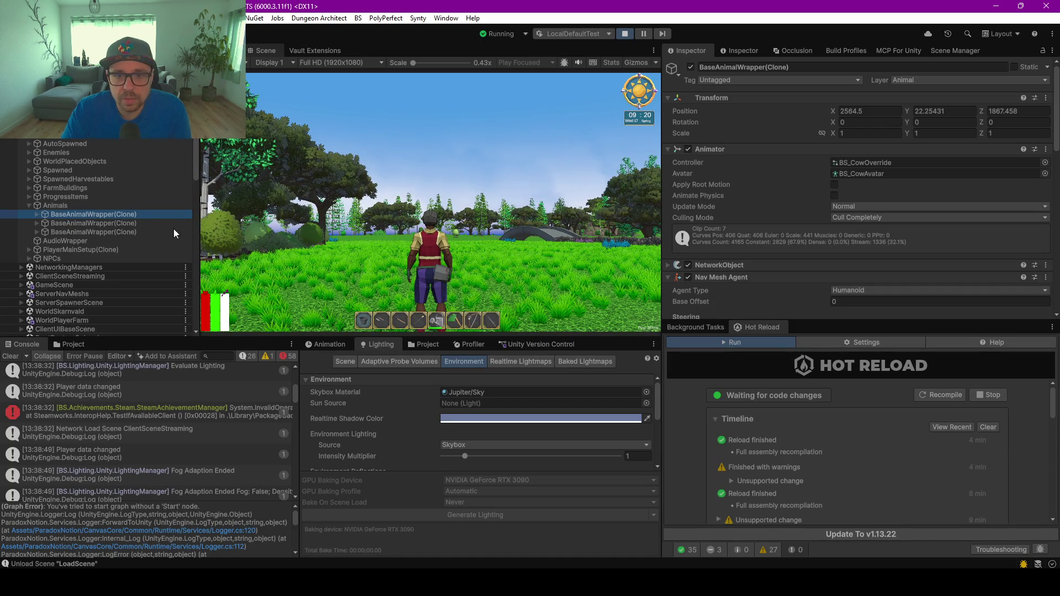
pyautogui.doubleClick(81, 216)
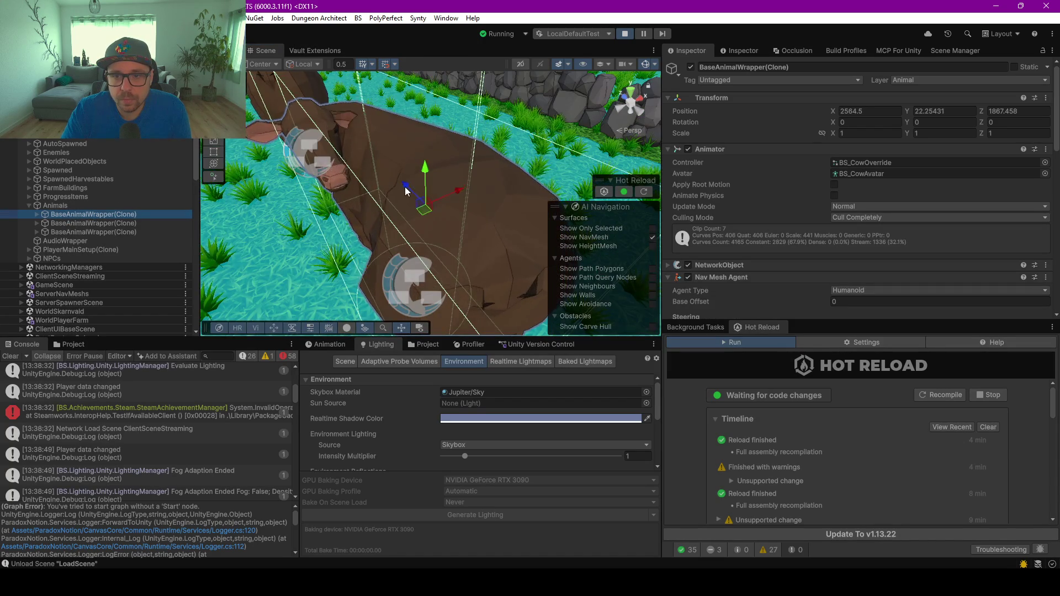
pyautogui.scroll(-10, 406, 191)
pyautogui.scroll(-10, 405, 192)
pyautogui.moveTo(412, 270)
pyautogui.mouseDown()
pyautogui.moveTo(319, 201)
pyautogui.moveTo(508, 188)
pyautogui.mouseUp()
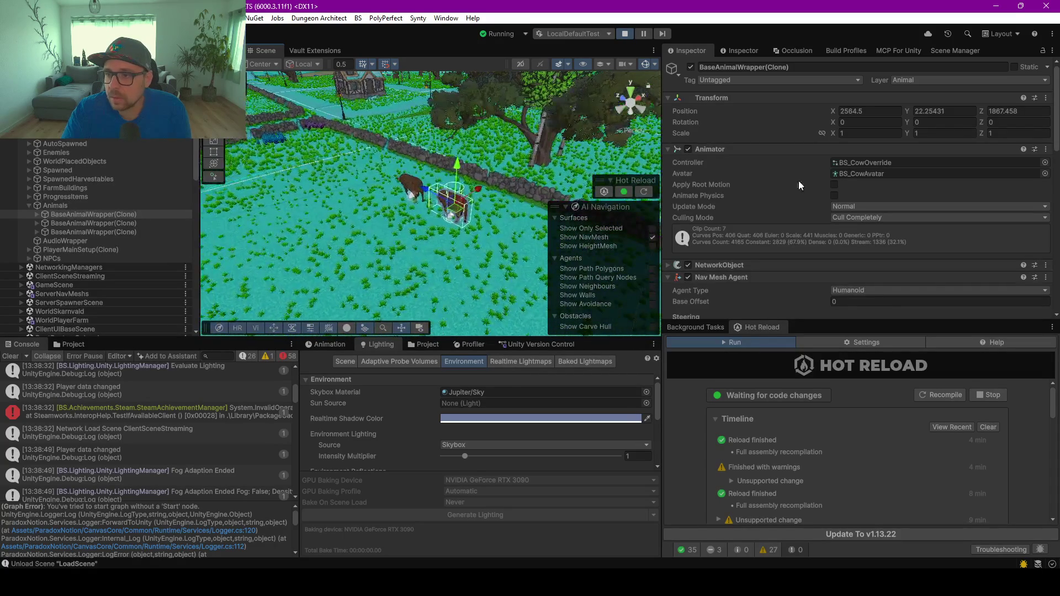
pyautogui.scroll(-5, 799, 180)
# Expand the cow and select its DeleteOnNotServer child to view its AnimalBehavior tree settings
pyautogui.click(36, 214)
pyautogui.click(36, 215)
pyautogui.click(78, 225)
pyautogui.scroll(6, 767, 187)
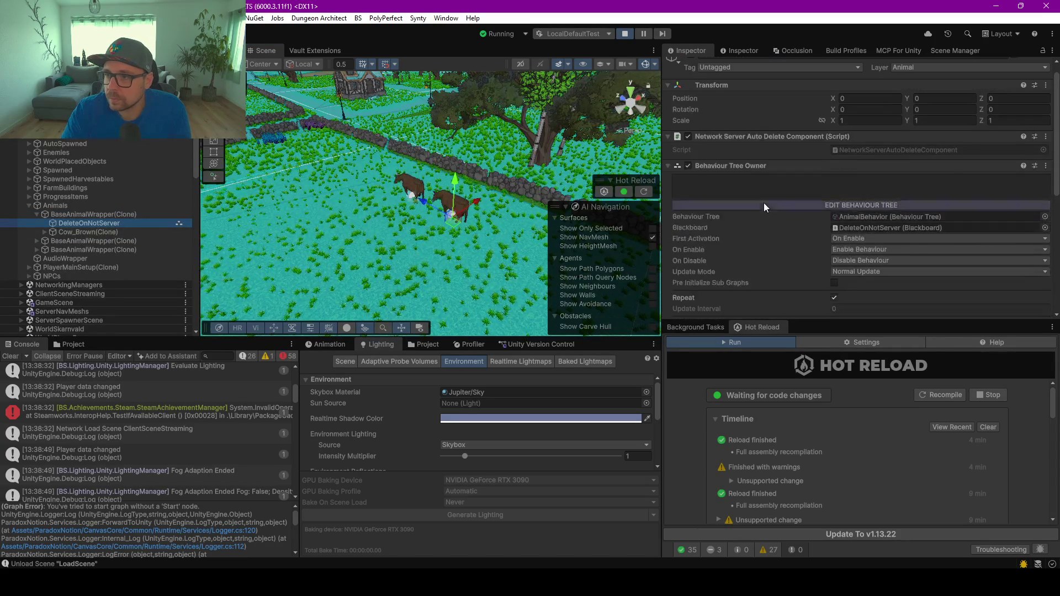
pyautogui.click(834, 205)
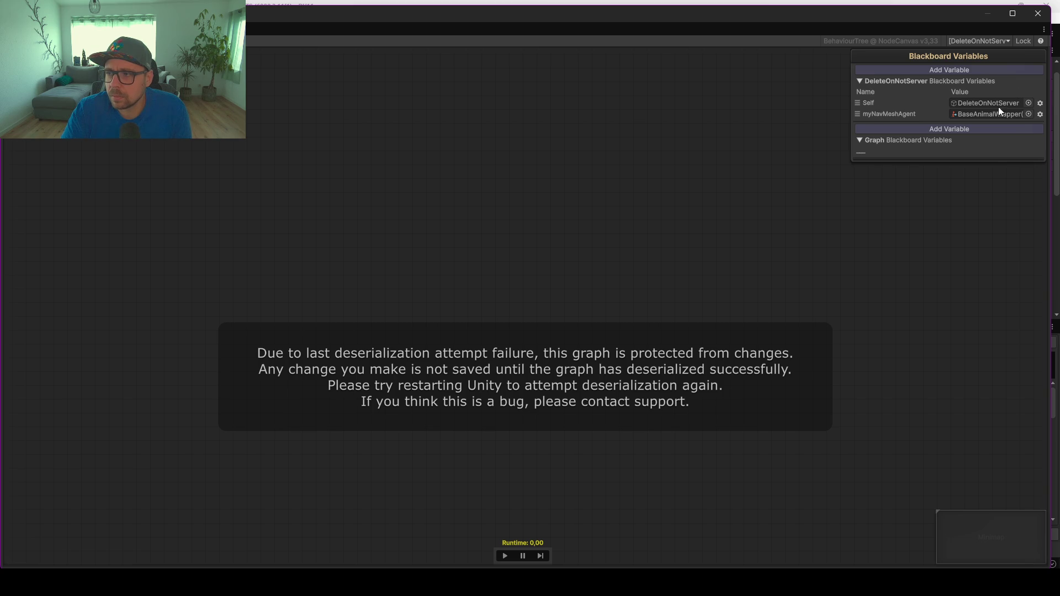
pyautogui.click(1038, 13)
pyautogui.click(860, 218)
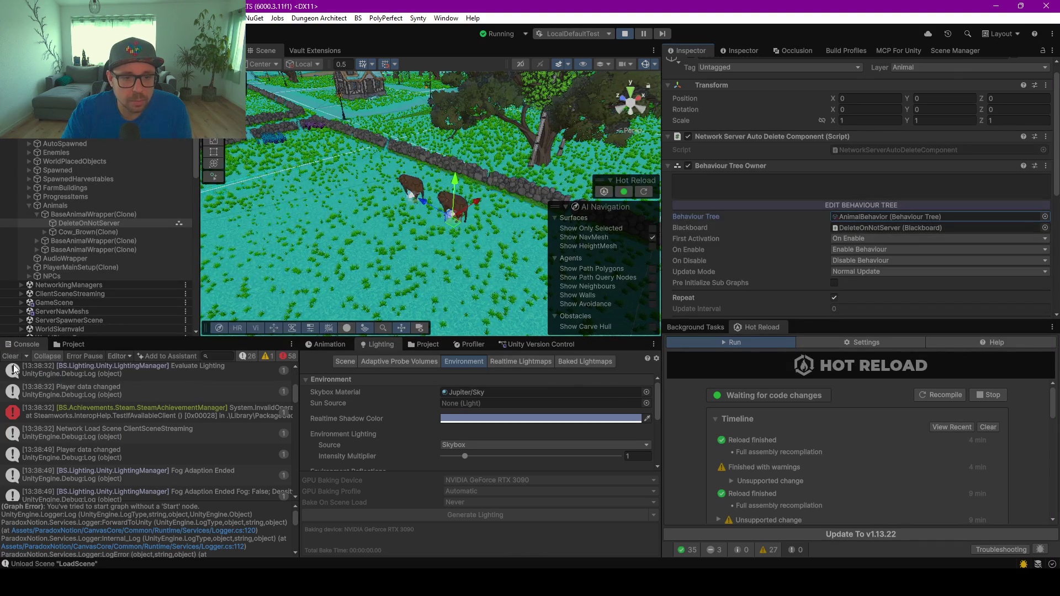
pyautogui.moveTo(525, 266)
pyautogui.mouseDown()
pyautogui.moveTo(532, 259)
pyautogui.moveTo(319, 193)
pyautogui.moveTo(267, 257)
pyautogui.mouseUp()
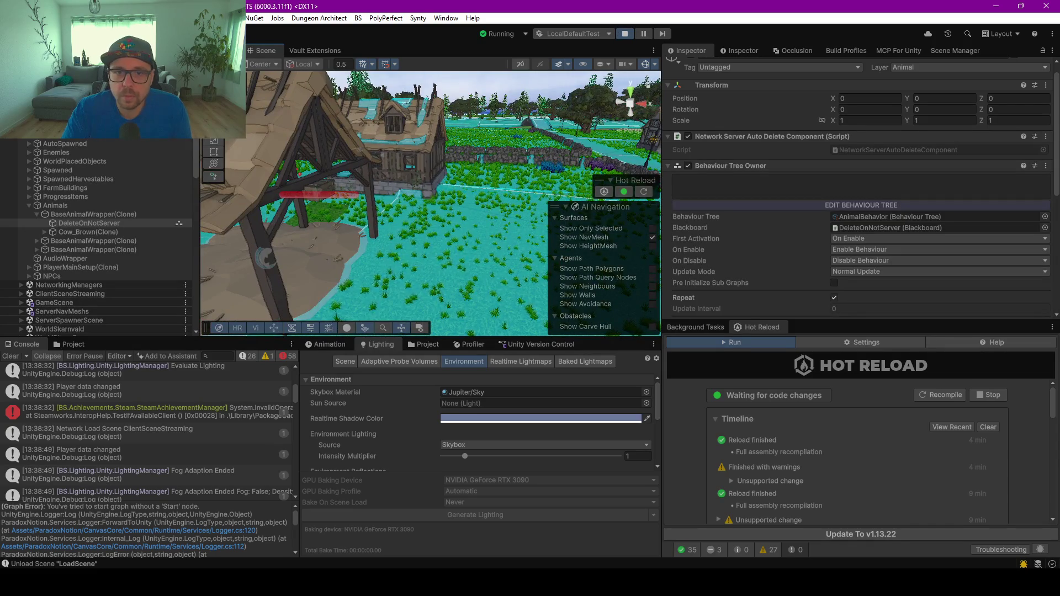
# Run the character through the farm into open grass, briefly opening the inventory screen
pyautogui.hotkey('ctrl', '2')
pyautogui.press('w')
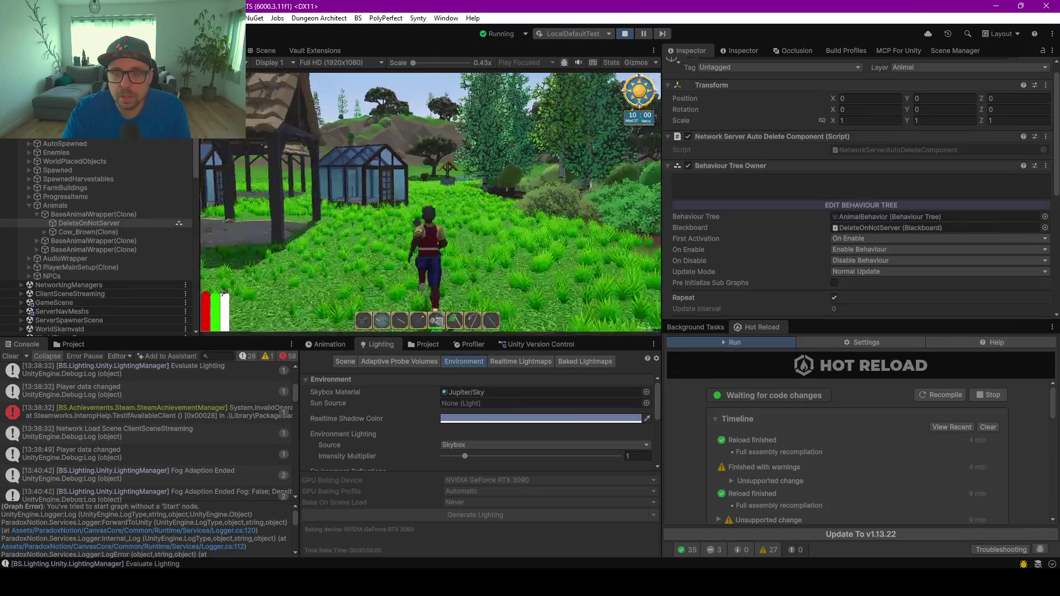
pyautogui.press('w')
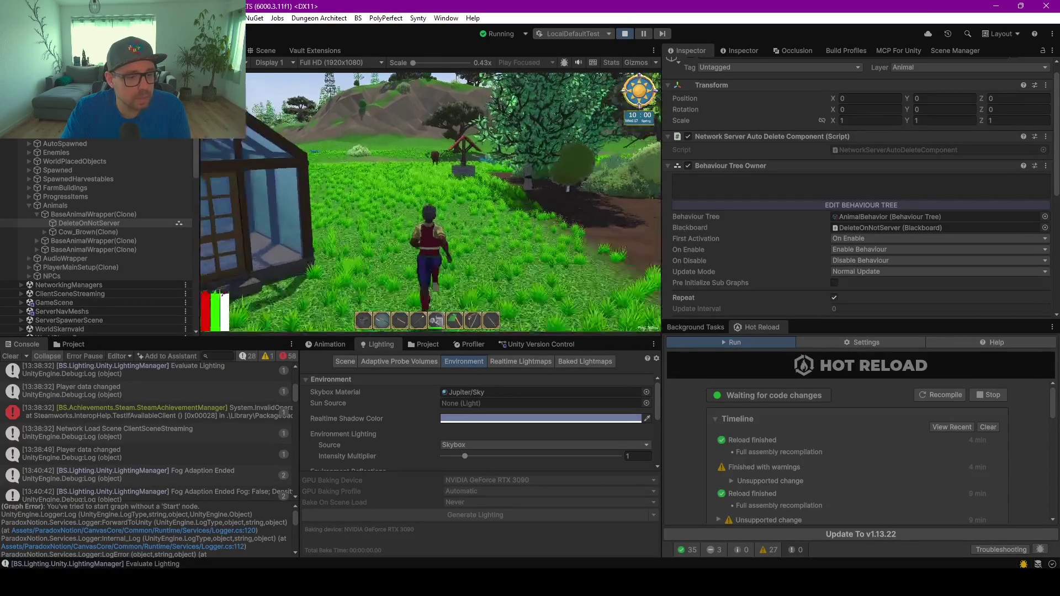
pyautogui.press('w')
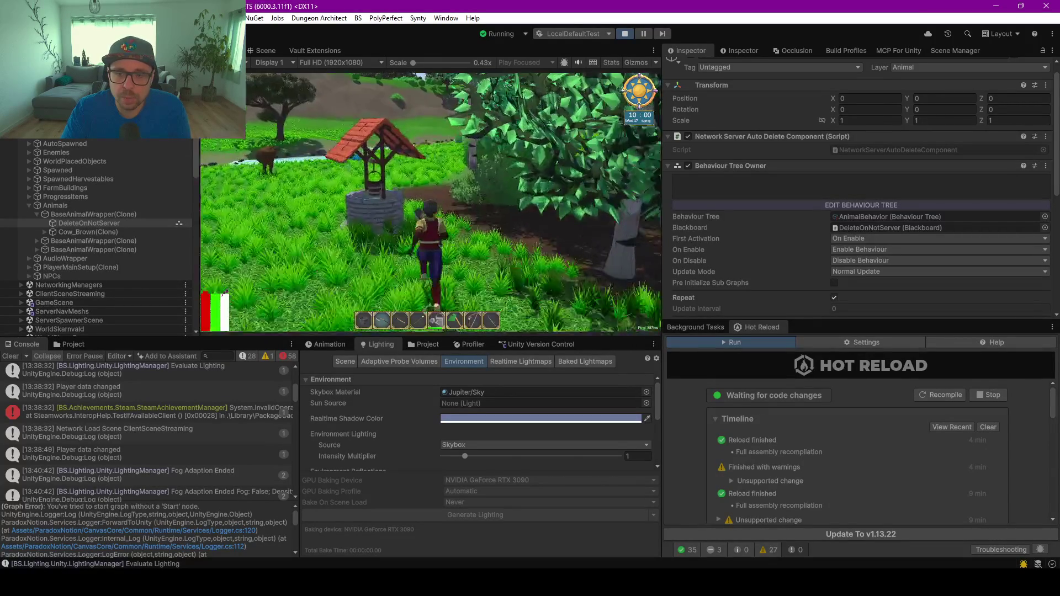
pyautogui.press('w')
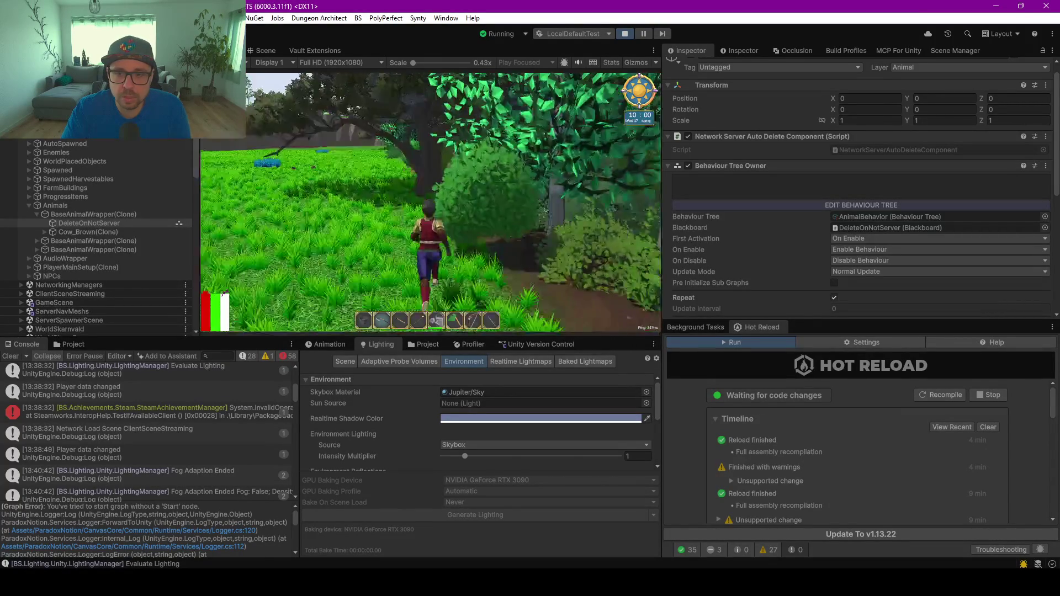
pyautogui.press('w')
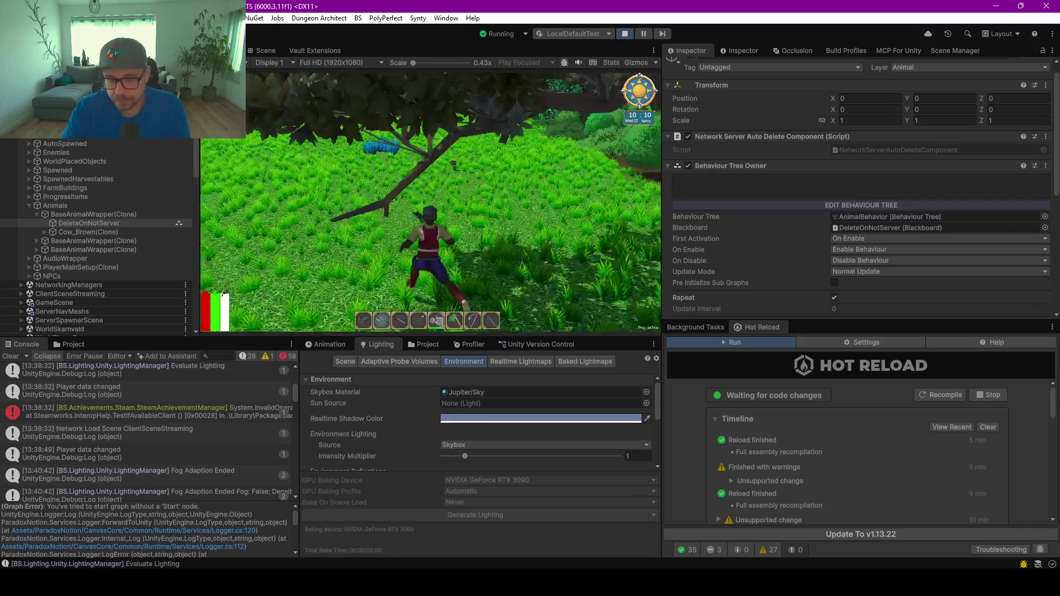
pyautogui.press('i')
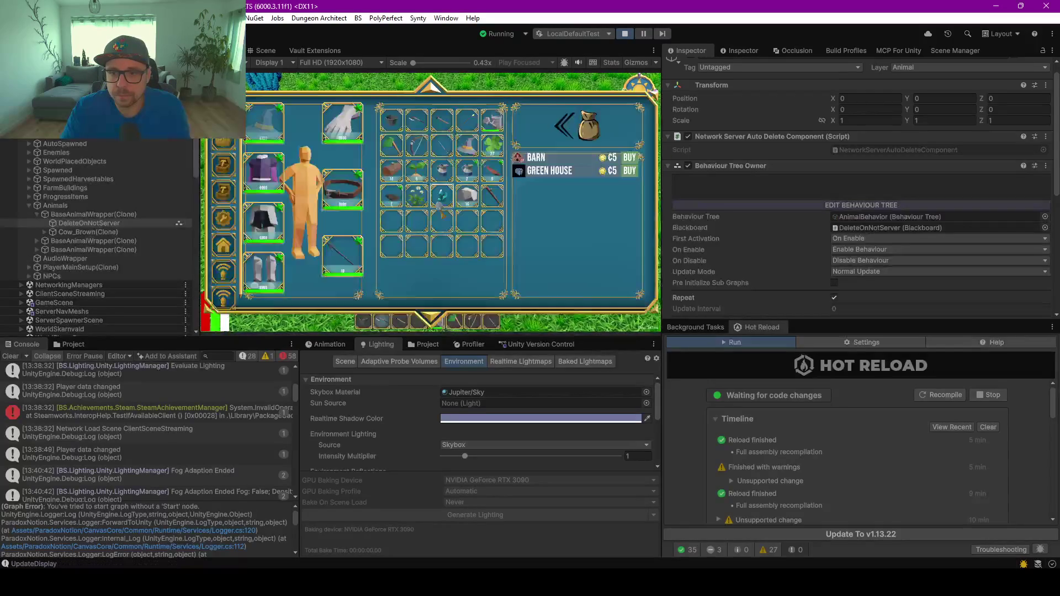
pyautogui.press('i')
# Move the building placement preview along the path toward a valid spot near the house
pyautogui.scroll(-5, 431, 201)
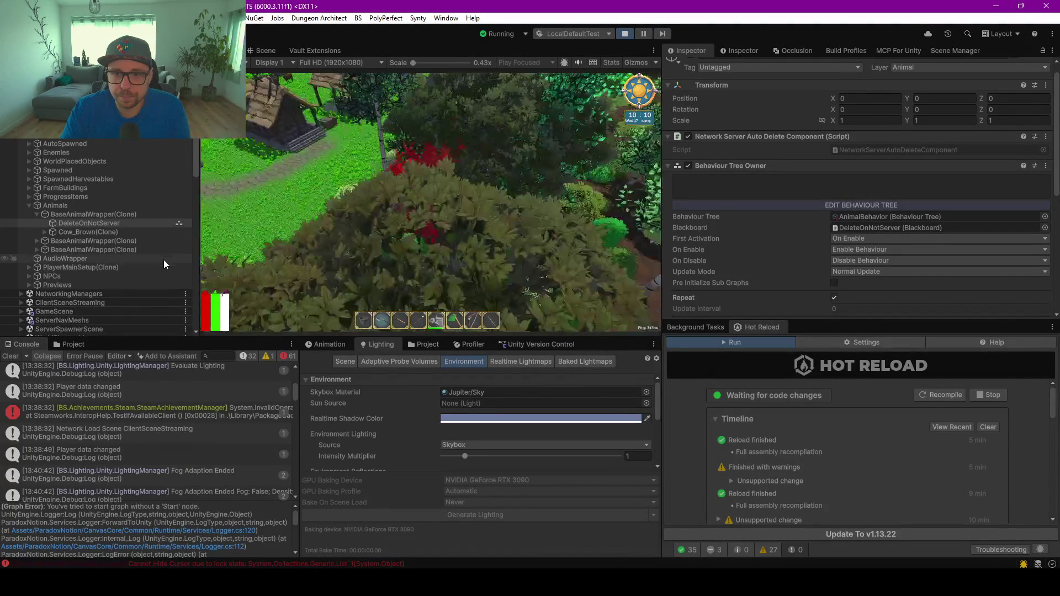
pyautogui.keyDown('shift'); pyautogui.click(162, 258); pyautogui.keyUp('shift')
pyautogui.rightClick(161, 258)
pyautogui.click(412, 247)
pyautogui.press('w')
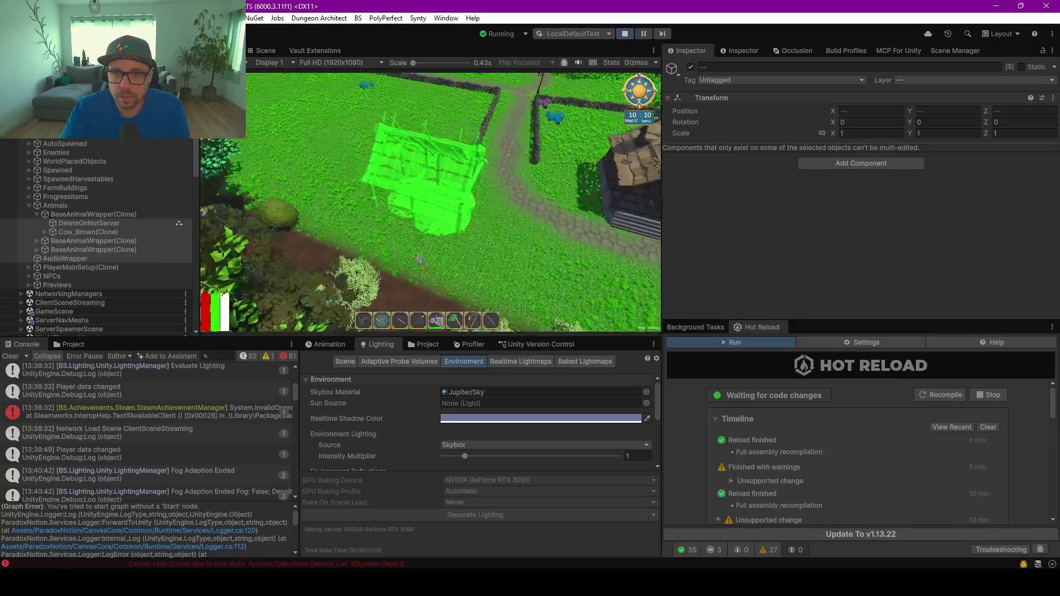
pyautogui.press('w')
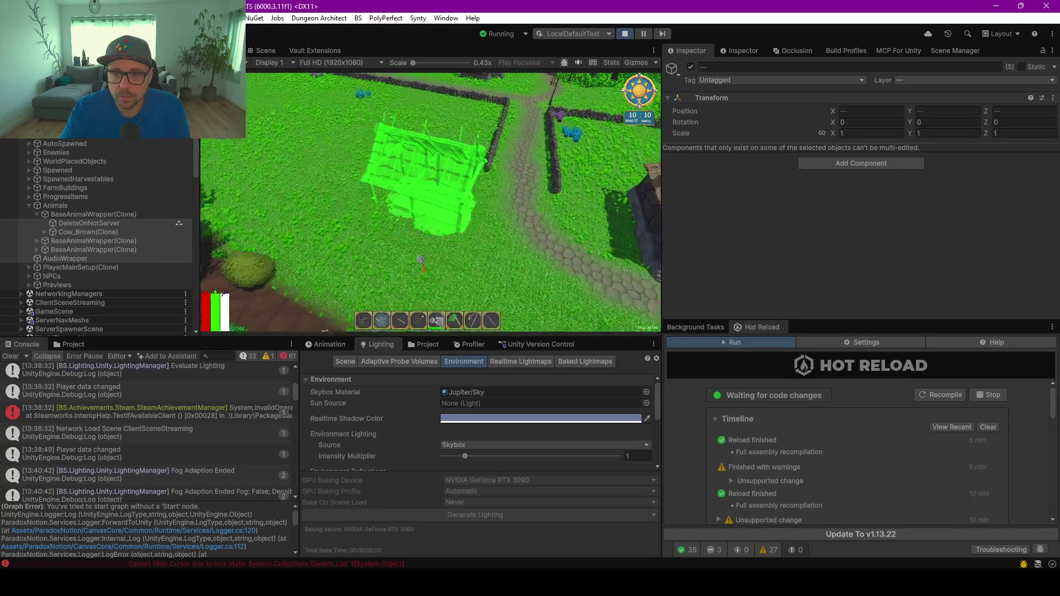
pyautogui.press('w')
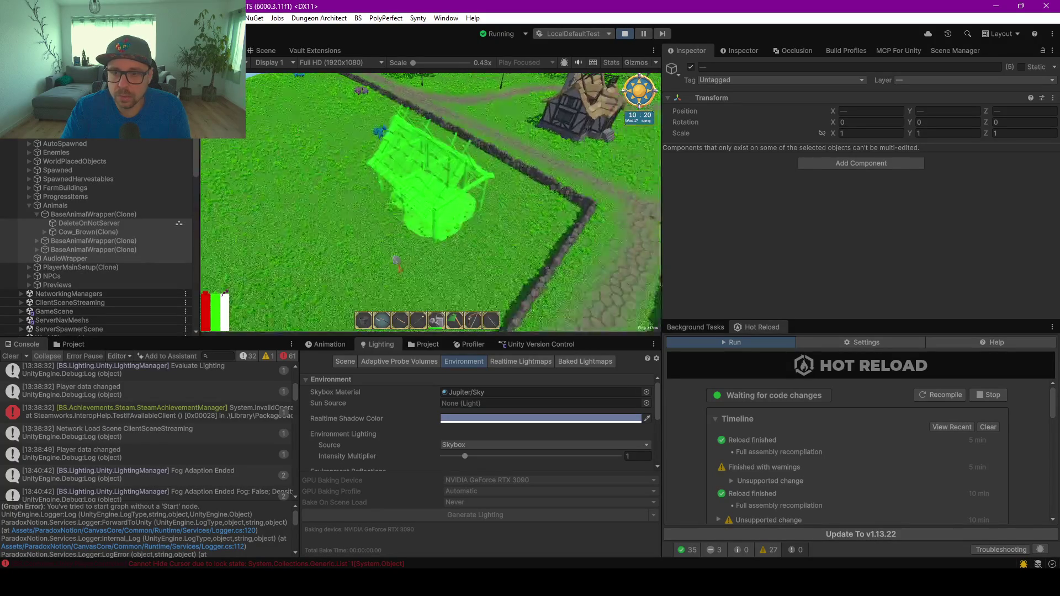
pyautogui.press('w')
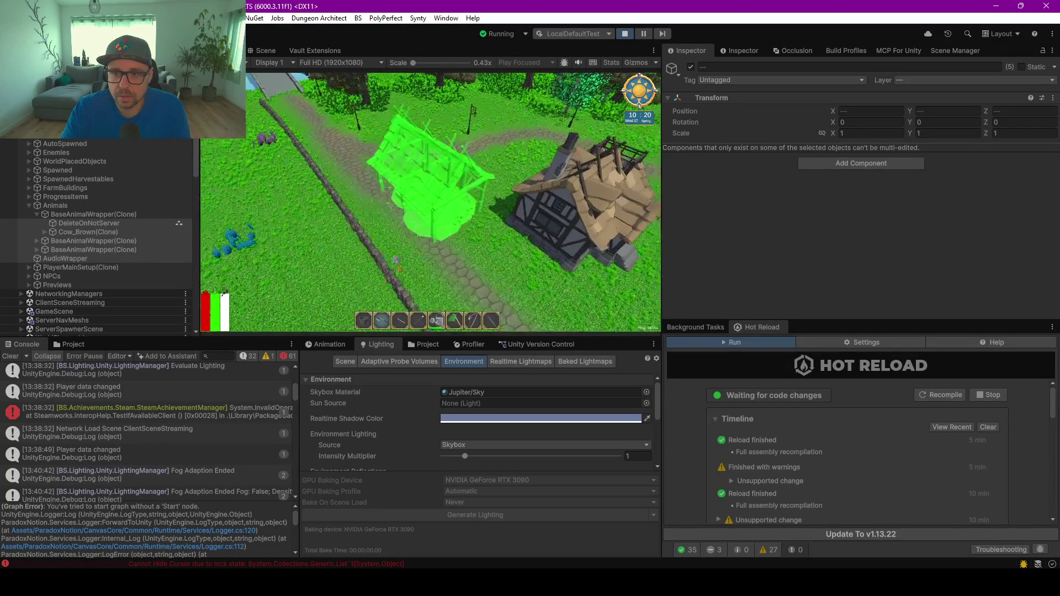
pyautogui.press('w')
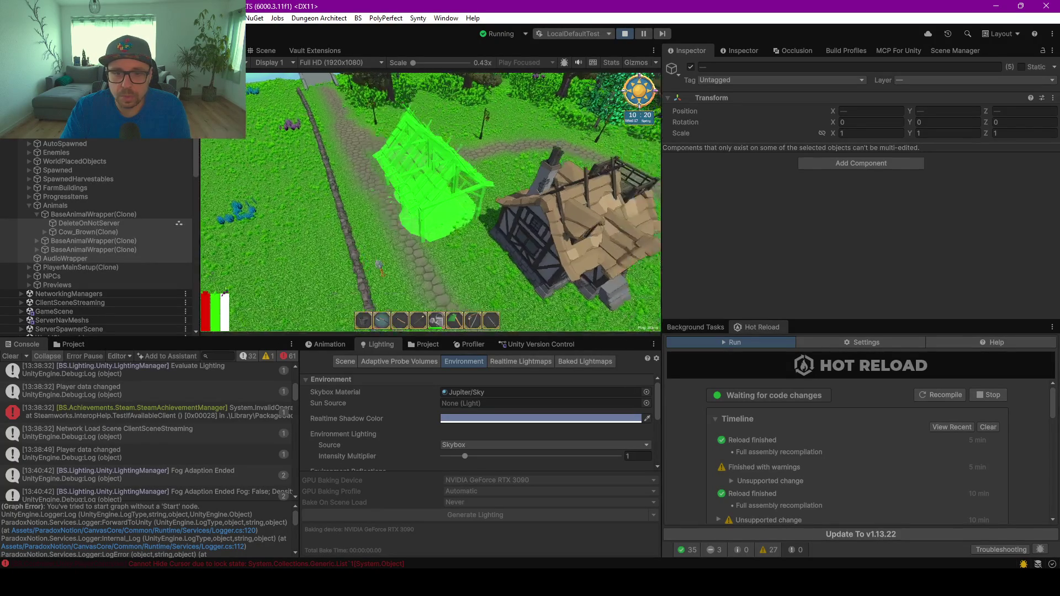
pyautogui.press('w')
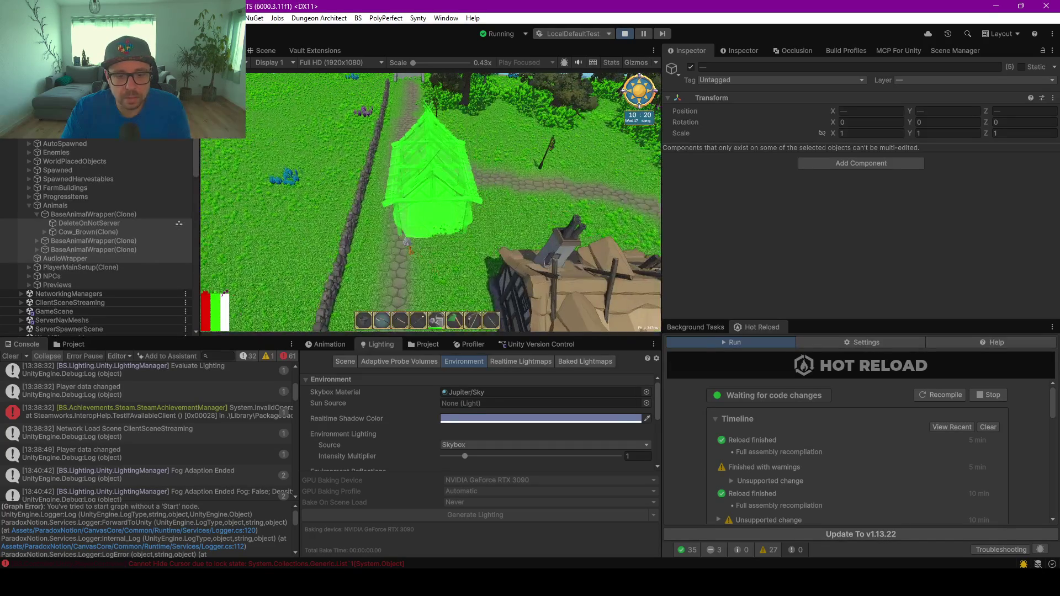
# Release the game's input and inspect the 'Cannot Hide Cursor' error's stack trace in the Console
pyautogui.hotkey('alt', 'Tab')
pyautogui.click(292, 402)
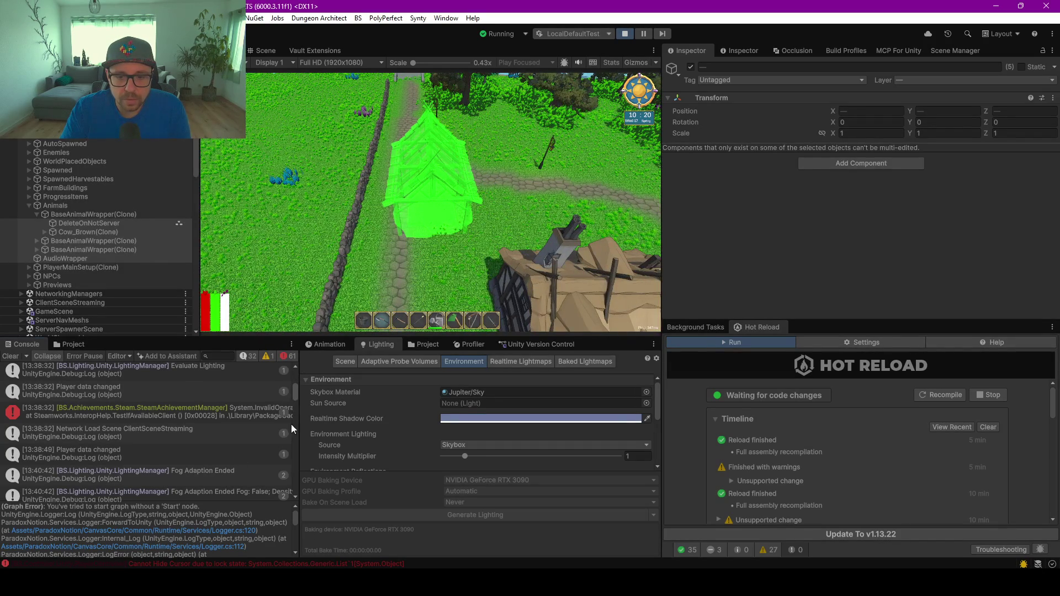
pyautogui.click(160, 446)
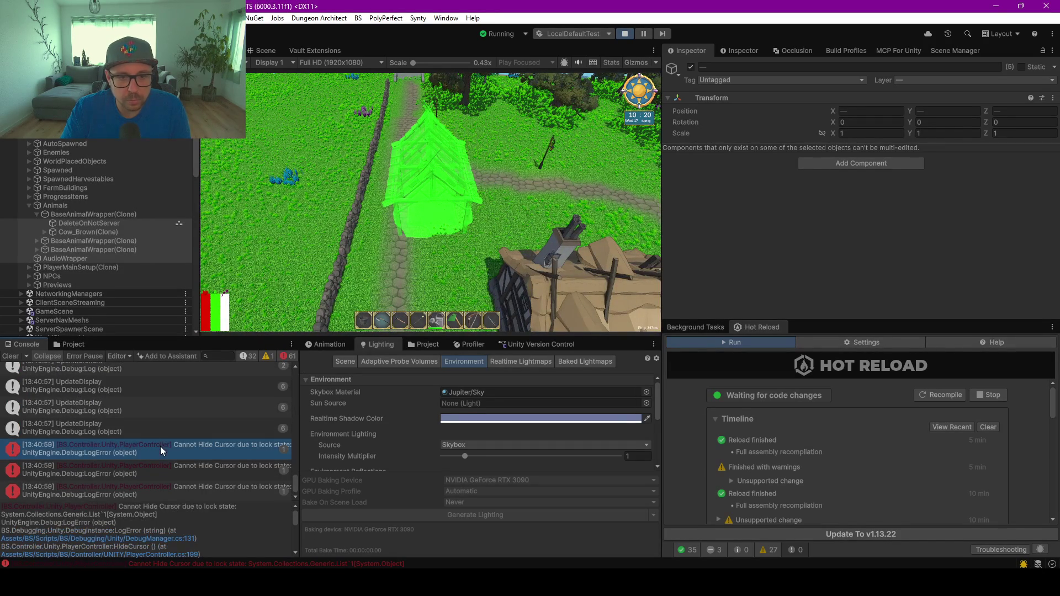
pyautogui.click(274, 50)
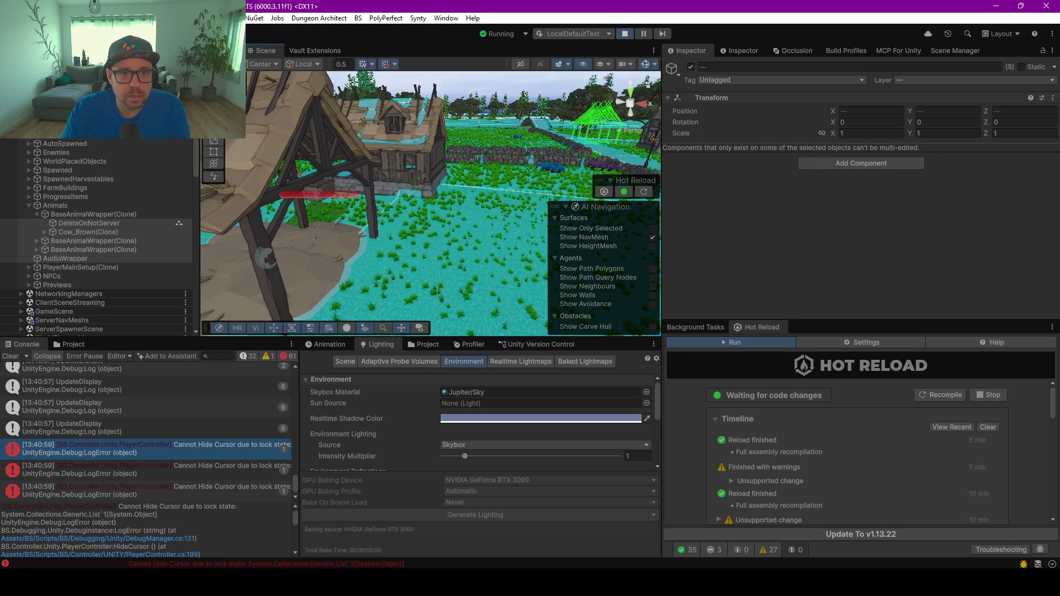
# Select FarmBuildingPlacementController in the Hierarchy and set its Target Area to FarmArea
pyautogui.scroll(-5, 15, 142)
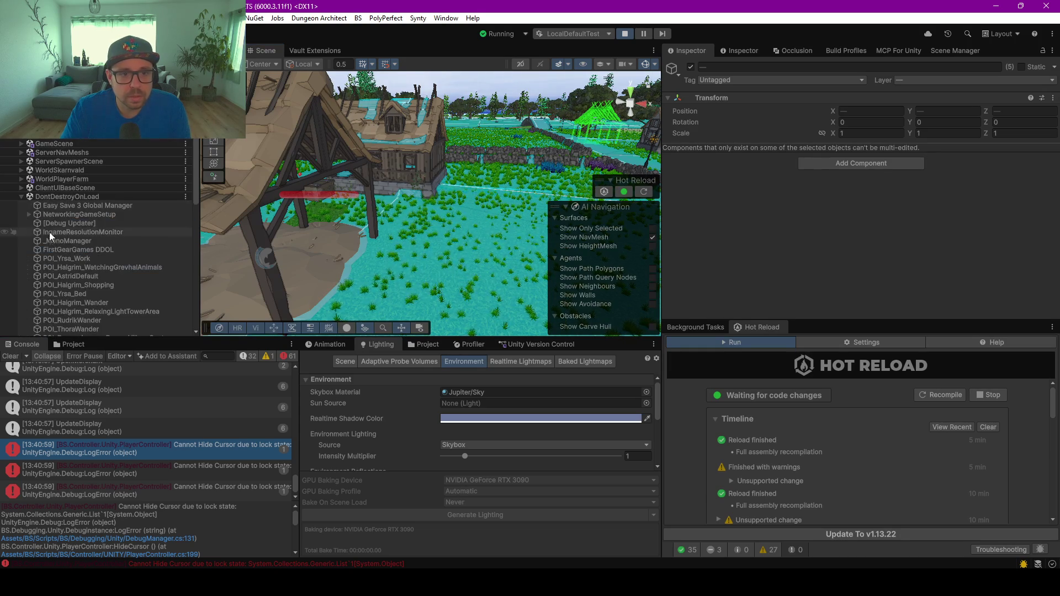
pyautogui.click(21, 179)
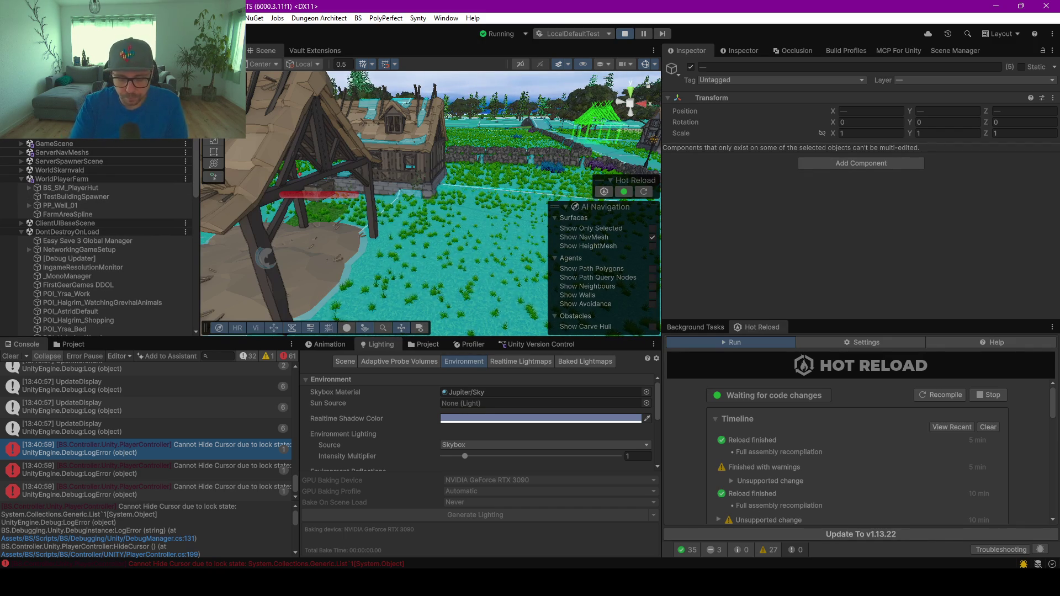
pyautogui.write('PlayerClientController')
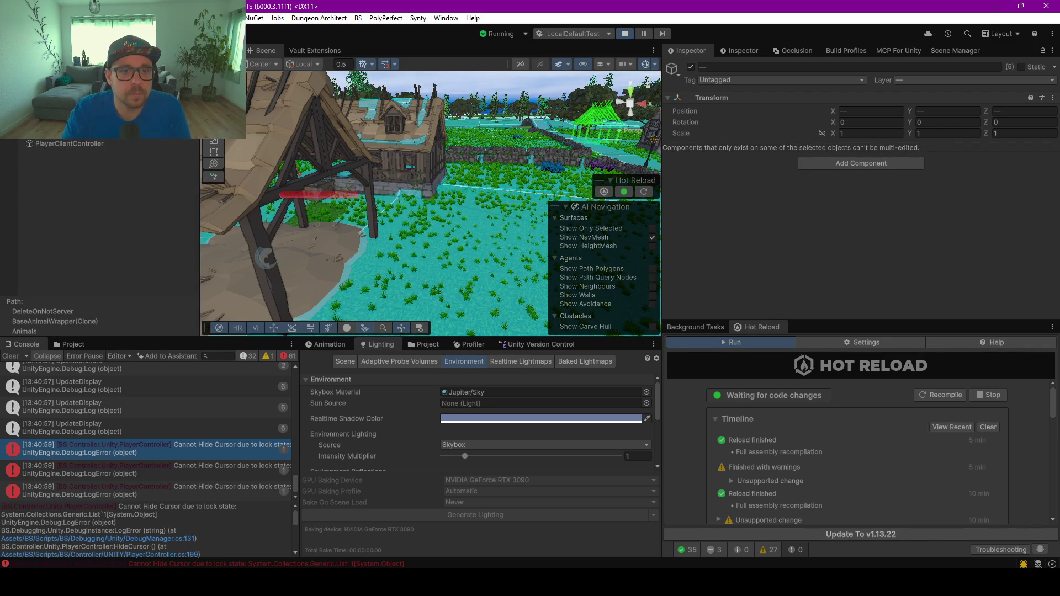
pyautogui.click(111, 132)
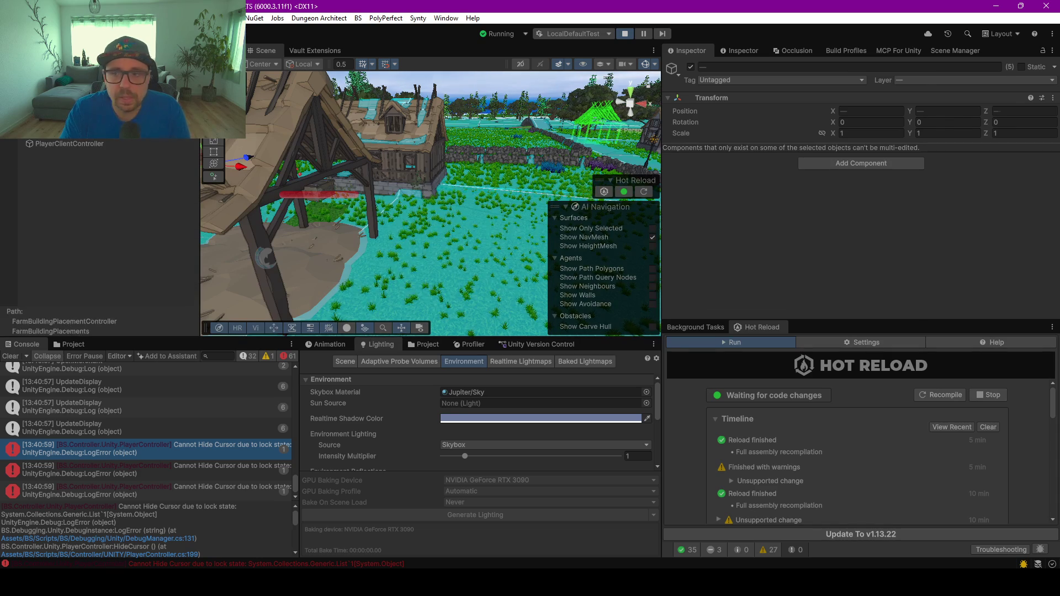
pyautogui.click(868, 284)
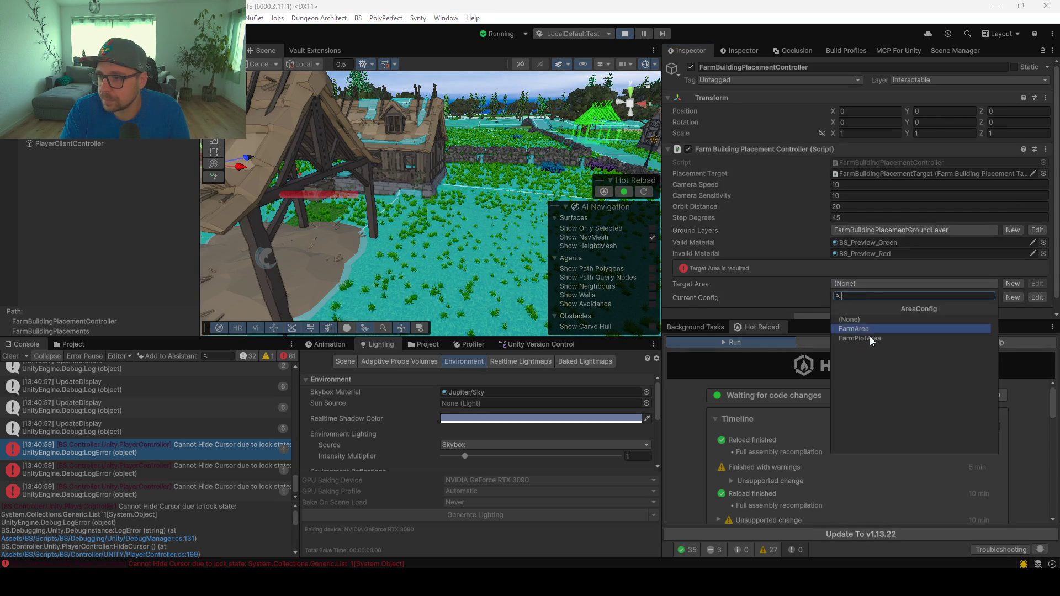
pyautogui.click(890, 330)
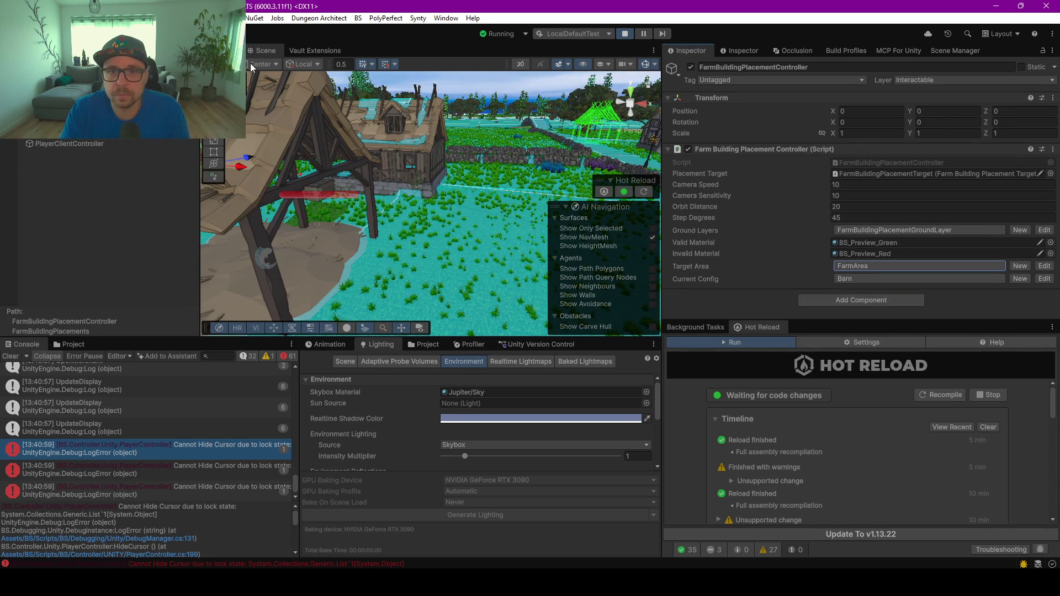
pyautogui.hotkey('ctrl', '2')
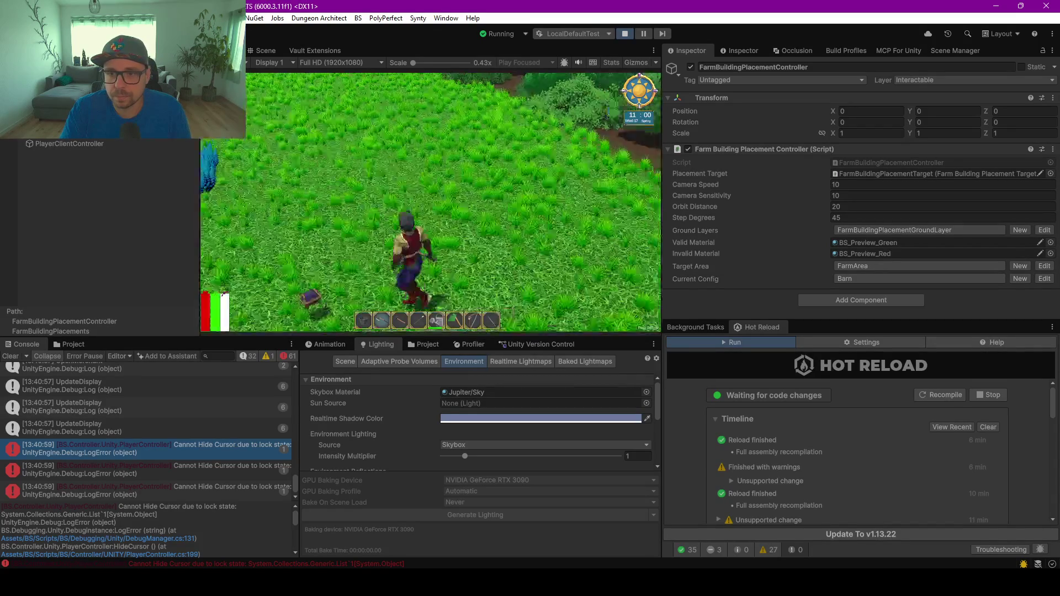
# Open the in-game pause menu, exit Play mode, and hide the Scene view's NavMesh overlay
pyautogui.press('Escape')
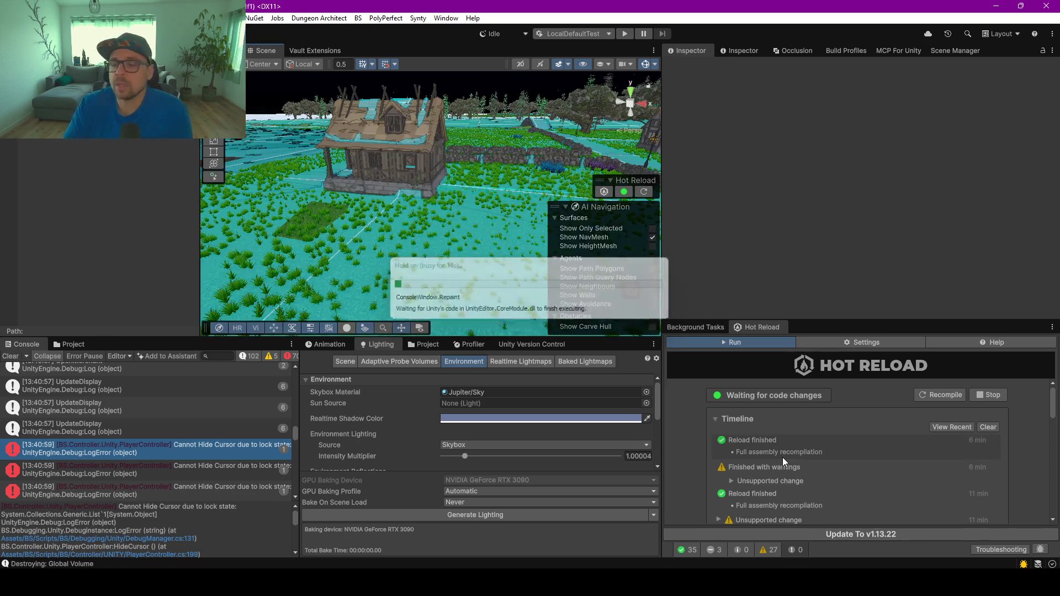
pyautogui.click(652, 237)
# Recompile via Hot Reload and read the 'Non-static field requires a target' TargetException stack trace
pyautogui.click(942, 398)
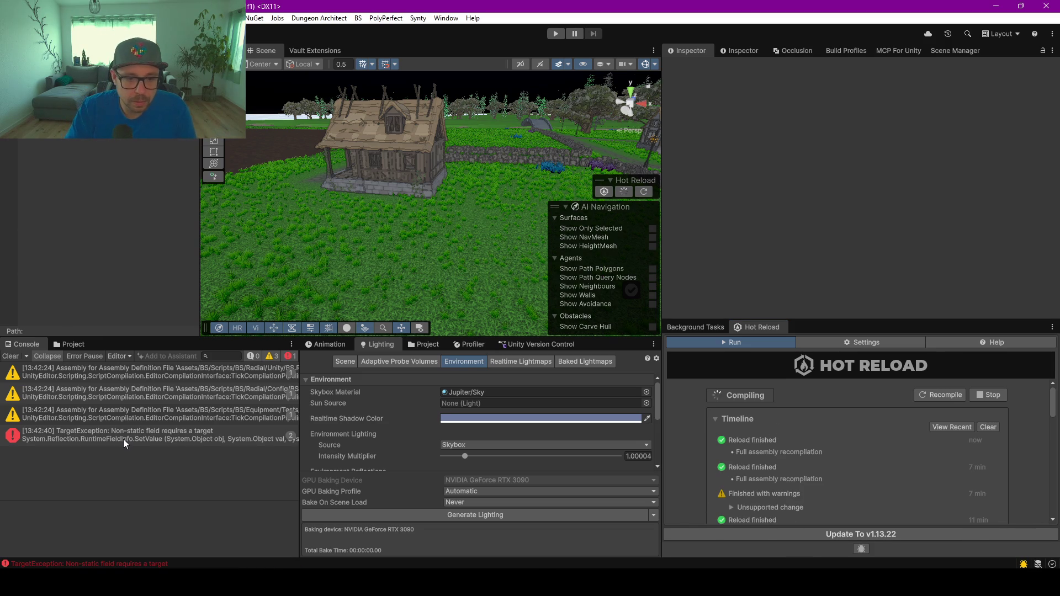
pyautogui.click(130, 442)
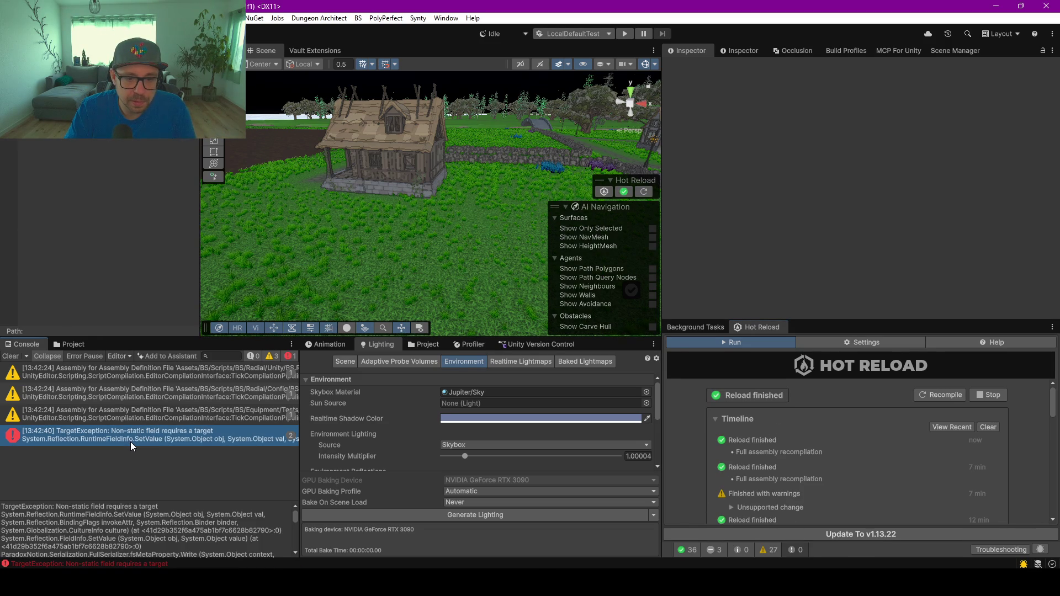
pyautogui.moveTo(117, 501); pyautogui.dragTo(106, 414)
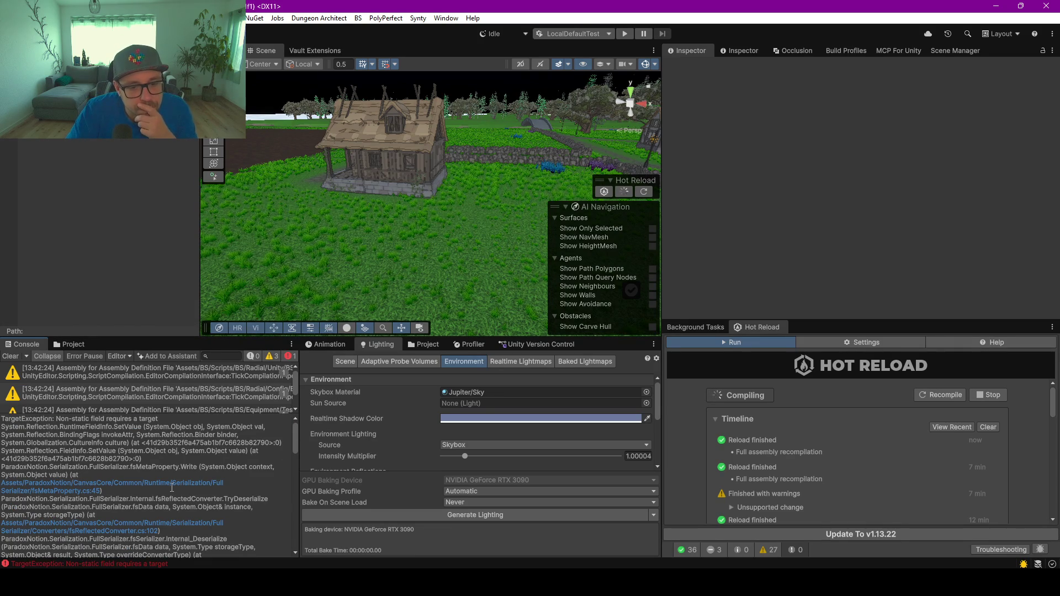
pyautogui.hotkey('ctrl', 'a')
pyautogui.scroll(-3, 107, 480)
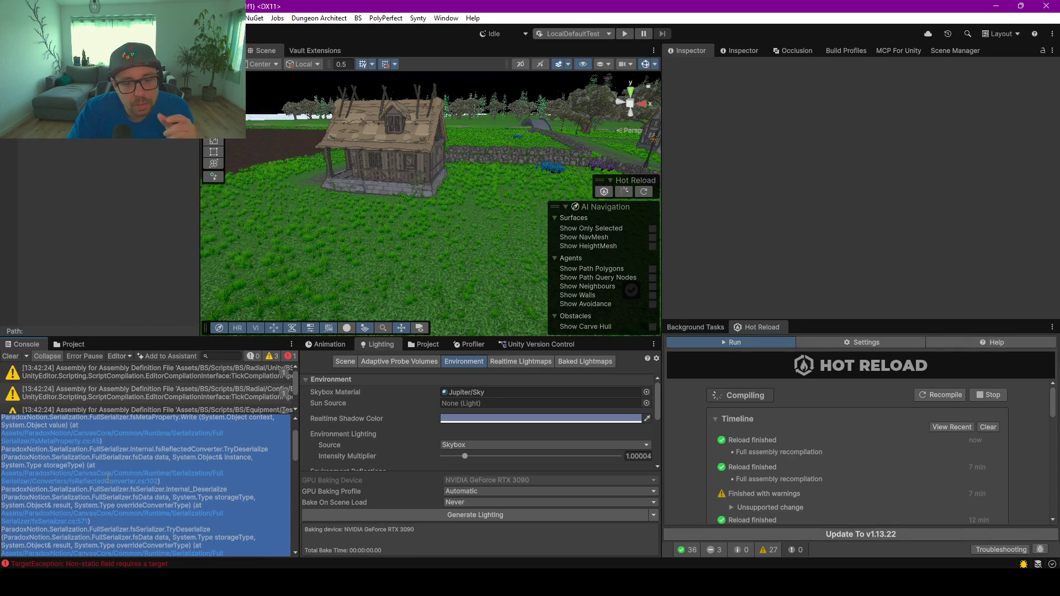
pyautogui.scroll(-4, 108, 484)
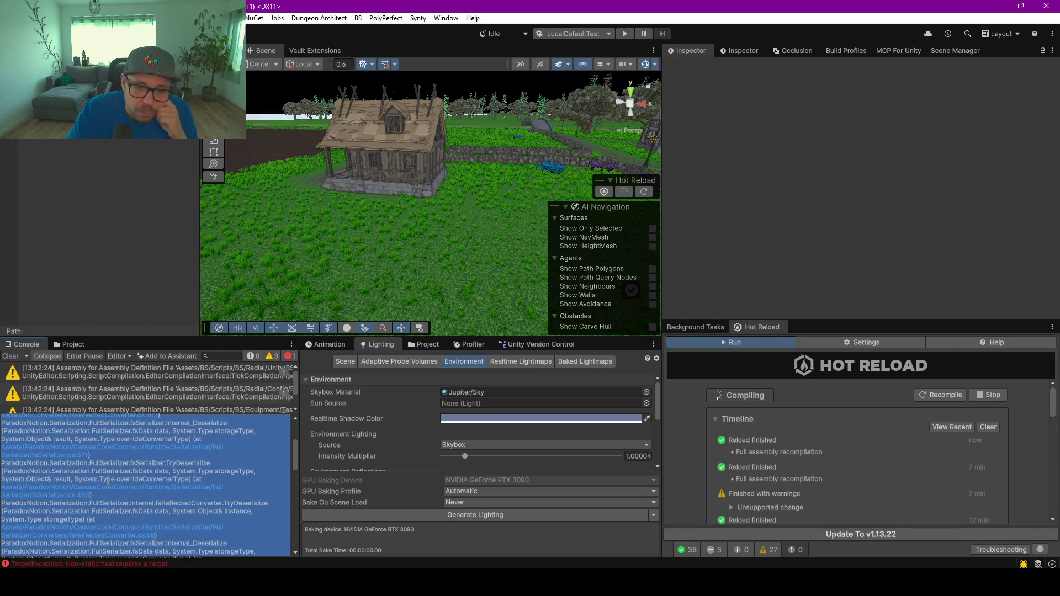
pyautogui.scroll(-3, 108, 479)
pyautogui.scroll(-2, 110, 498)
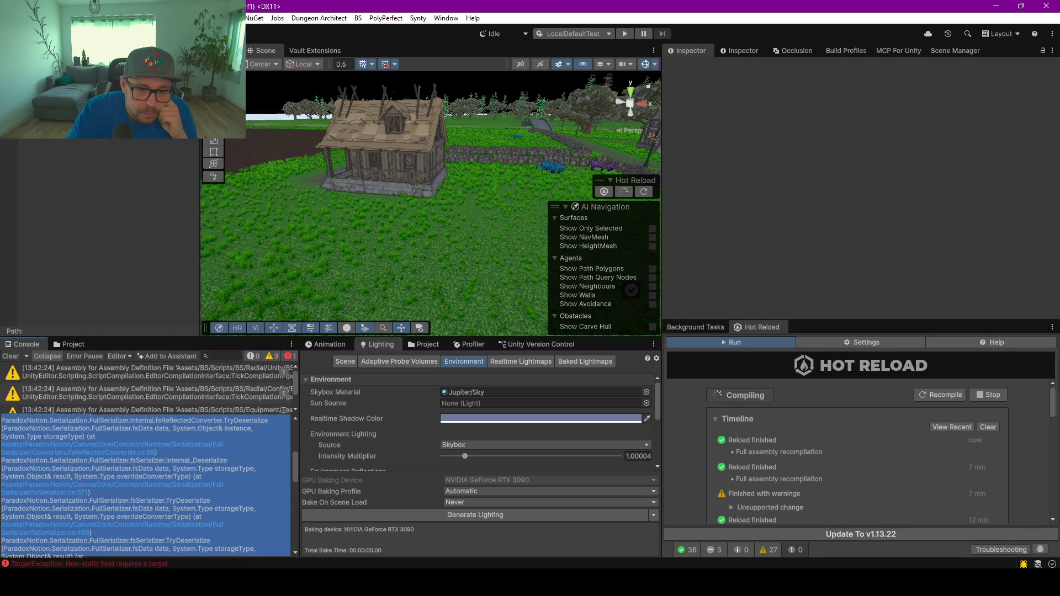
pyautogui.scroll(-6, 133, 464)
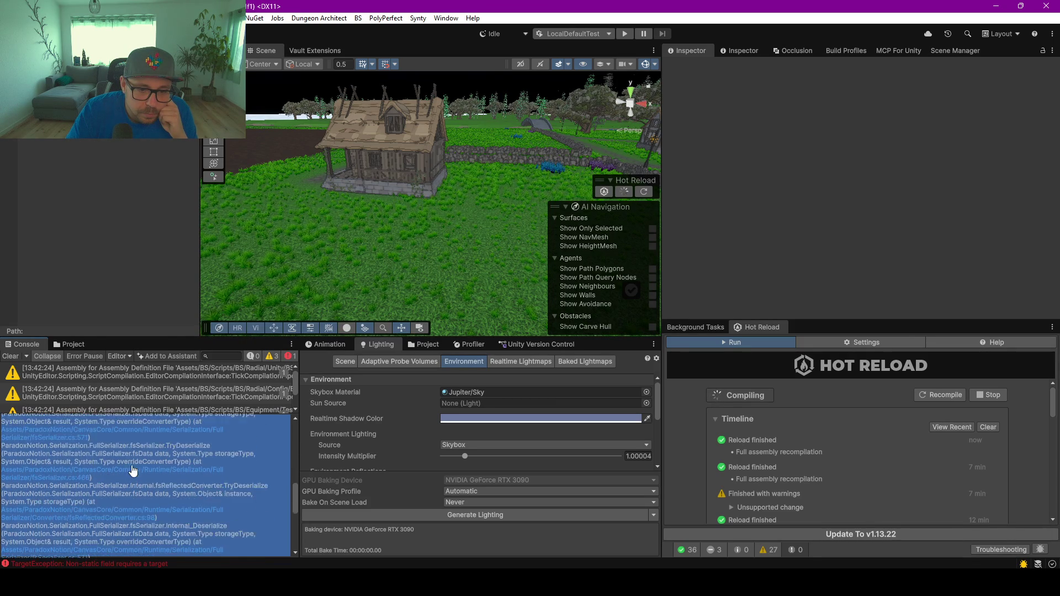
pyautogui.scroll(10, 133, 470)
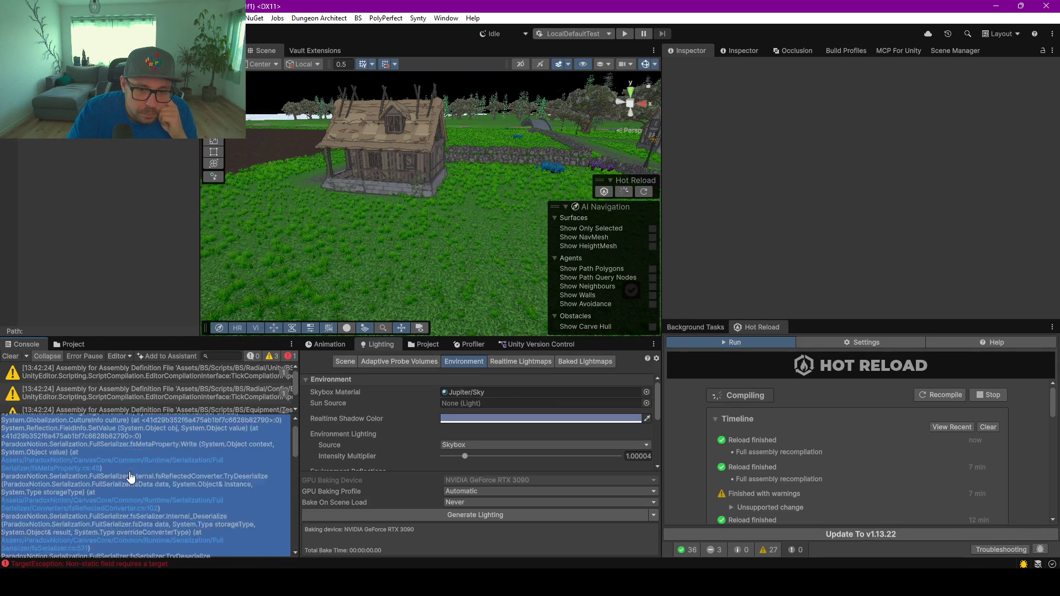
# Check the second warning's message, enlarge the log list, and reselect the TargetException
pyautogui.click(75, 395)
pyautogui.moveTo(101, 413); pyautogui.dragTo(97, 466)
pyautogui.click(95, 434)
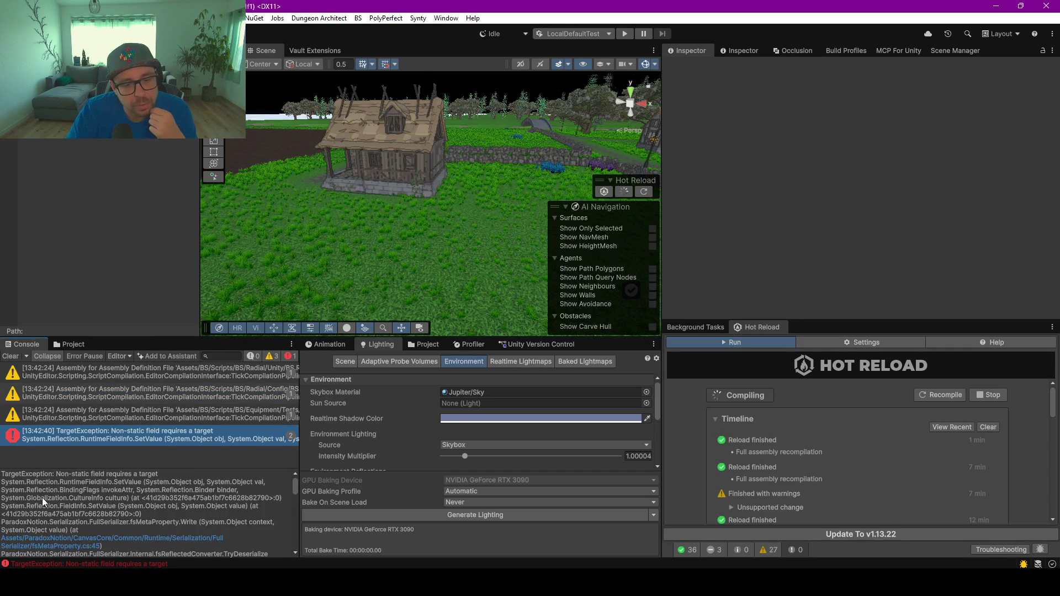
# Open the AnimalBehavior tree from Data > Behaviors, close NodeCanvas, and show Version Control pending changes
pyautogui.click(72, 343)
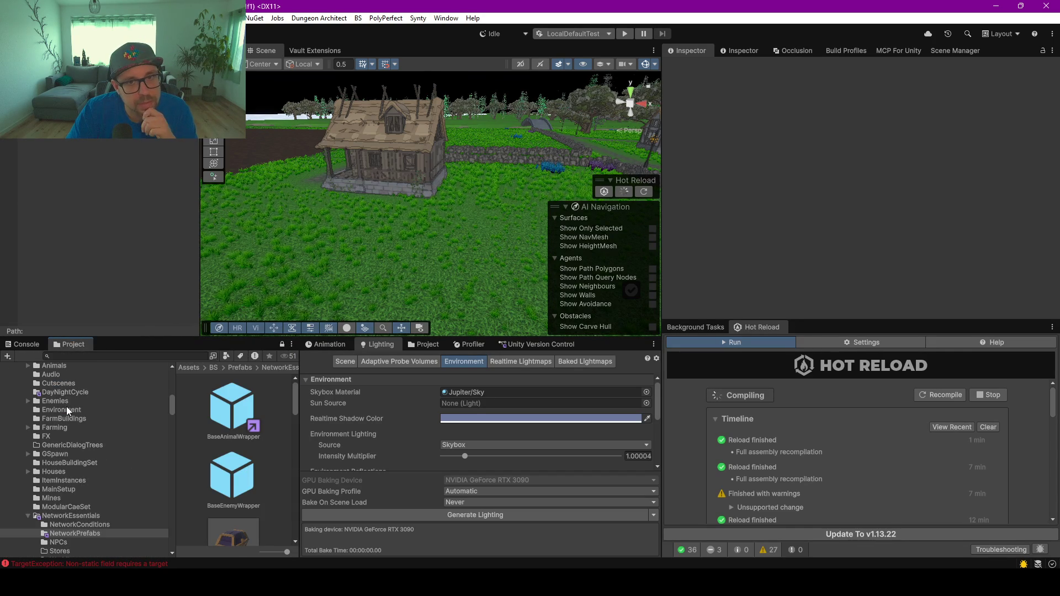
pyautogui.click(61, 392)
pyautogui.scroll(10, 60, 407)
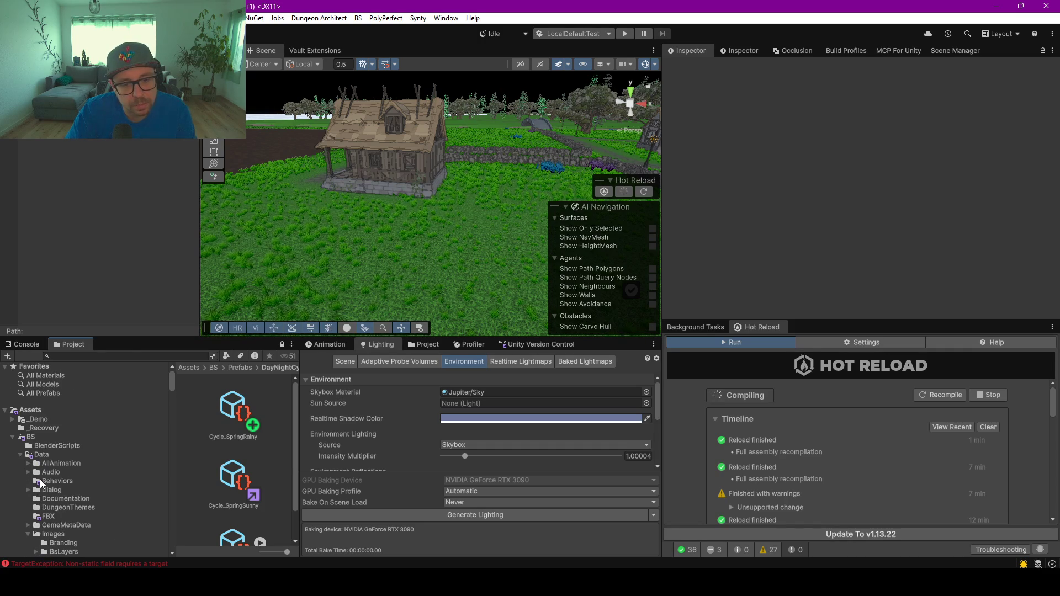
pyautogui.click(55, 481)
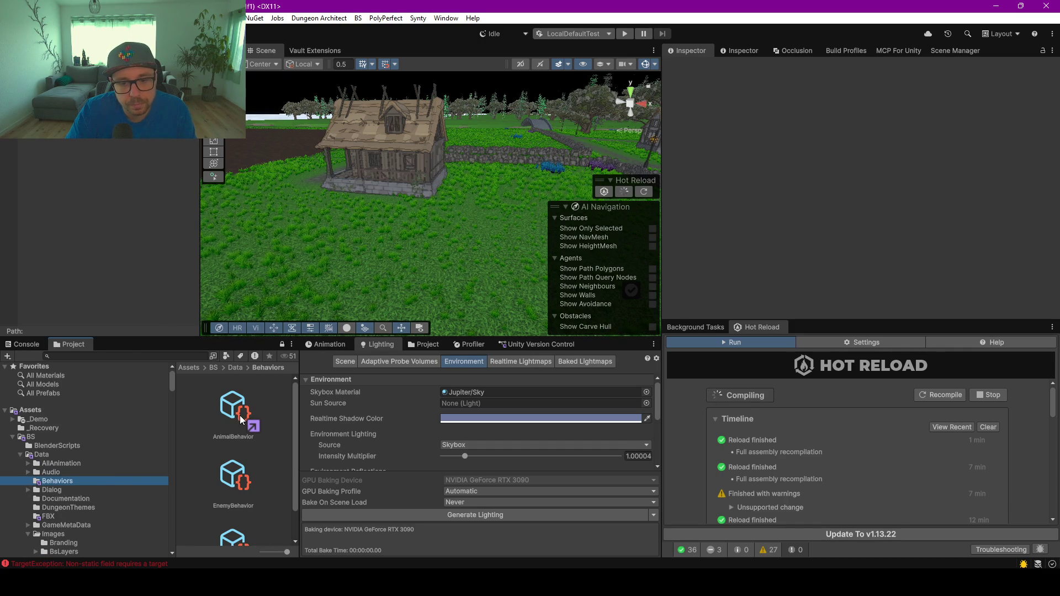
pyautogui.doubleClick(233, 413)
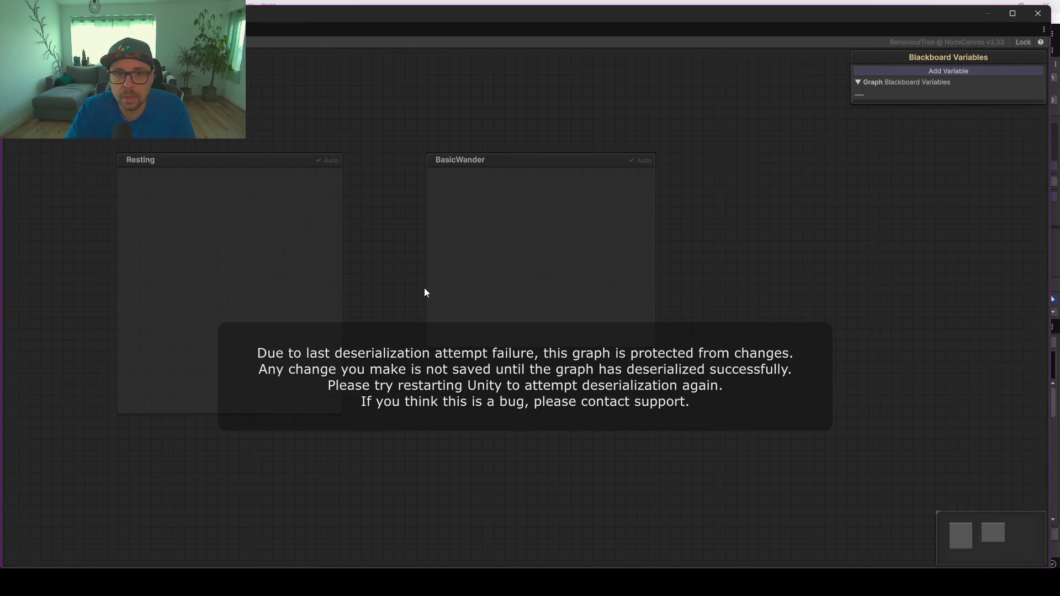
pyautogui.click(1038, 13)
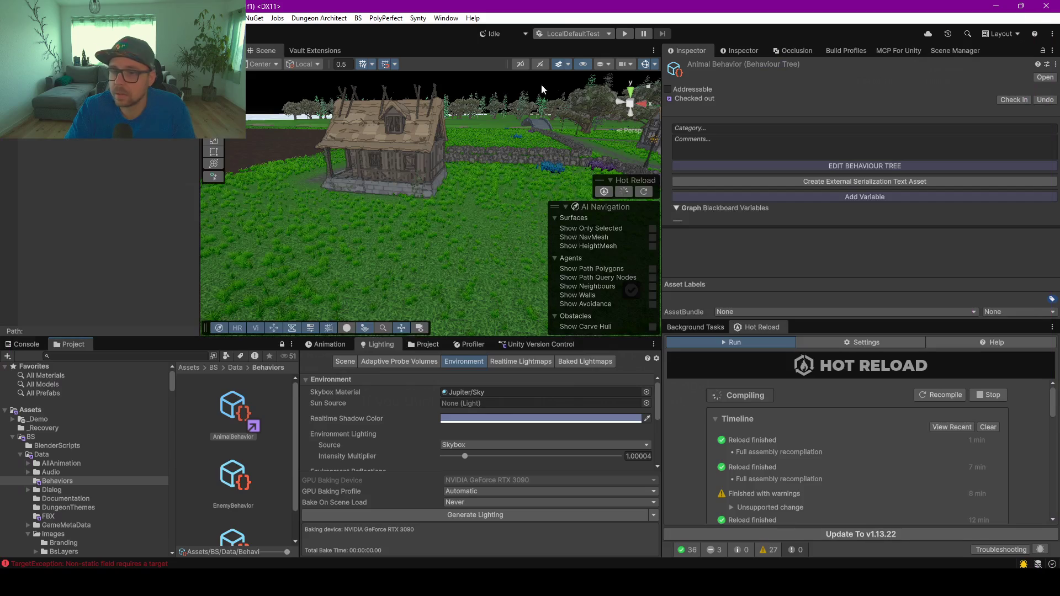
pyautogui.click(516, 344)
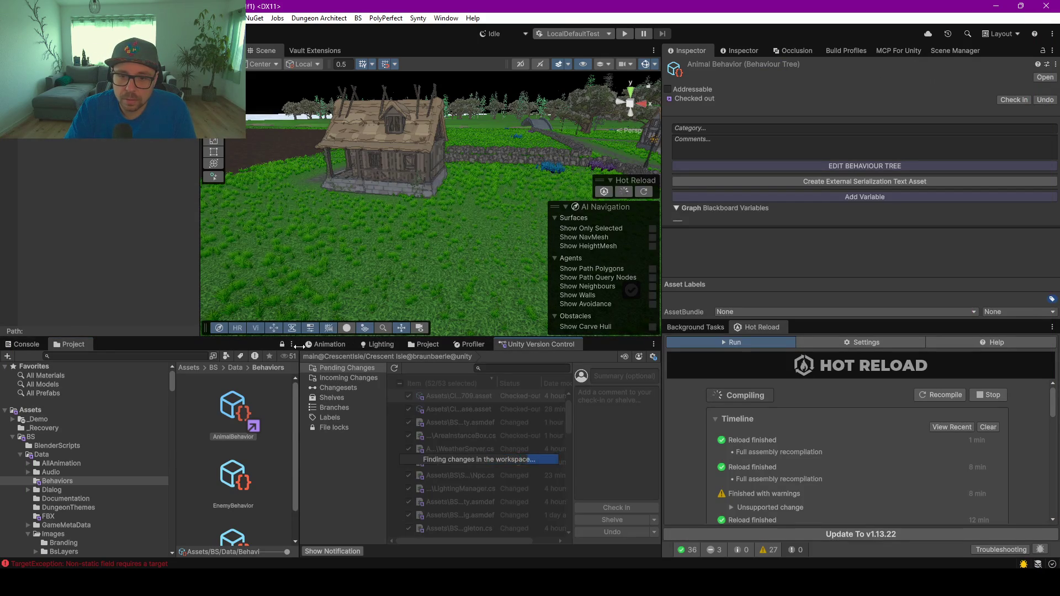
# Enlarge the Pending Changes list and slightly widen the project asset view
pyautogui.moveTo(299, 346); pyautogui.dragTo(161, 345)
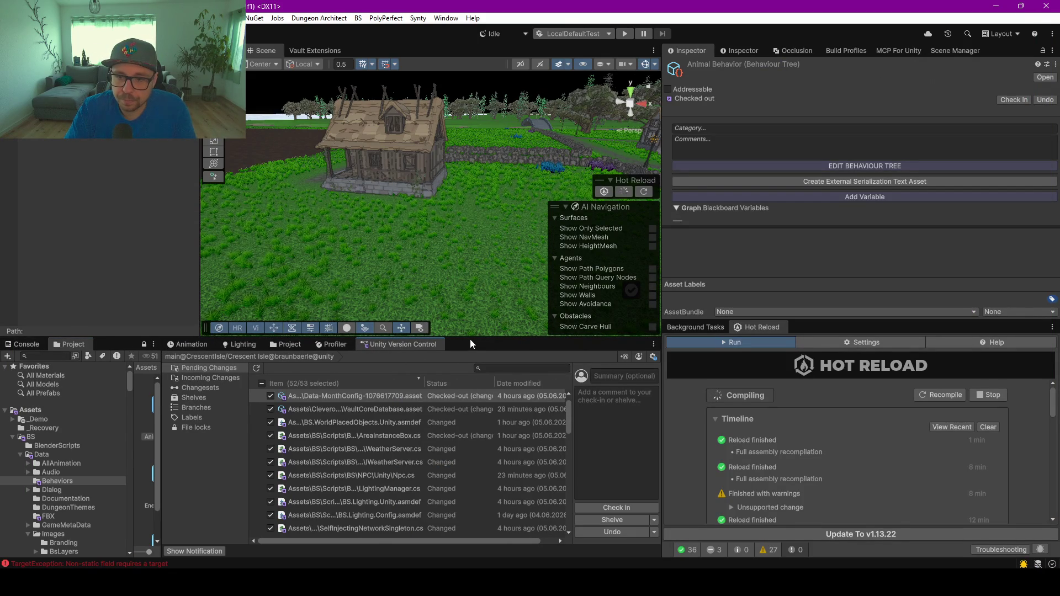
pyautogui.moveTo(471, 339); pyautogui.dragTo(309, 161)
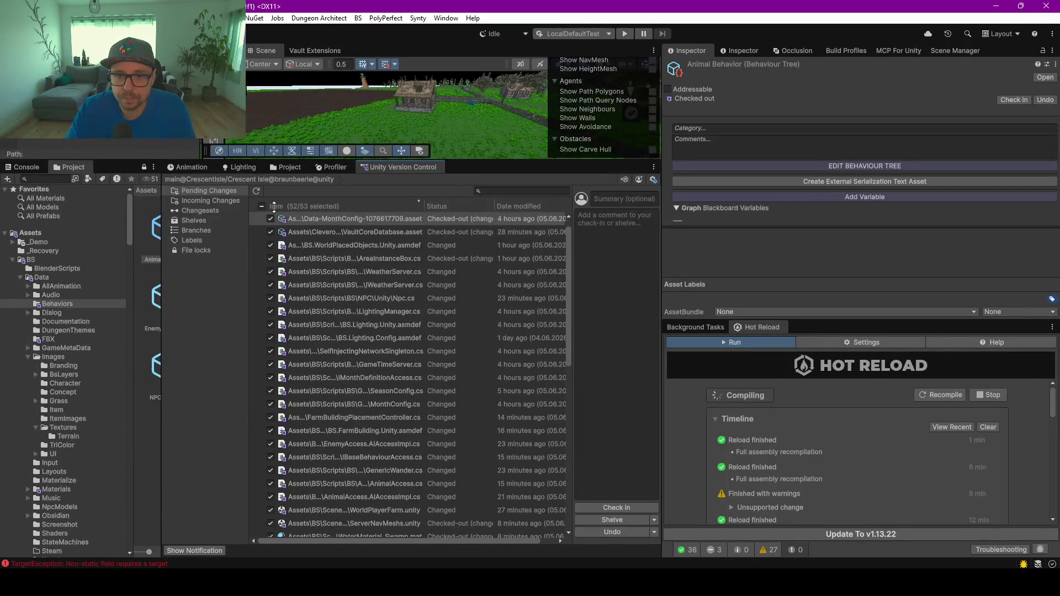
pyautogui.click(505, 191)
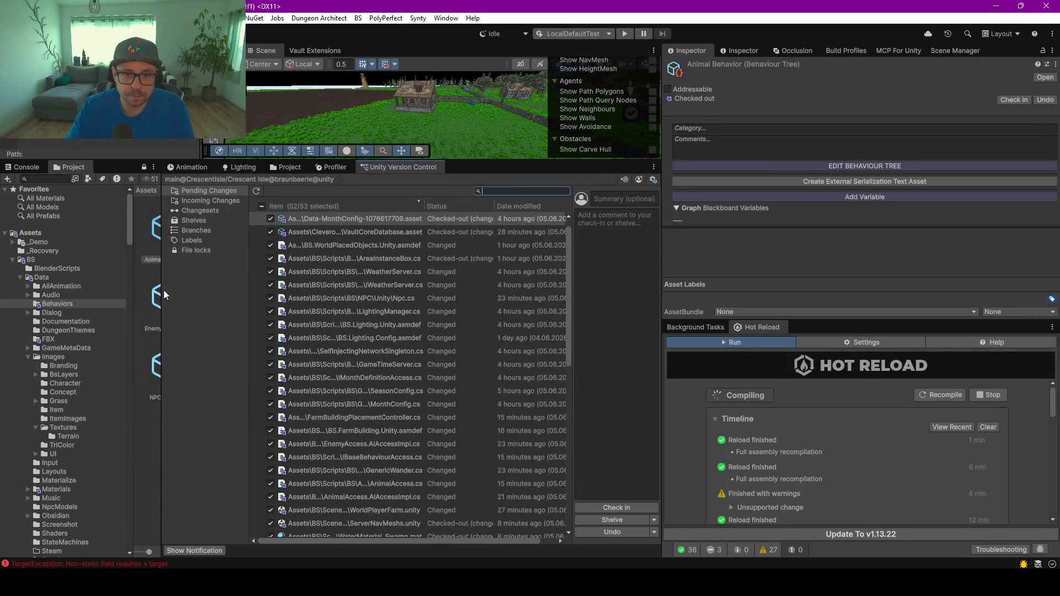
pyautogui.moveTo(161, 288); pyautogui.dragTo(214, 288)
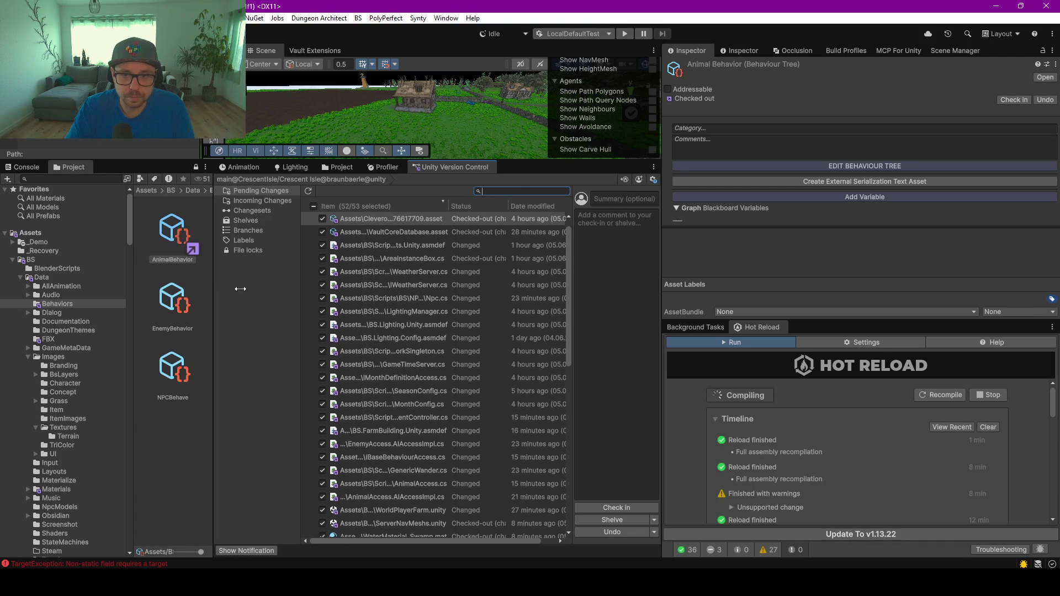
# Filter pending changes by 'behav' and open a diff of AnimalBehavior.asset
pyautogui.write('behav')
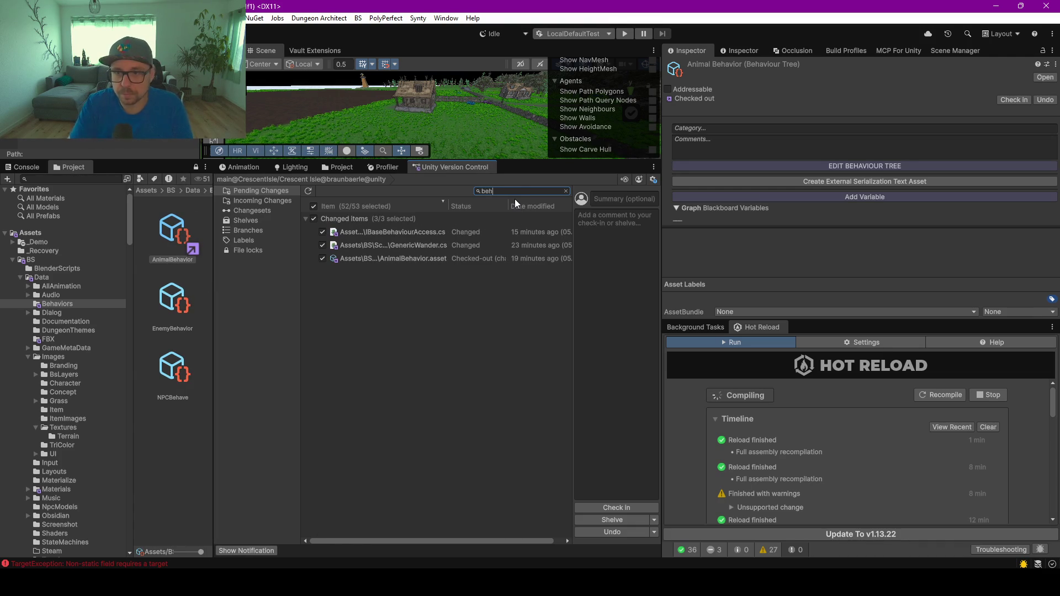
pyautogui.click(402, 257)
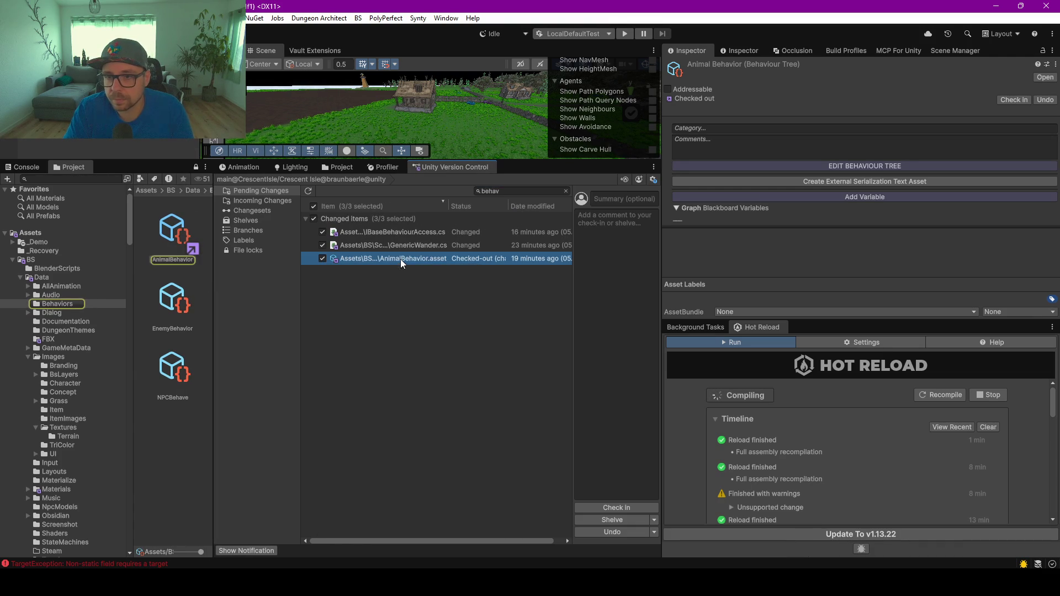
pyautogui.rightClick(400, 259)
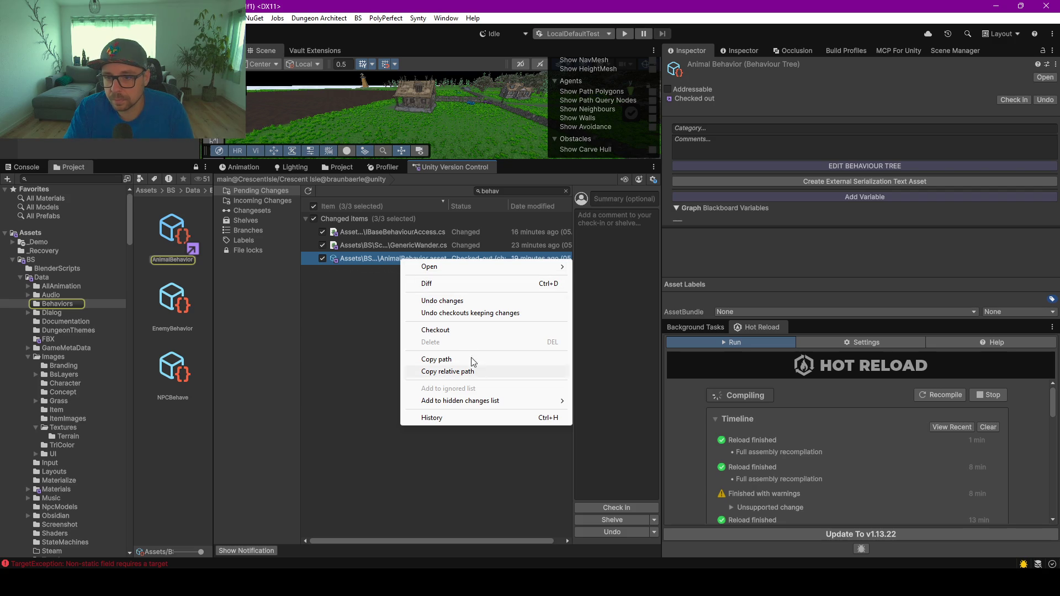
pyautogui.click(442, 283)
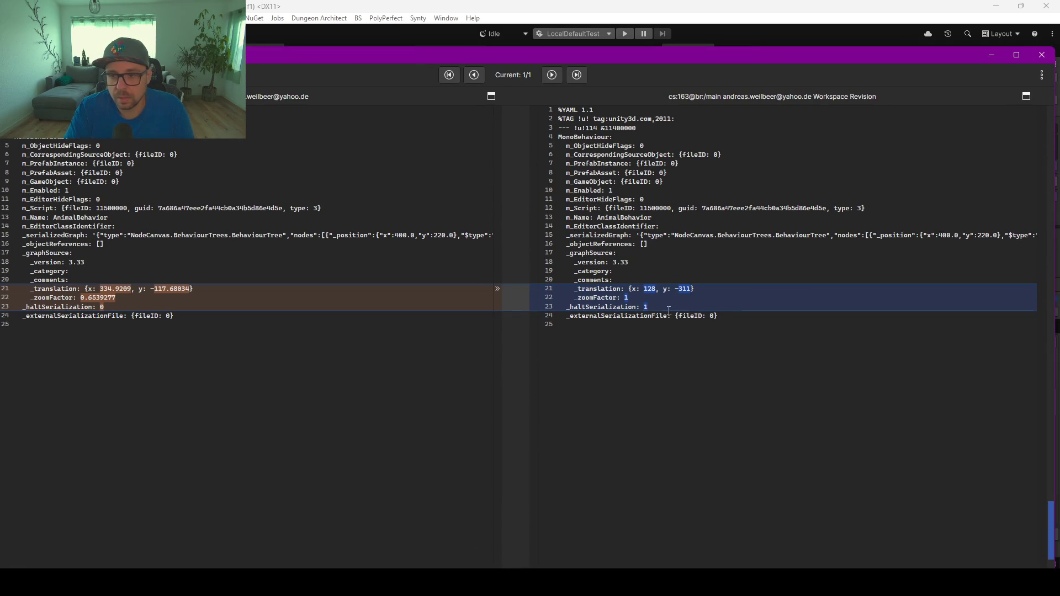
# Compare _haltSerialization (0 to 1) and the translation values in the diff, then close it
pyautogui.moveTo(668, 311); pyautogui.dragTo(524, 304)
pyautogui.moveTo(83, 308); pyautogui.dragTo(108, 305)
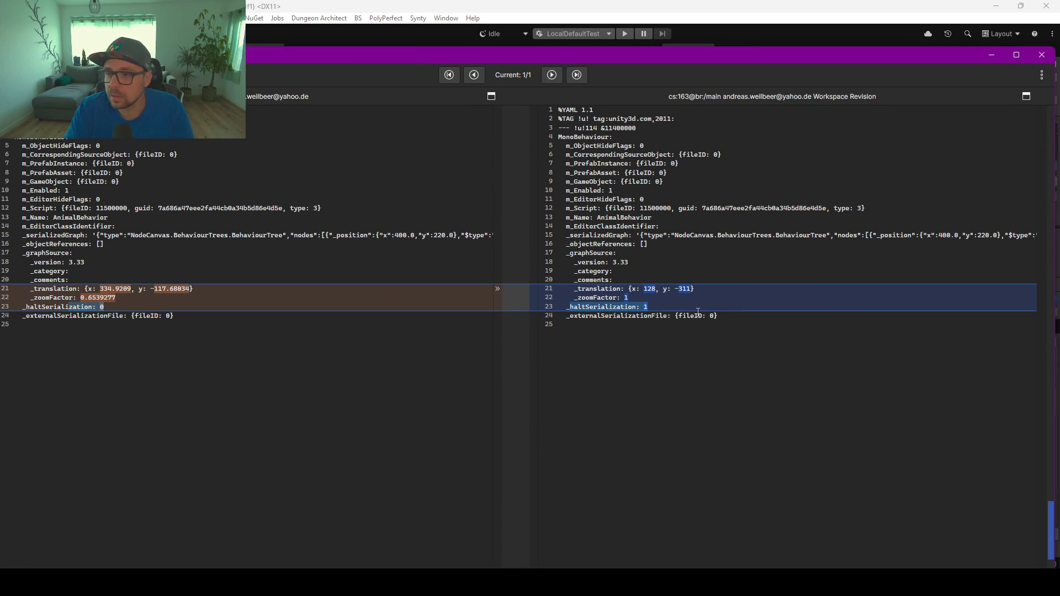
pyautogui.click(608, 306)
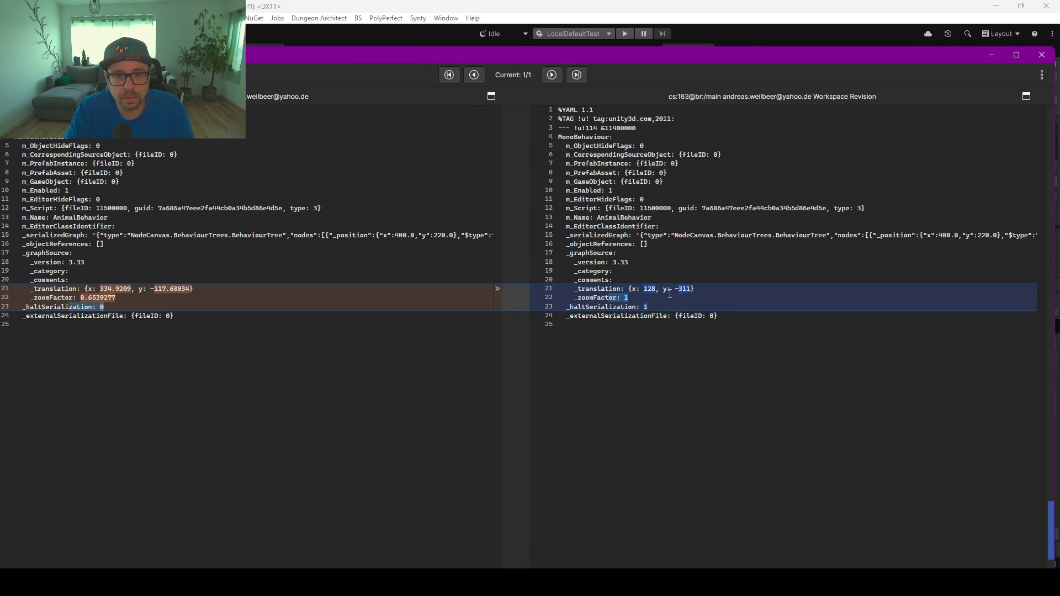
pyautogui.moveTo(716, 290); pyautogui.dragTo(633, 289)
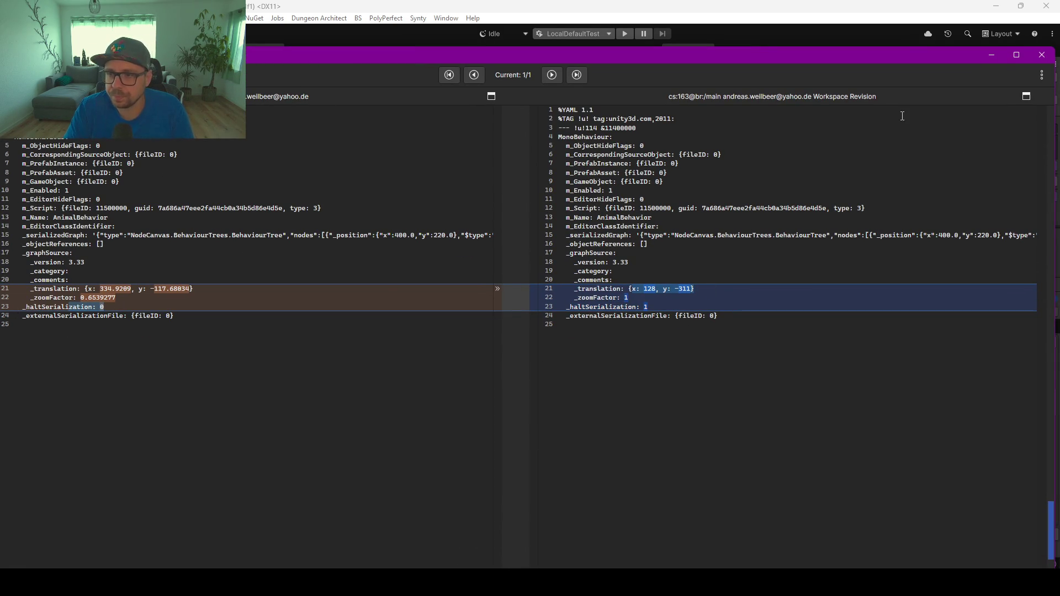
pyautogui.click(1042, 55)
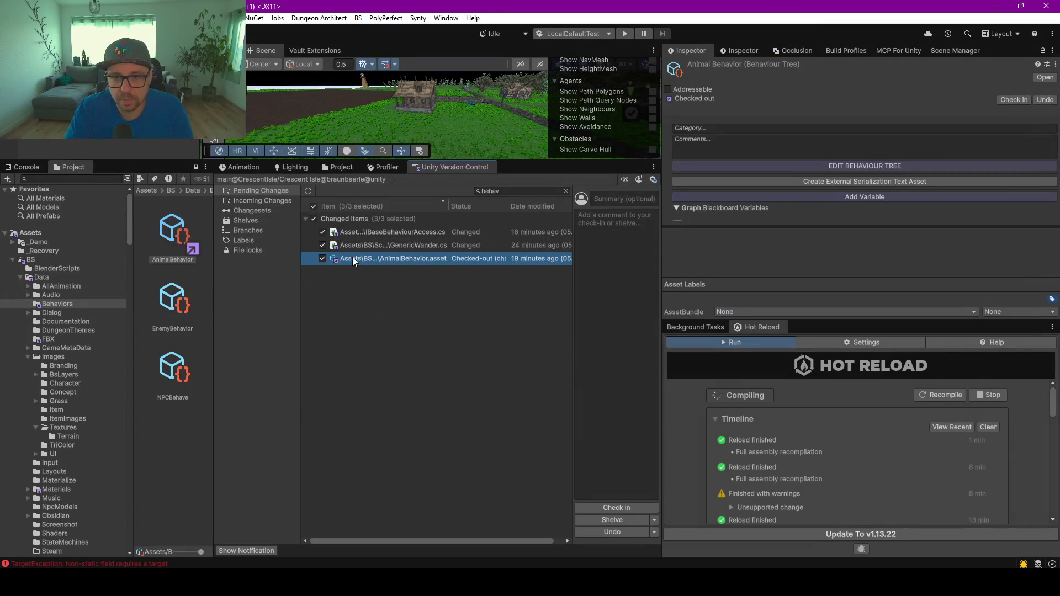
pyautogui.rightClick(353, 260)
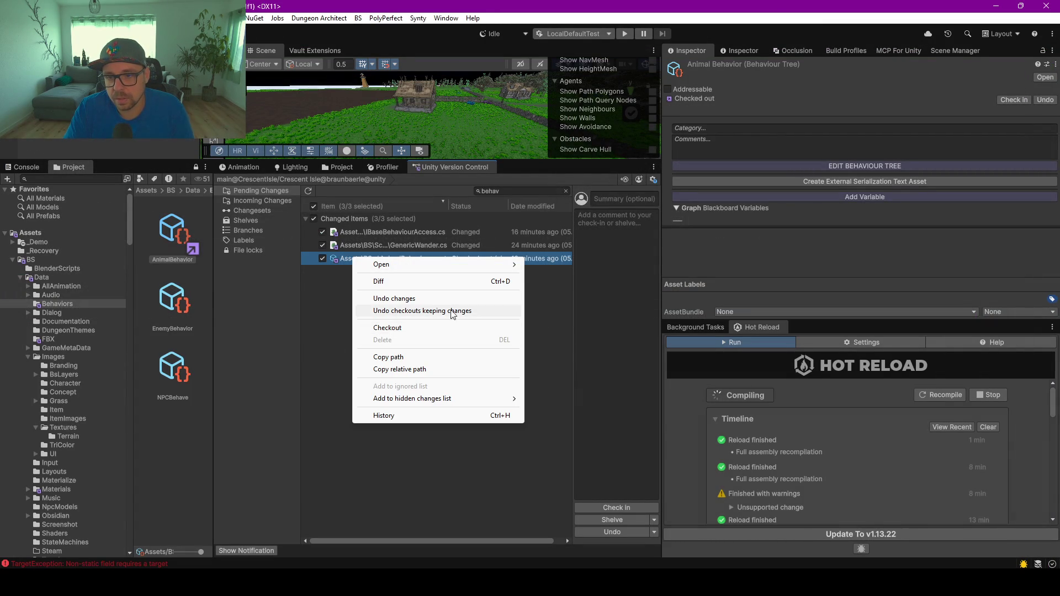
# Undo the AnimalBehavior.asset changes, close the NodeCanvas graph editor, and clear the filter
pyautogui.click(452, 312)
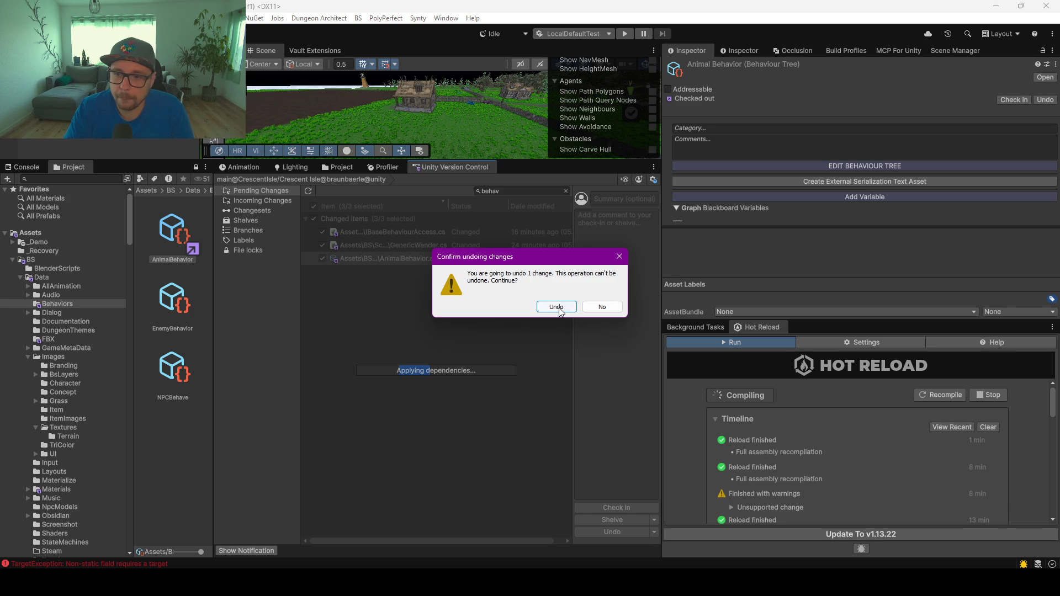
pyautogui.click(560, 310)
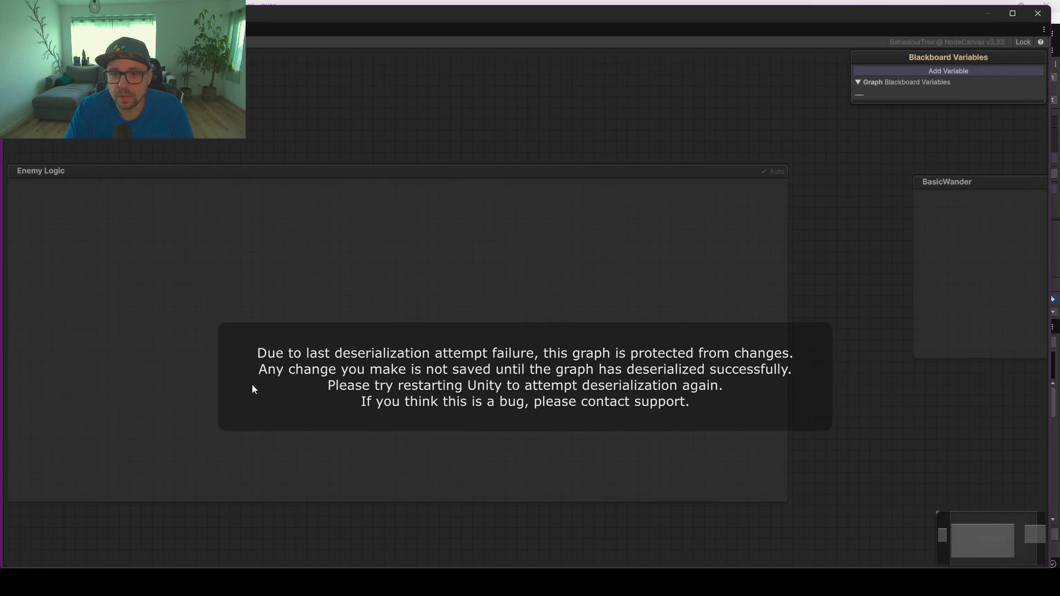
pyautogui.scroll(-5, 434, 333)
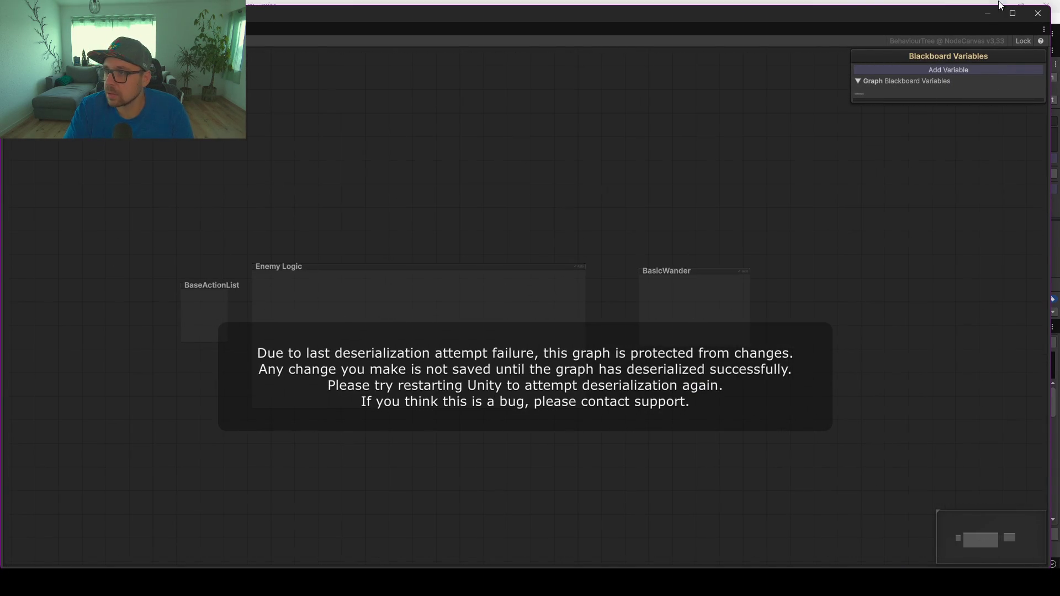
pyautogui.click(1038, 14)
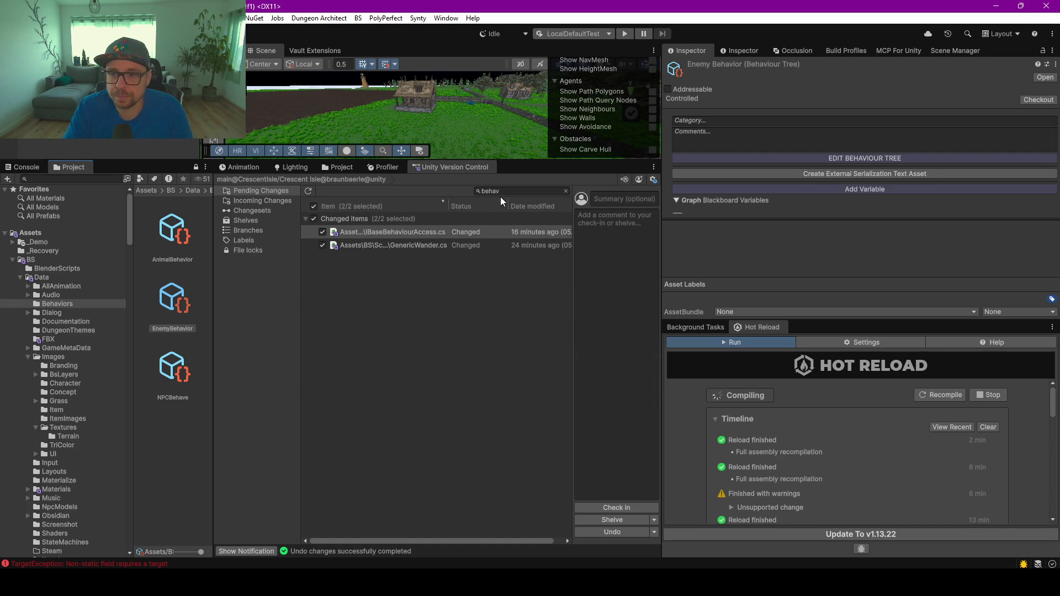
pyautogui.click(566, 190)
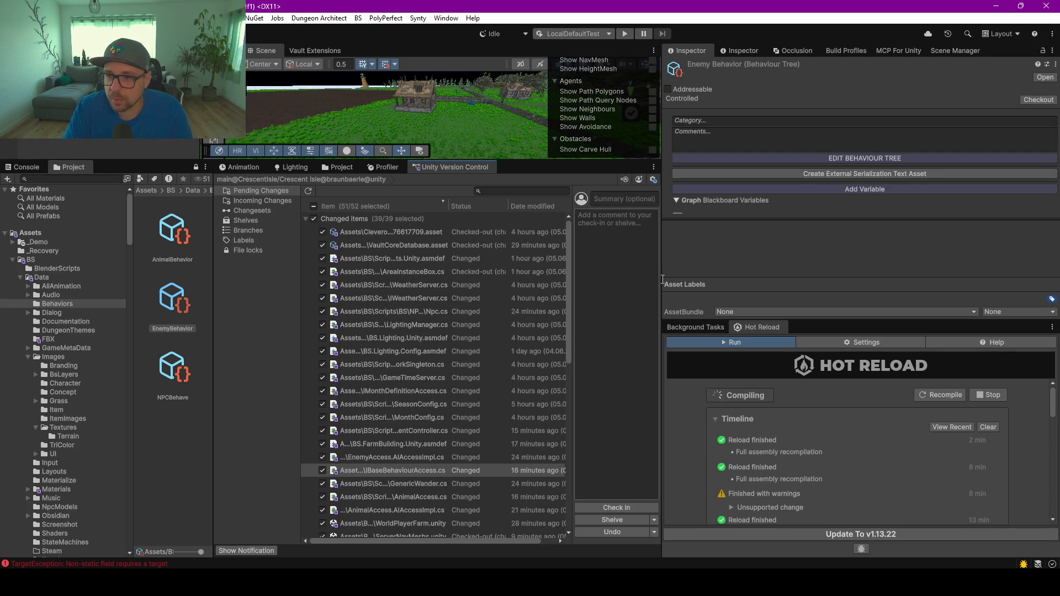
# Widen the scene and version-control panels and inspect the Worker8 TargetException console error
pyautogui.moveTo(661, 215); pyautogui.dragTo(854, 215)
pyautogui.click(16, 168)
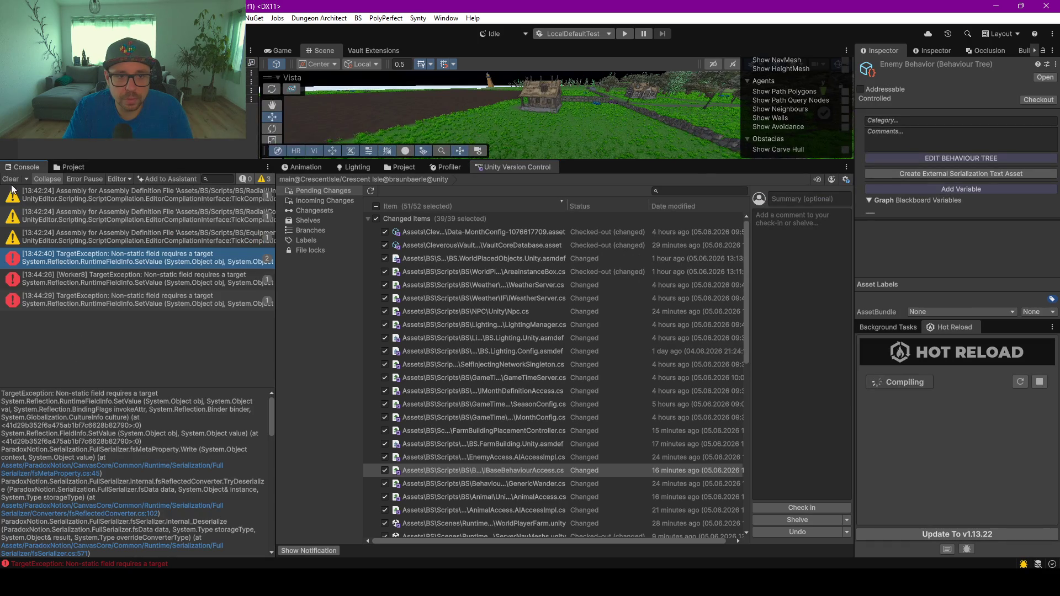
pyautogui.click(104, 283)
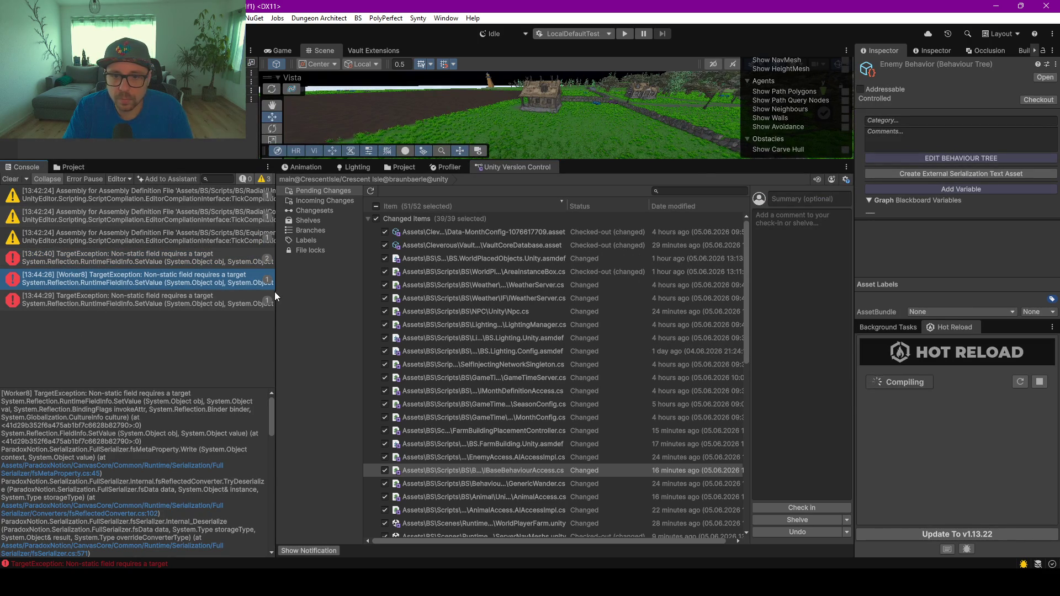
pyautogui.moveTo(271, 291); pyautogui.dragTo(101, 298)
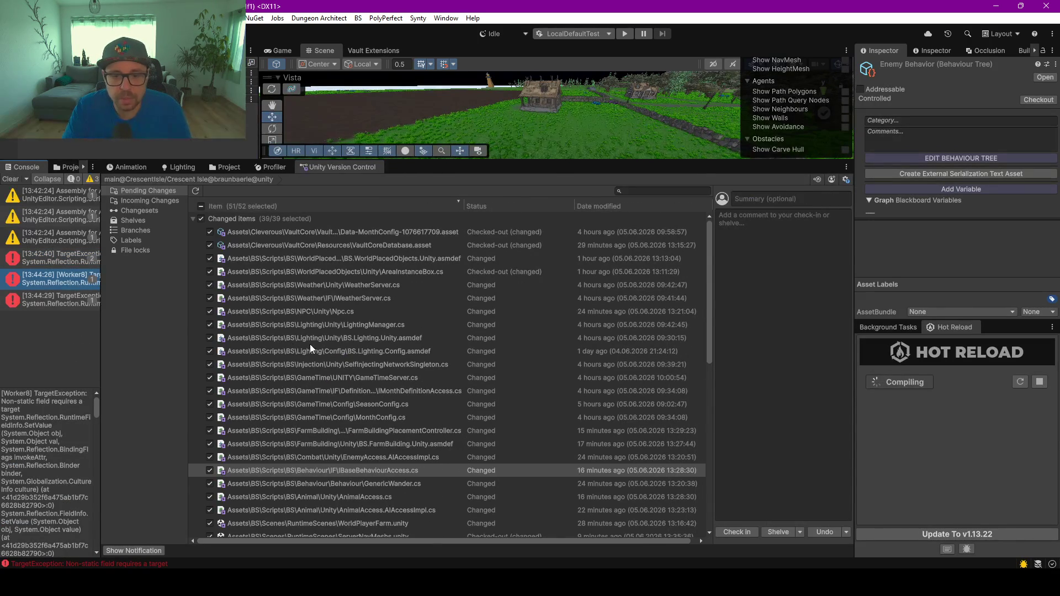
pyautogui.scroll(-5, 310, 343)
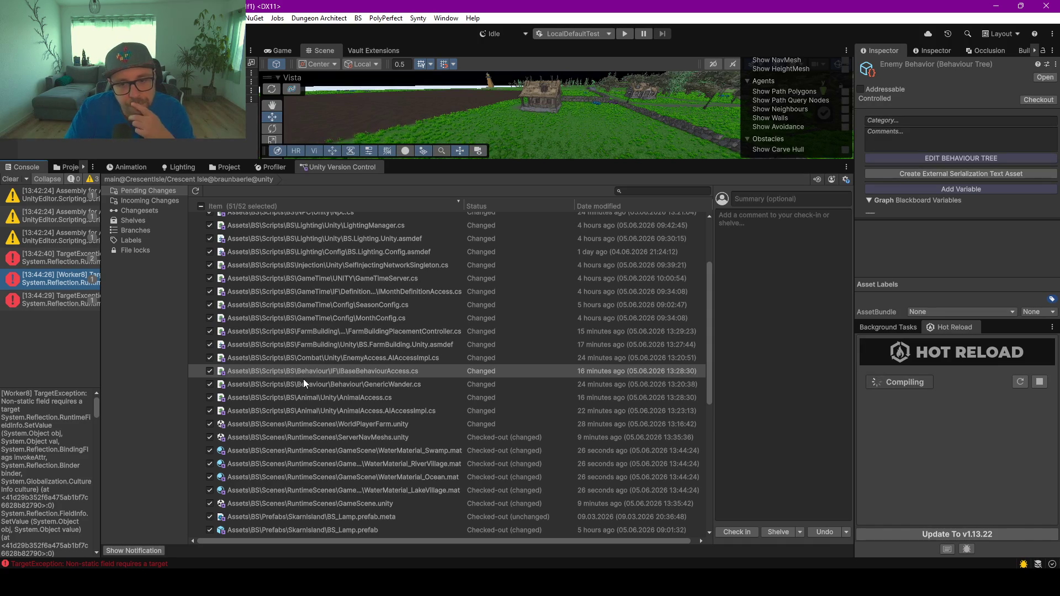
# Inspect the AnimalAccess.AIAccessImpl.cs change, then show the moved Sky_SpringSunny.asset details
pyautogui.click(333, 410)
pyautogui.scroll(3, 338, 349)
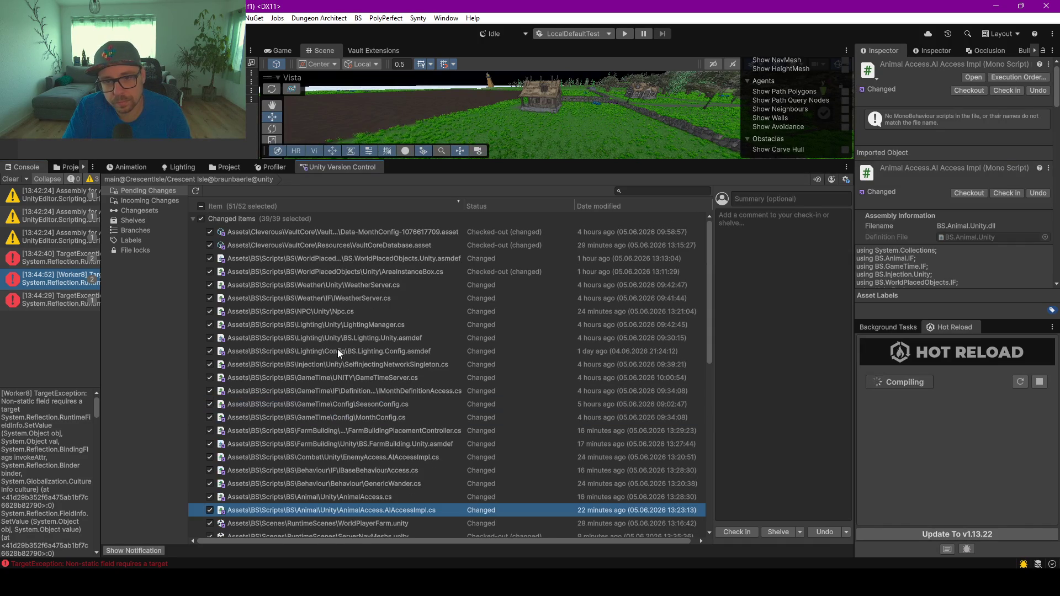
pyautogui.scroll(-9, 317, 303)
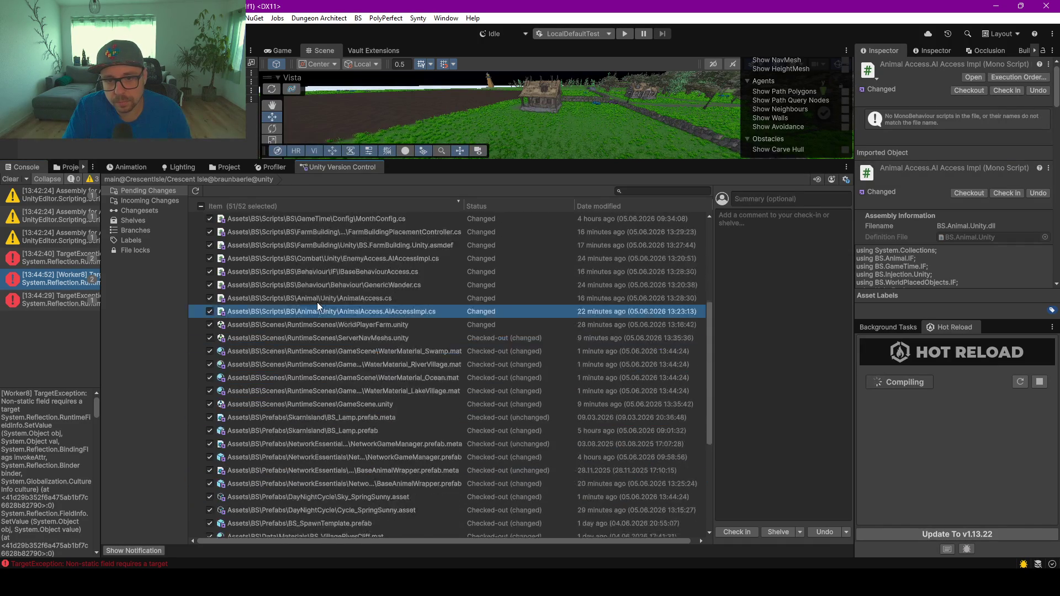
pyautogui.scroll(-3, 328, 405)
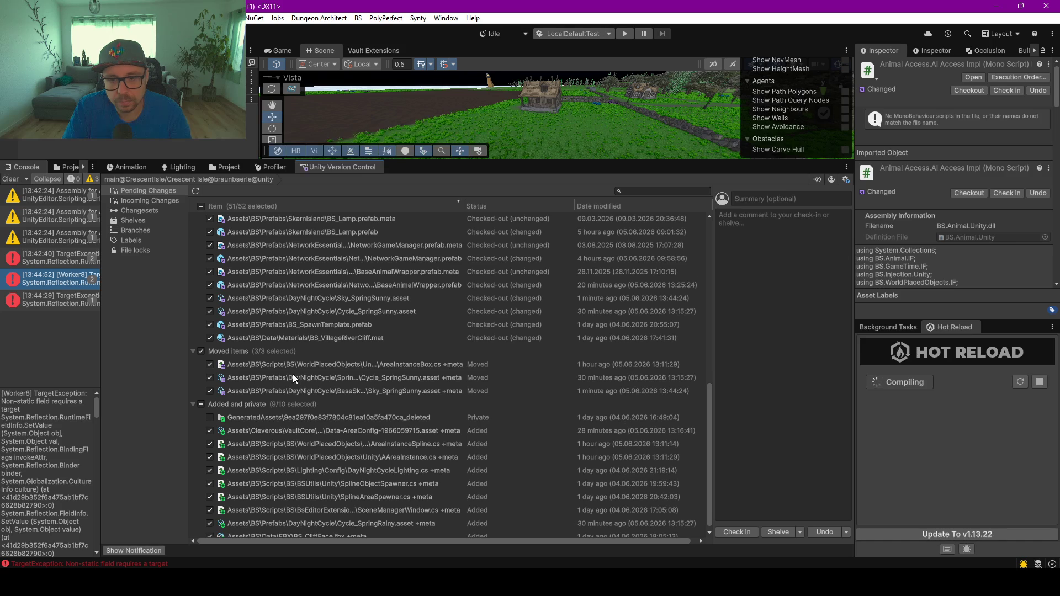
pyautogui.scroll(-1, 293, 373)
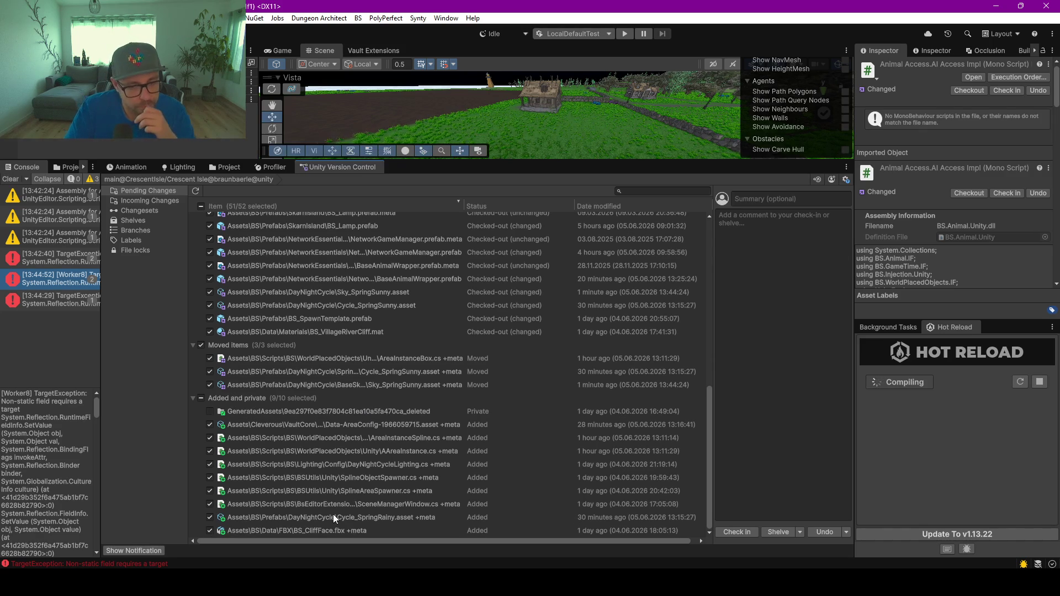
pyautogui.click(281, 382)
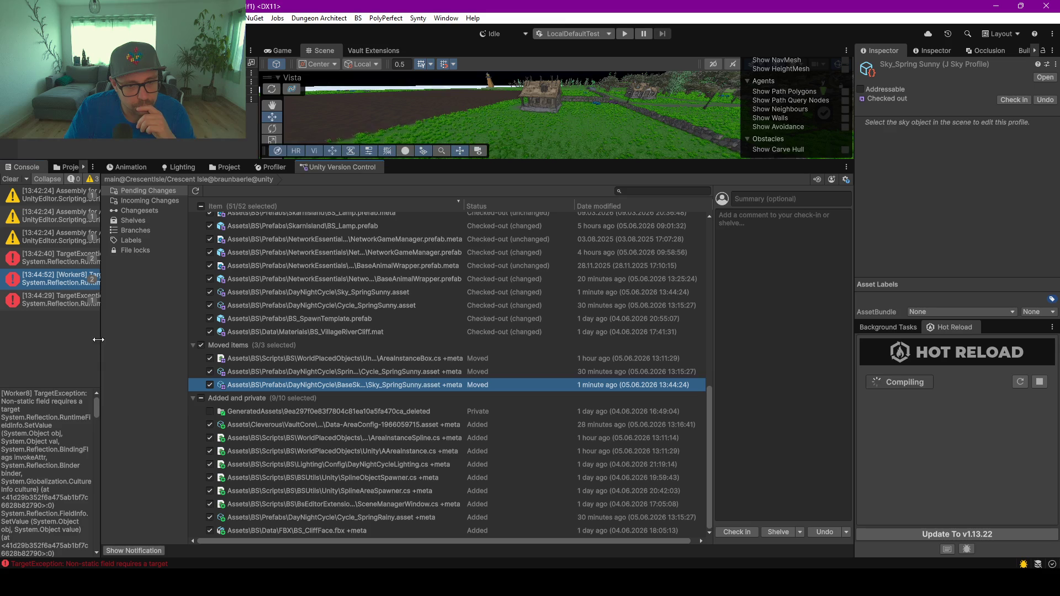
pyautogui.hotkey('alt', 'Tab')
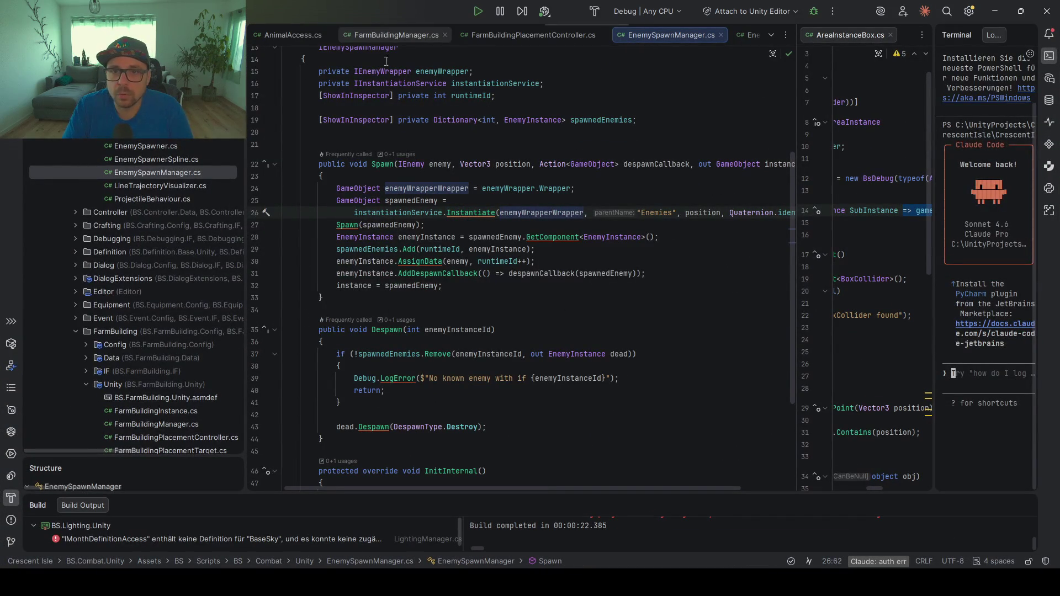
# Open GenericWander.cs via Search Everywhere using 'GenericW'
pyautogui.scroll(4, 386, 60)
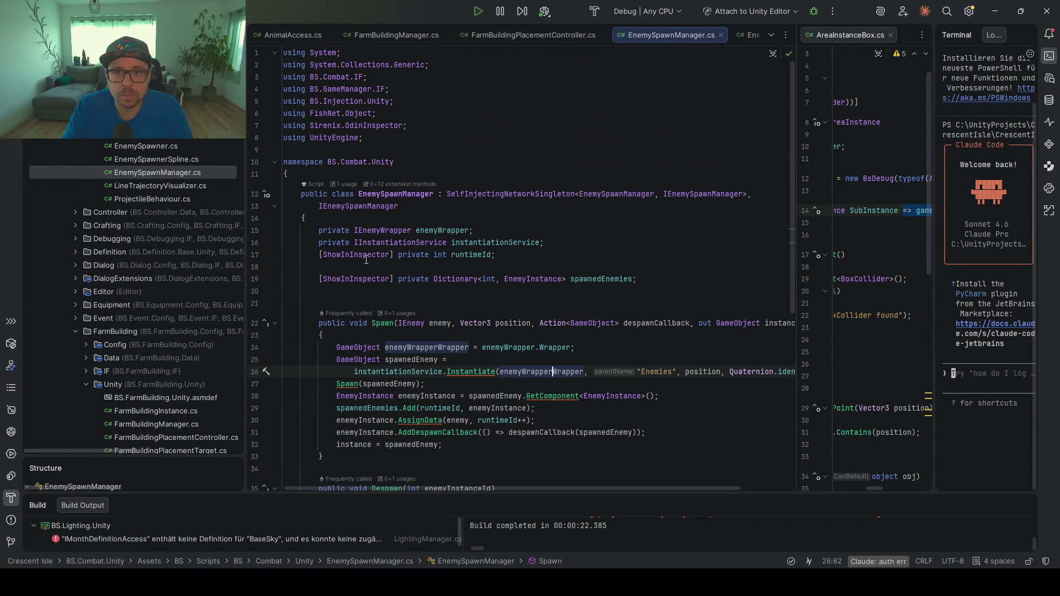
pyautogui.hotkey('ctrl', 't')
pyautogui.write('GenericW')
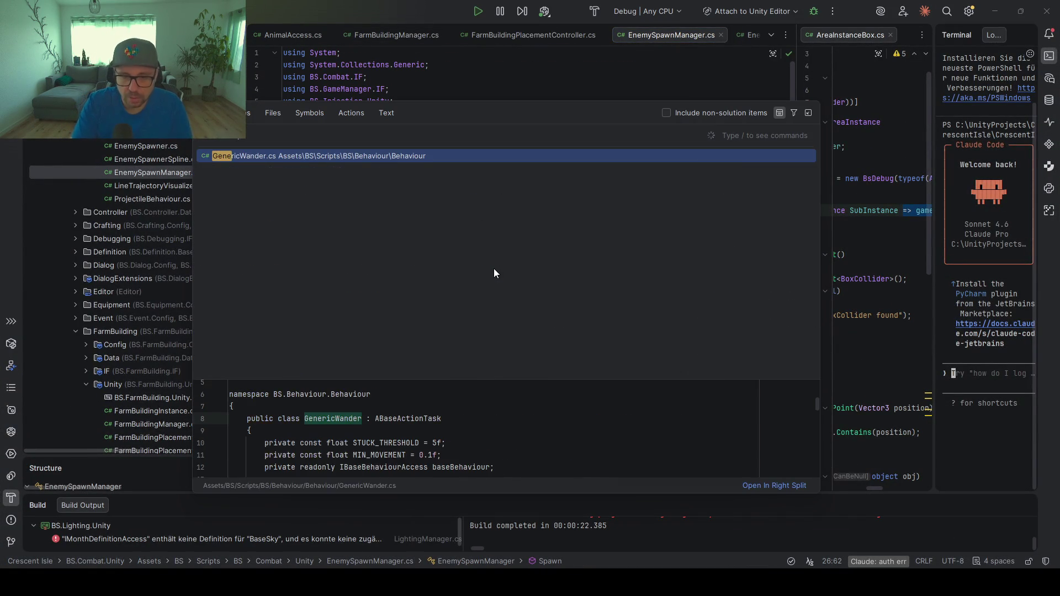
pyautogui.press('Return')
pyautogui.scroll(5, 429, 198)
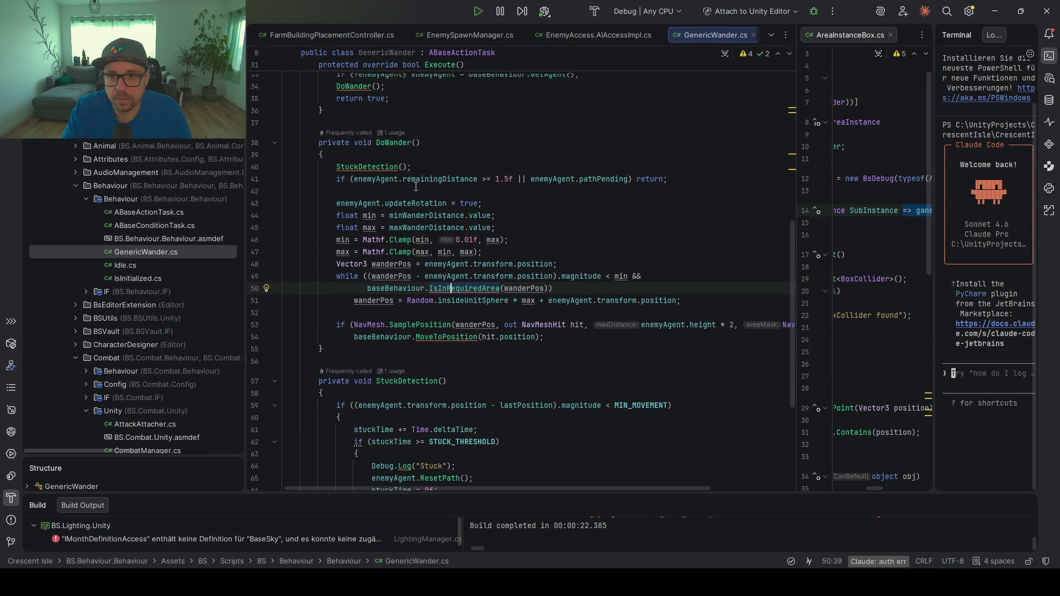
pyautogui.scroll(3, 429, 199)
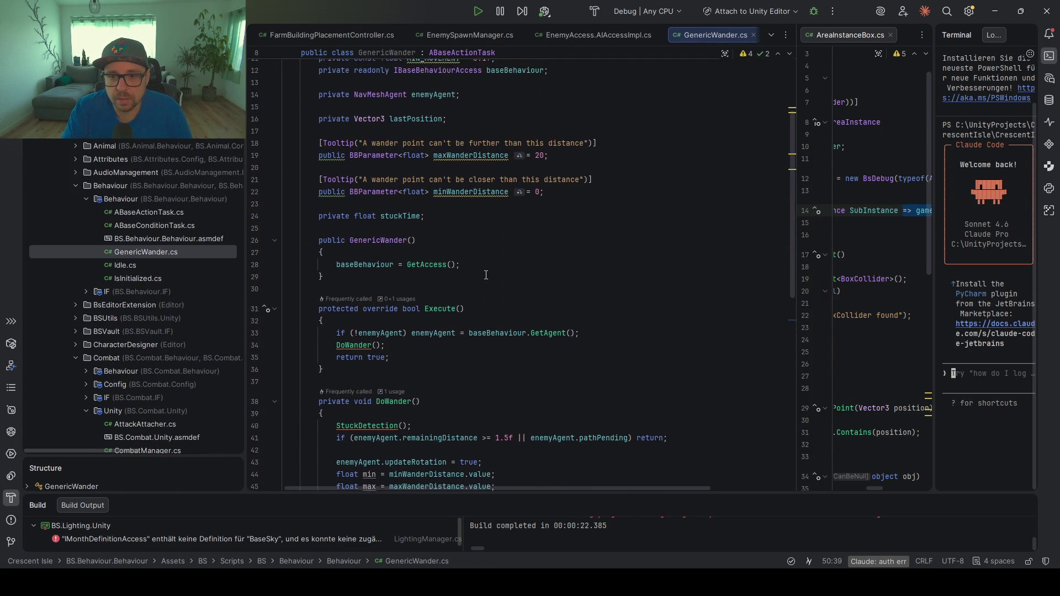
# Review enemyAgent and baseBehaviour in Execute and the ABaseActionTask base class definition
pyautogui.click(433, 336)
pyautogui.scroll(3, 477, 243)
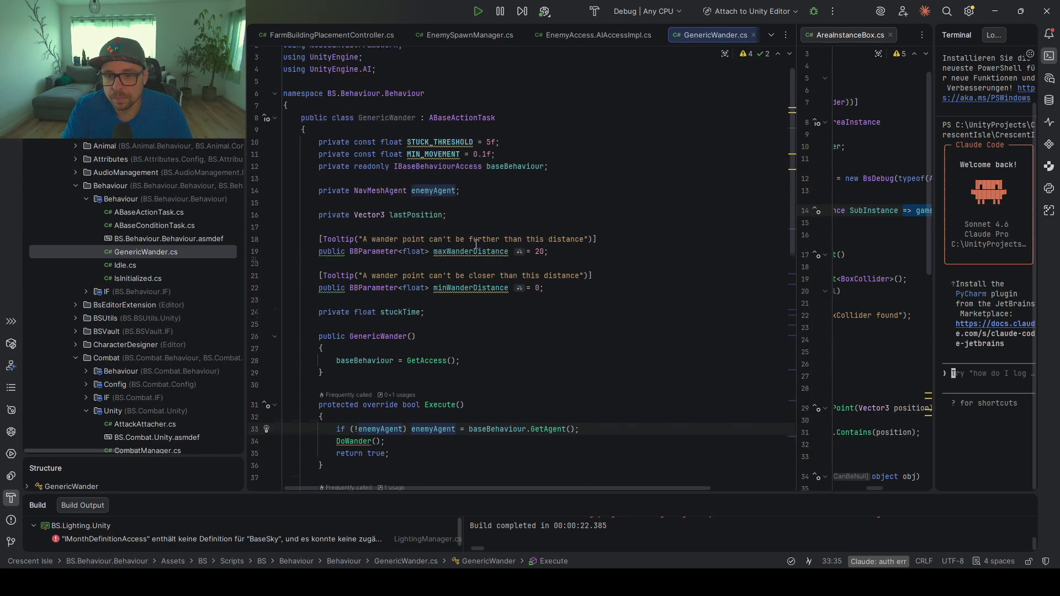
pyautogui.scroll(1, 477, 243)
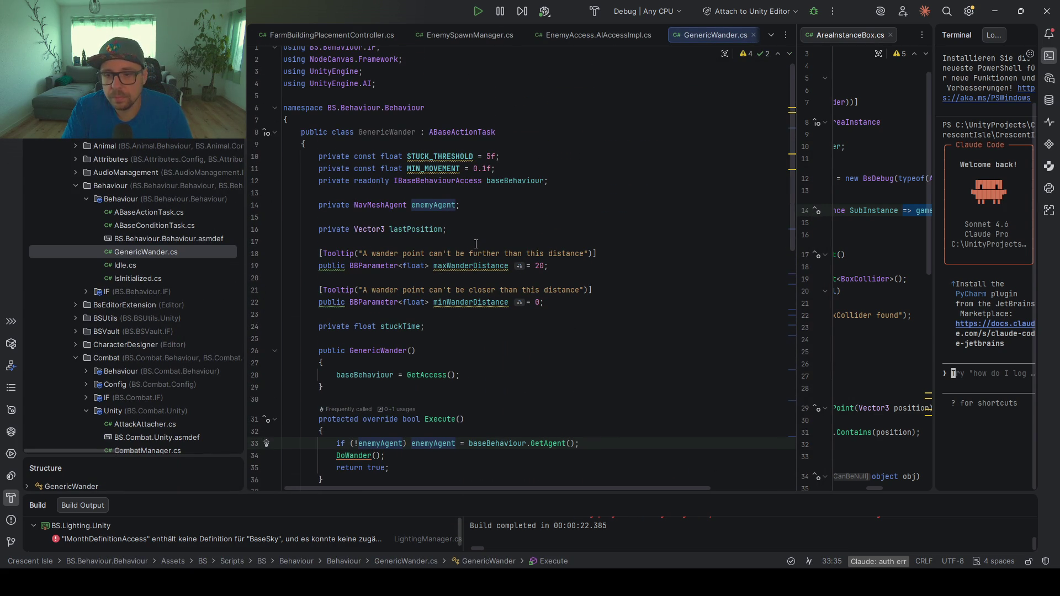
pyautogui.scroll(-3, 487, 339)
pyautogui.click(491, 332)
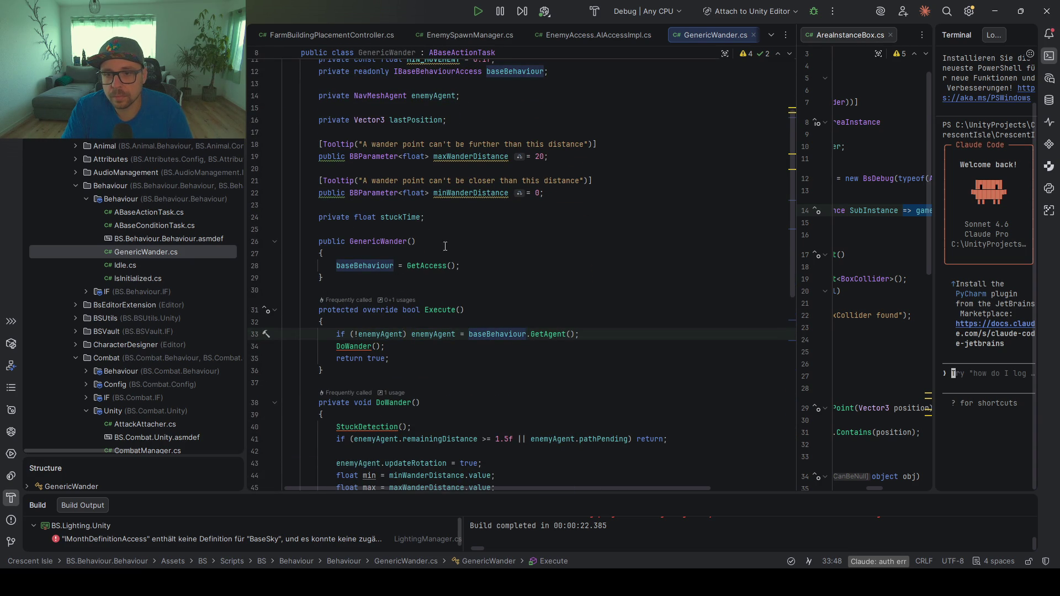
pyautogui.scroll(3, 445, 246)
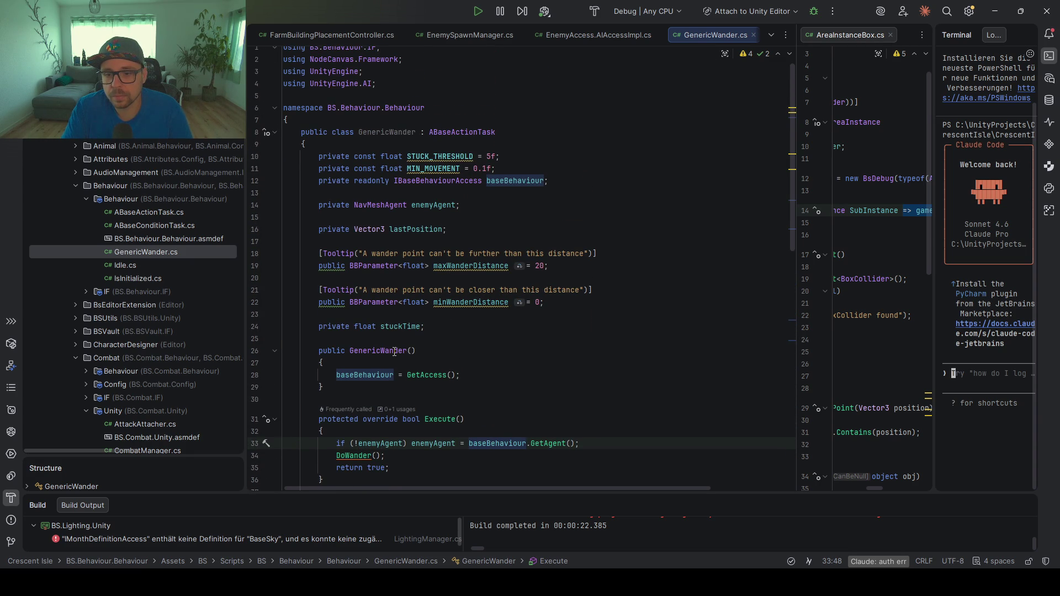
pyautogui.click(395, 352)
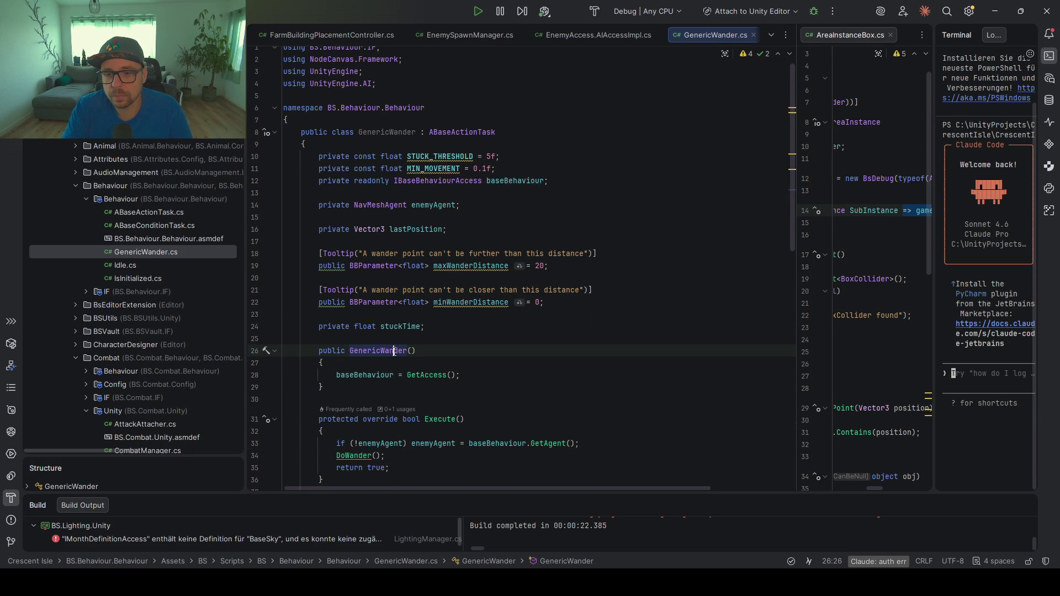
pyautogui.keyDown('ctrl'); pyautogui.click(474, 133); pyautogui.keyUp('ctrl')
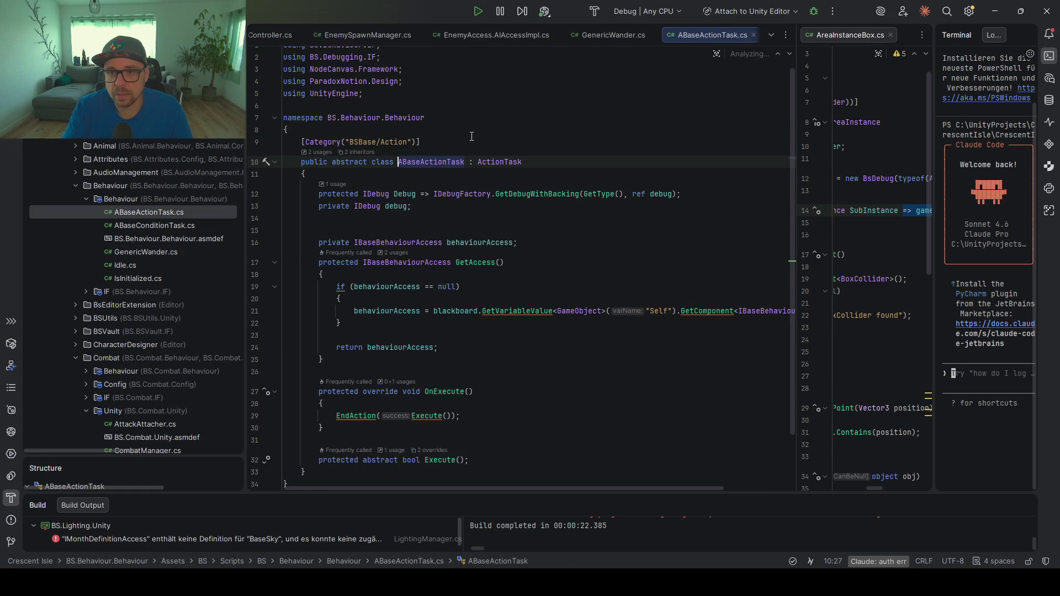
pyautogui.scroll(-2, 381, 310)
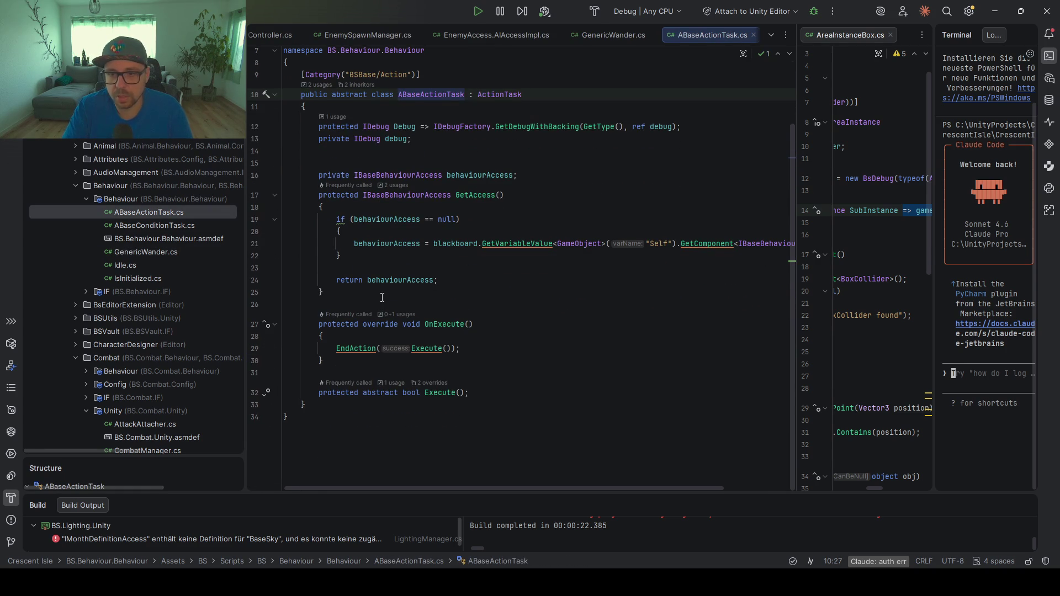
pyautogui.hotkey('ctrl', 'alt', 'Left')
pyautogui.scroll(-3, 374, 290)
# Move the GetAccess() assignment into Execute and delete the empty GenericWander constructor
pyautogui.click(466, 266)
pyautogui.hotkey('alt', 'shift', 'Down')
pyautogui.hotkey('alt', 'shift', 'Down')
pyautogui.hotkey('alt', 'shift', 'Down')
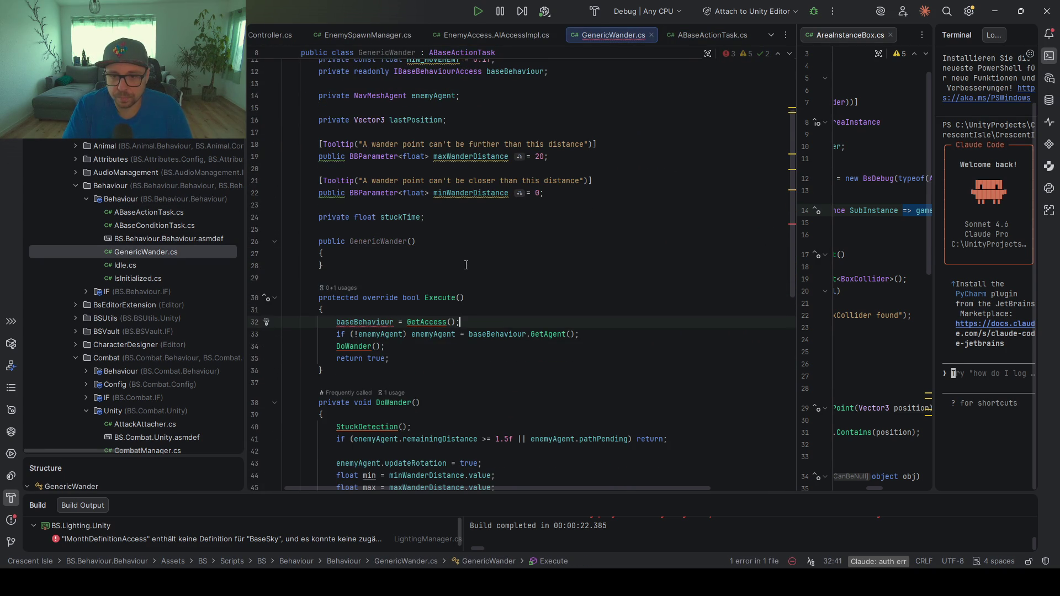
pyautogui.moveTo(370, 269); pyautogui.dragTo(283, 229)
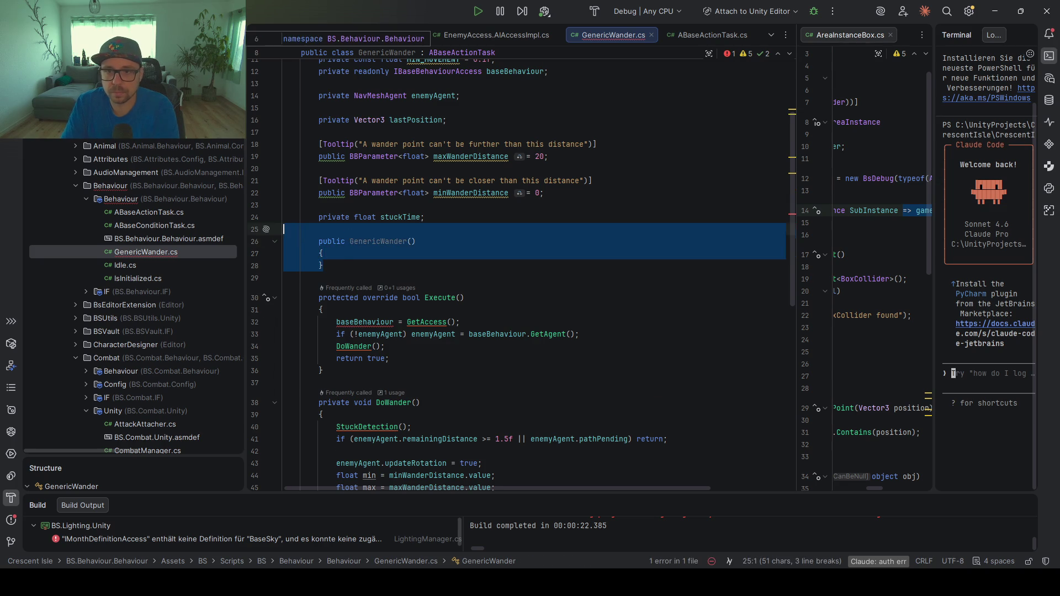
pyautogui.press('BackSpace')
# Remove the readonly modifier from the baseBehaviour field
pyautogui.scroll(3, 418, 153)
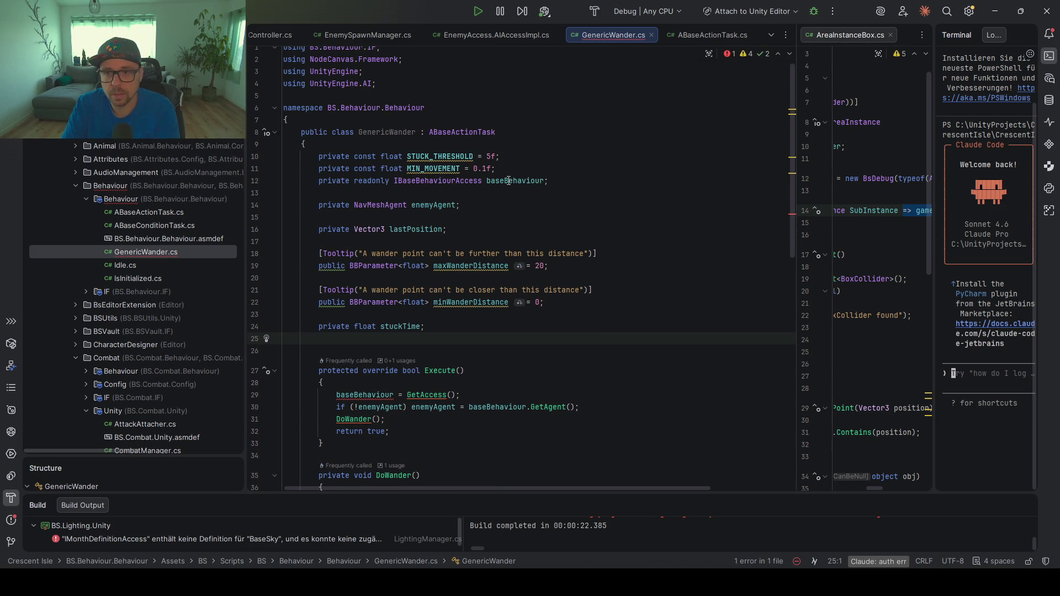
pyautogui.click(513, 181)
pyautogui.doubleClick(368, 182)
pyautogui.press('BackSpace')
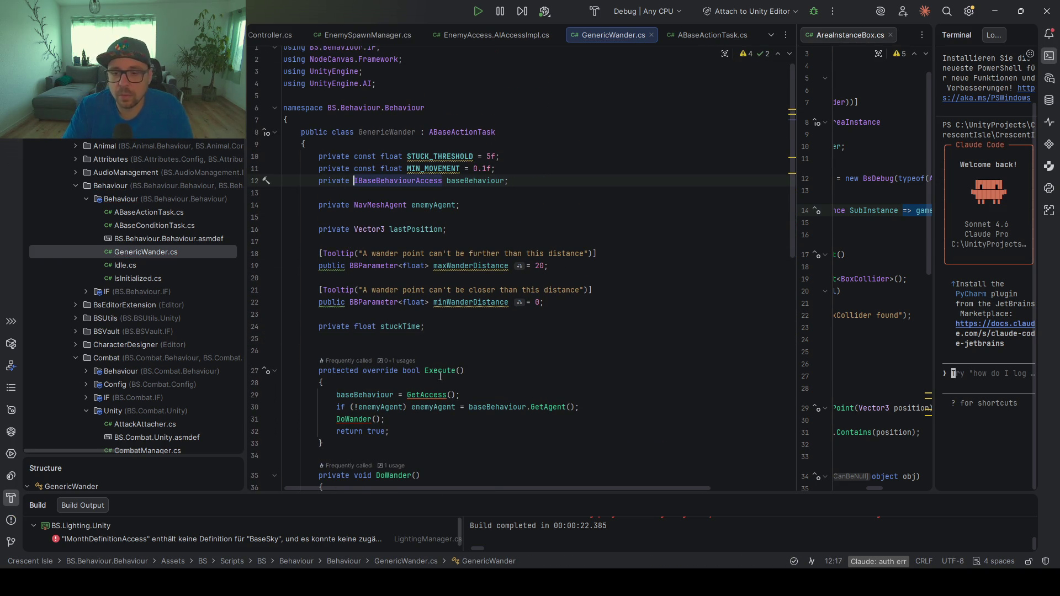
pyautogui.scroll(-3, 463, 273)
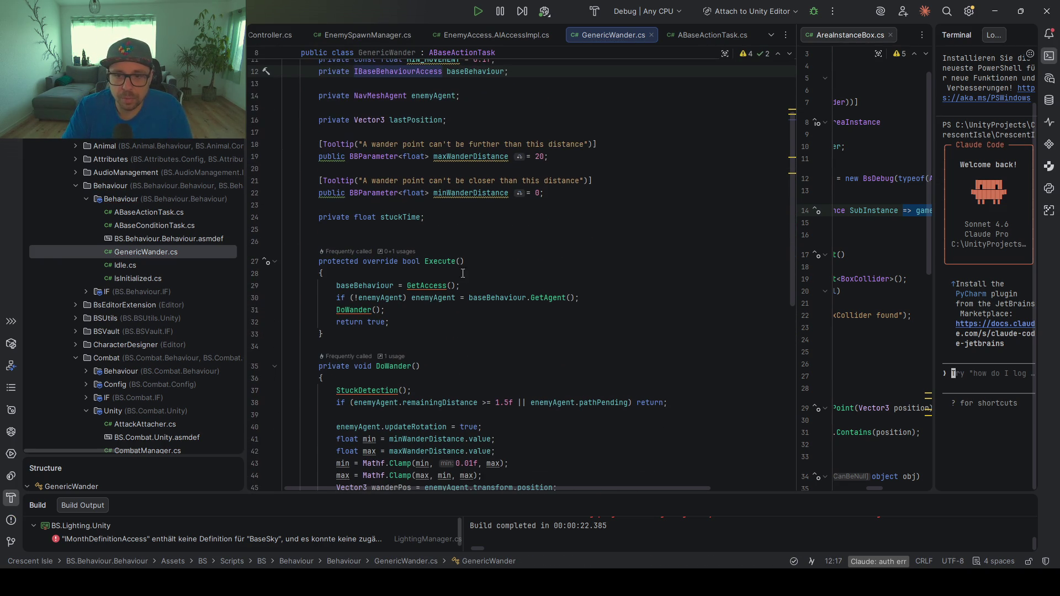
pyautogui.click(357, 238)
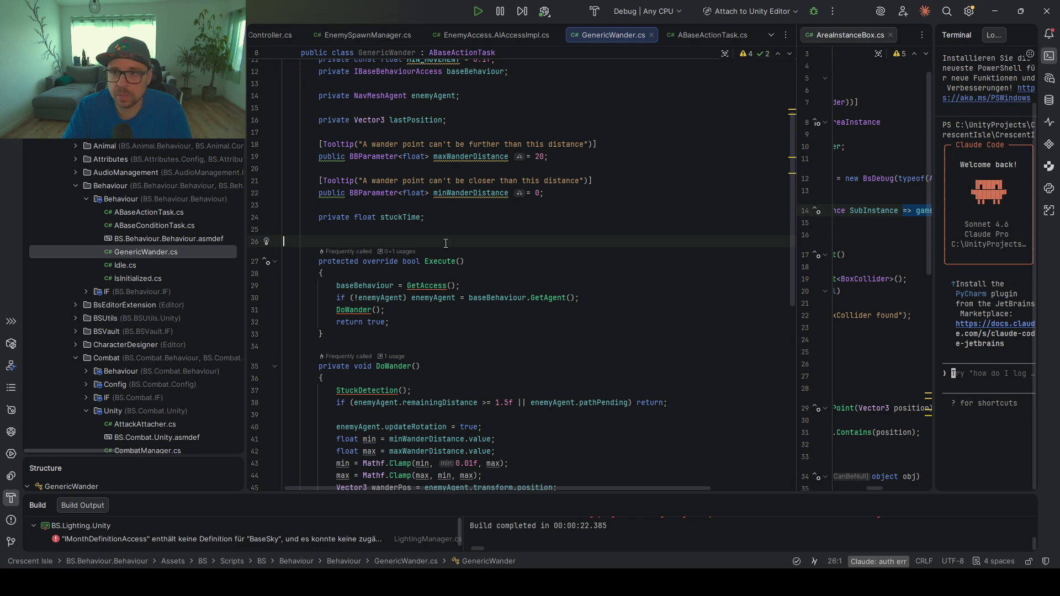
pyautogui.click(1000, 15)
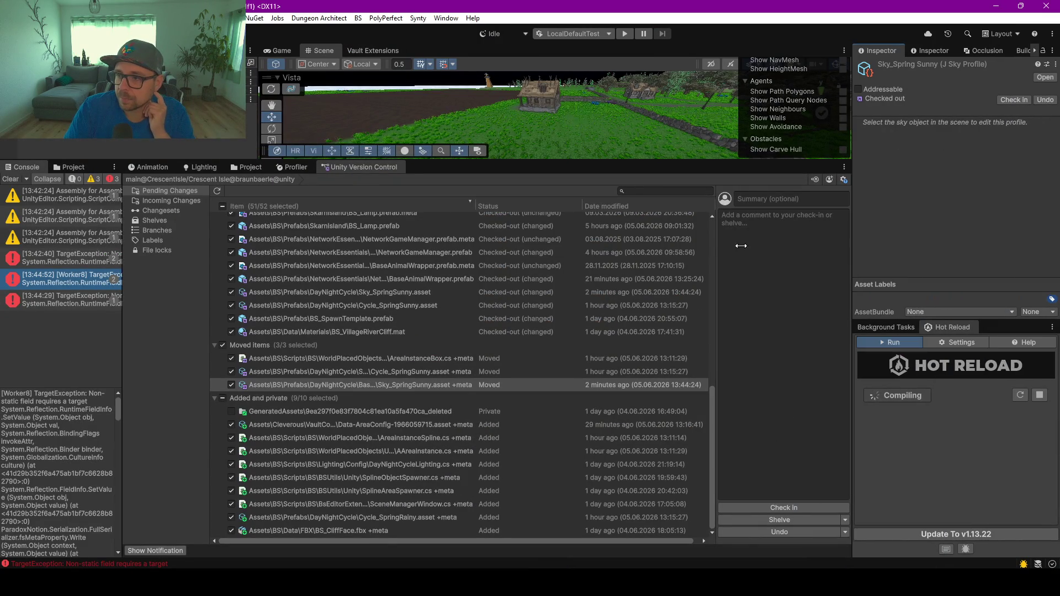
# Widen the Inspector and Hot Reload panels, clear the console, and widen the console
pyautogui.moveTo(851, 260); pyautogui.dragTo(729, 310)
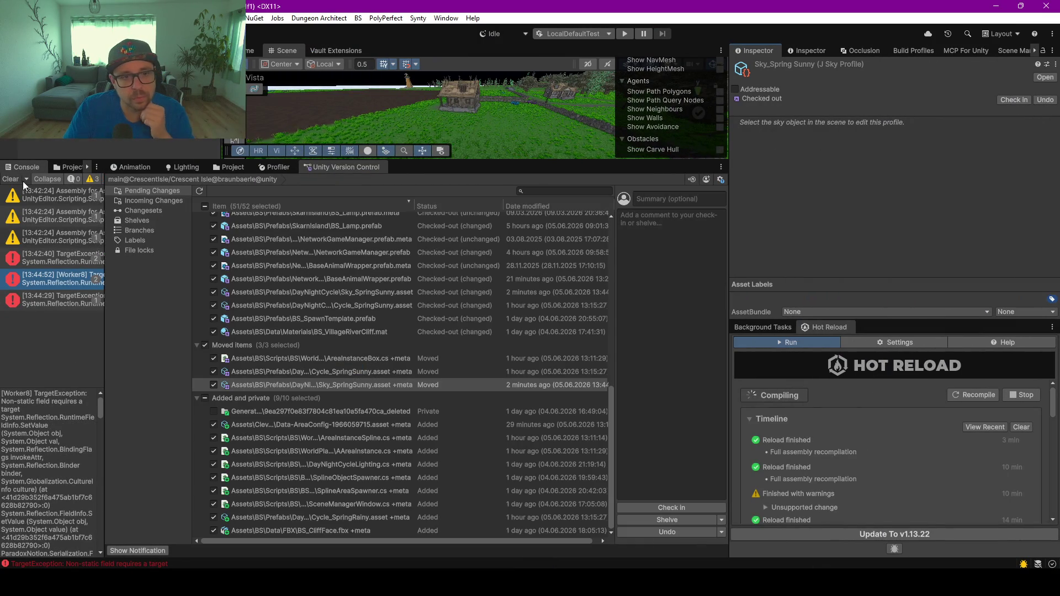
pyautogui.click(10, 179)
pyautogui.moveTo(104, 354); pyautogui.dragTo(209, 347)
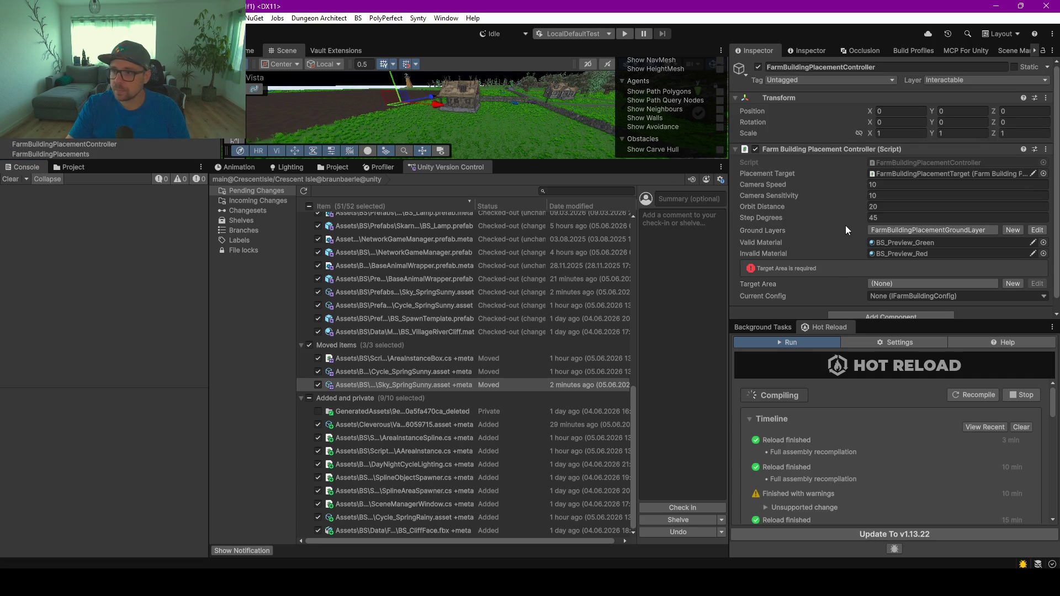
# Set Target Area to FarmArea and expand the Hot Reload Unsupported change entry
pyautogui.click(907, 284)
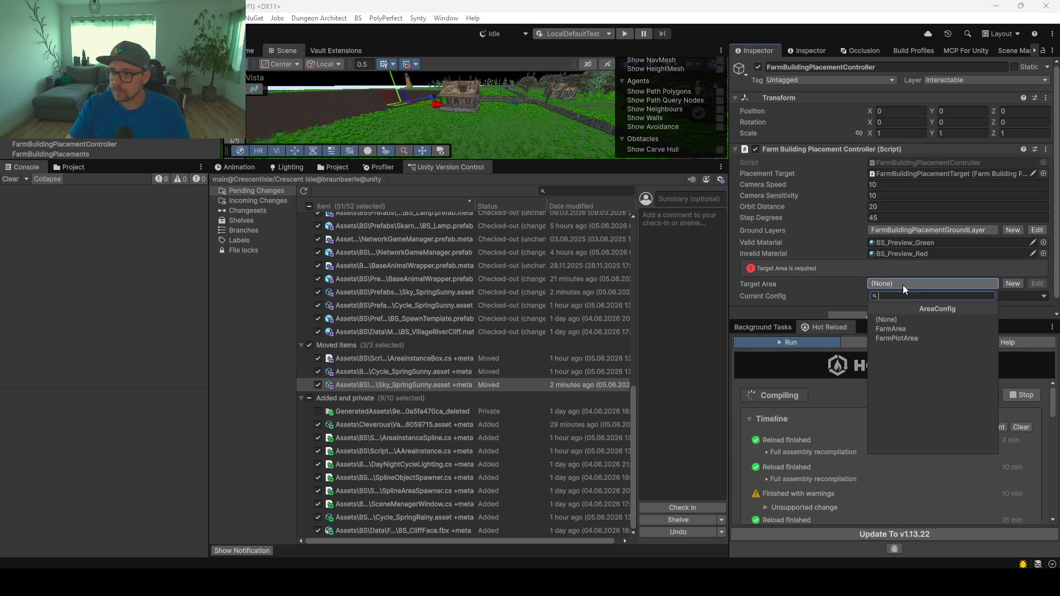
pyautogui.click(892, 329)
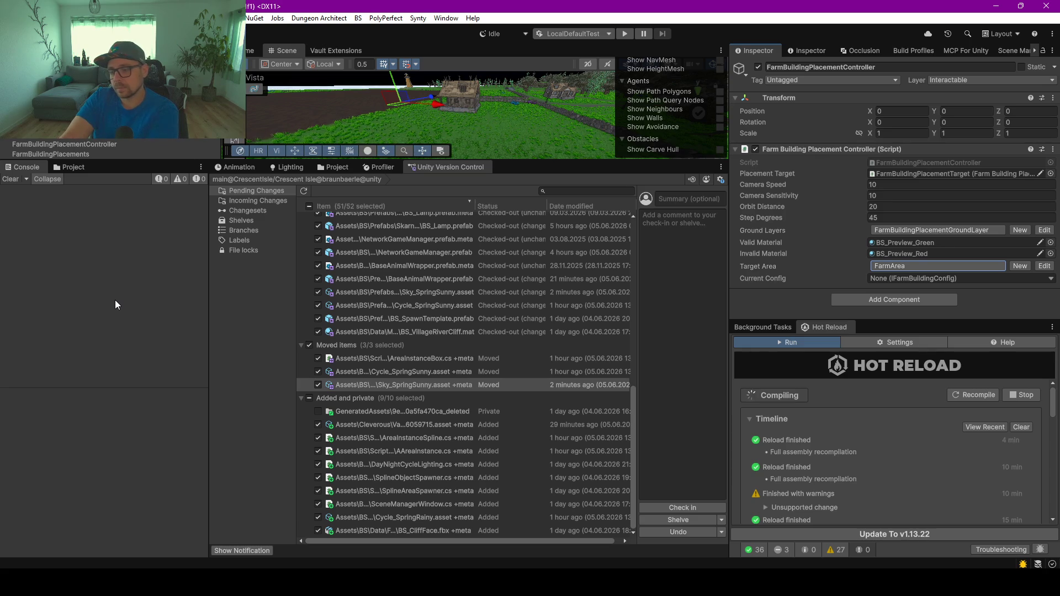
pyautogui.click(116, 302)
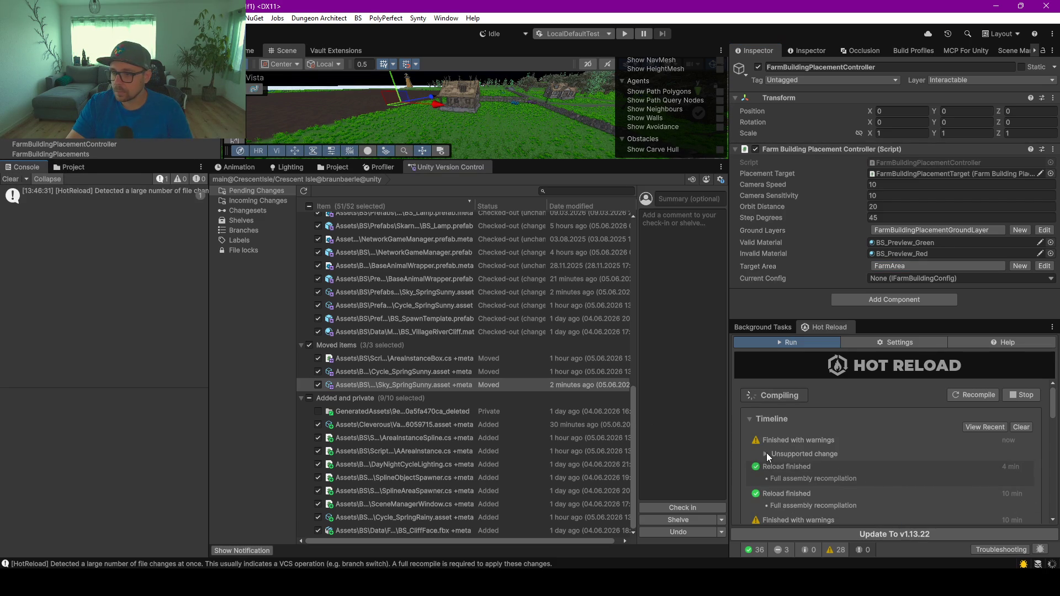
pyautogui.click(841, 445)
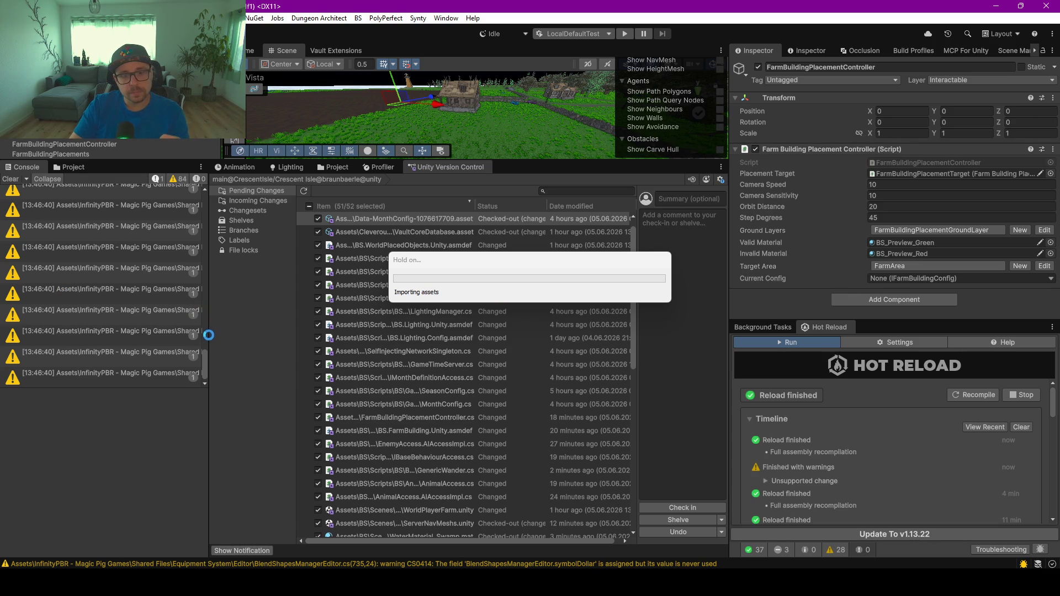
pyautogui.moveTo(501, 263); pyautogui.dragTo(529, 267)
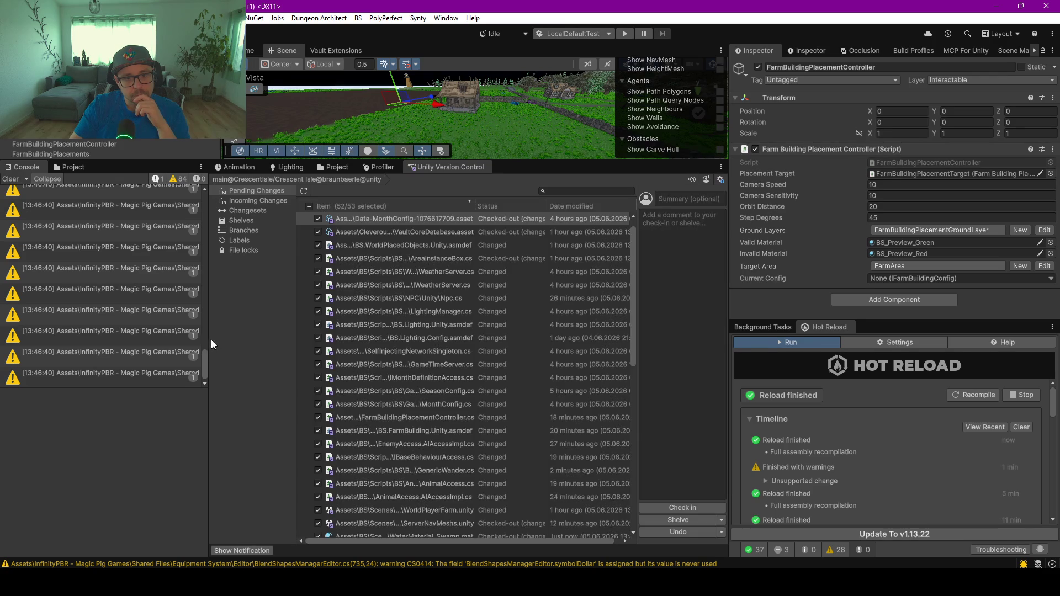
# Widen the console and read the full Hot Reload file-change message
pyautogui.moveTo(210, 340)
pyautogui.mouseDown()
pyautogui.moveTo(226, 327)
pyautogui.moveTo(482, 311)
pyautogui.mouseUp()
pyautogui.scroll(5, 233, 359)
pyautogui.scroll(5, 232, 359)
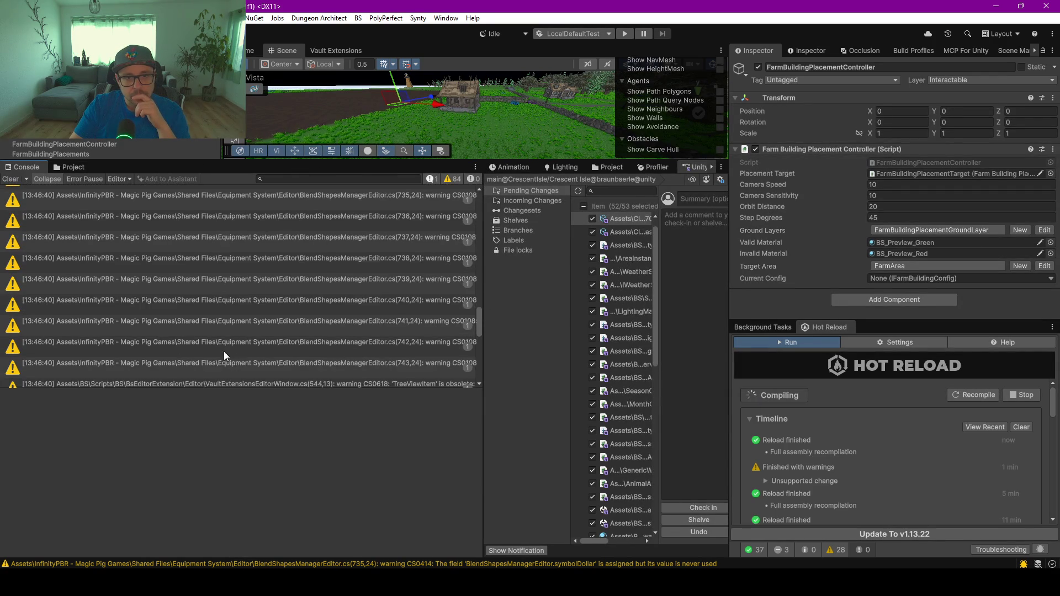
pyautogui.scroll(8, 128, 345)
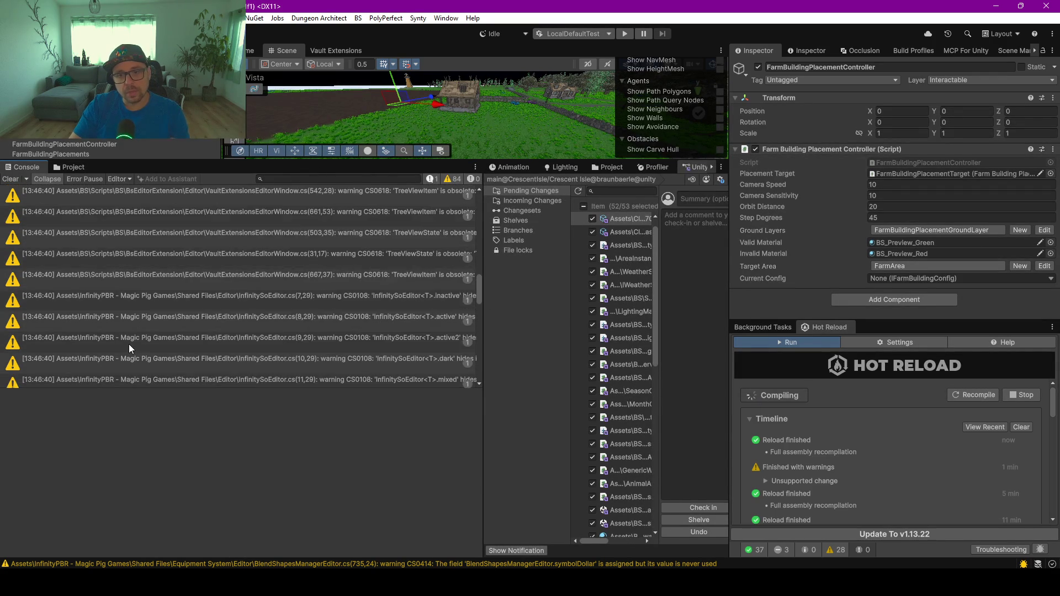
pyautogui.scroll(5, 129, 349)
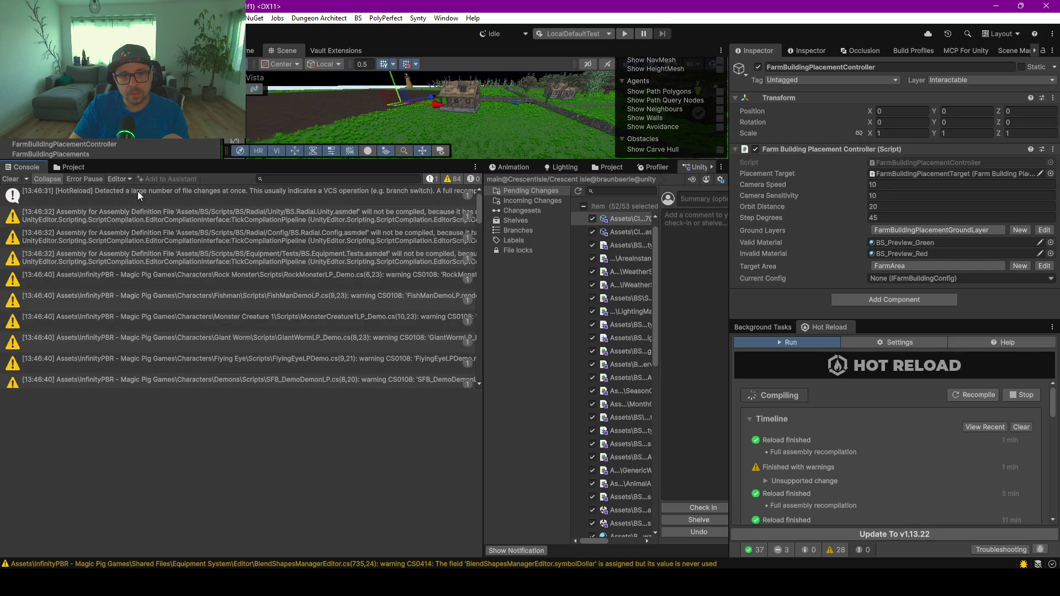
pyautogui.click(144, 197)
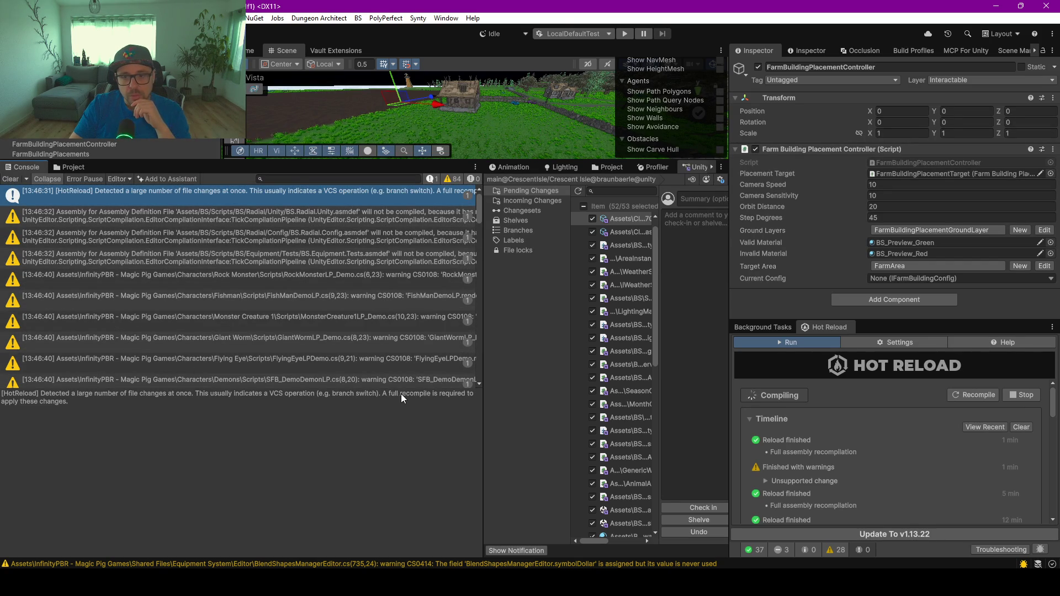
pyautogui.tripleClick(49, 402)
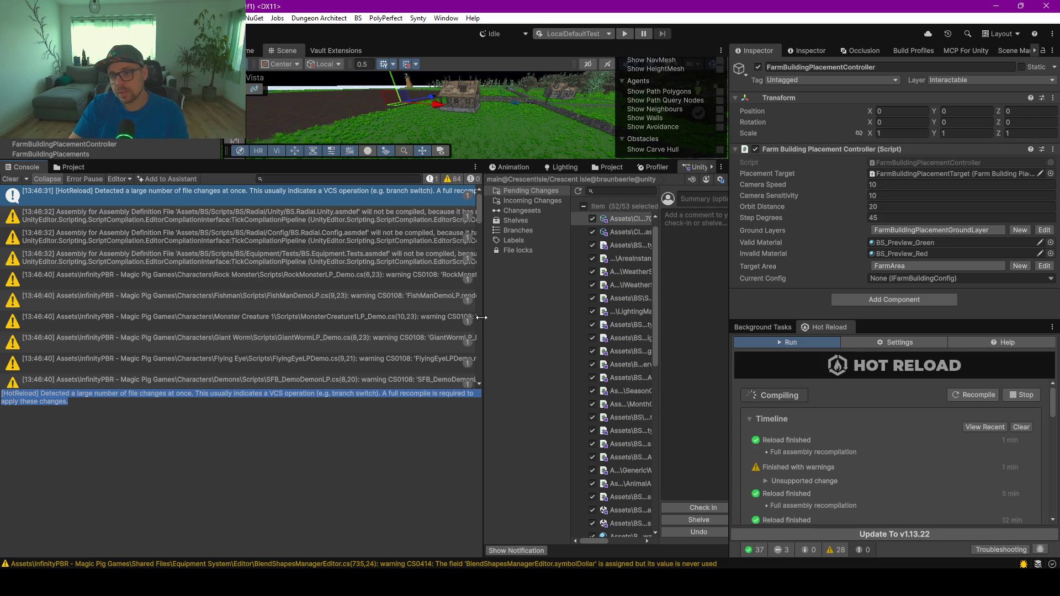
# Widen the version-control list to show Status and Date, and enlarge the Scene view
pyautogui.moveTo(485, 317); pyautogui.dragTo(333, 317)
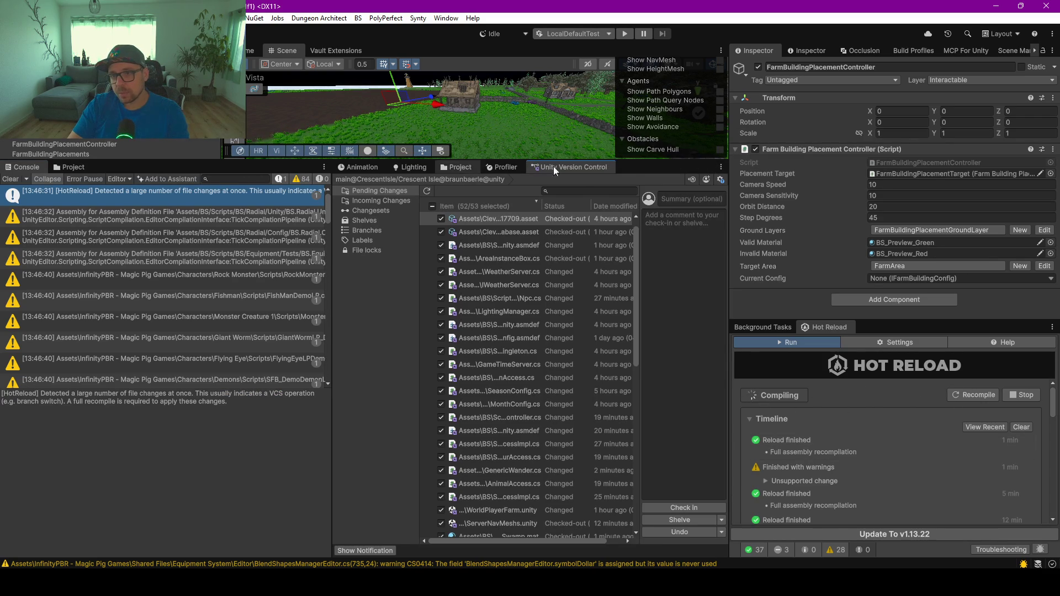
pyautogui.moveTo(629, 161); pyautogui.dragTo(643, 319)
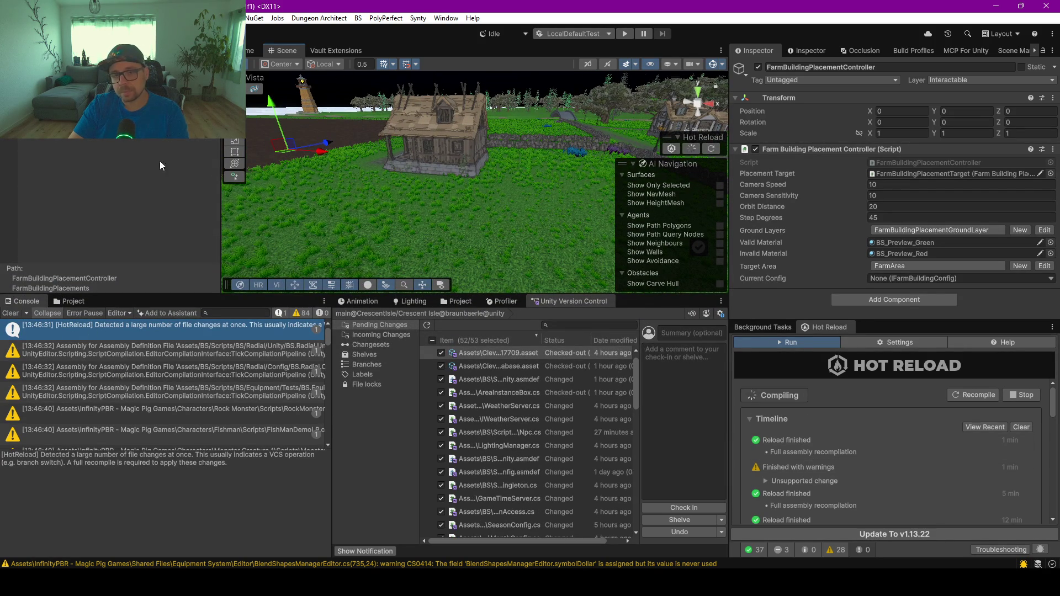
pyautogui.click(120, 178)
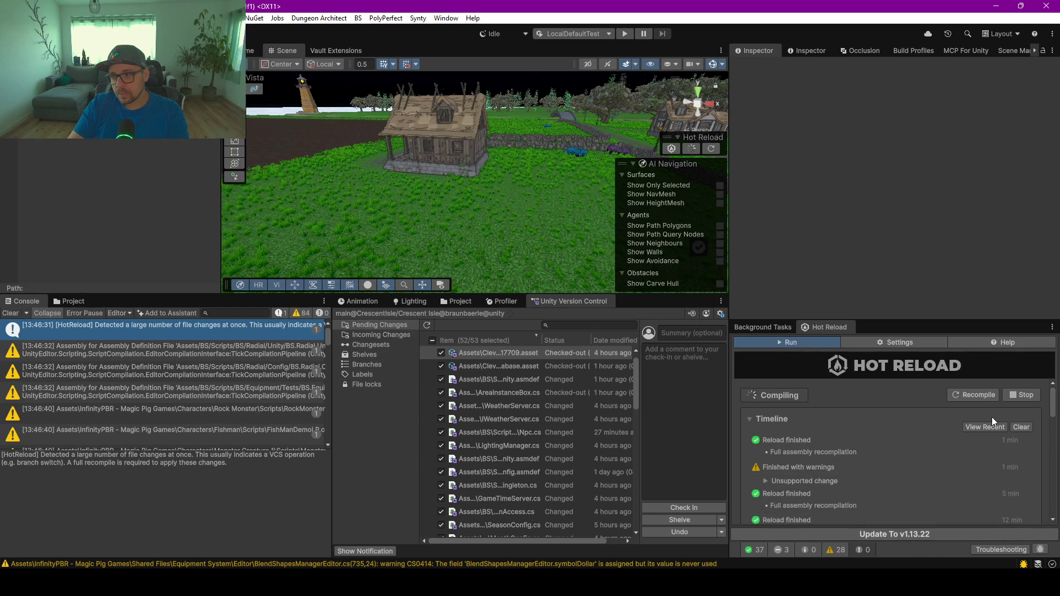
# Cancel an early update prompt, enlarge the Hot Reload panel, and show its Help tab
pyautogui.click(898, 535)
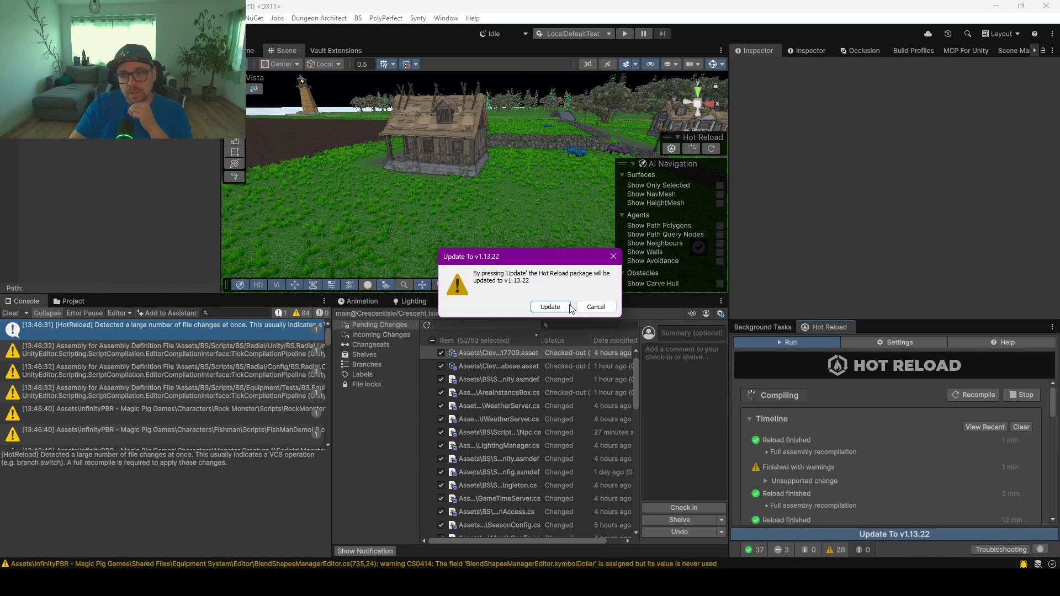
pyautogui.click(596, 306)
pyautogui.moveTo(919, 322); pyautogui.dragTo(918, 163)
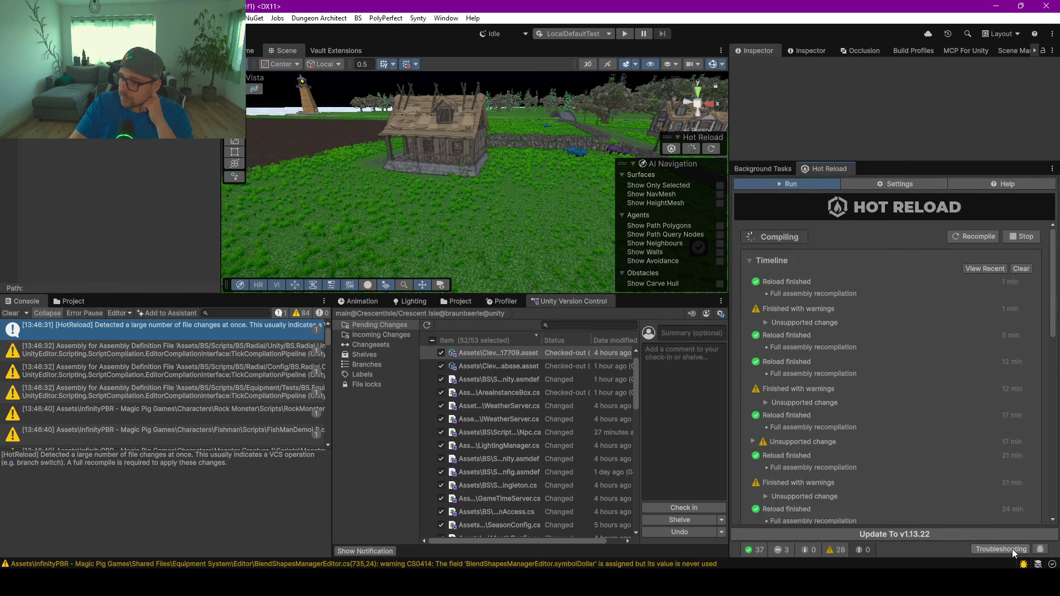
pyautogui.click(998, 184)
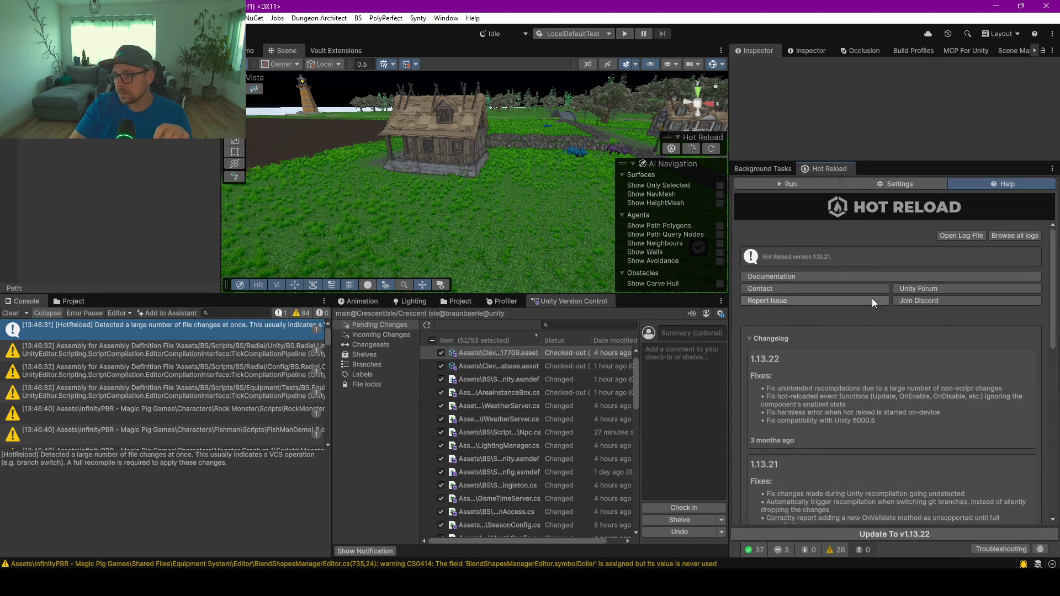
# Read the 1.13.22 changelog fixes and request Update To v1.13.22 again
pyautogui.scroll(-1, 893, 406)
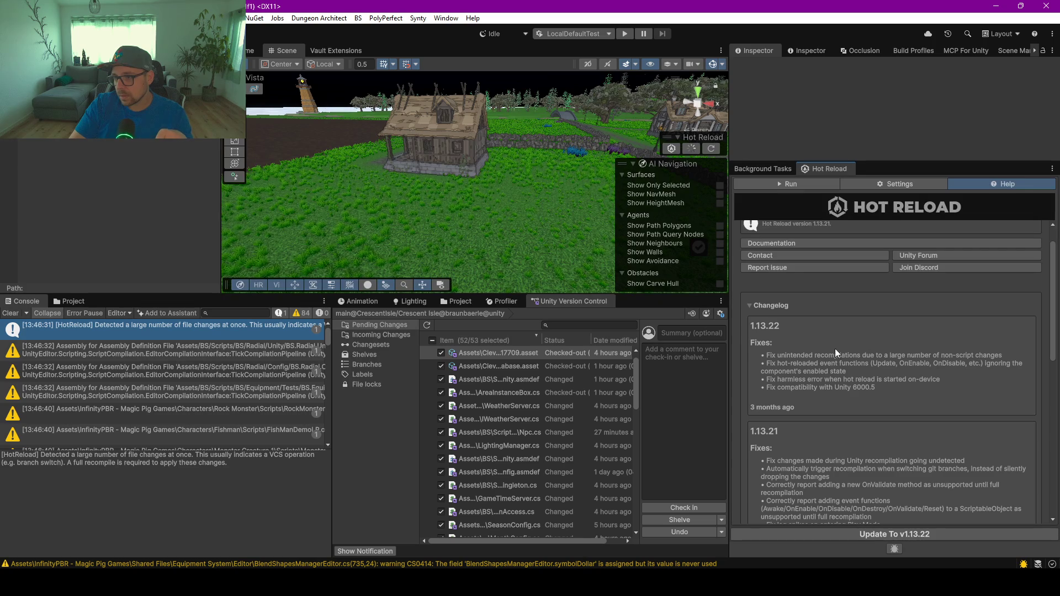
pyautogui.moveTo(1003, 356); pyautogui.dragTo(890, 355)
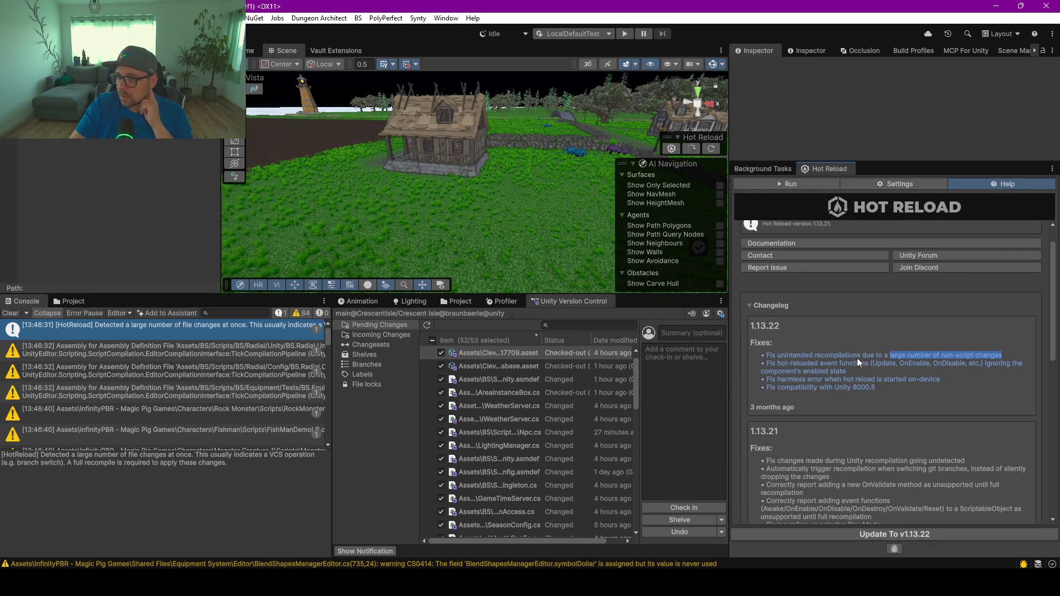
pyautogui.click(784, 356)
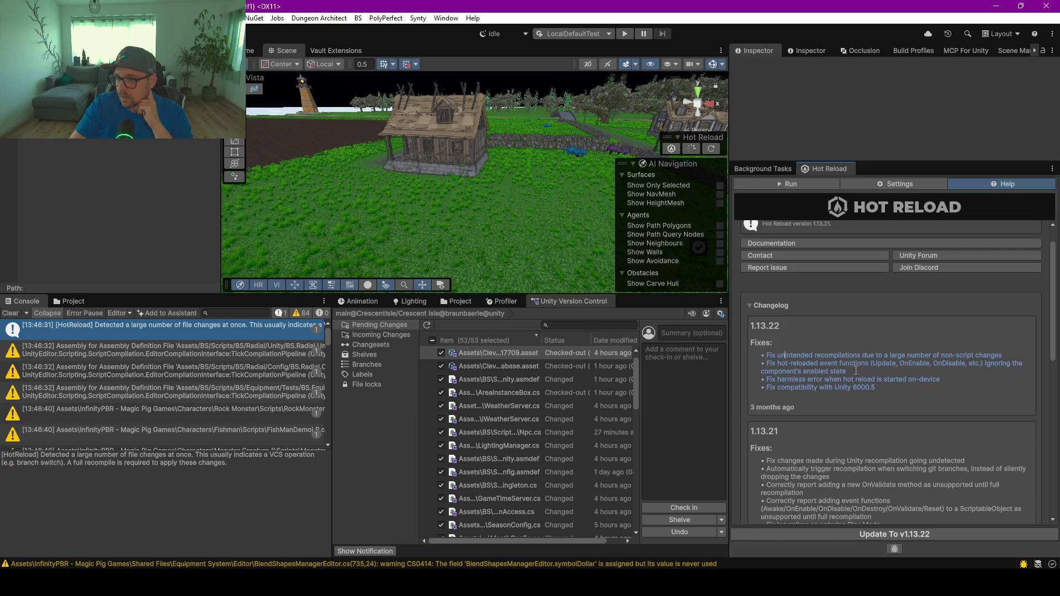
pyautogui.moveTo(855, 371); pyautogui.dragTo(765, 359)
pyautogui.click(833, 378)
pyautogui.click(817, 387)
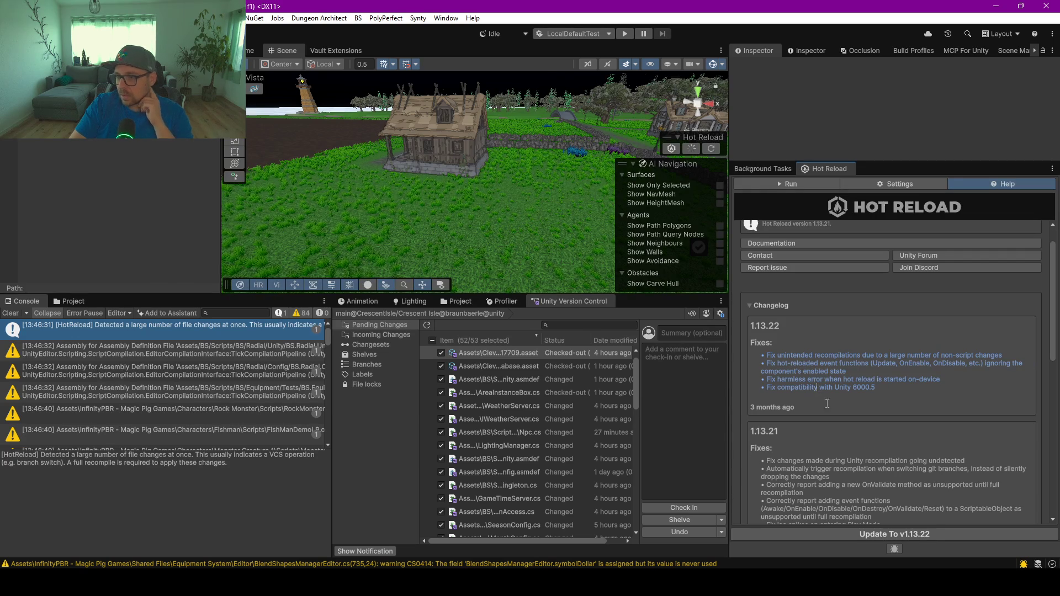
pyautogui.click(910, 535)
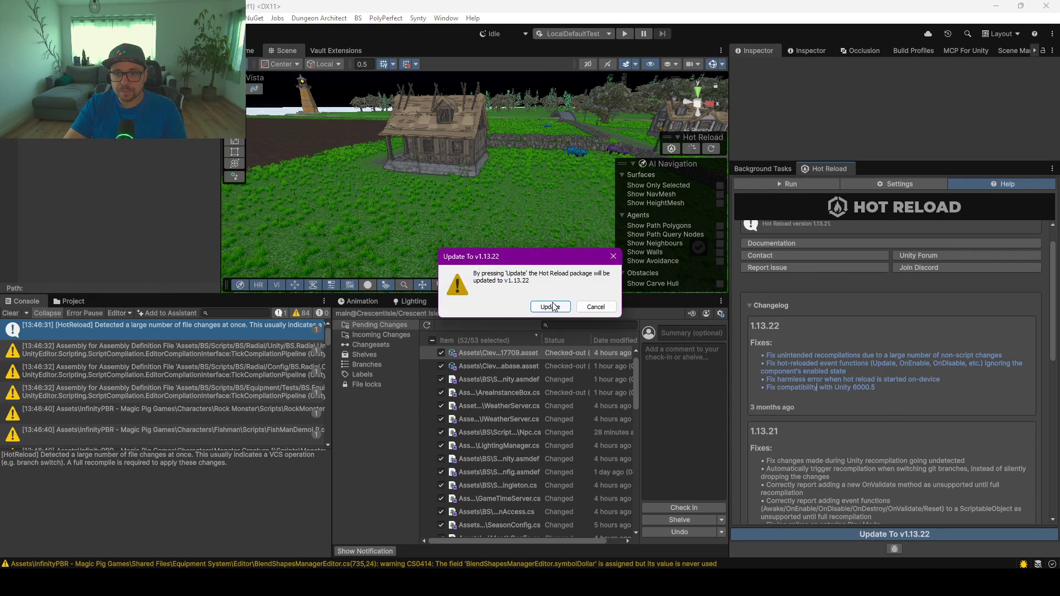
# Confirm the v1.13.22 update and check the Equipment.Tests console warning while Package Manager opens
pyautogui.click(552, 307)
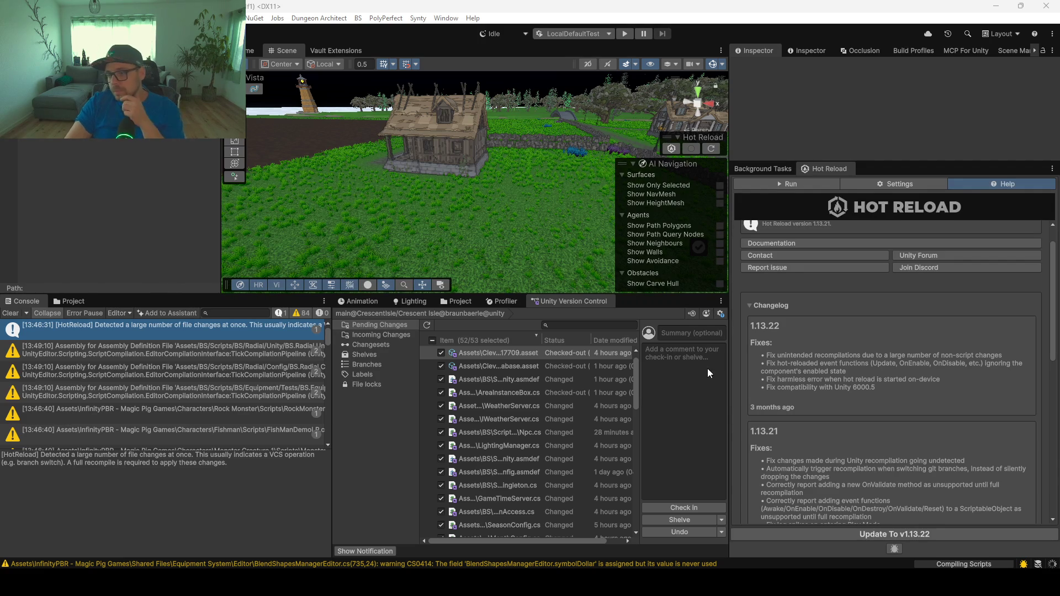
pyautogui.click(834, 318)
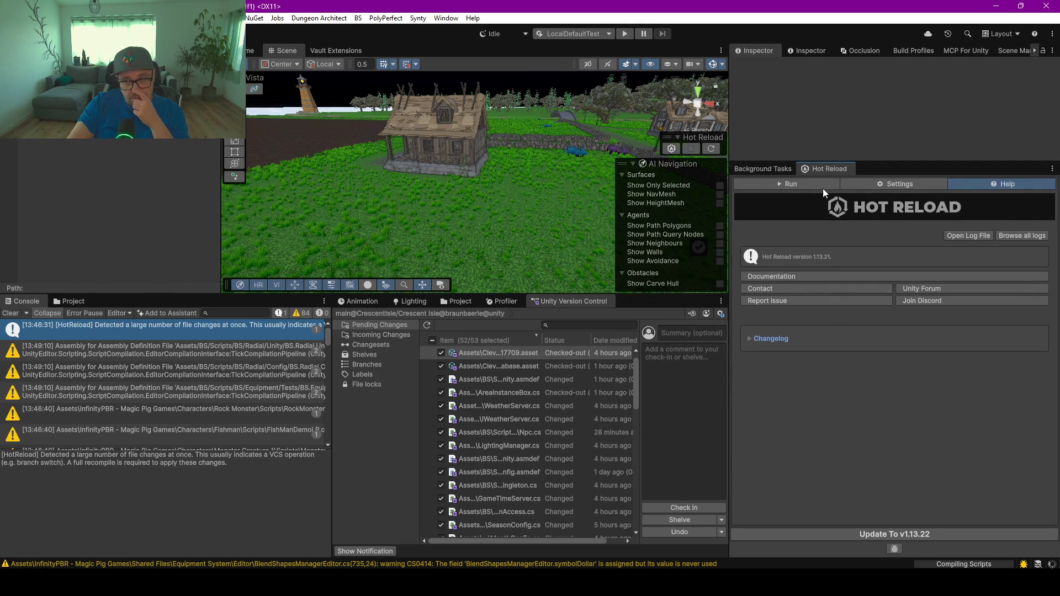
pyautogui.click(149, 388)
pyautogui.scroll(-5, 148, 390)
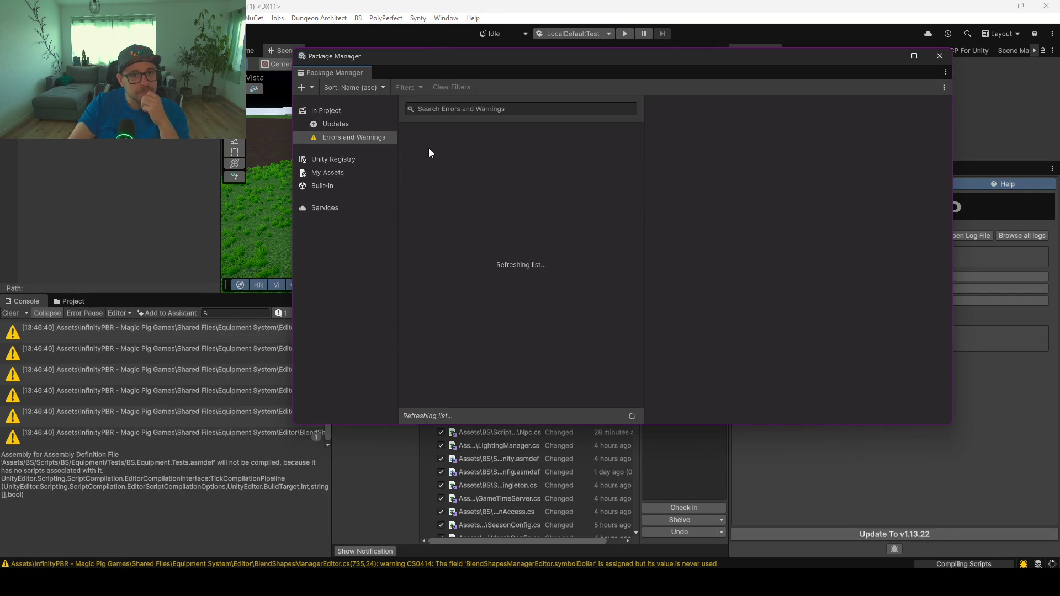
# Find the Hot Reload package under Updates, get update 1.13.22, and restart its server
pyautogui.click(335, 124)
pyautogui.click(501, 110)
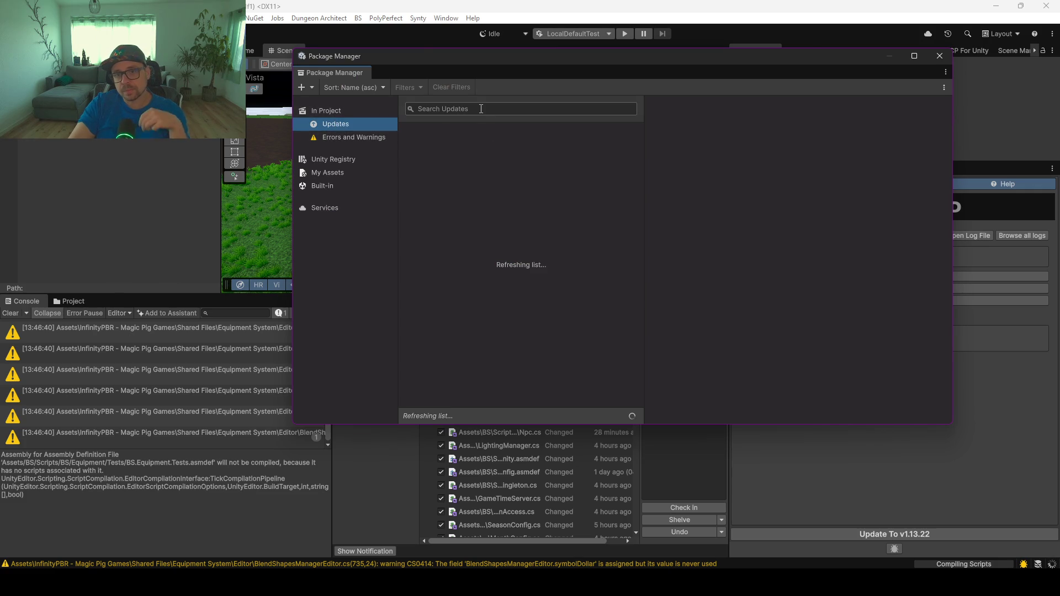
pyautogui.write('hot ')
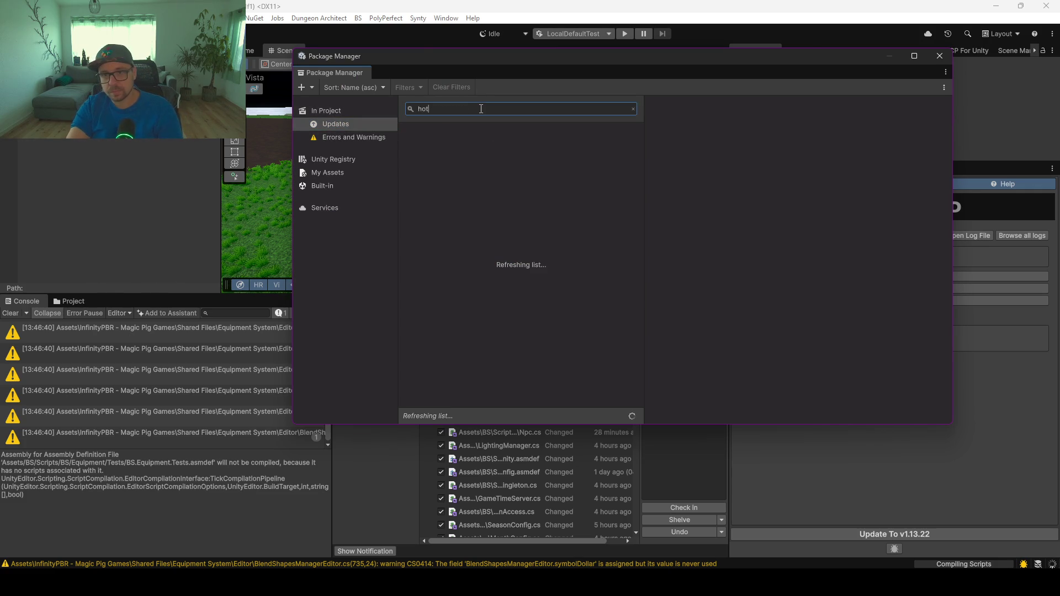
pyautogui.write('reload')
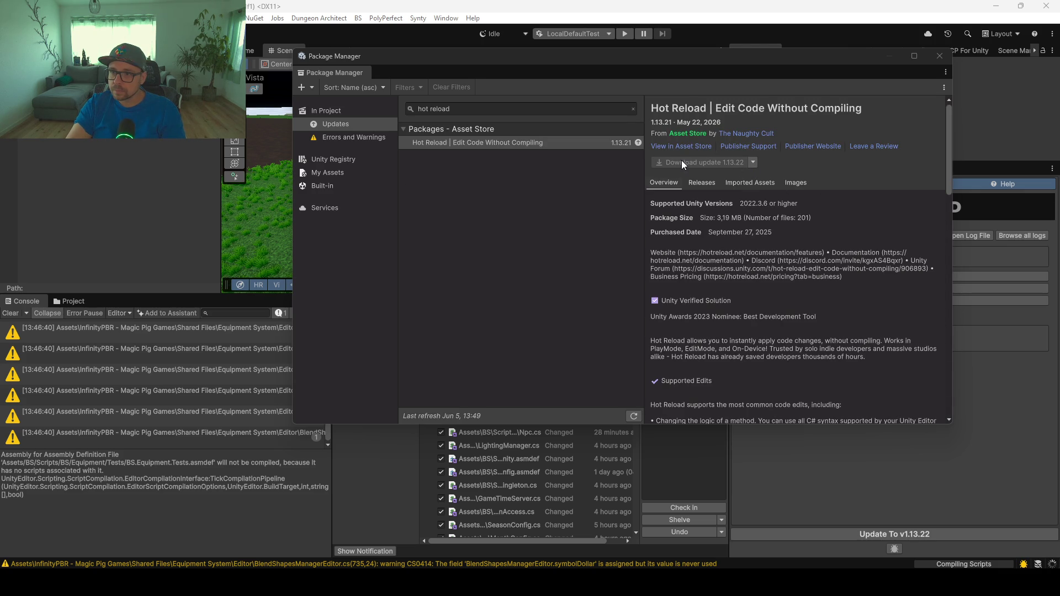
pyautogui.click(614, 144)
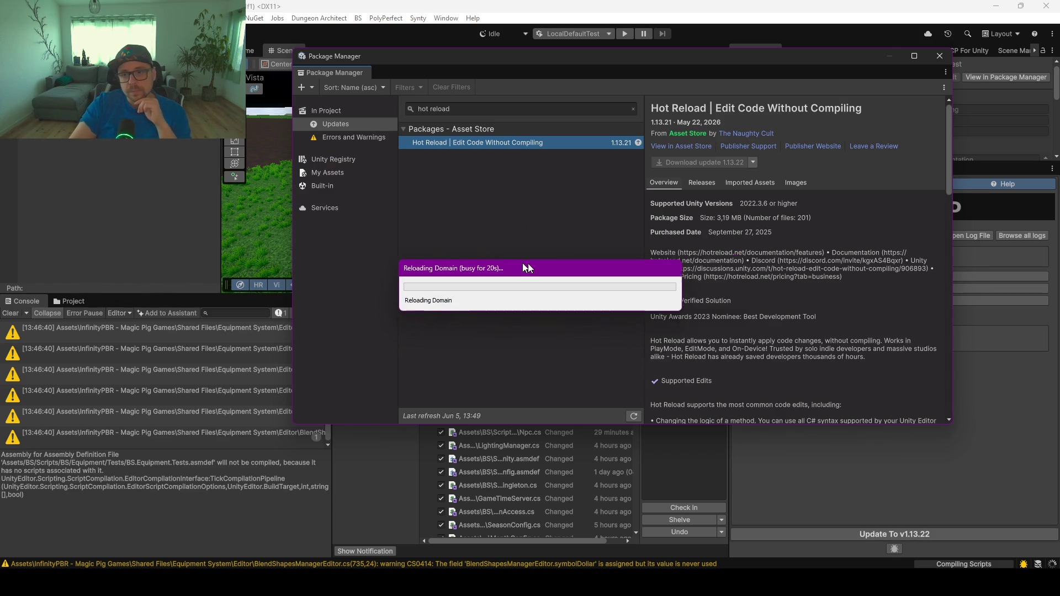
pyautogui.moveTo(522, 263); pyautogui.dragTo(531, 223)
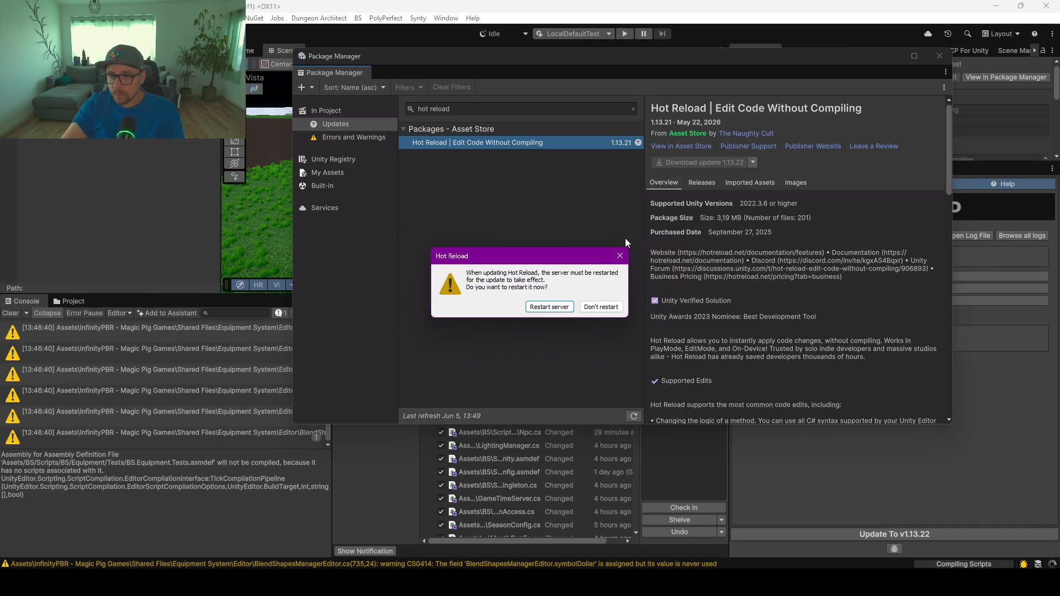
pyautogui.click(550, 308)
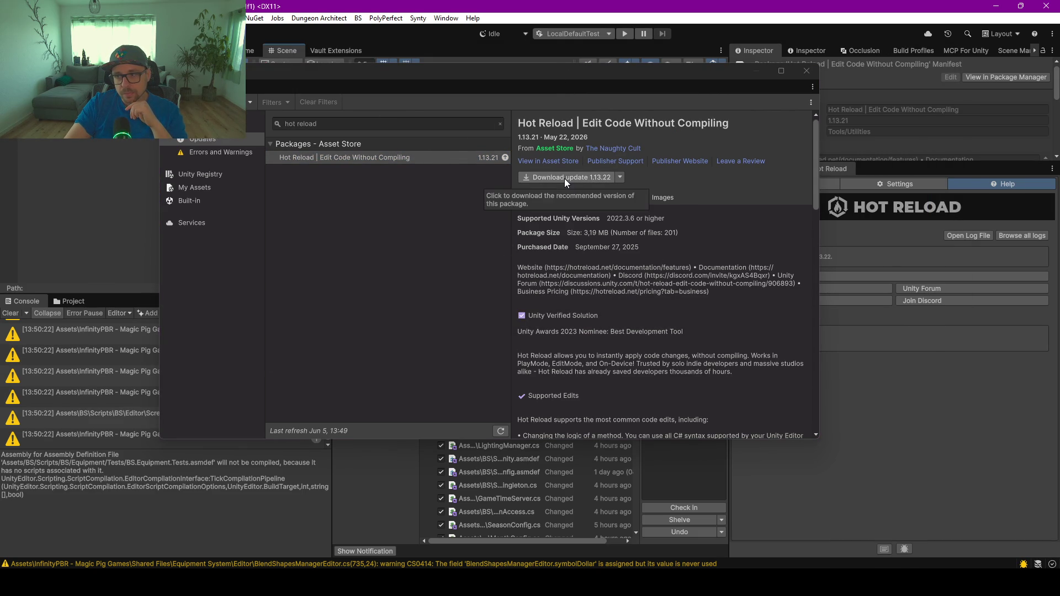
# Close Package Manager, expand Hot Reload's changelog, install its platform components, and clear the console
pyautogui.moveTo(620, 70); pyautogui.dragTo(466, 69)
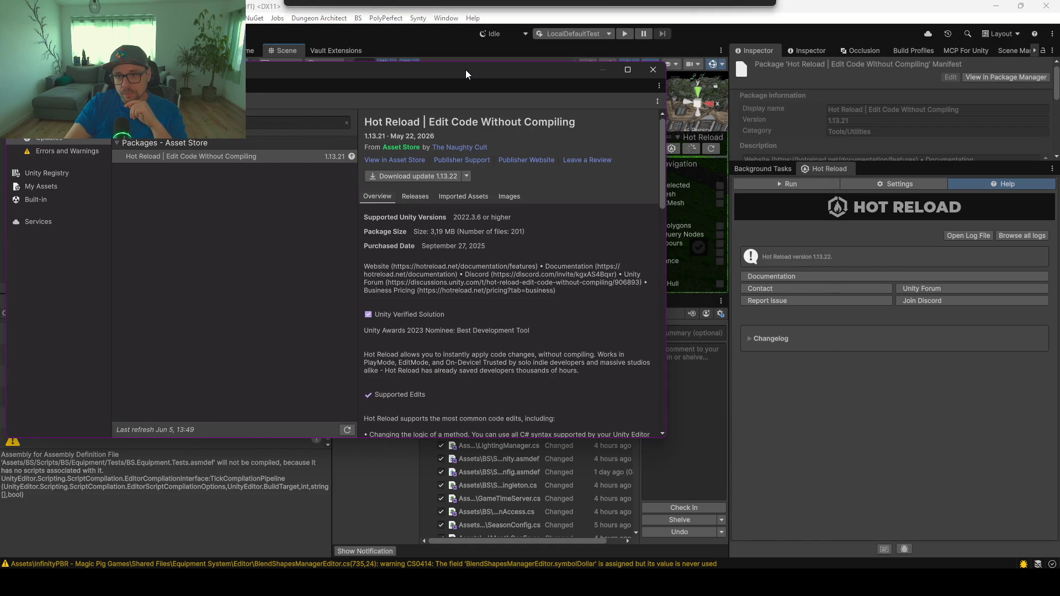
pyautogui.click(652, 70)
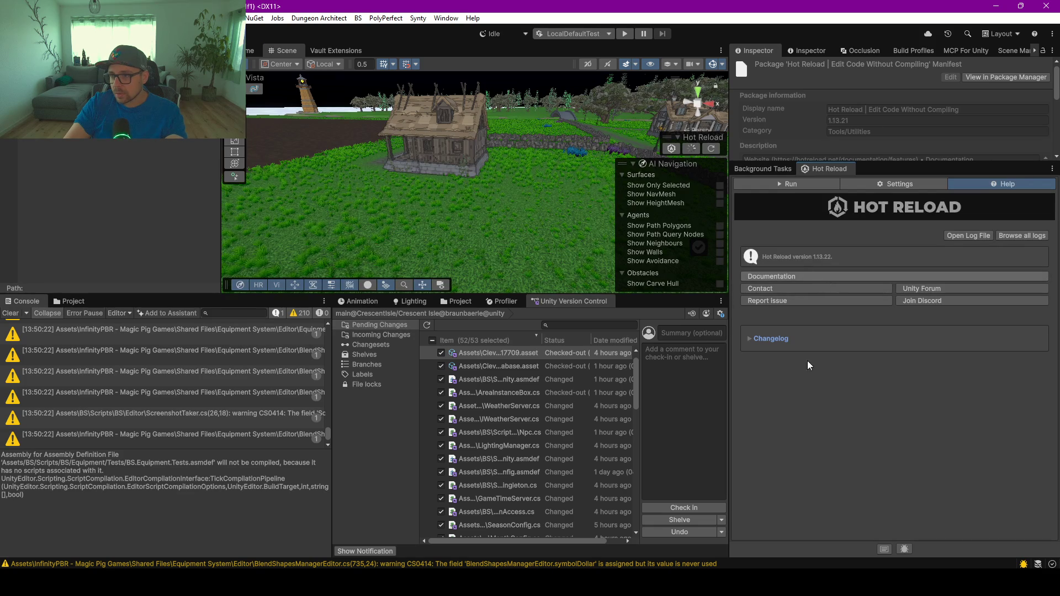
pyautogui.click(781, 340)
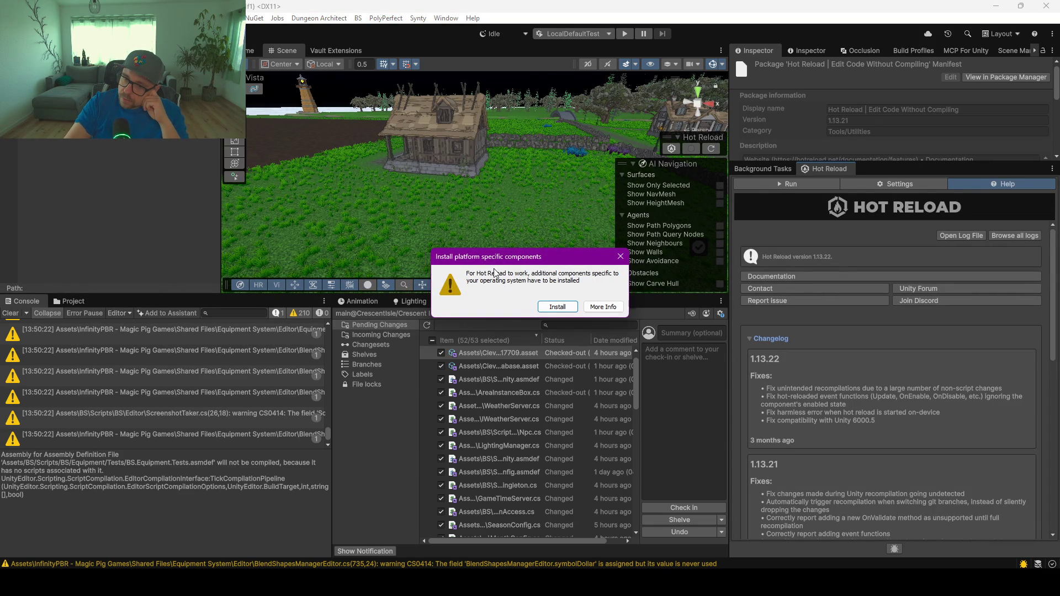
pyautogui.click(560, 305)
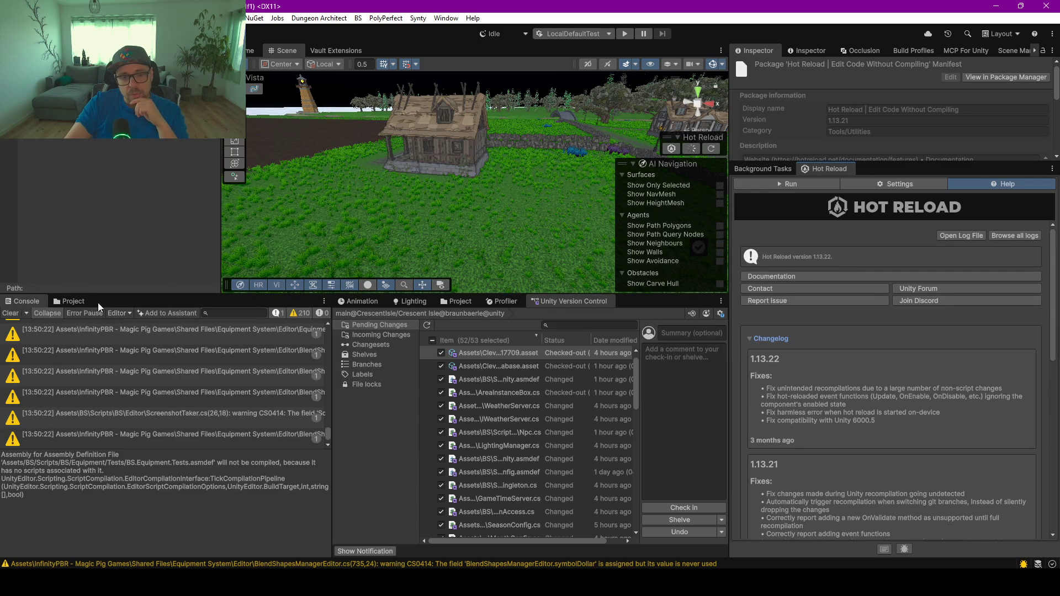
pyautogui.click(11, 312)
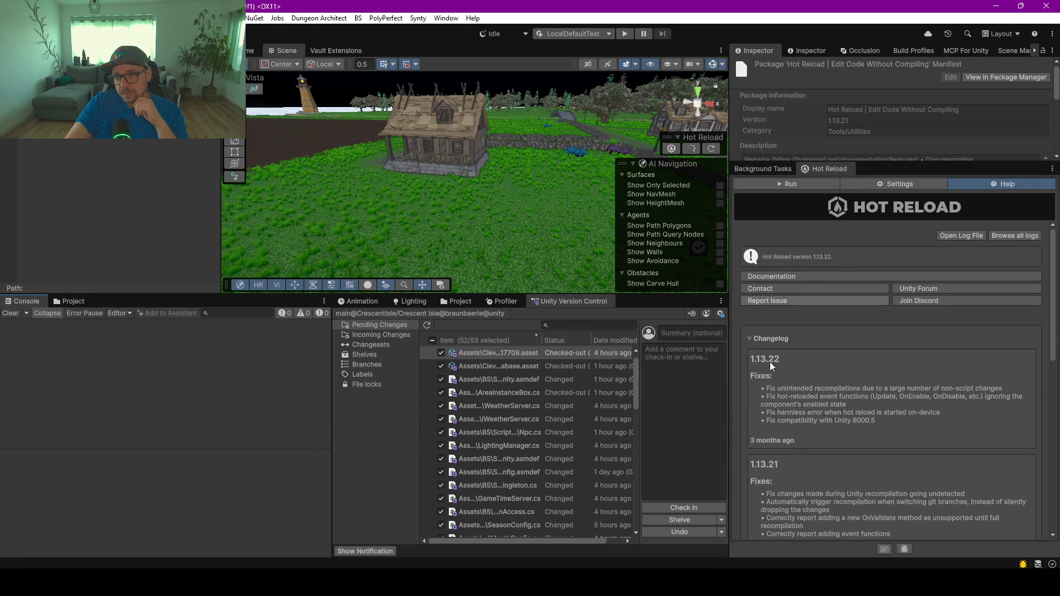
# Show Hot Reload's Run status and wait for the platform component installation to finish
pyautogui.click(790, 185)
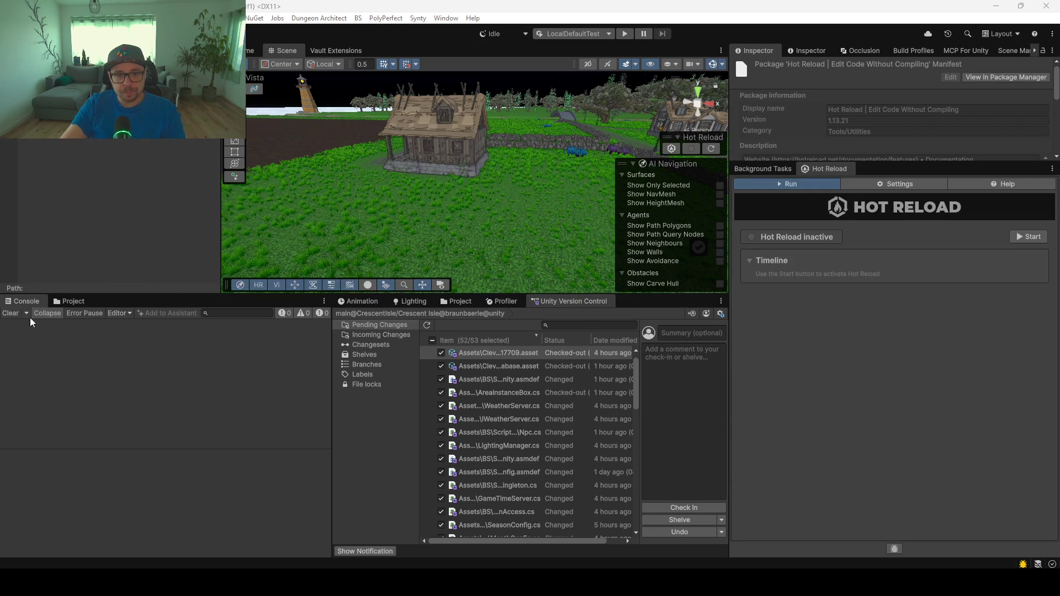
pyautogui.click(806, 345)
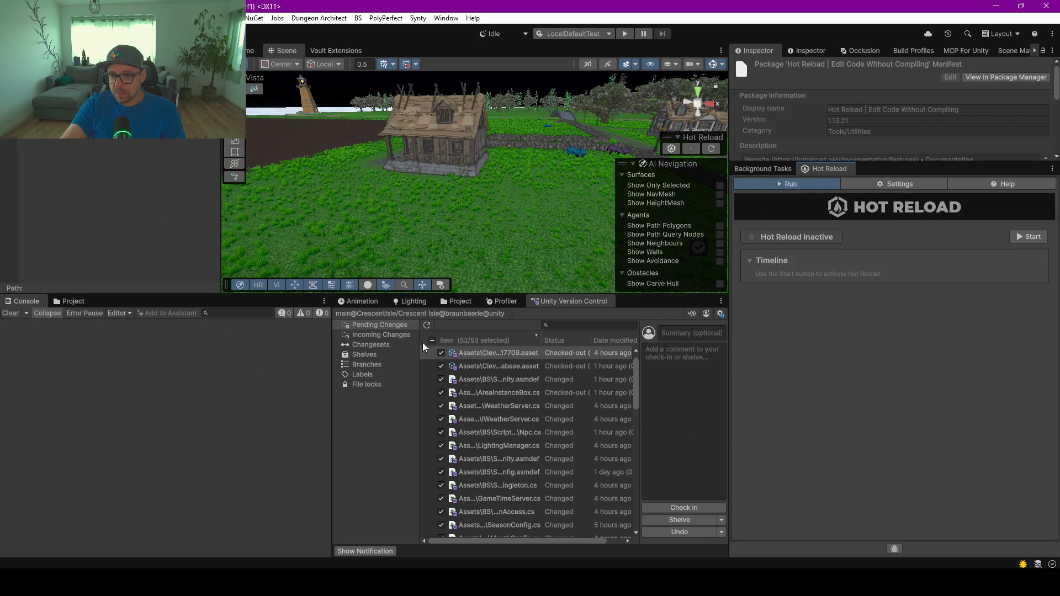
# Start Hot Reload from its panel, then switch to Task Manager to check CodePatcherCLI processes
pyautogui.scroll(-10, 497, 398)
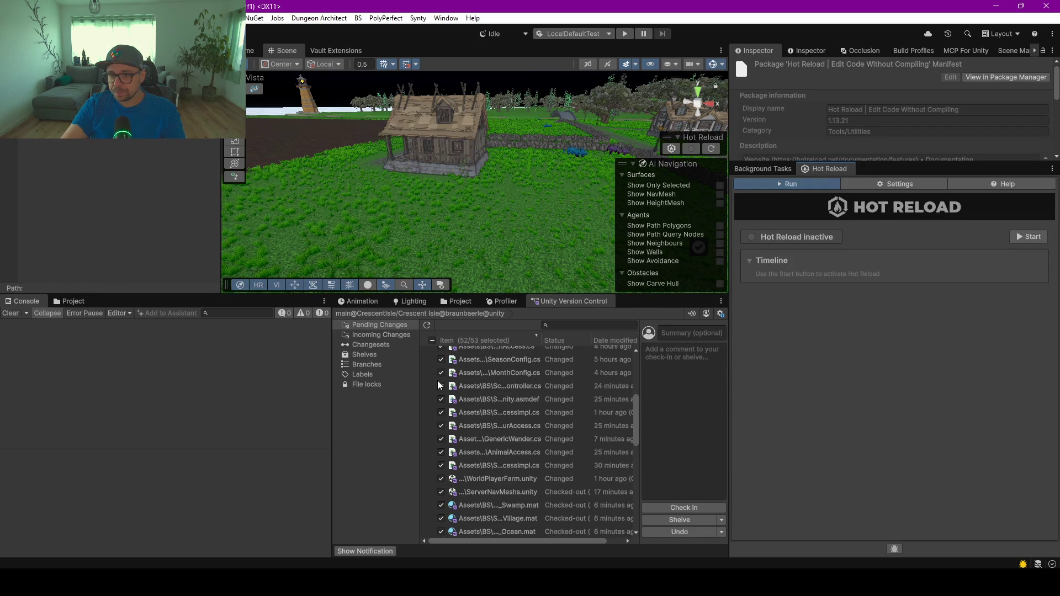
pyautogui.scroll(-4, 532, 453)
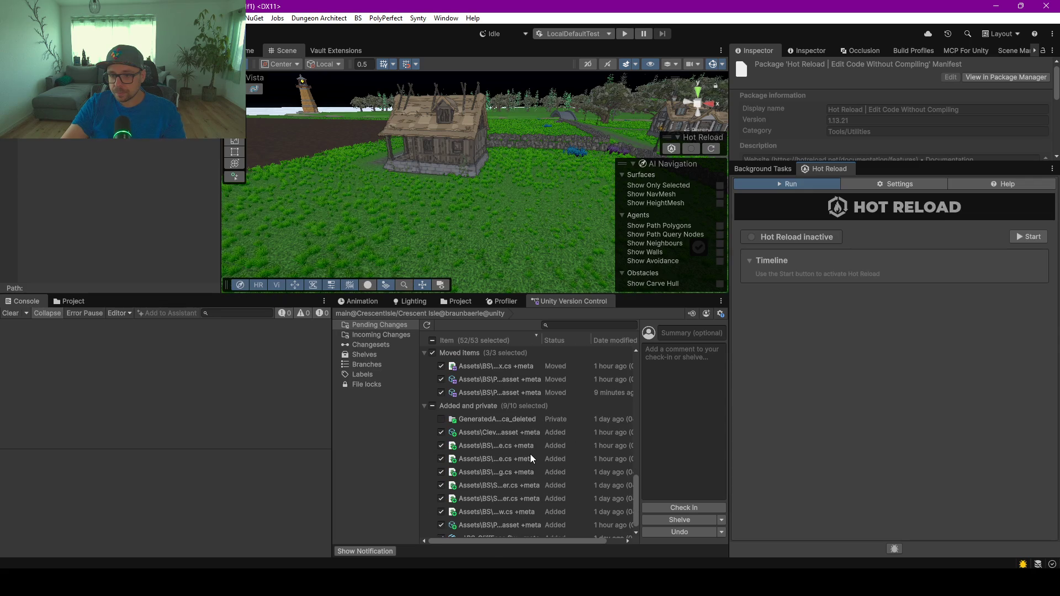
pyautogui.click(488, 418)
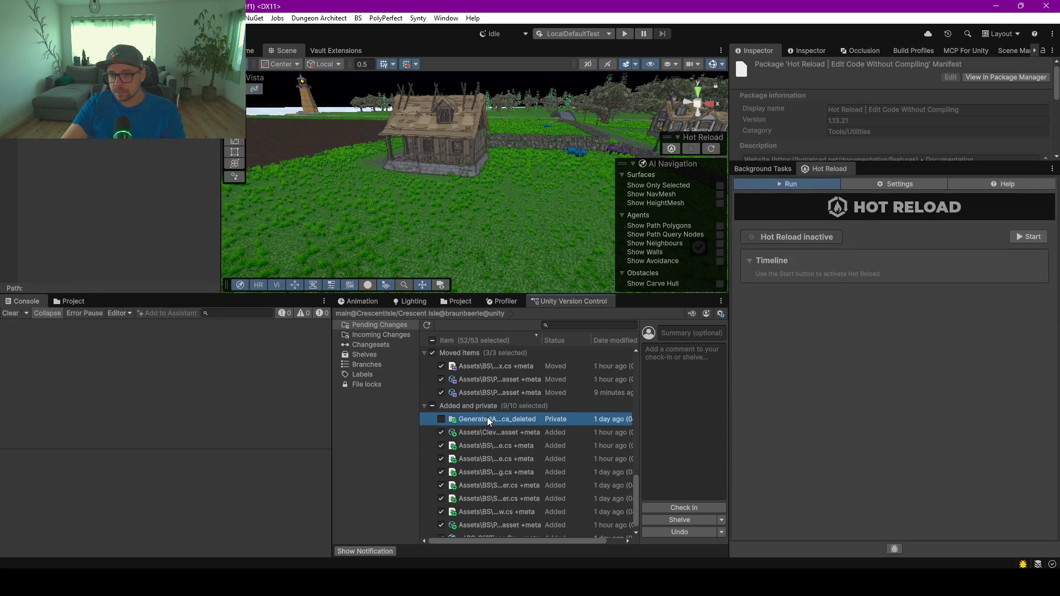
pyautogui.click(1029, 237)
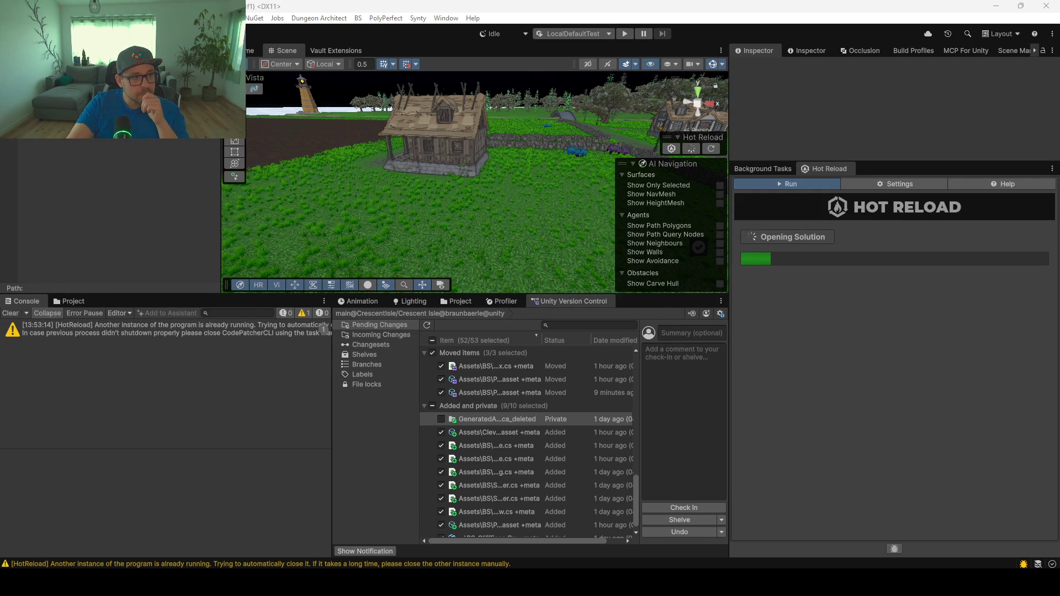
pyautogui.hotkey('alt', 'Tab')
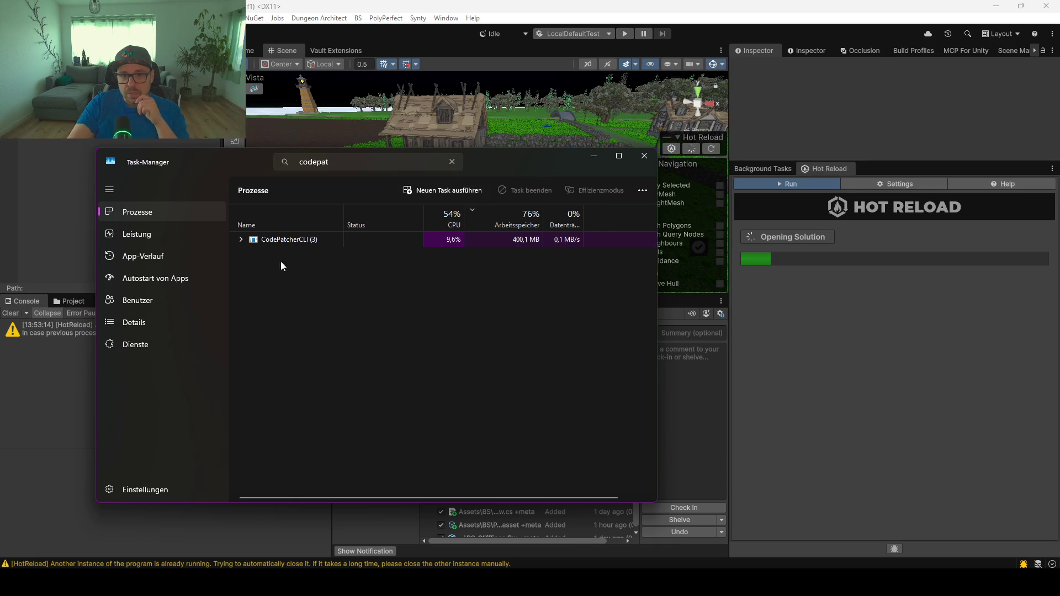
# Expand the CodePatcherCLI group, wait until one process remains, then minimize Task Manager
pyautogui.click(241, 239)
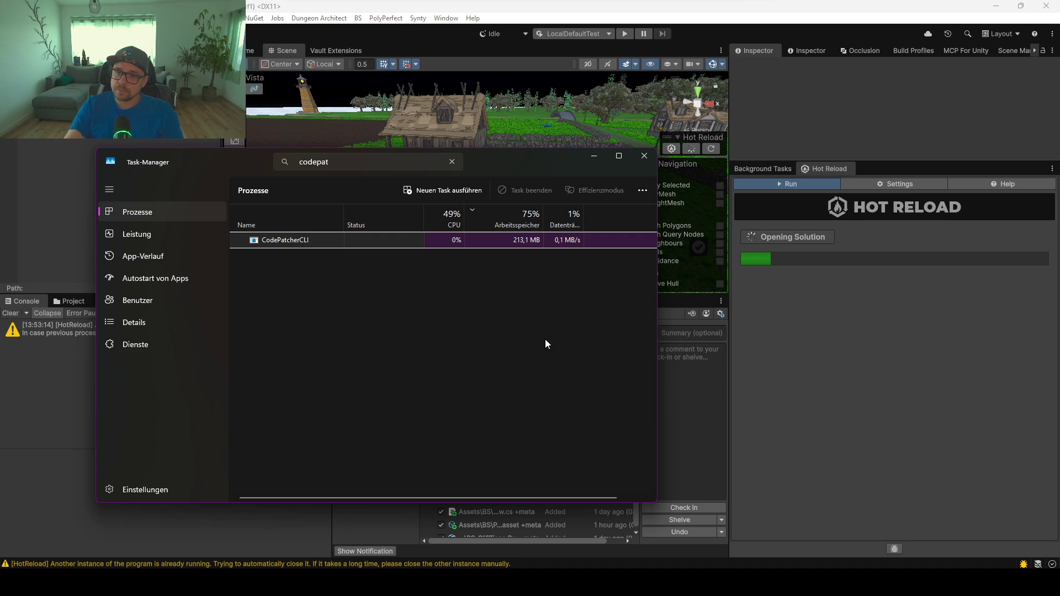
pyautogui.click(596, 160)
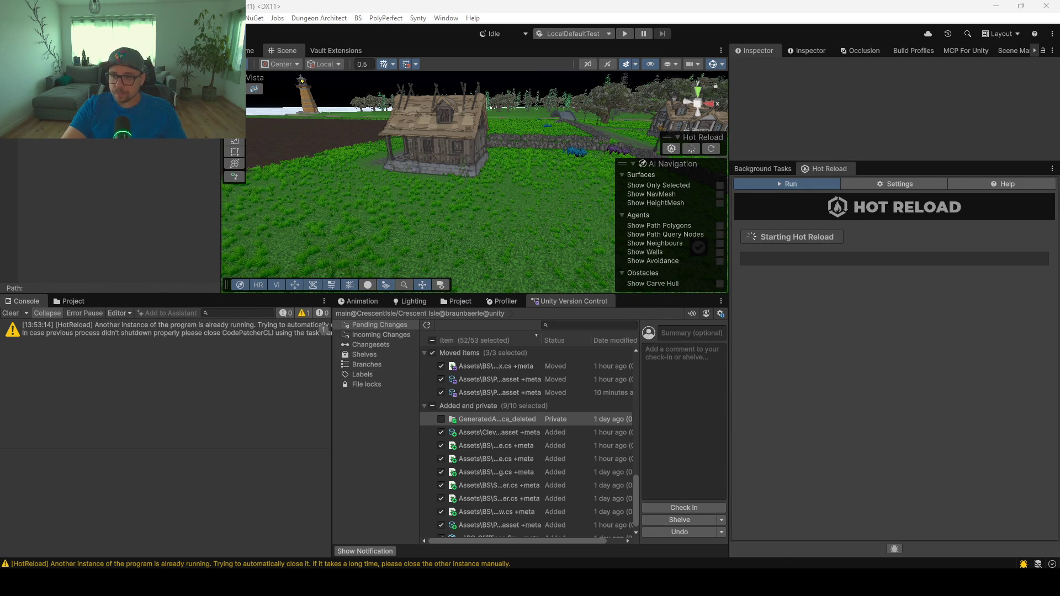
# Once Hot Reload shows Starting Hot Reload, reopen Task Manager with Ctrl+Shift+Esc
pyautogui.hotkey('ctrl', 'shift', 'Escape')
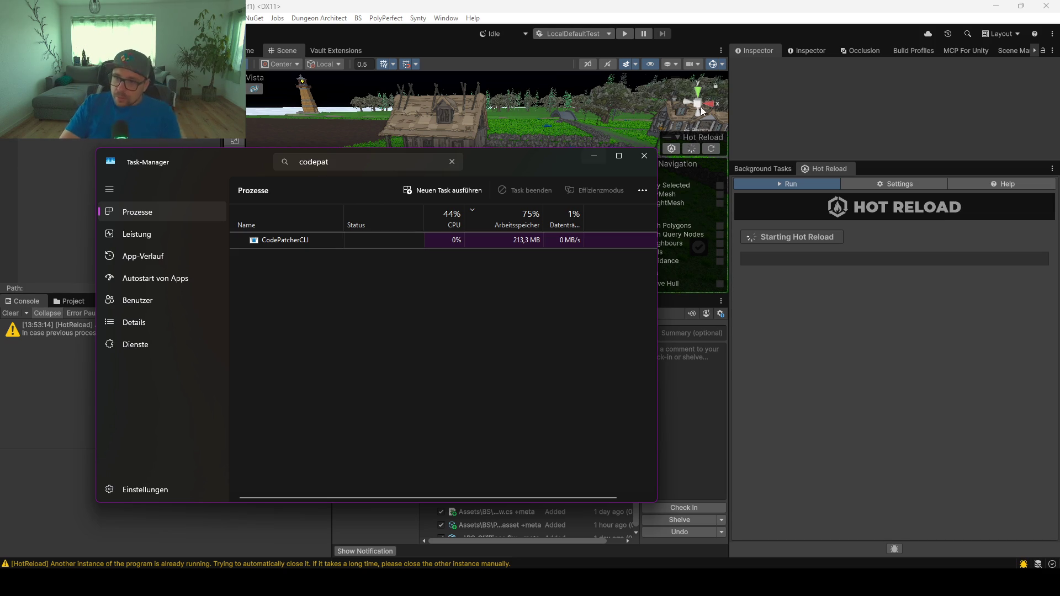
# Minimize Task Manager after confirming one idle CodePatcherCLI, then show Hot Reload's settings
pyautogui.click(594, 156)
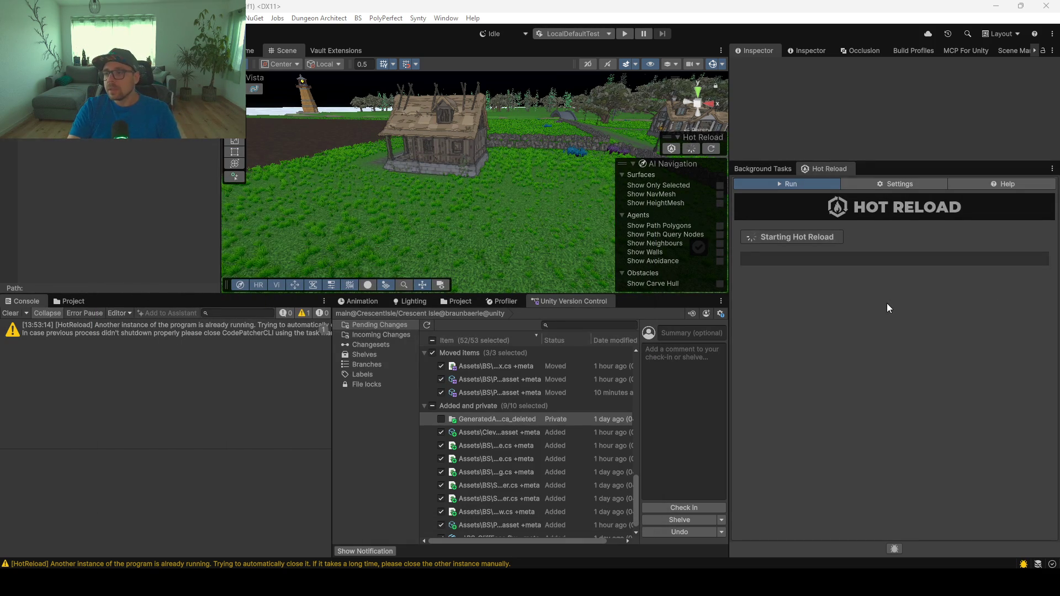
pyautogui.click(872, 181)
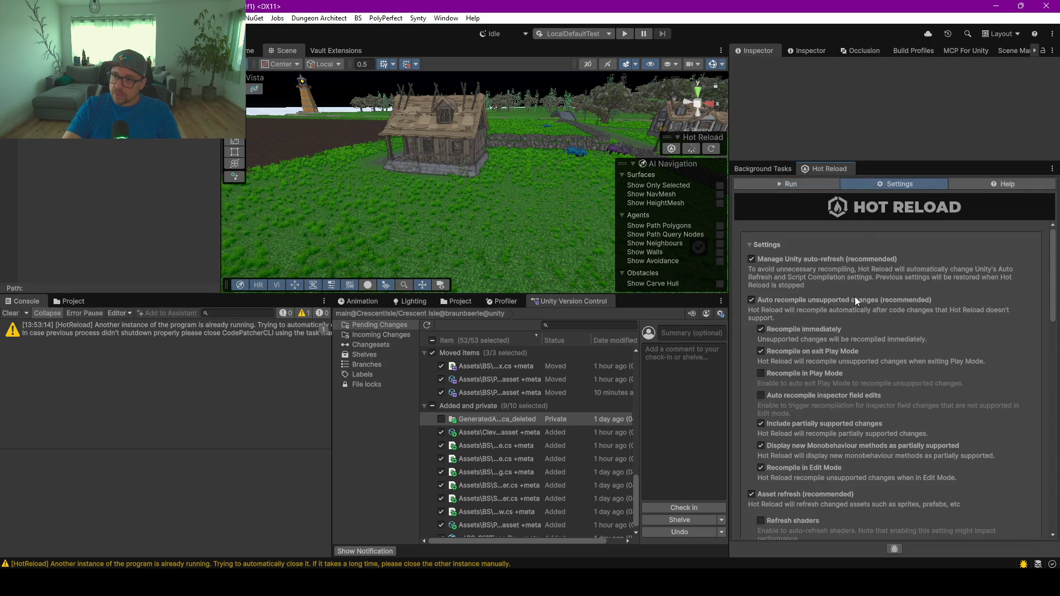
pyautogui.scroll(-3, 850, 316)
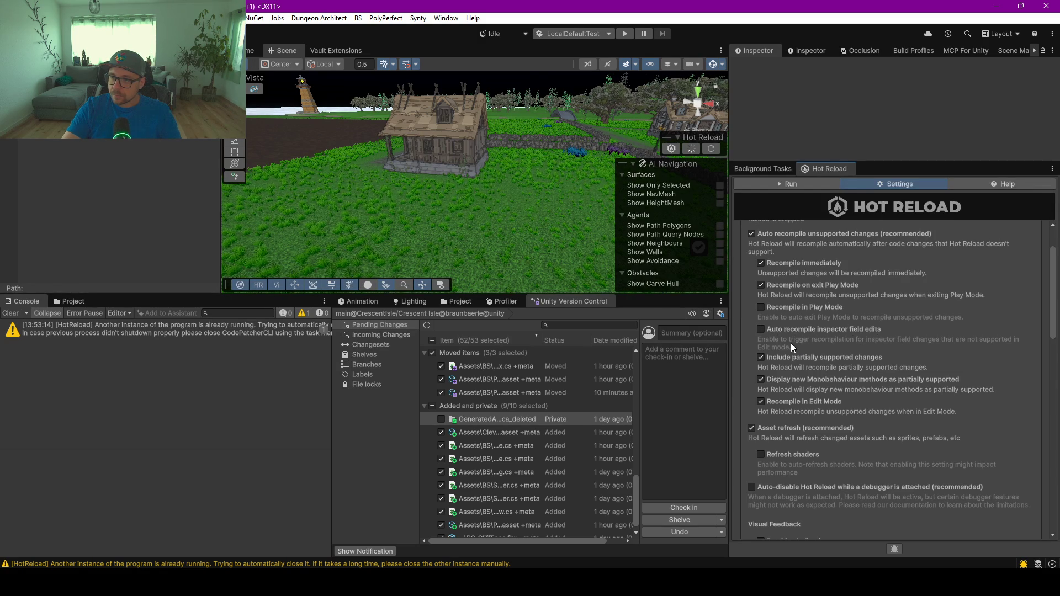
pyautogui.scroll(-3, 830, 362)
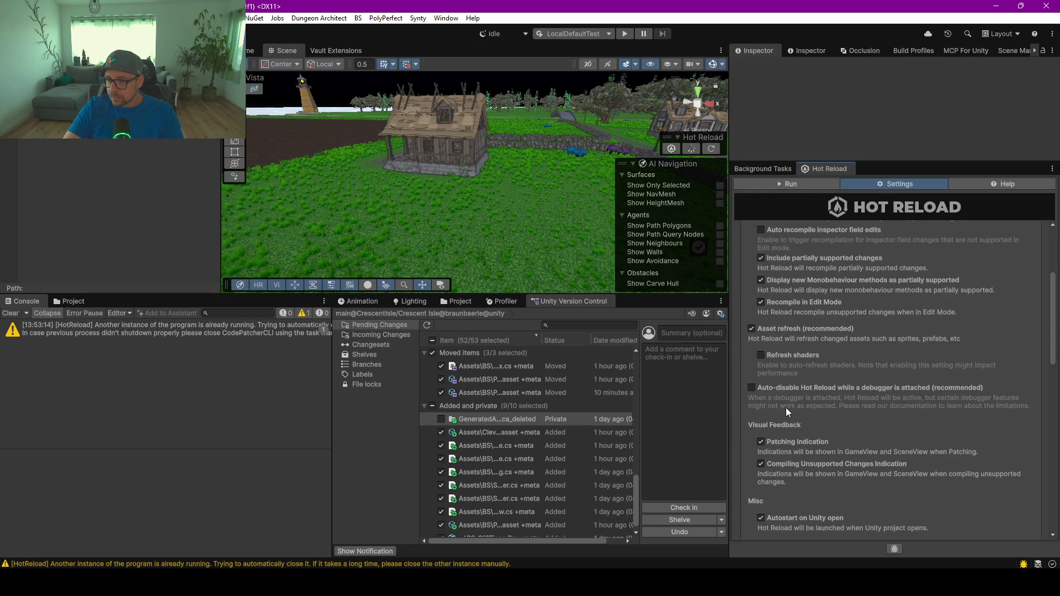
pyautogui.scroll(-3, 881, 410)
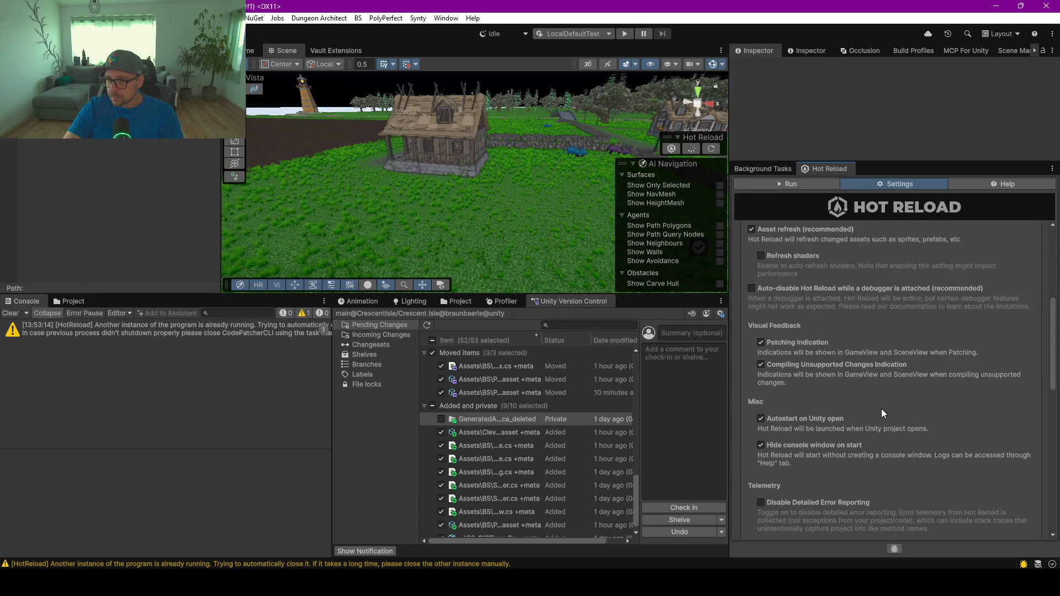
pyautogui.scroll(-4, 850, 427)
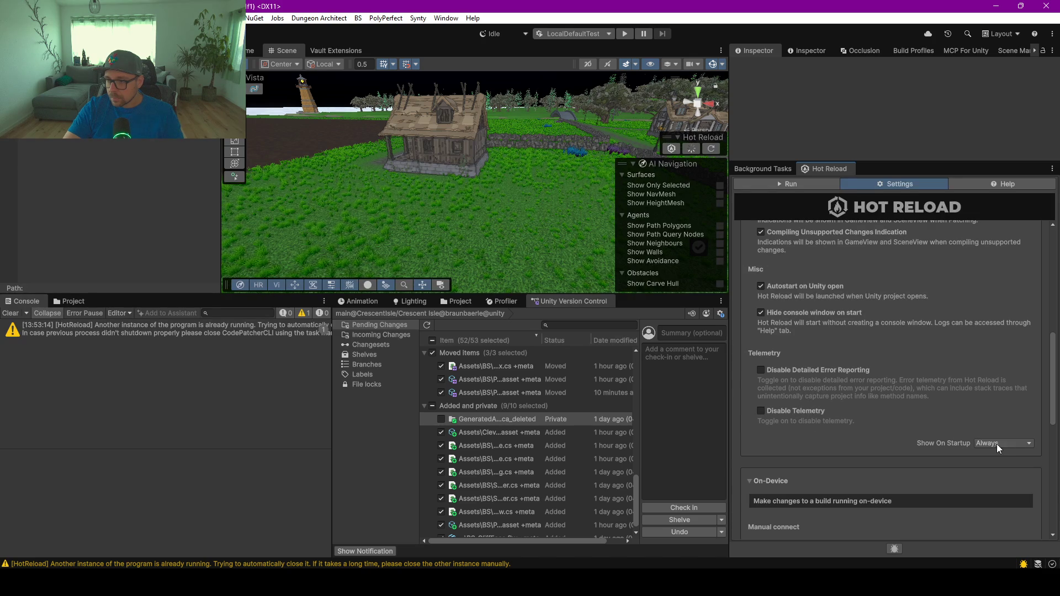
pyautogui.click(803, 186)
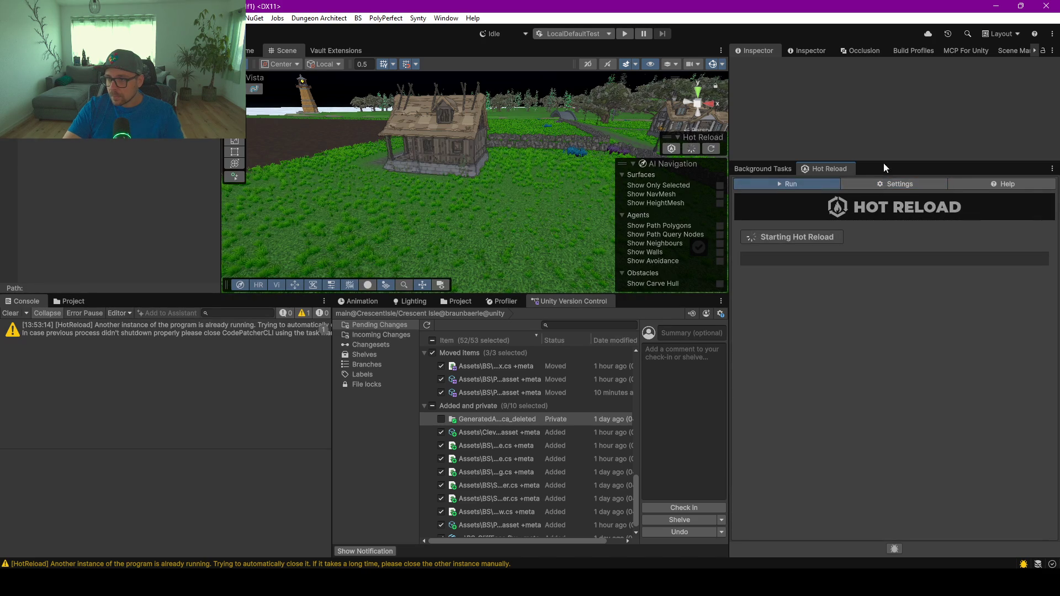
# Give the Inspector area more height, clear the console, and enter Play mode
pyautogui.moveTo(899, 162)
pyautogui.mouseDown()
pyautogui.moveTo(917, 326)
pyautogui.moveTo(889, 351)
pyautogui.mouseUp()
pyautogui.click(10, 313)
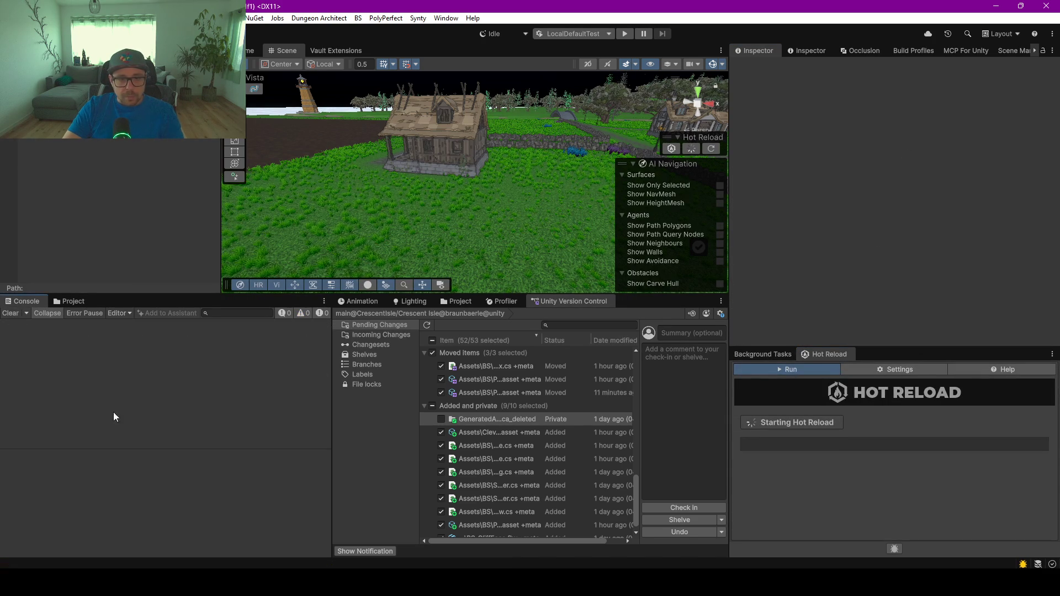
pyautogui.click(624, 33)
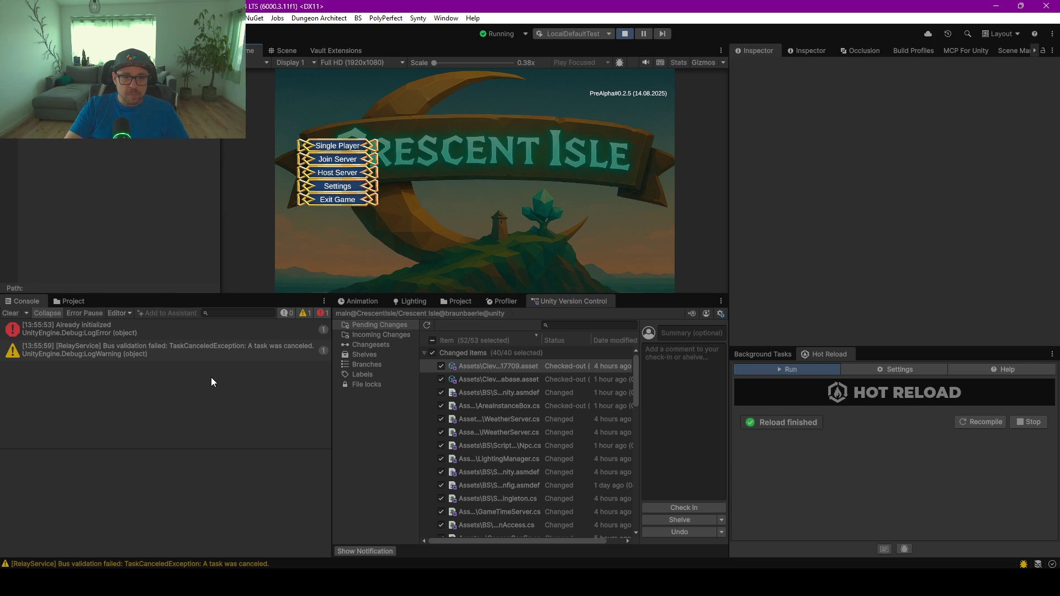
# Inspect the RelayService warning's stack trace, then load the first Single Player save slot
pyautogui.click(204, 346)
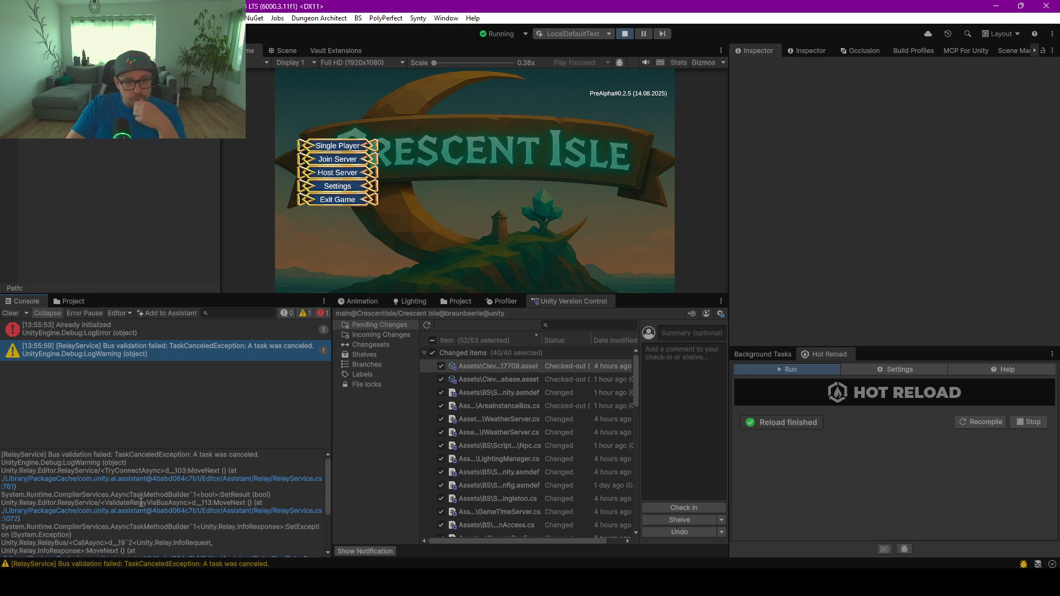
pyautogui.moveTo(120, 497); pyautogui.dragTo(133, 552)
pyautogui.click(153, 463)
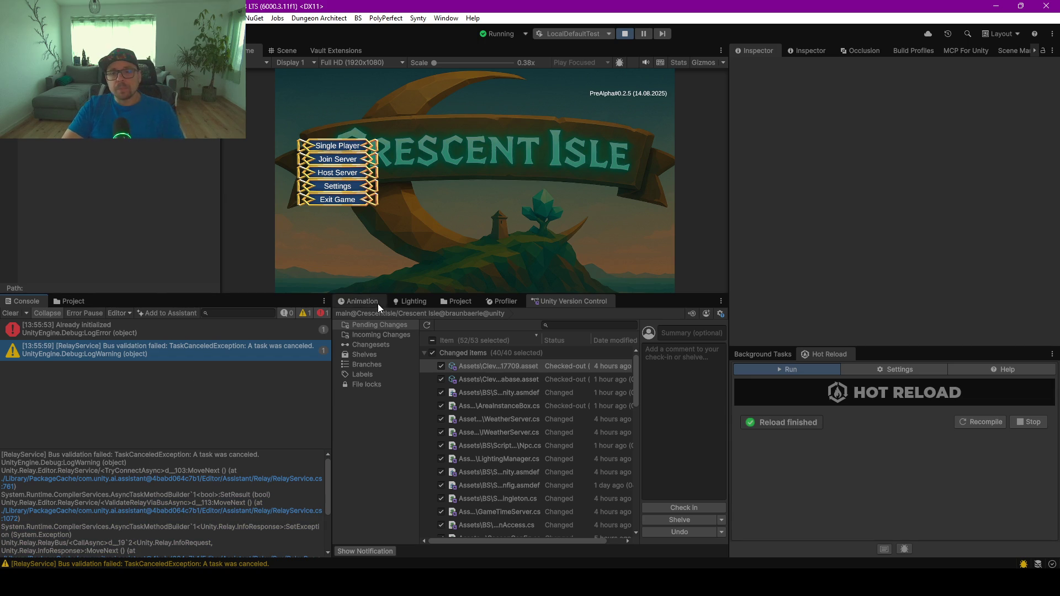
pyautogui.click(345, 146)
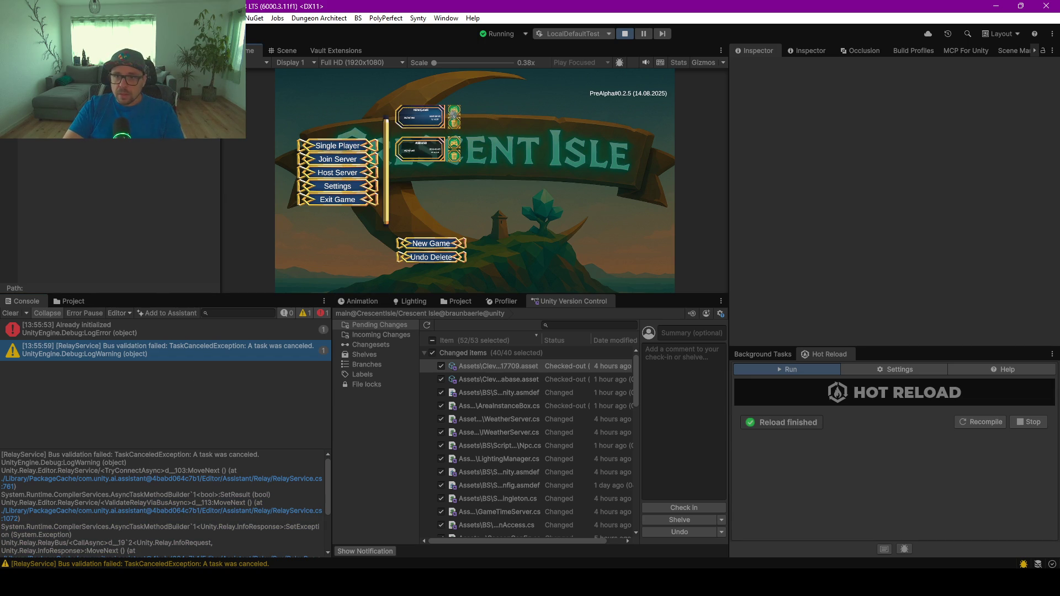
pyautogui.click(454, 110)
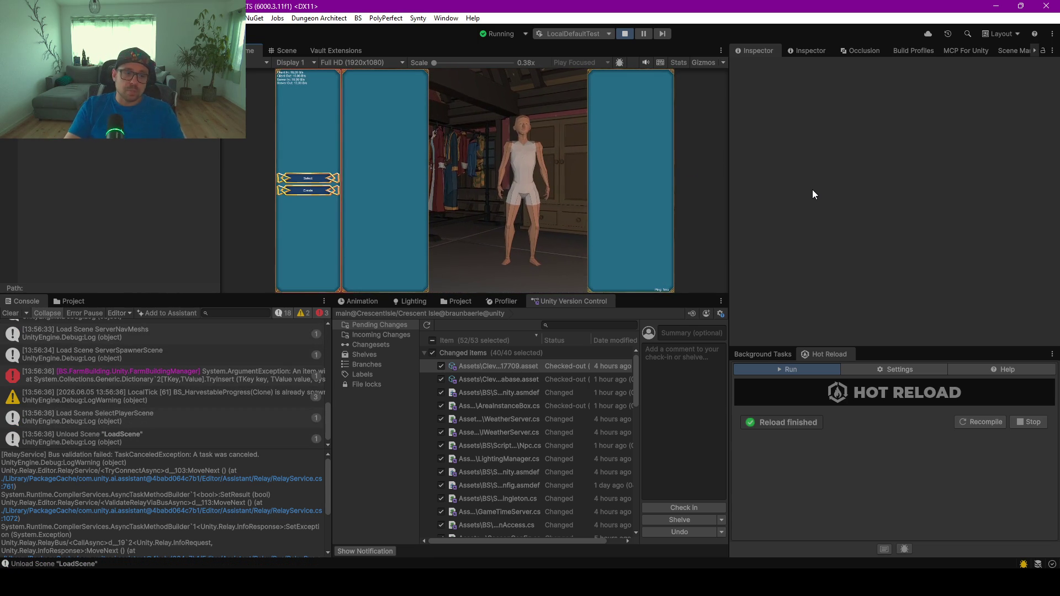
# Select the displayed character, start the game, and make the Game view fullscreen with F10
pyautogui.click(308, 178)
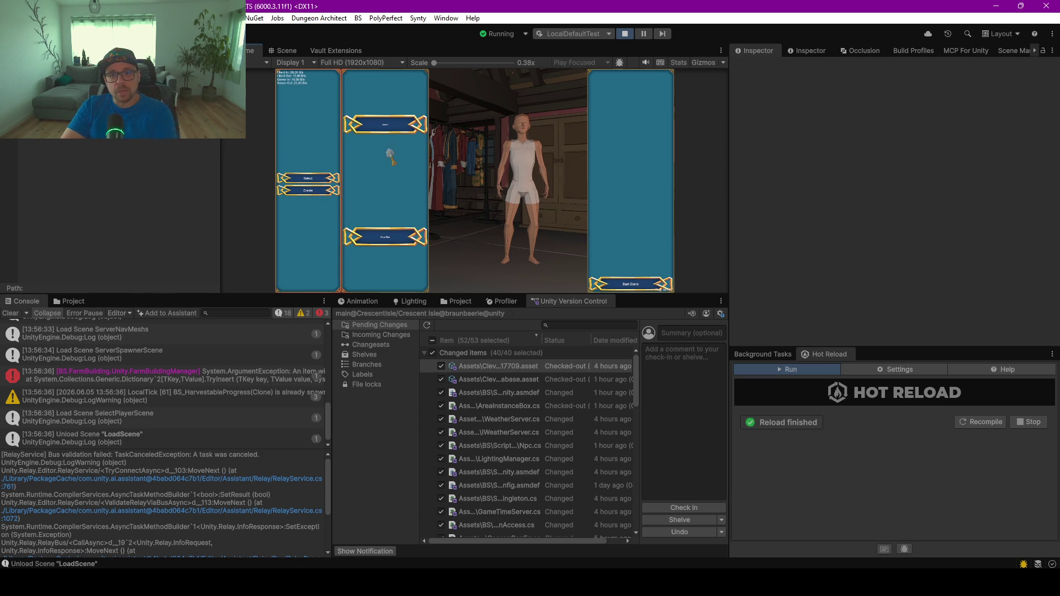
pyautogui.click(628, 285)
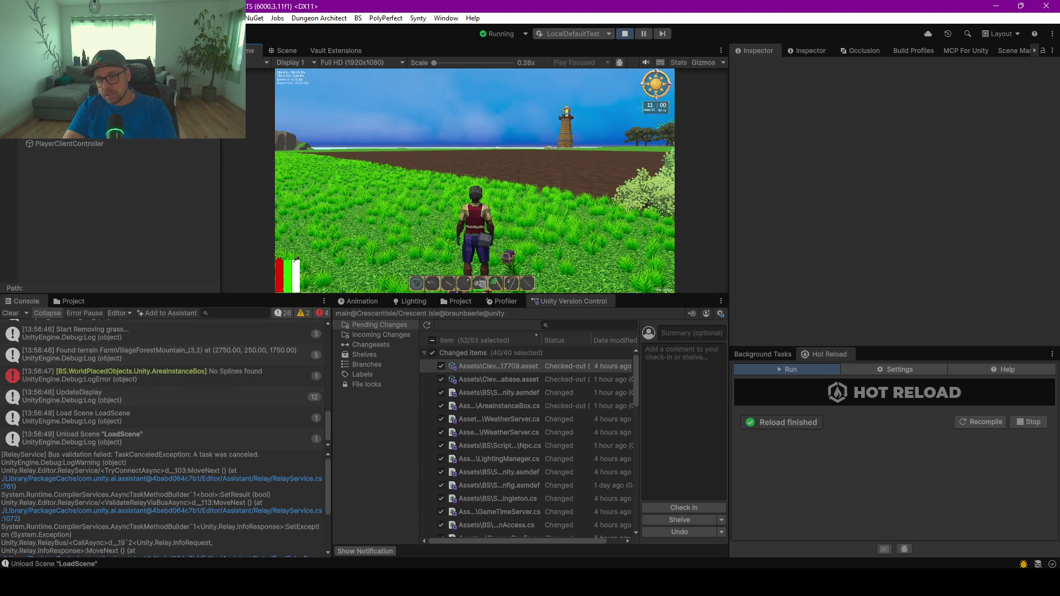
pyautogui.press('F10')
pyautogui.moveTo(530, 298)
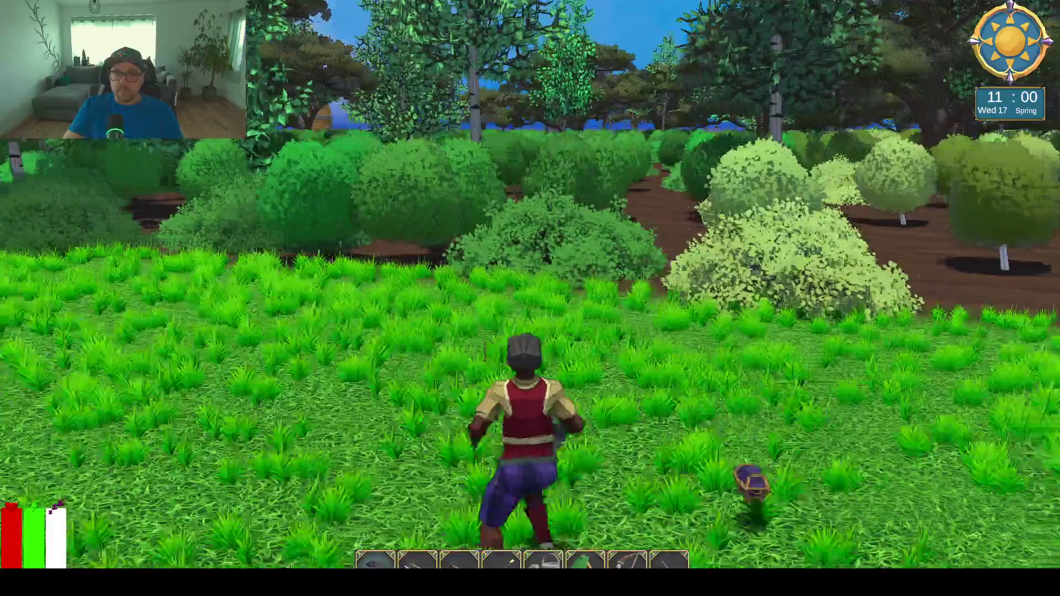
# Run the character past the trees, down the valley and across the meadow toward the stream
pyautogui.press('w')
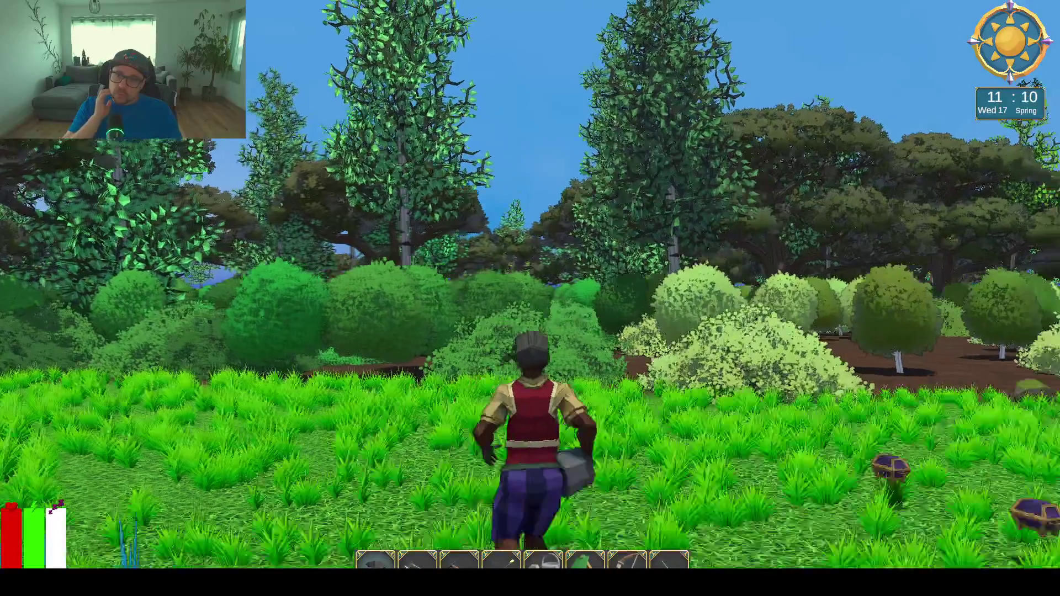
pyautogui.press('w')
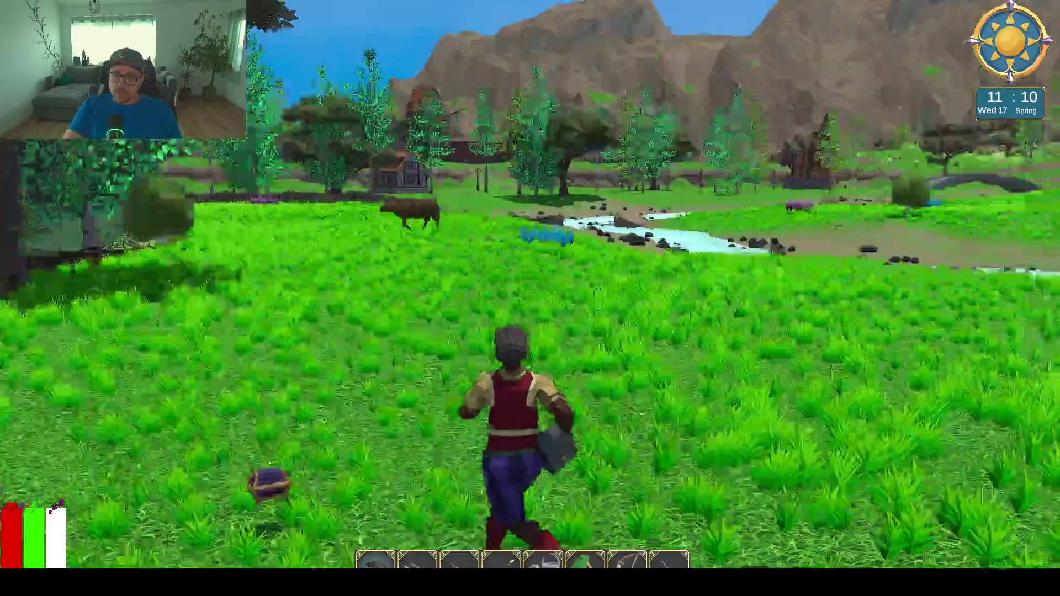
pyautogui.press('w')
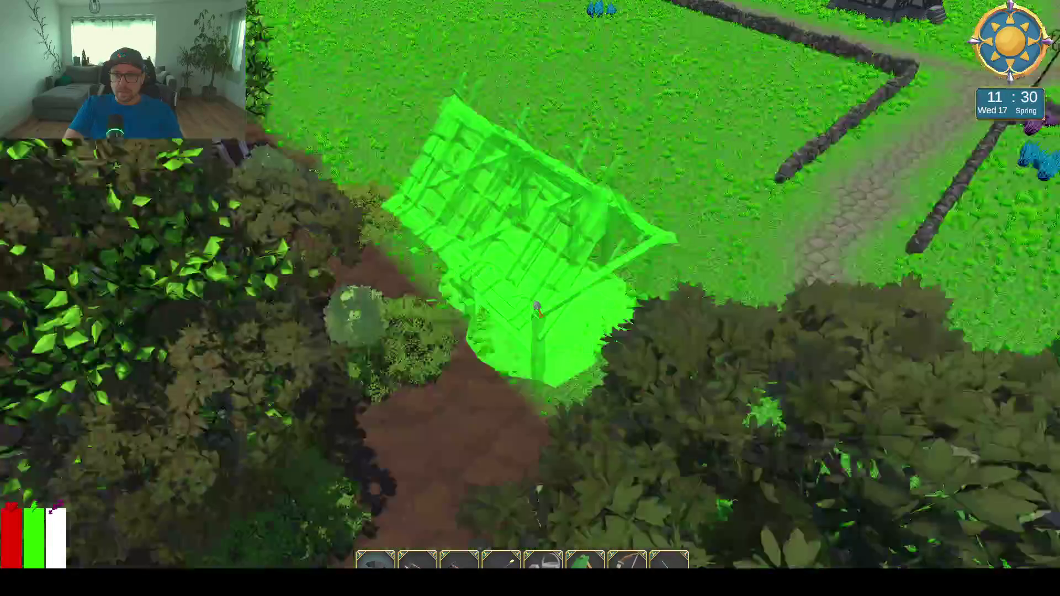
# Move the view forward over the village, around the house and toward the trees
pyautogui.press('w')
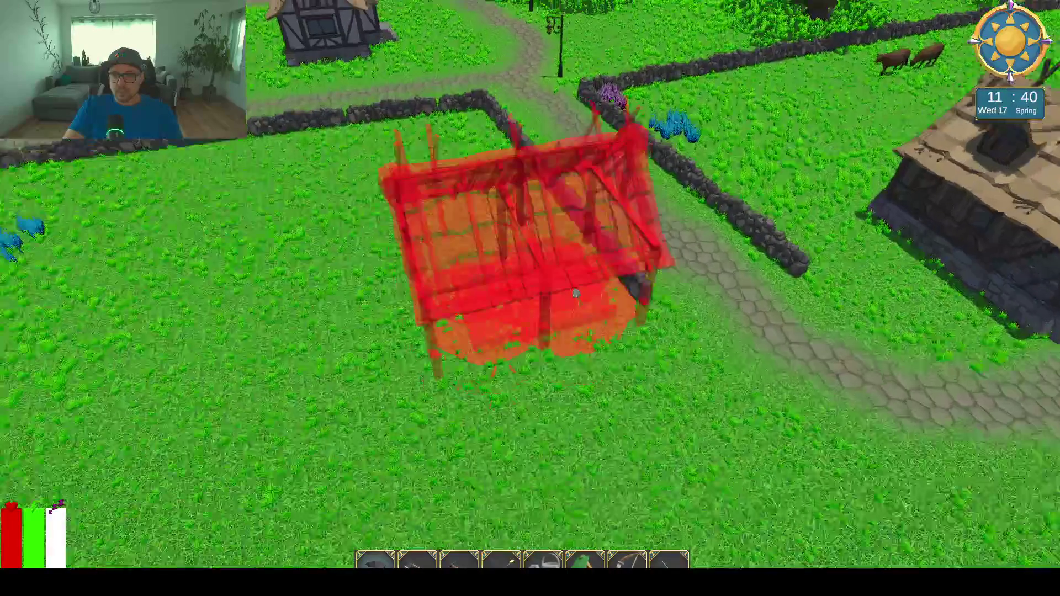
pyautogui.press('s')
pyautogui.press('w')
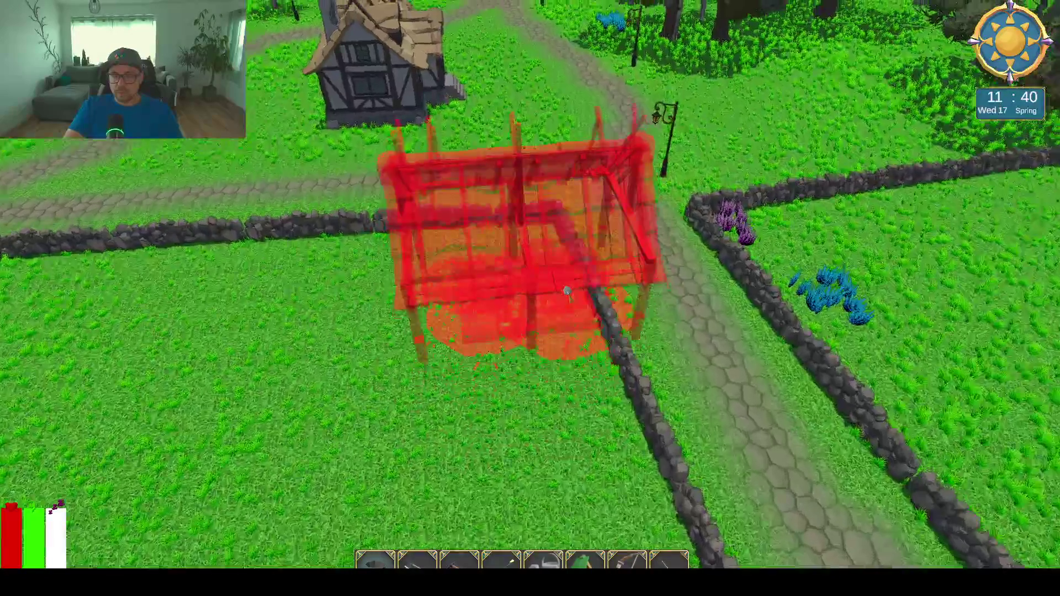
pyautogui.press('w')
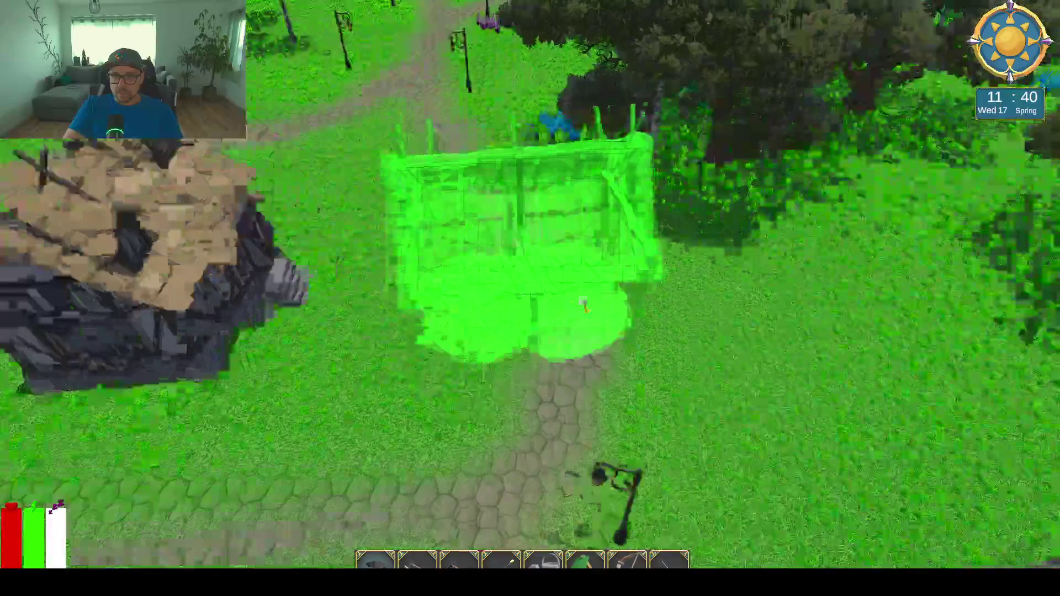
pyautogui.scroll(-3, 584, 305)
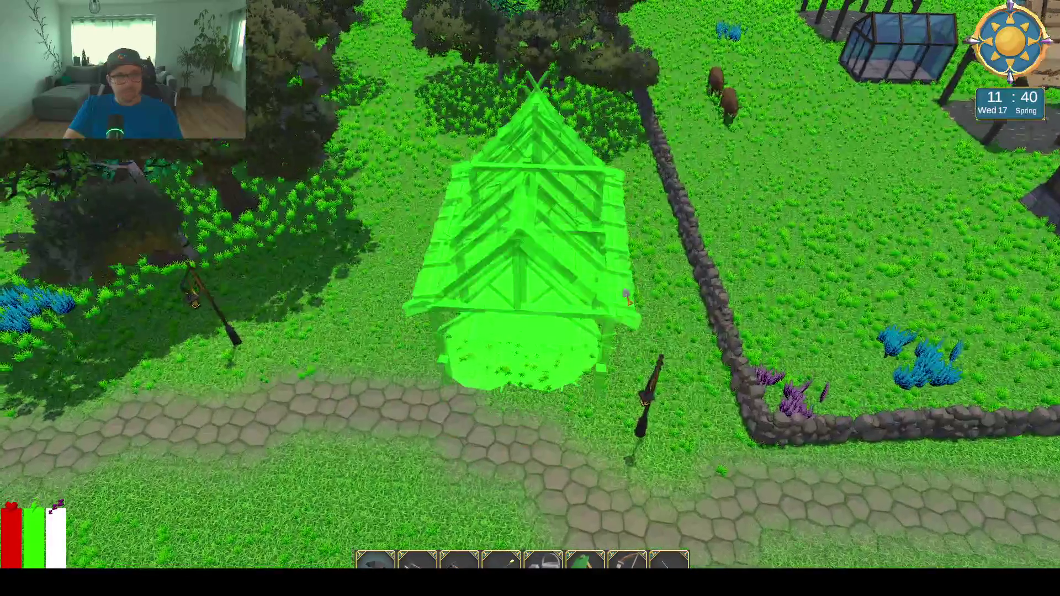
pyautogui.scroll(3, 564, 301)
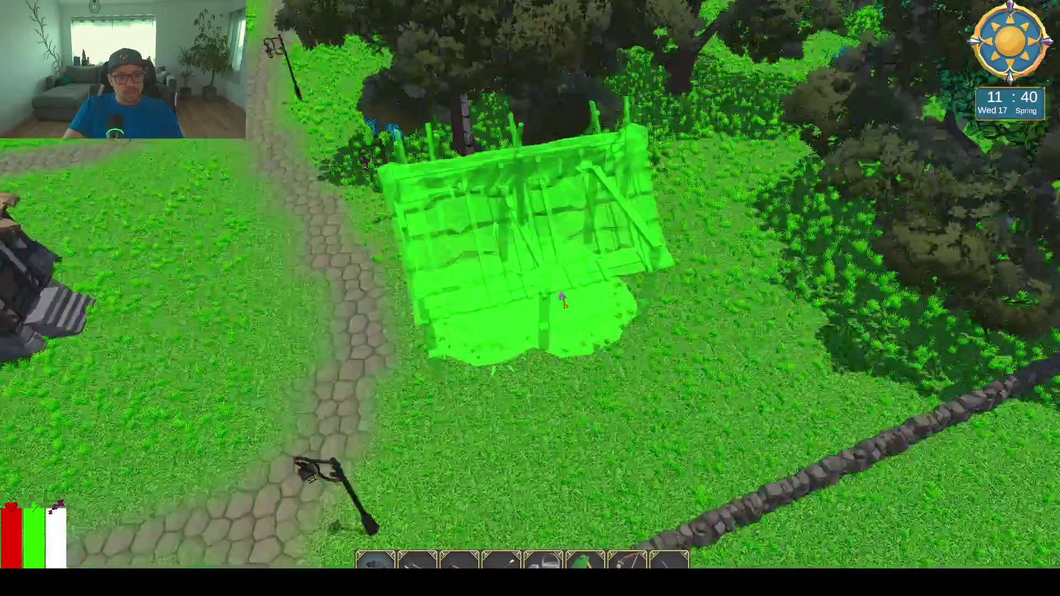
# Circle the village until the building preview fits open meadow, then exit the fullscreen Game view
pyautogui.press('s')
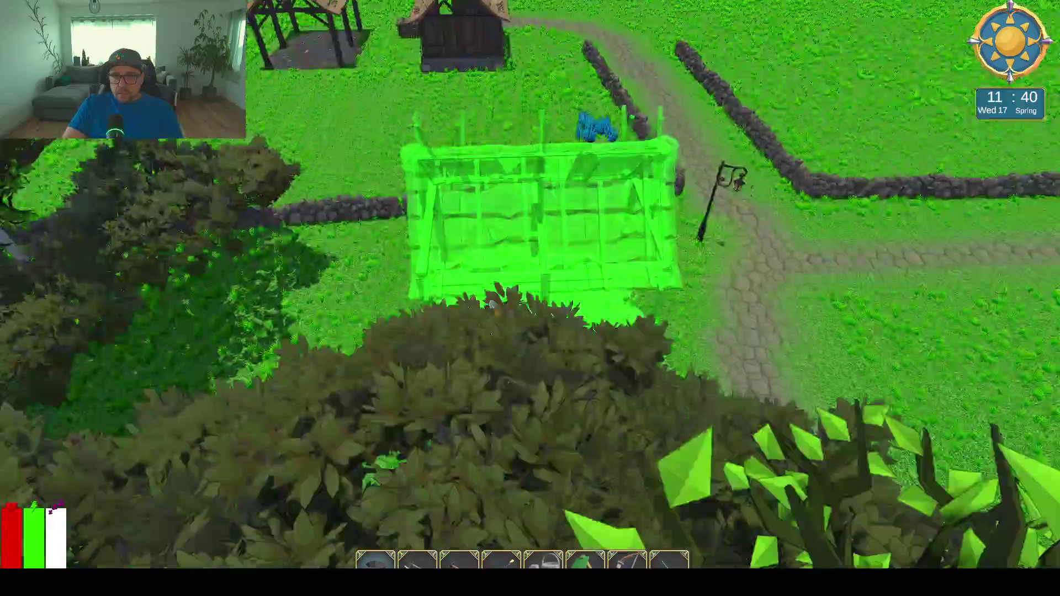
pyautogui.scroll(-3, 492, 304)
pyautogui.press('q')
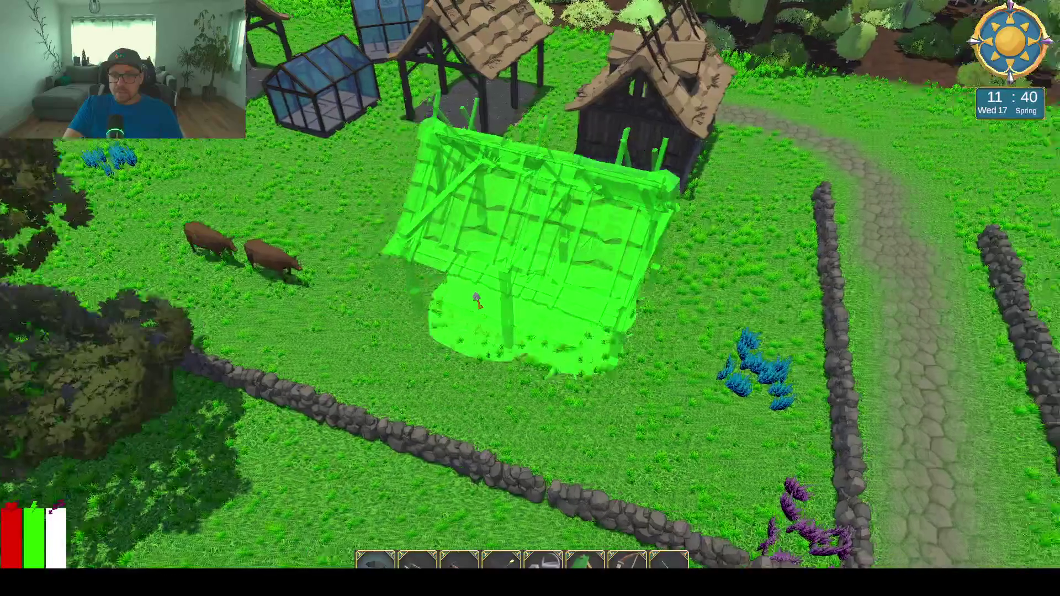
pyautogui.scroll(-2, 477, 301)
pyautogui.press('q')
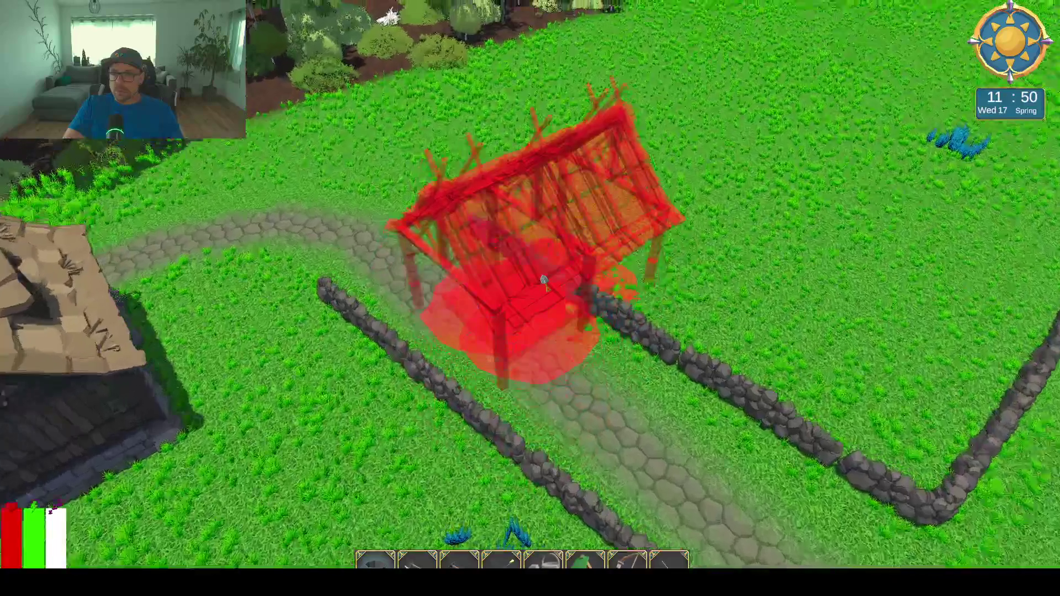
pyautogui.press('w')
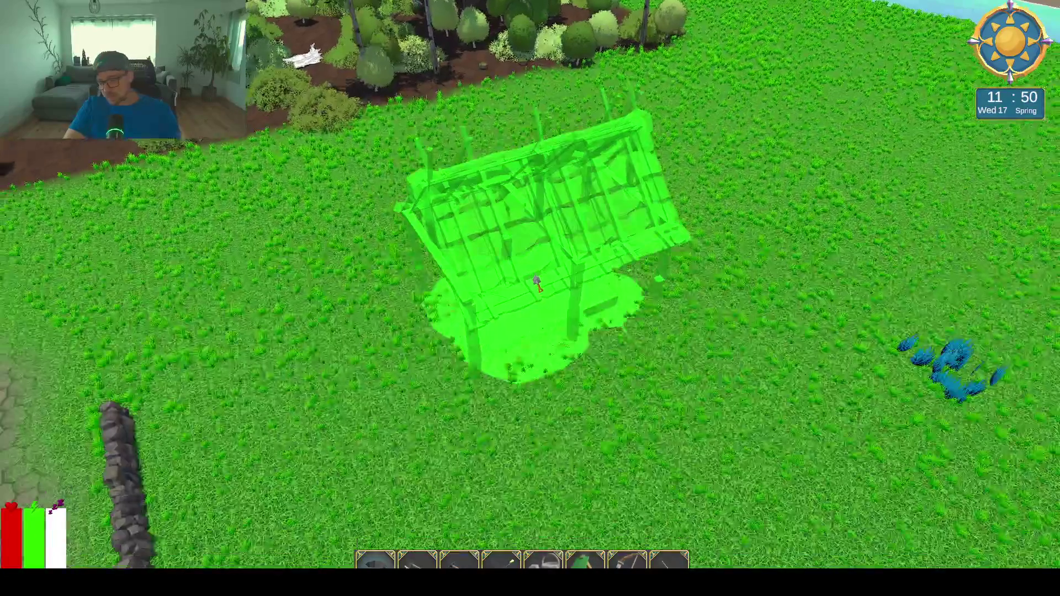
pyautogui.hotkey('ctrl', 'shift', 'F7')
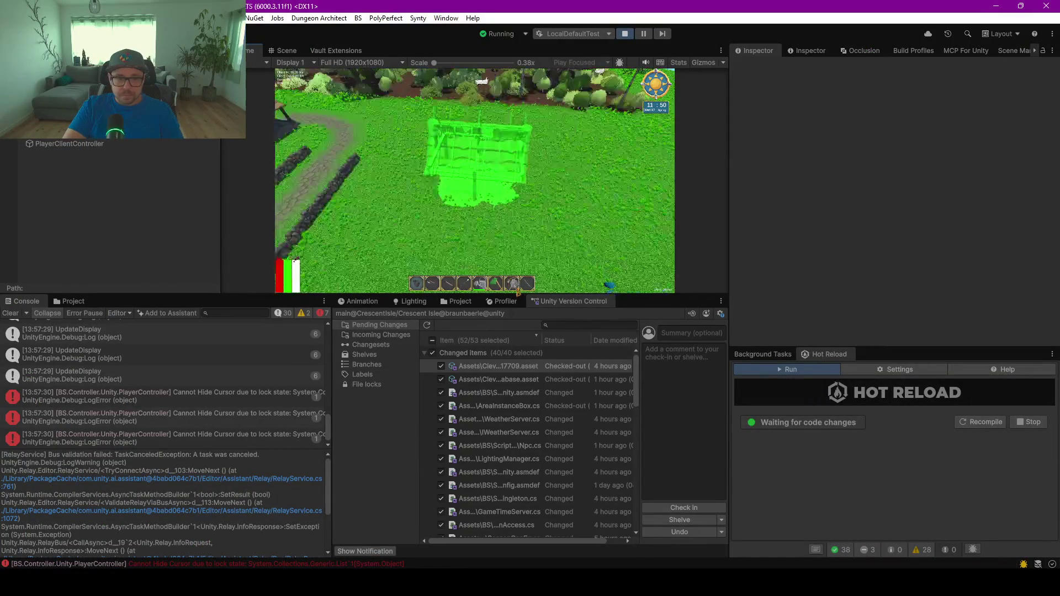
# Clear all console errors and show the Hierarchy with the Animals group expanded
pyautogui.click(166, 436)
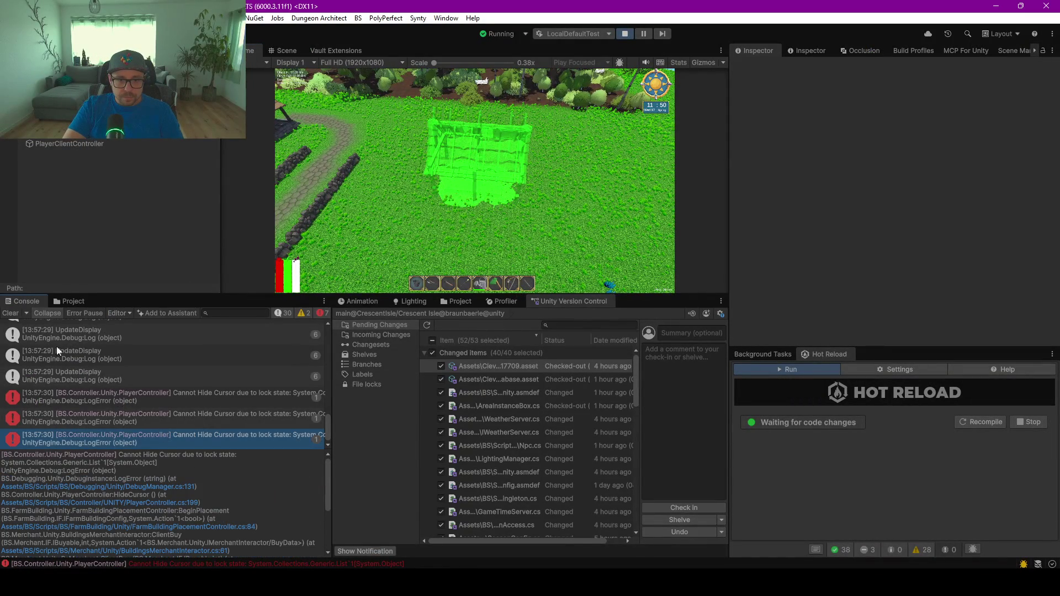
pyautogui.click(10, 313)
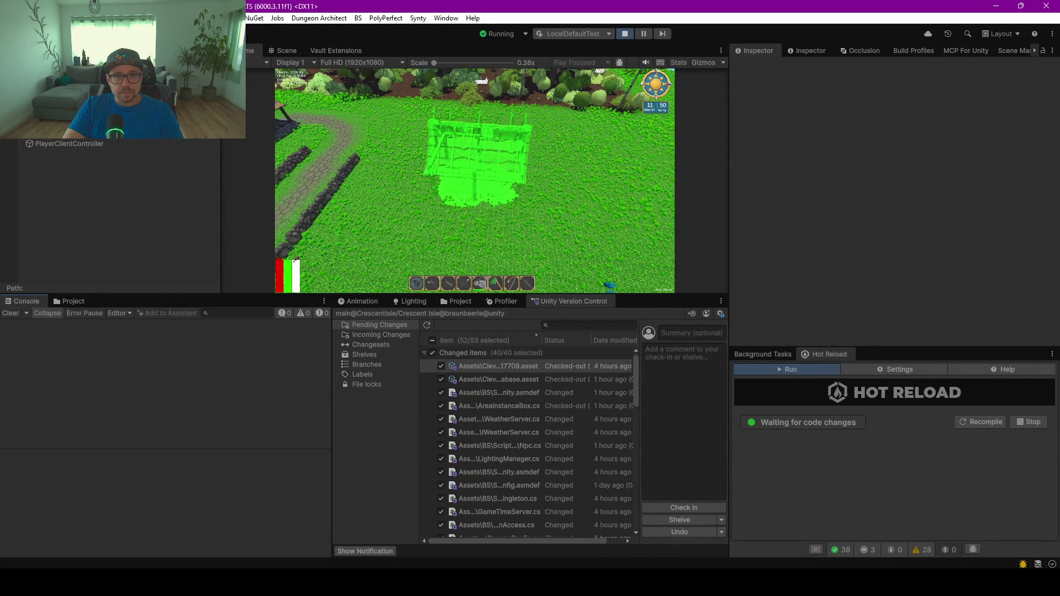
pyautogui.hotkey('ctrl', '4')
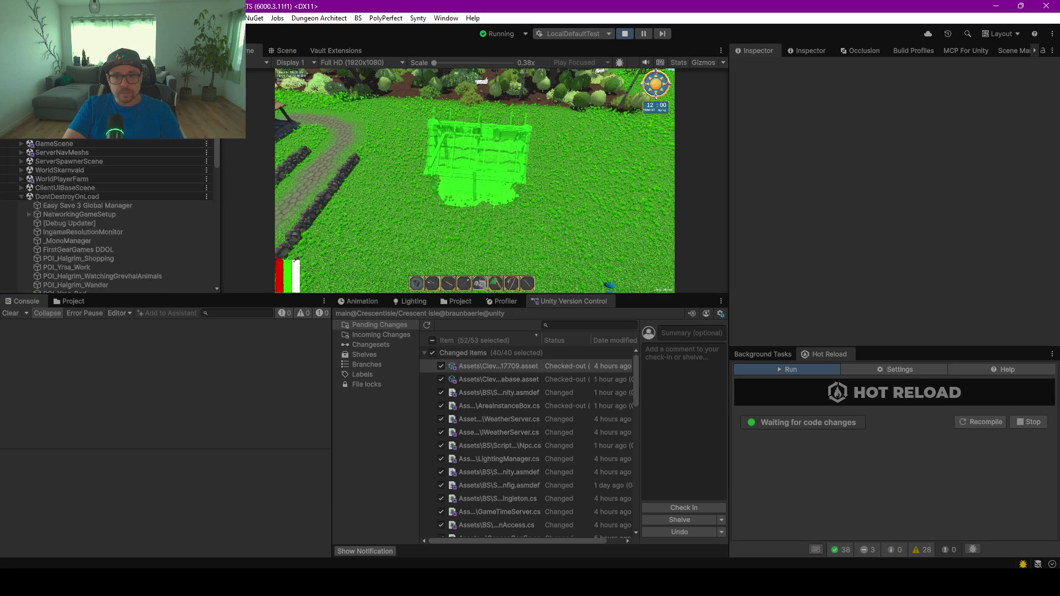
pyautogui.scroll(5, 52, 166)
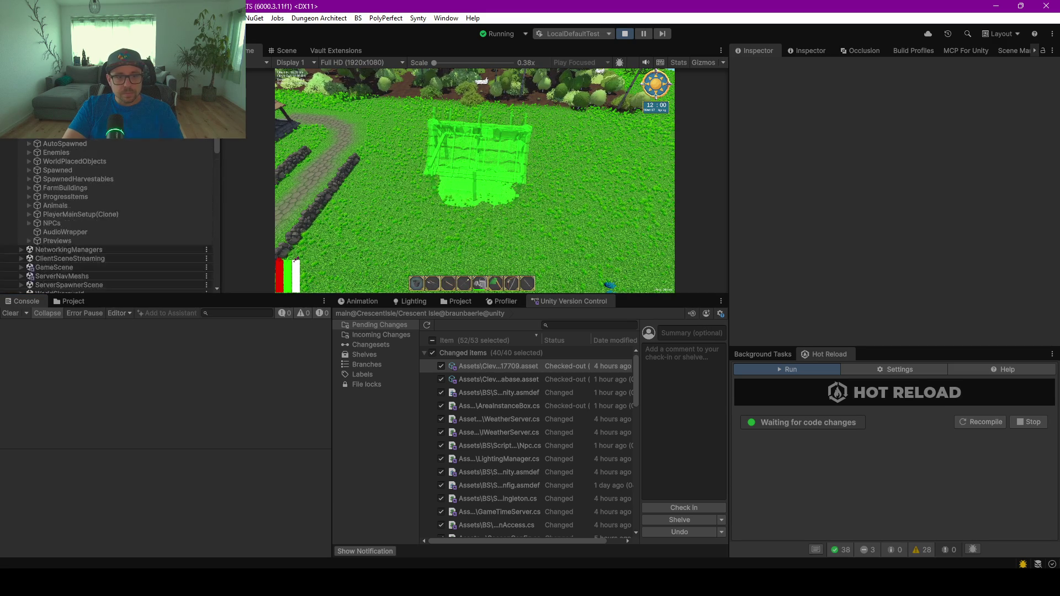
pyautogui.click(29, 205)
# Select the first cow's DeleteOnNotServer object and inspect its live behaviour tree graph
pyautogui.click(36, 214)
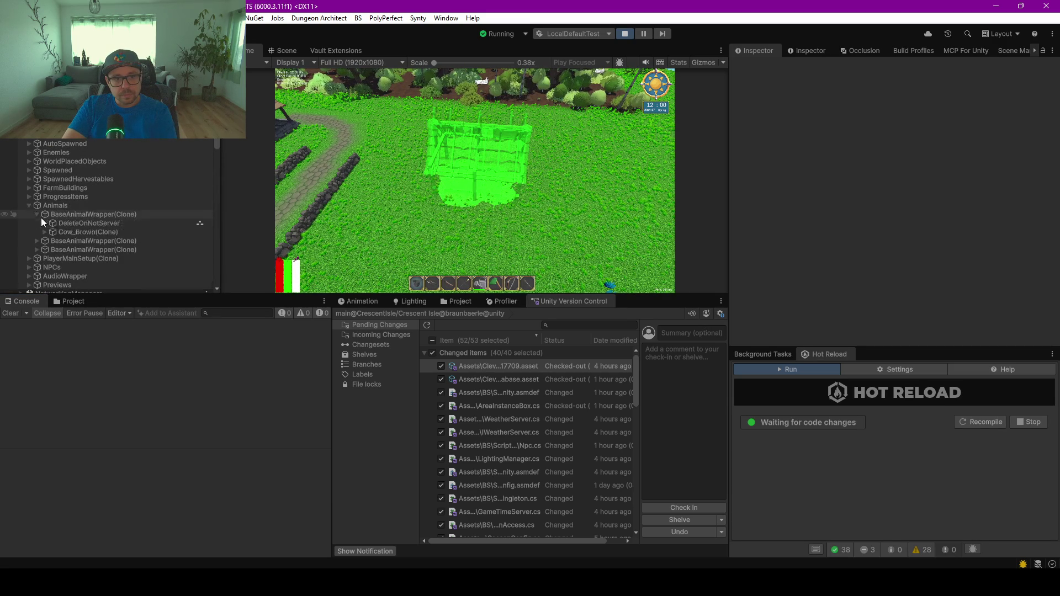
pyautogui.click(87, 223)
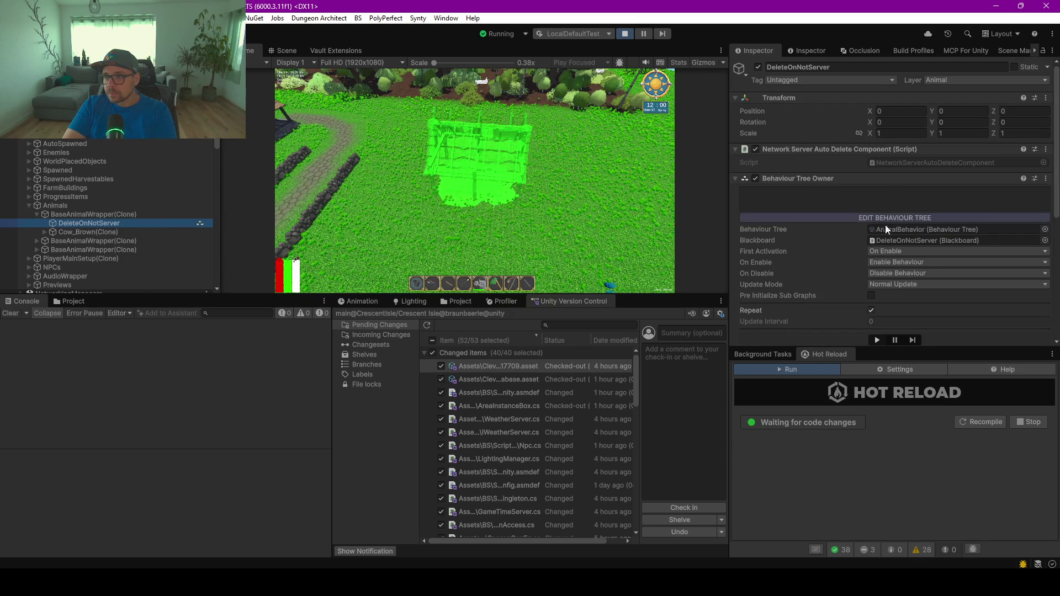
pyautogui.click(877, 217)
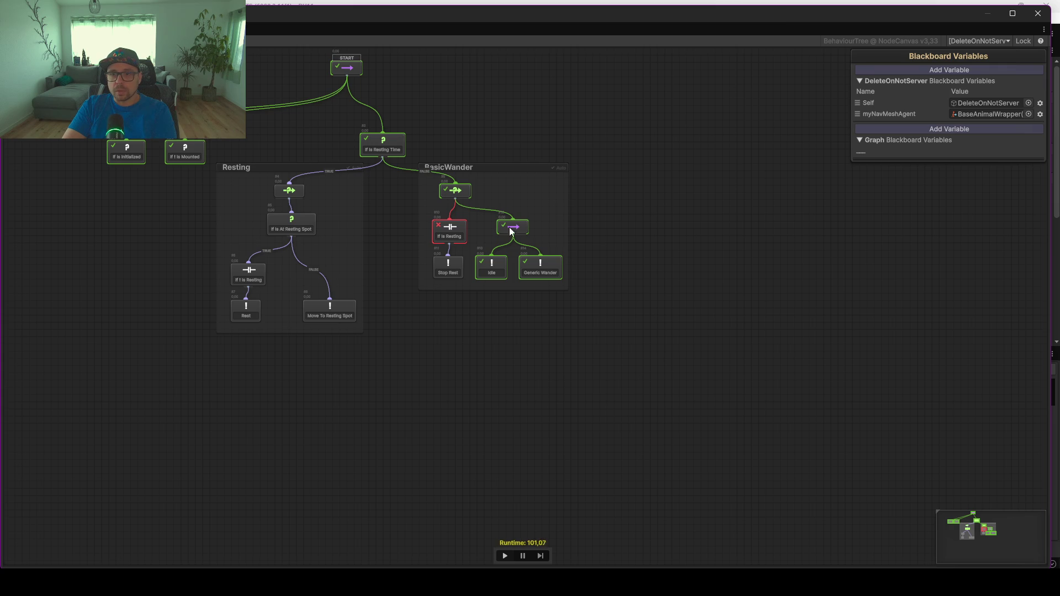
pyautogui.click(473, 18)
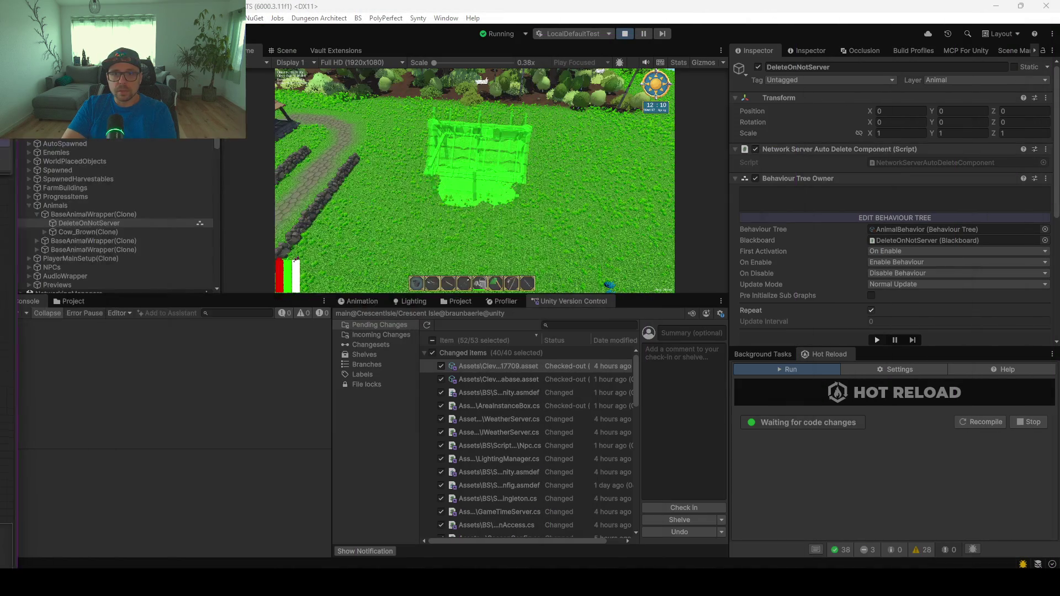
# Frame the selected cow up close in the Scene view, turning the camera toward the creek
pyautogui.click(284, 48)
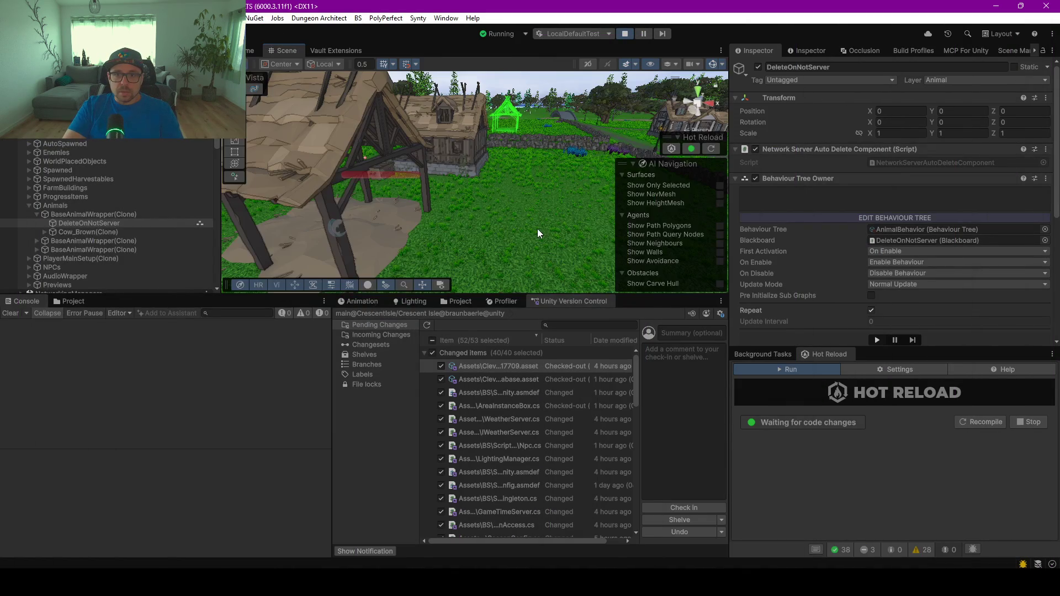
pyautogui.press('f')
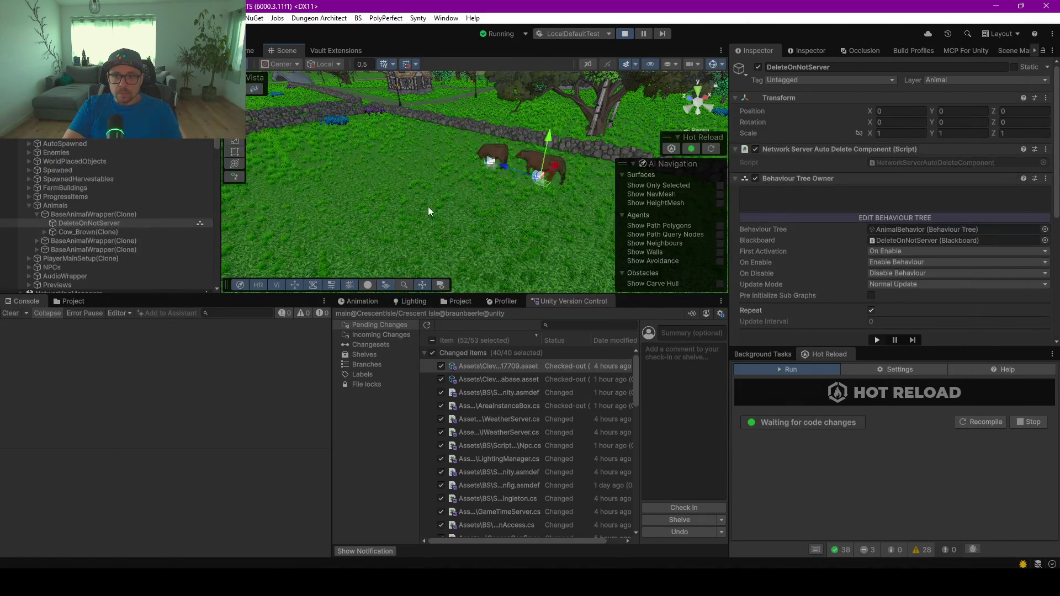
pyautogui.scroll(5, 468, 200)
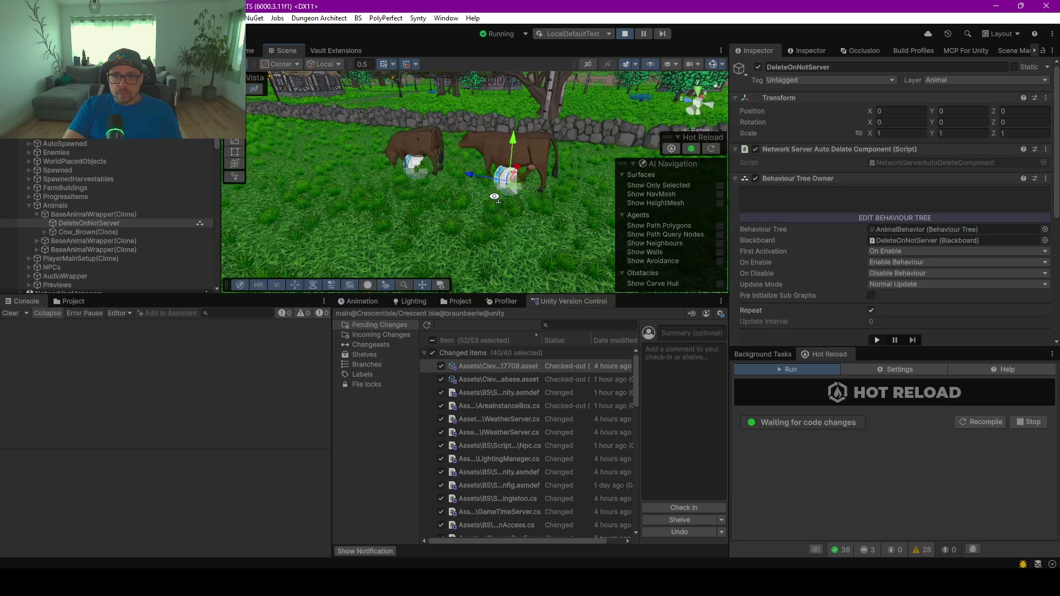
pyautogui.moveTo(579, 198)
pyautogui.mouseDown()
pyautogui.moveTo(792, 204)
pyautogui.moveTo(672, 221)
pyautogui.mouseUp()
pyautogui.press('f')
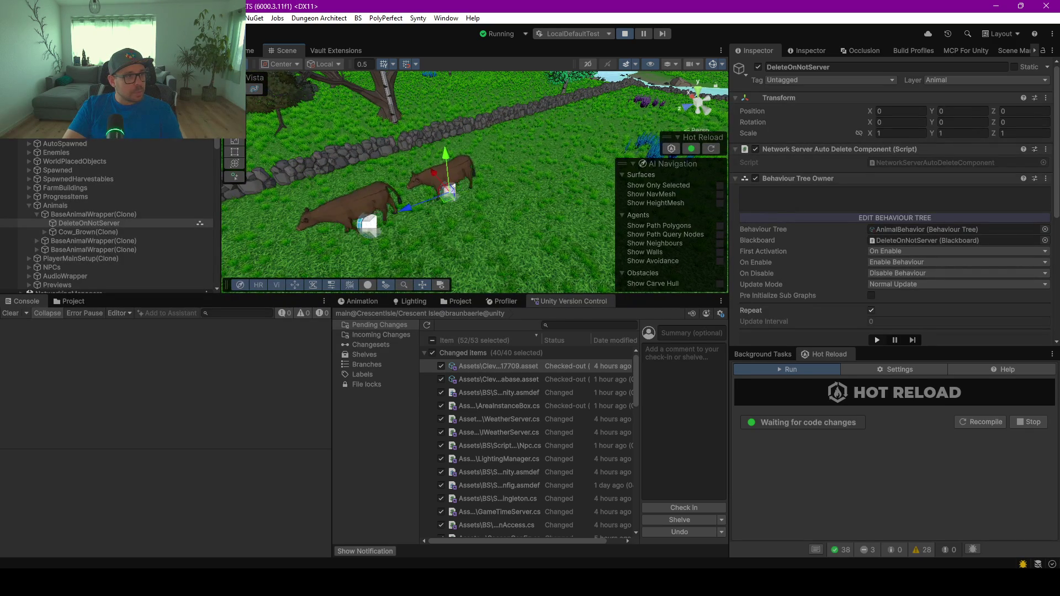
# Check the cow's behaviour tree again, then switch to GenericWander.cs in Rider
pyautogui.click(894, 218)
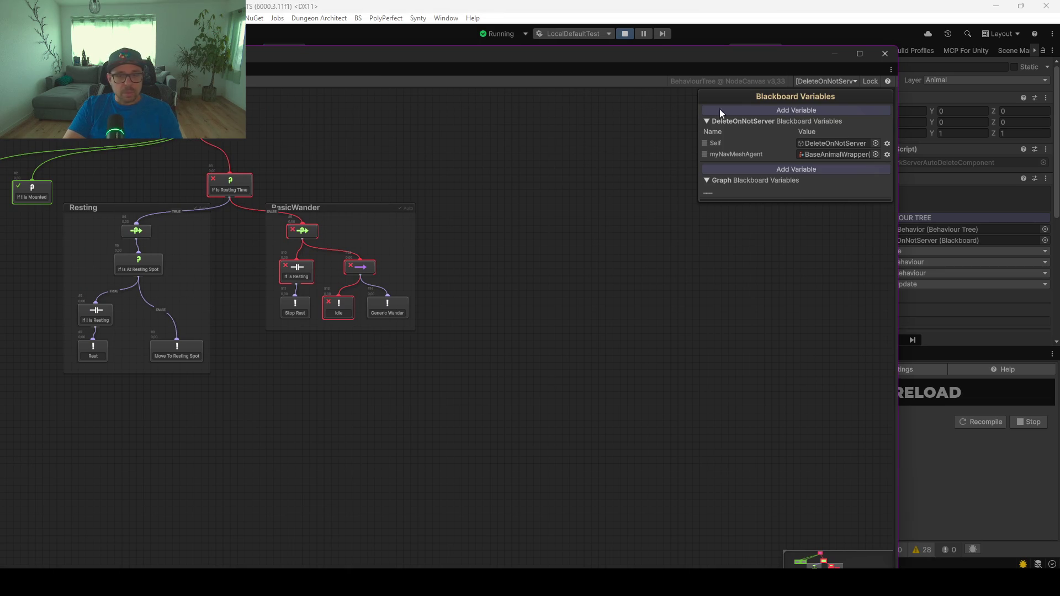
pyautogui.click(882, 54)
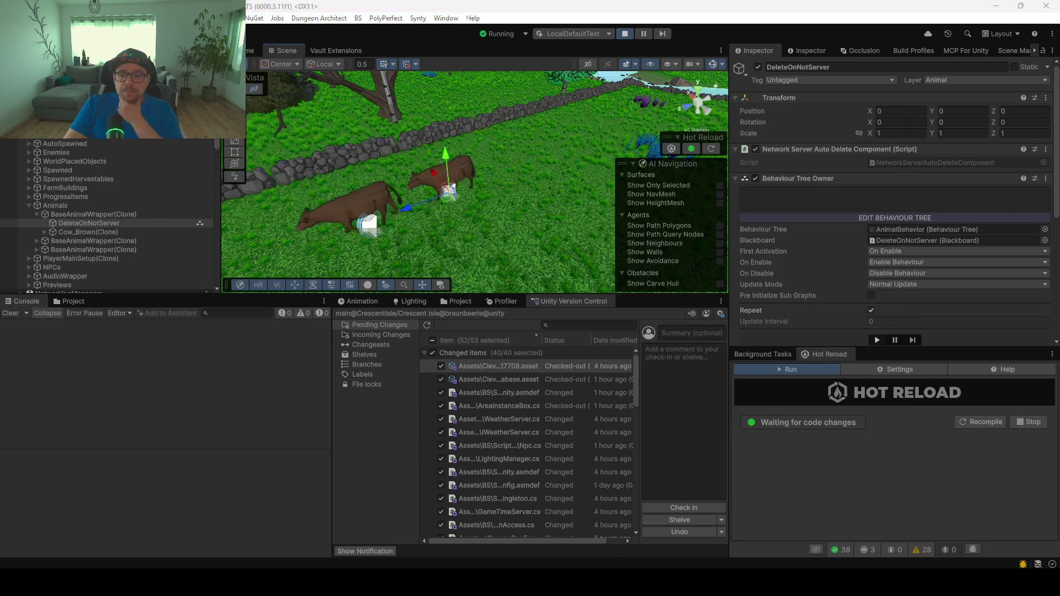
pyautogui.hotkey('alt', 'Tab')
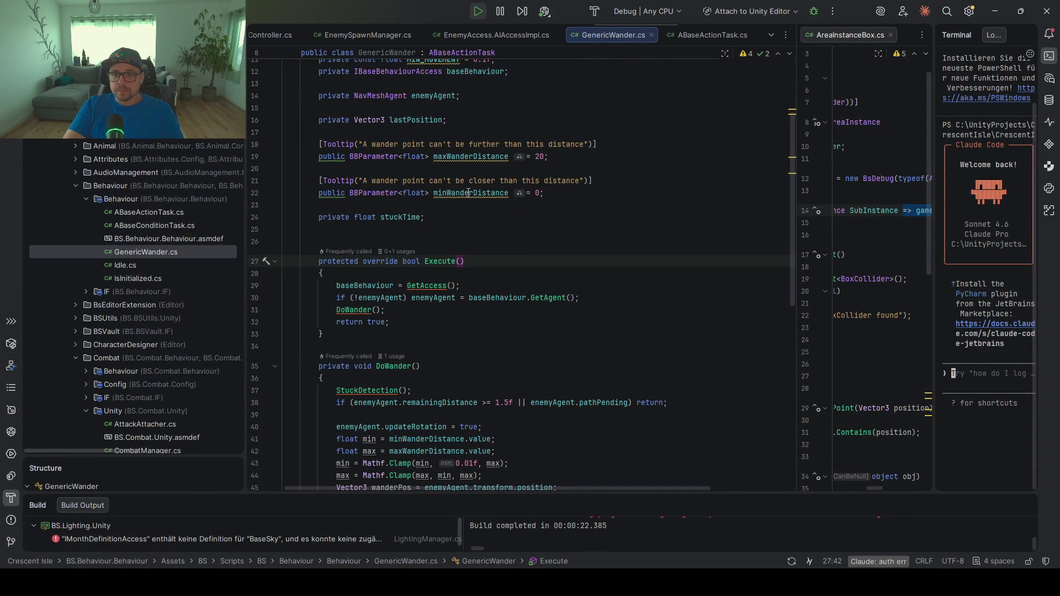
# Close every open file except GenericWander.cs
pyautogui.rightClick(615, 35)
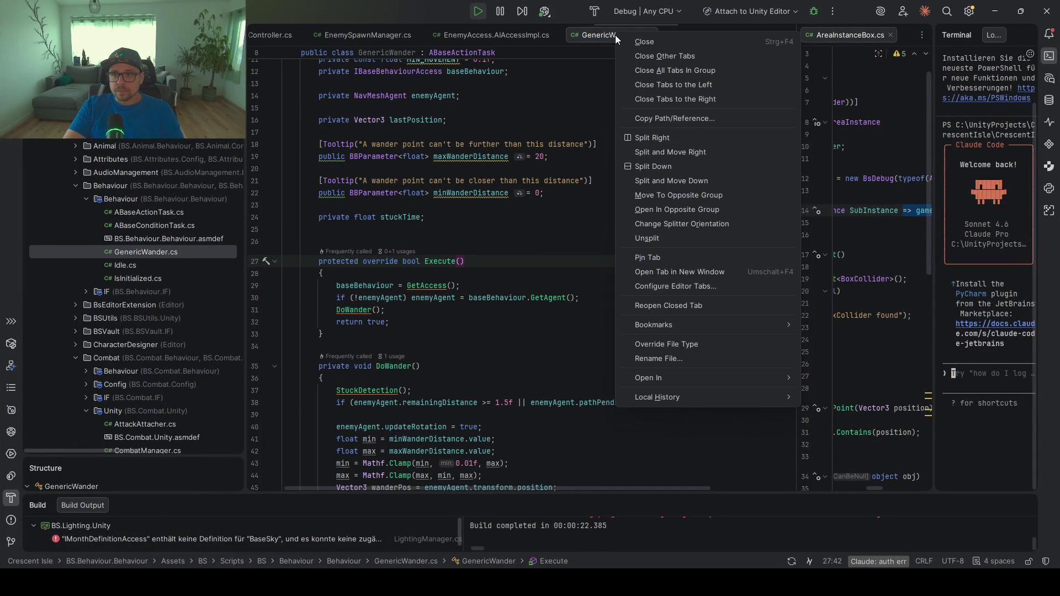
pyautogui.click(688, 55)
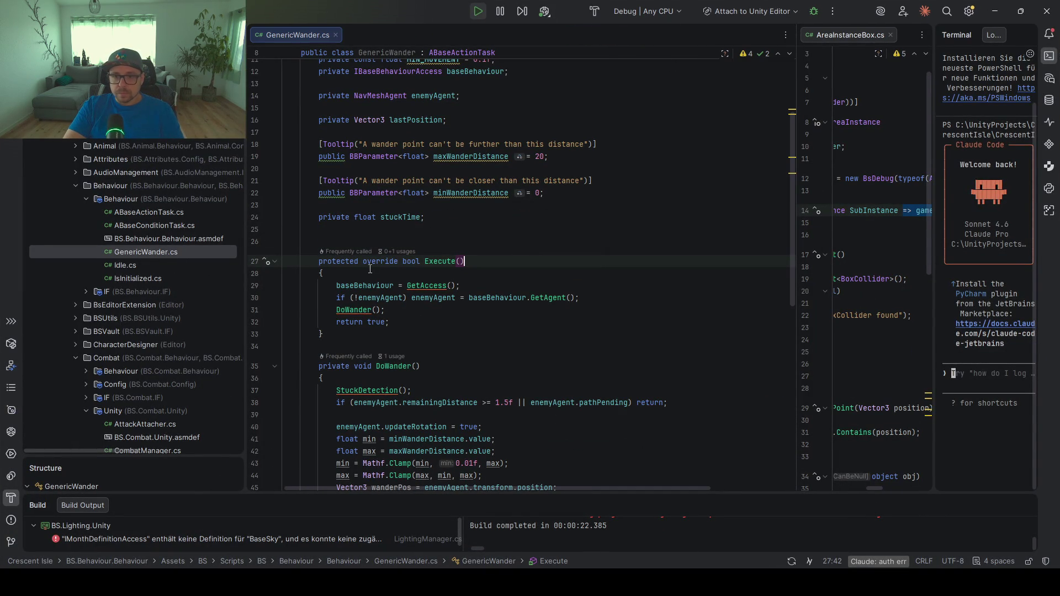
pyautogui.click(355, 286)
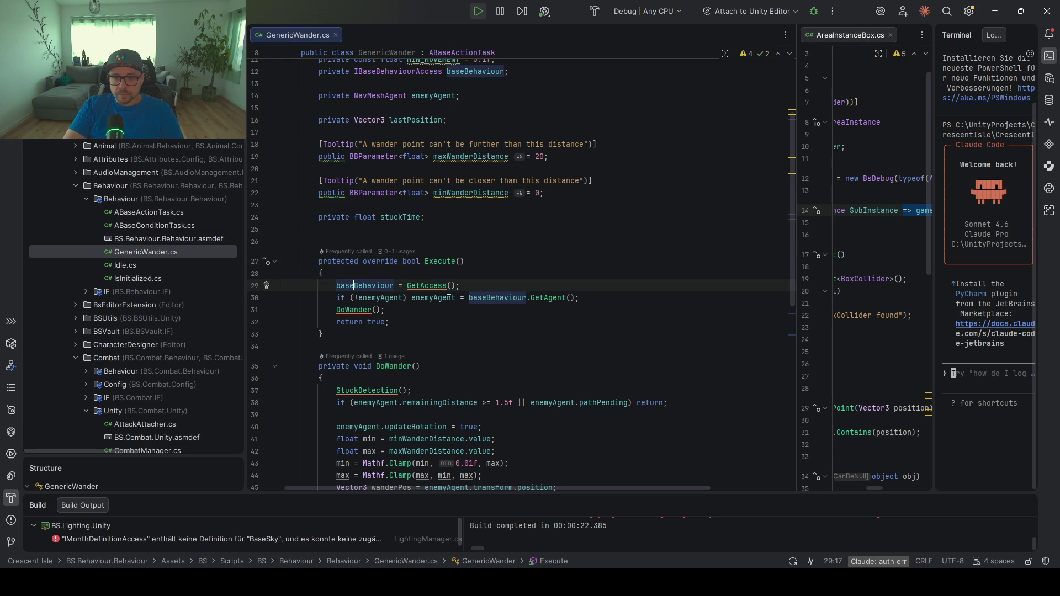
# Set a breakpoint on the StuckDetection call in DoWander and attach the debugger to Unity Editor
pyautogui.scroll(-2, 449, 289)
pyautogui.scroll(-2, 449, 291)
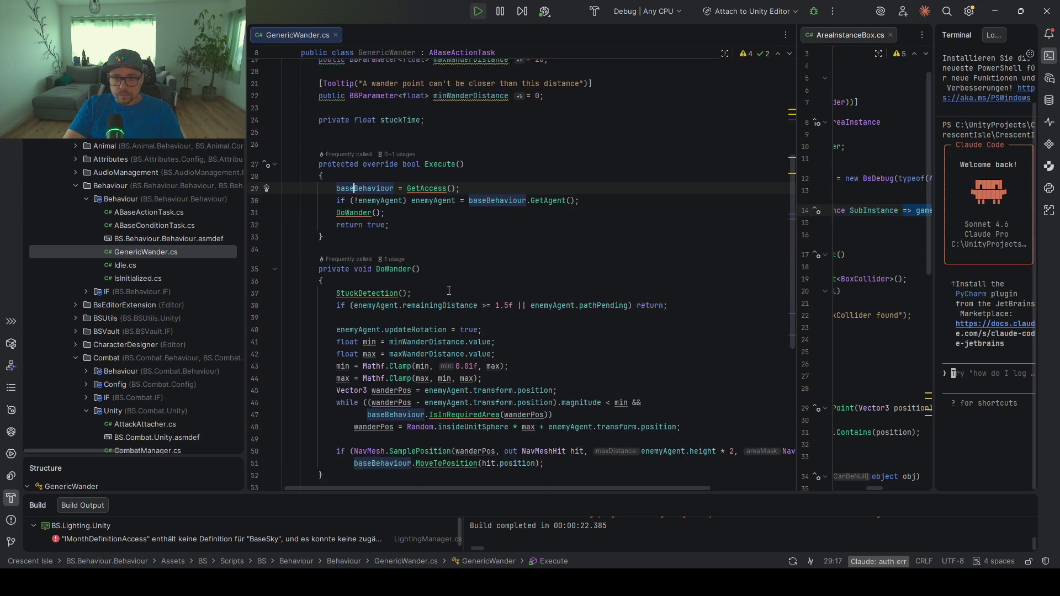
pyautogui.scroll(-2, 317, 345)
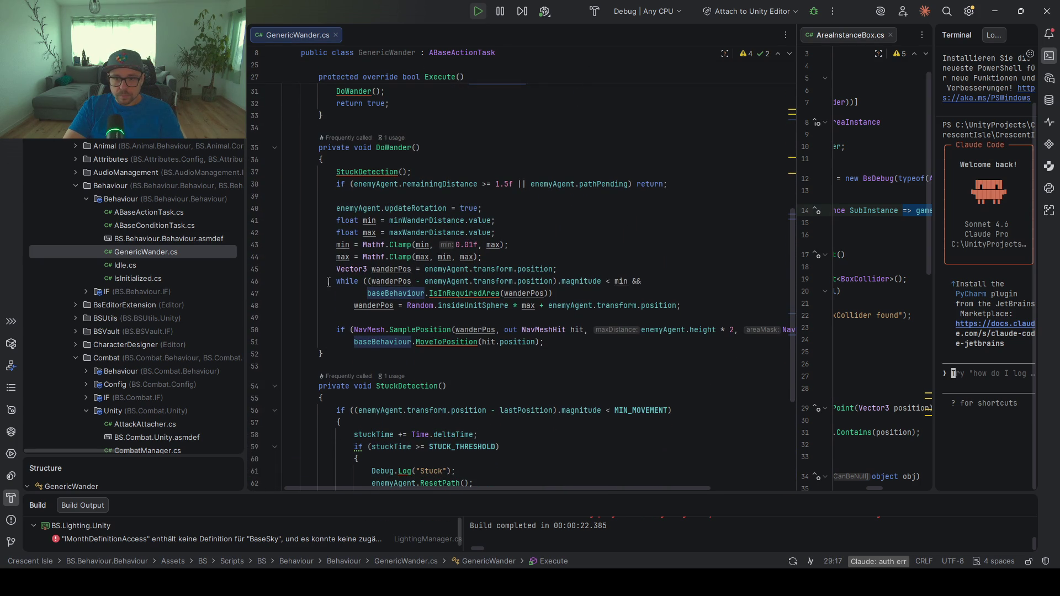
pyautogui.click(254, 175)
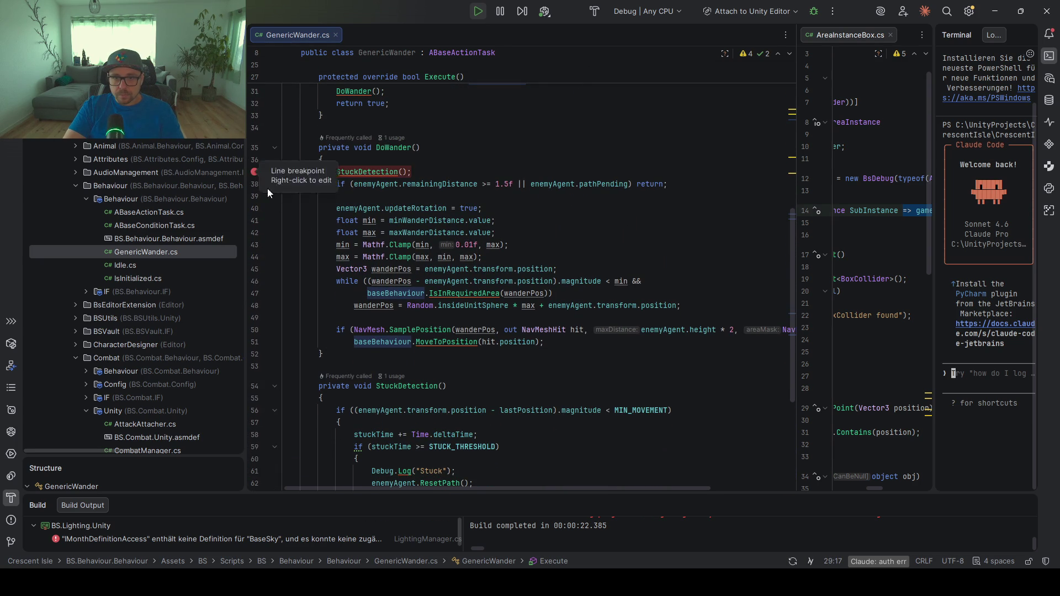
pyautogui.click(815, 11)
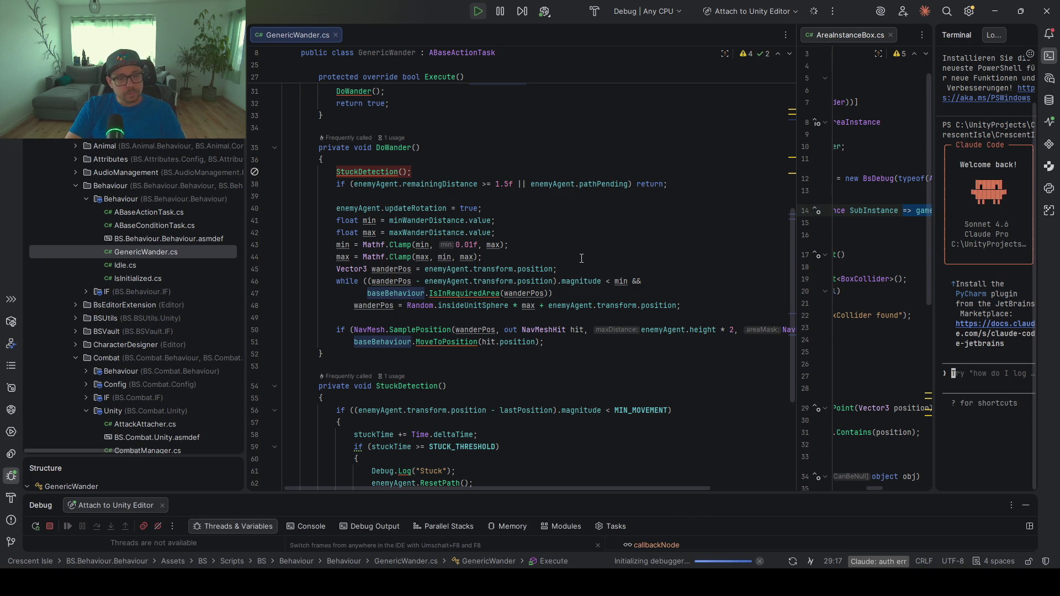
# Add a breakpoint at line 56 in StuckDetection and review the breakpoints list
pyautogui.click(254, 411)
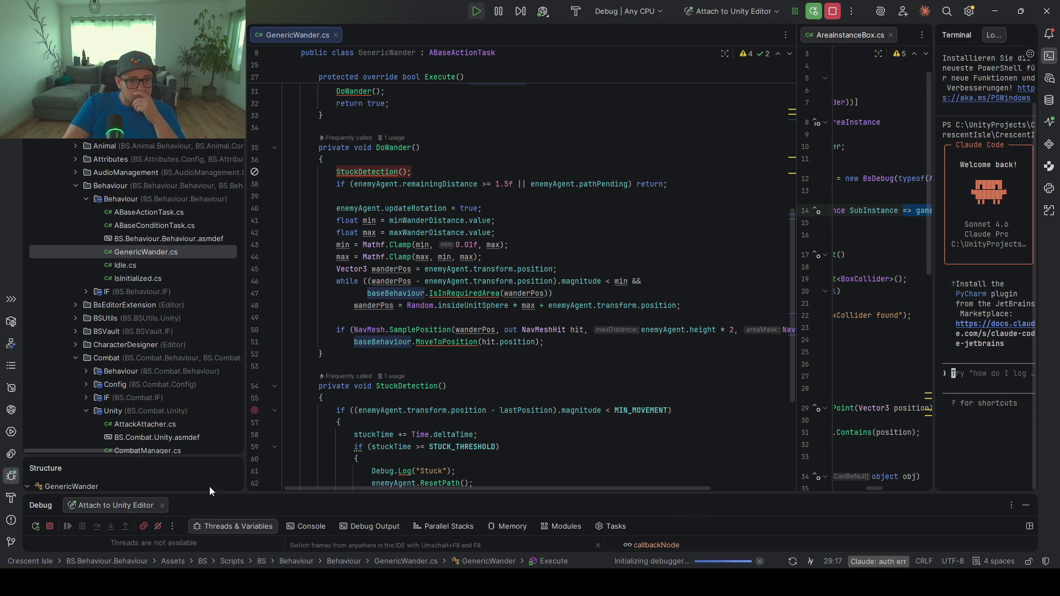
pyautogui.click(147, 525)
pyautogui.click(334, 185)
pyautogui.click(335, 173)
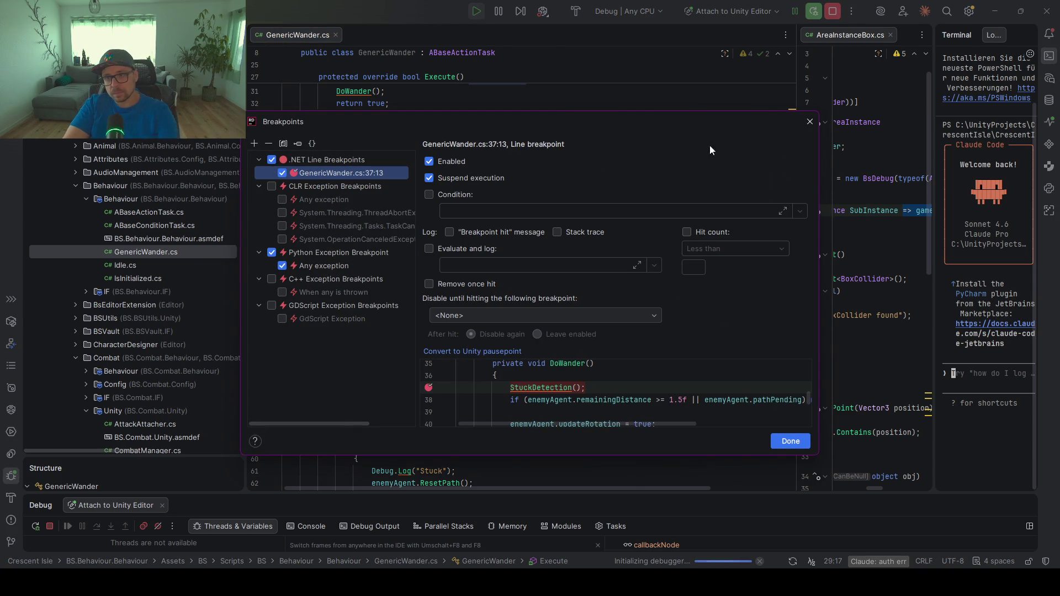
pyautogui.click(810, 122)
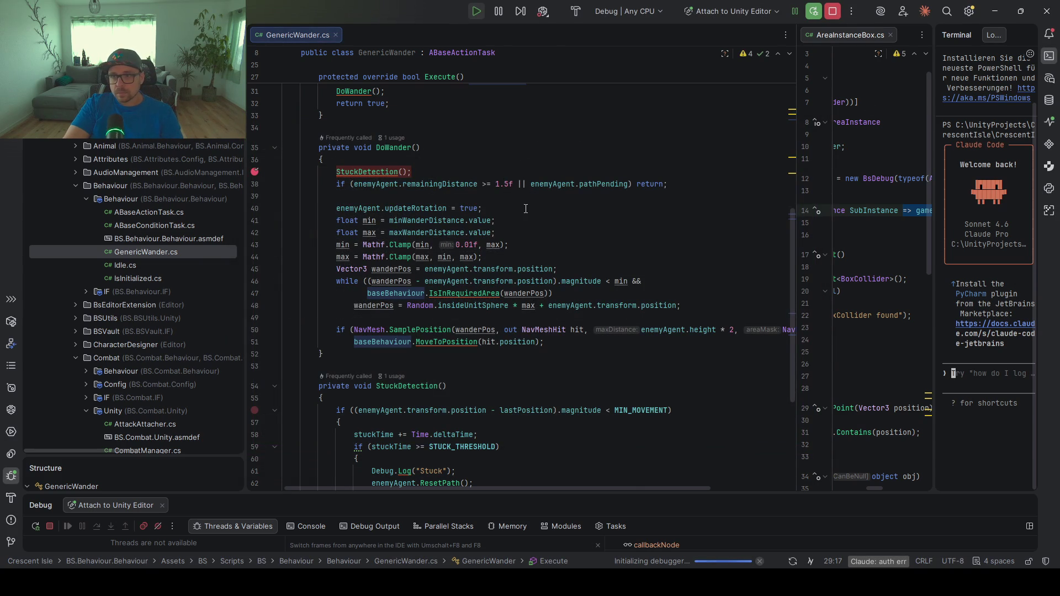
# Look over DoWander and step past the StuckDetection call to the next line
pyautogui.click(484, 183)
pyautogui.scroll(2, 467, 221)
pyautogui.click(449, 219)
pyautogui.click(368, 150)
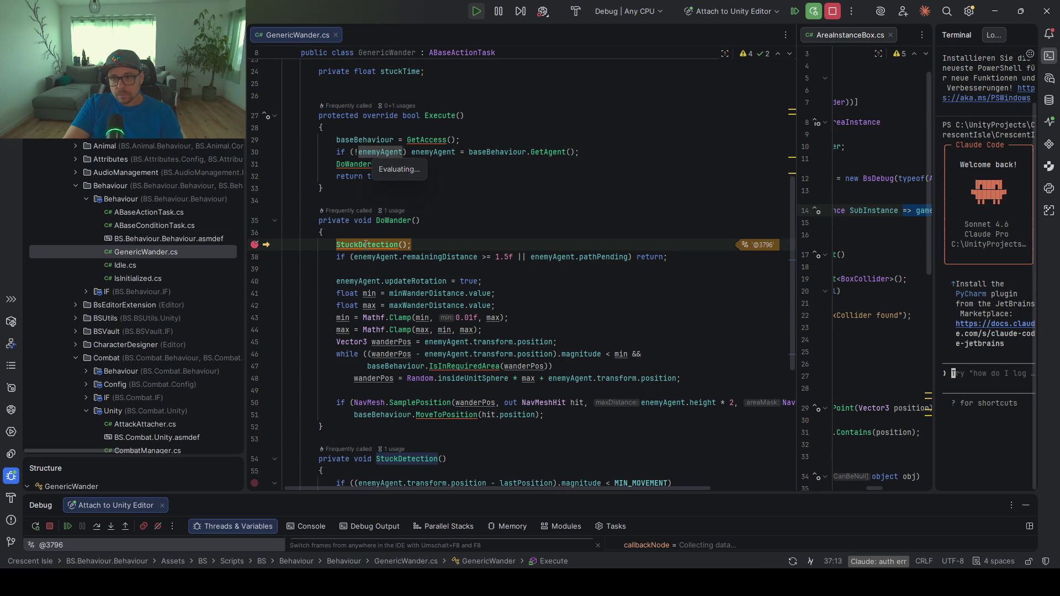
pyautogui.moveTo(366, 244)
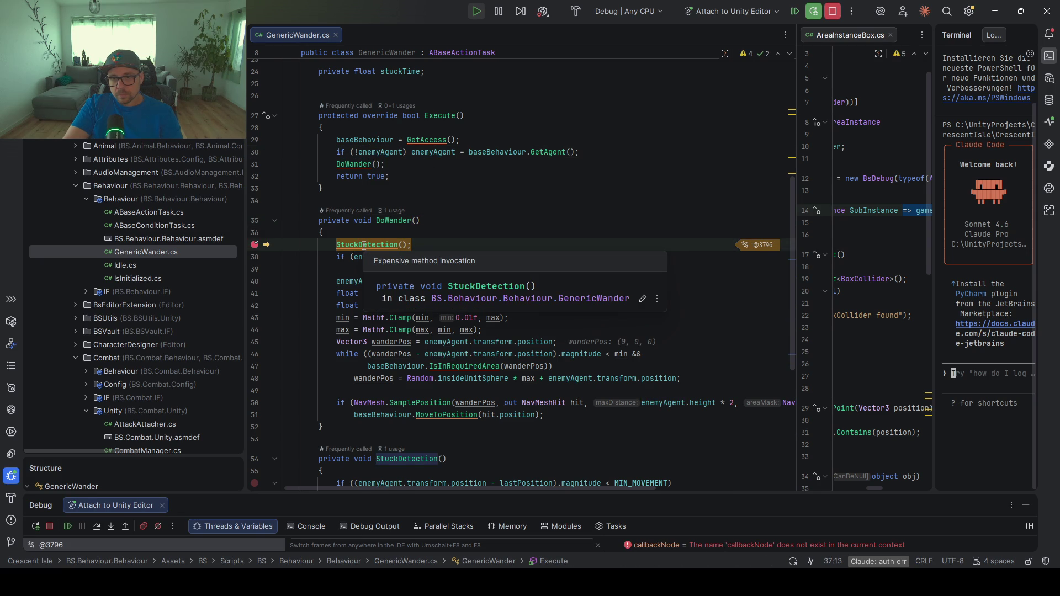
pyautogui.click(97, 526)
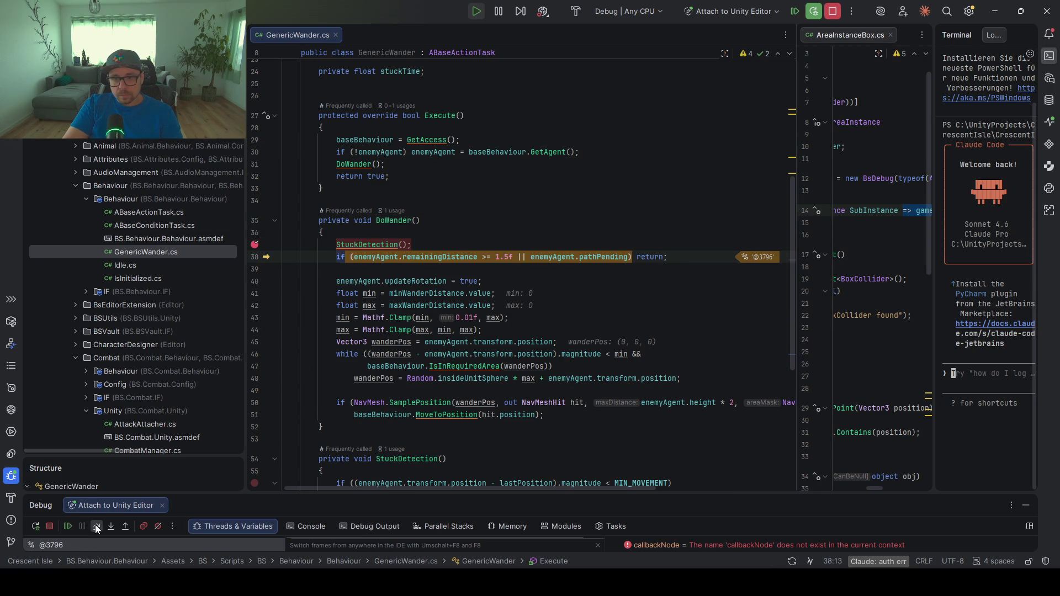
# Move the breakpoint from the StuckDetection line to the updateRotation line and resume to it
pyautogui.moveTo(437, 257)
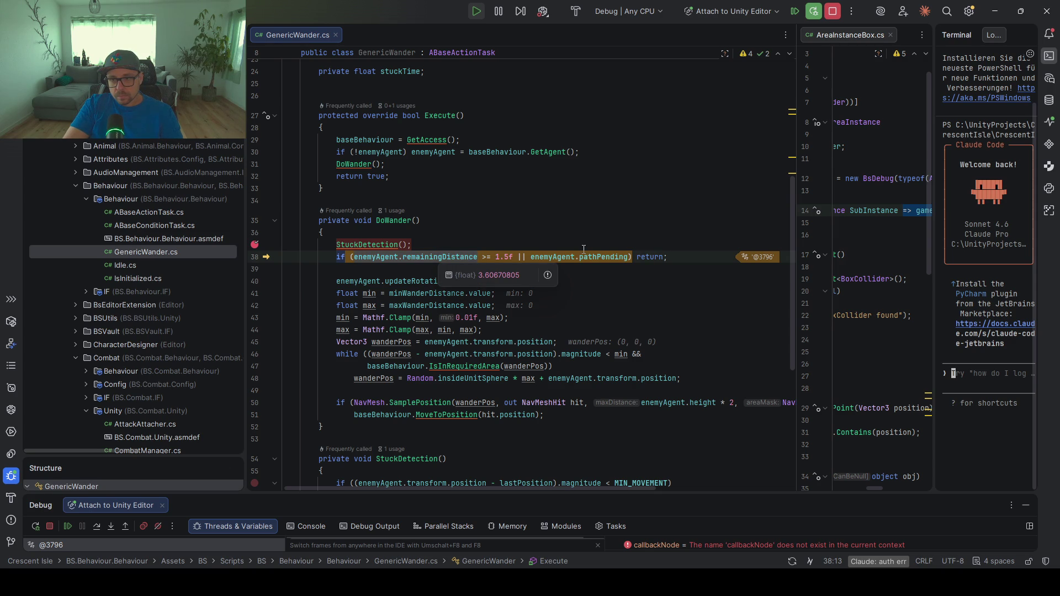
pyautogui.moveTo(592, 257)
pyautogui.moveTo(550, 257)
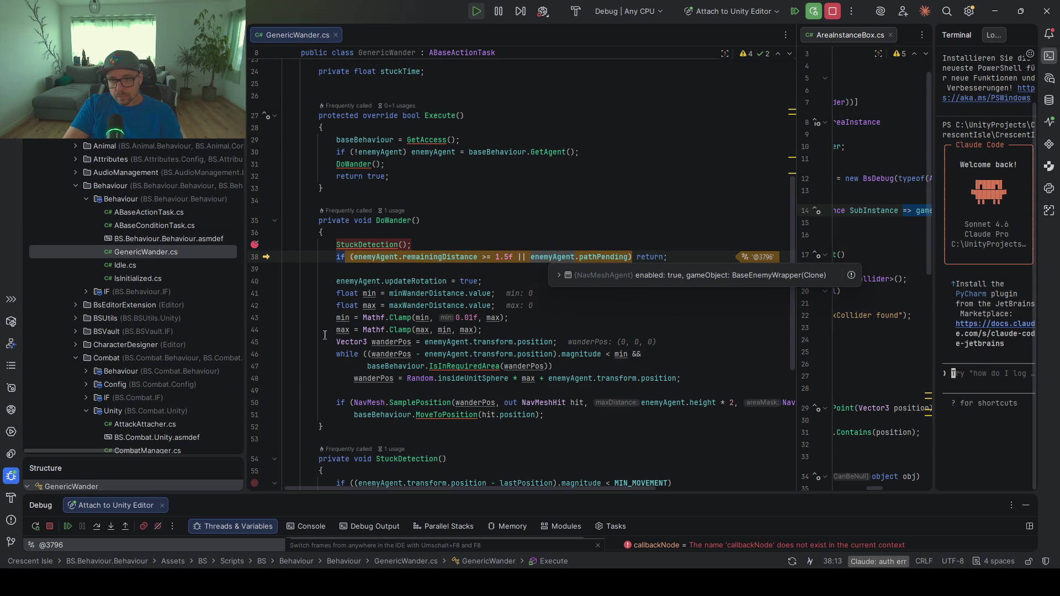
pyautogui.click(255, 281)
pyautogui.click(254, 245)
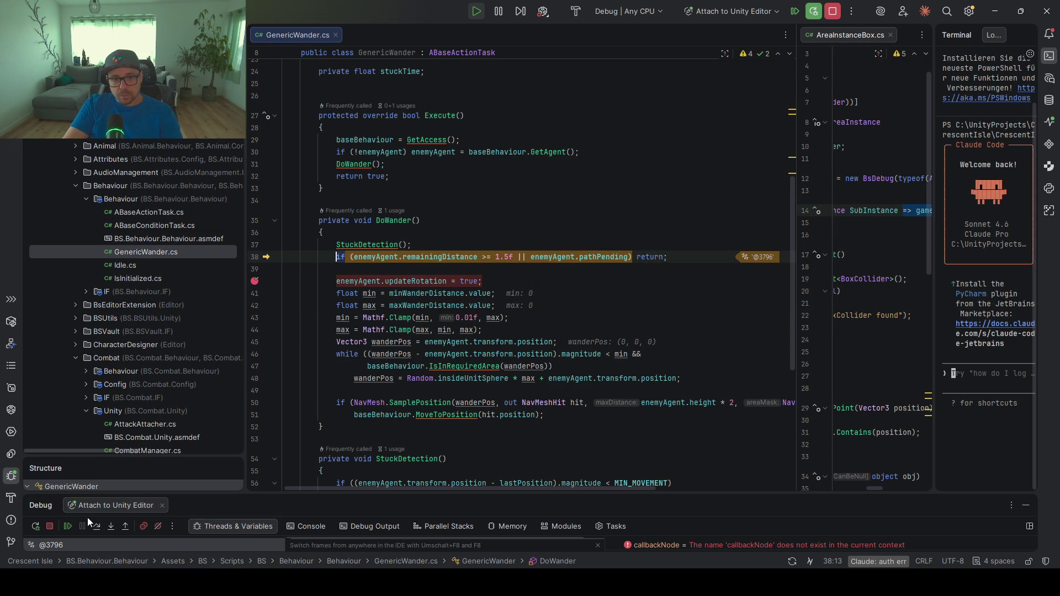
pyautogui.click(67, 528)
pyautogui.moveTo(408, 281)
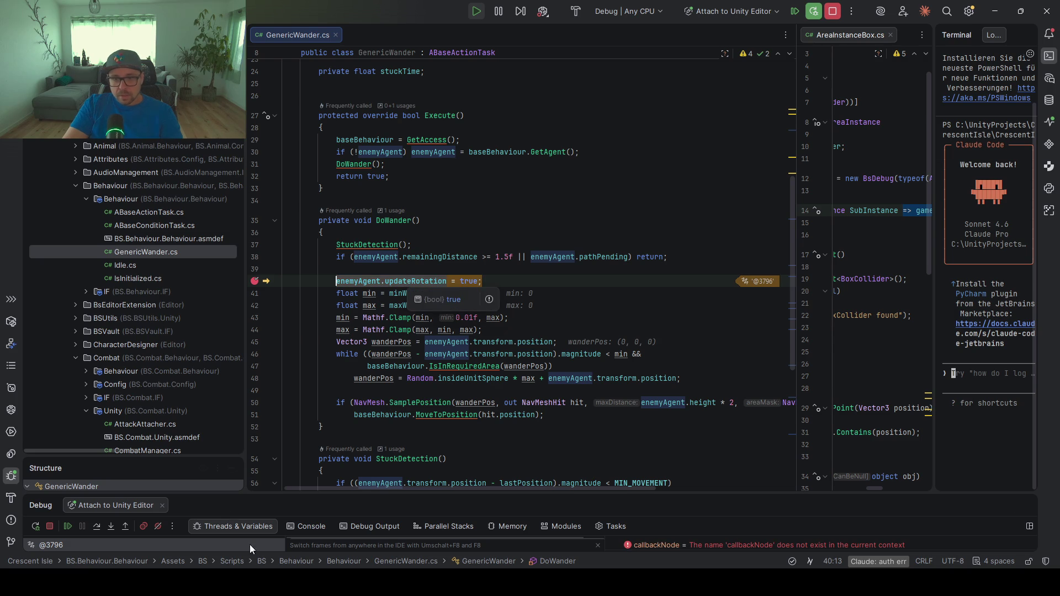
# Step through the min 5 and max 20 lines to wanderPos, then open IsInRequiredArea's declaration
pyautogui.click(99, 526)
pyautogui.click(98, 526)
pyautogui.click(99, 526)
pyautogui.click(98, 526)
pyautogui.click(99, 526)
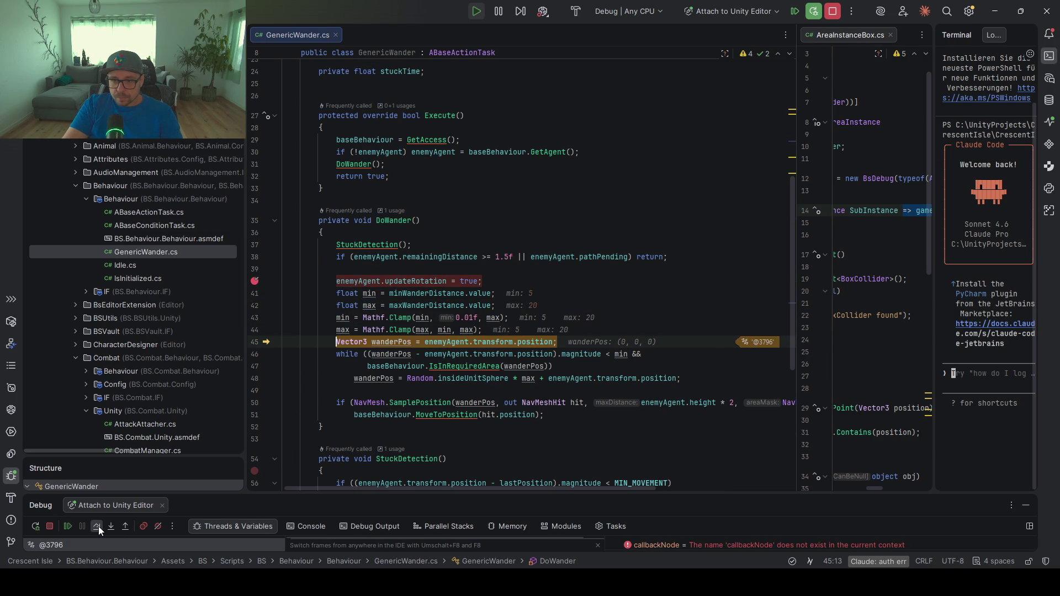
pyautogui.click(98, 525)
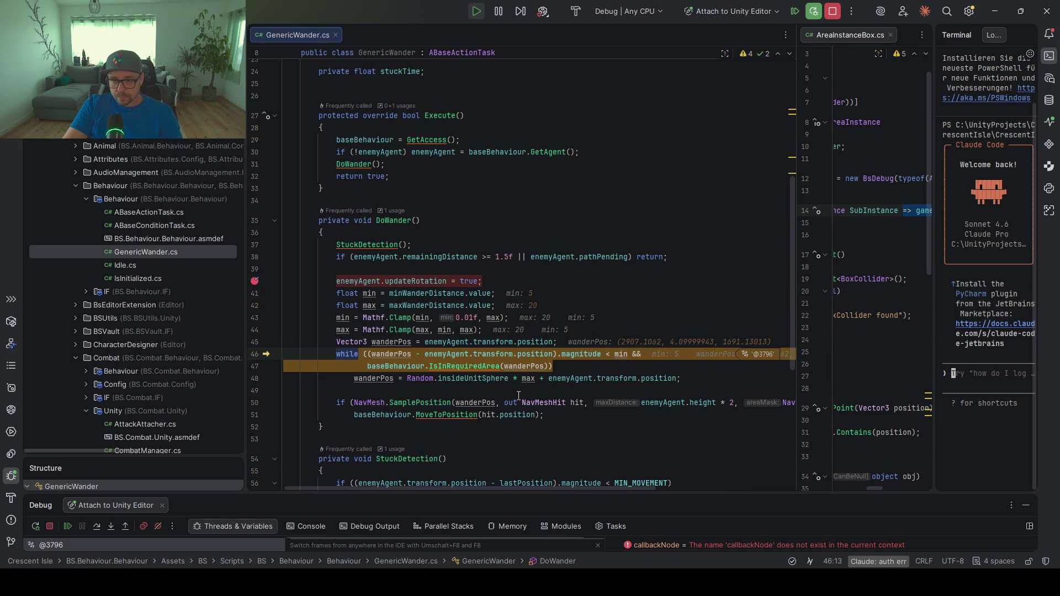
pyautogui.moveTo(518, 366)
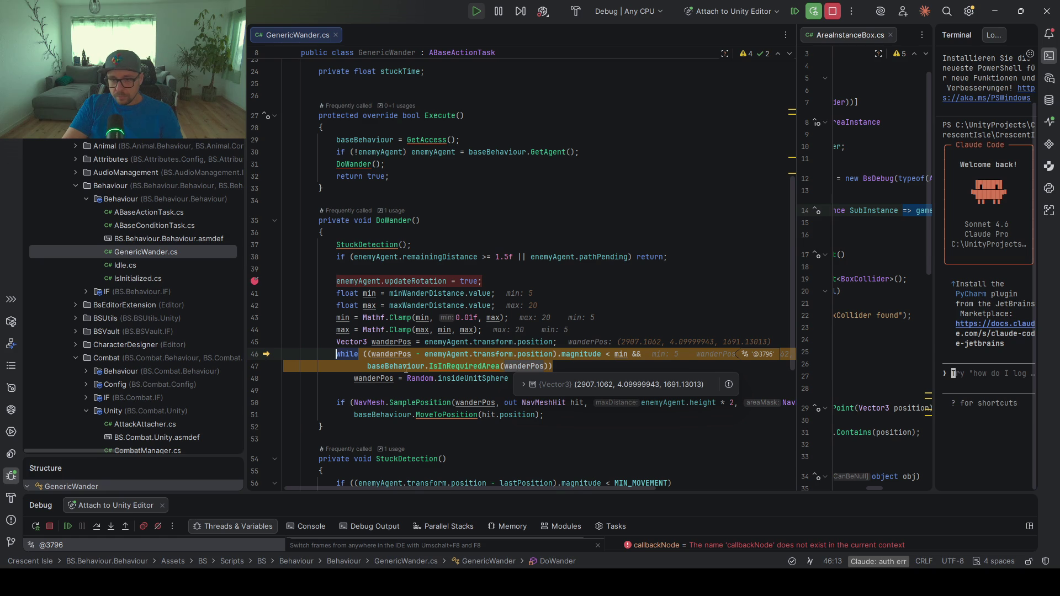
pyautogui.keyDown('ctrl'); pyautogui.click(464, 367); pyautogui.keyUp('ctrl')
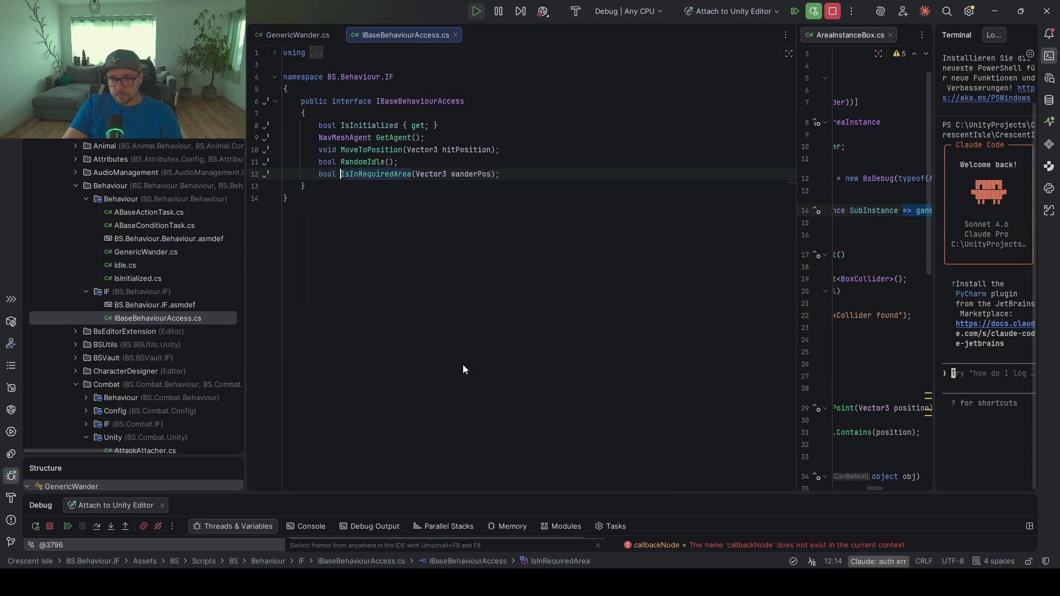
# Open the AnimalAccess implementation of IsInRequiredArea from its implementations list
pyautogui.click(402, 211)
pyautogui.press('Escape')
pyautogui.keyDown('ctrl'); pyautogui.click(376, 221); pyautogui.keyUp('ctrl')
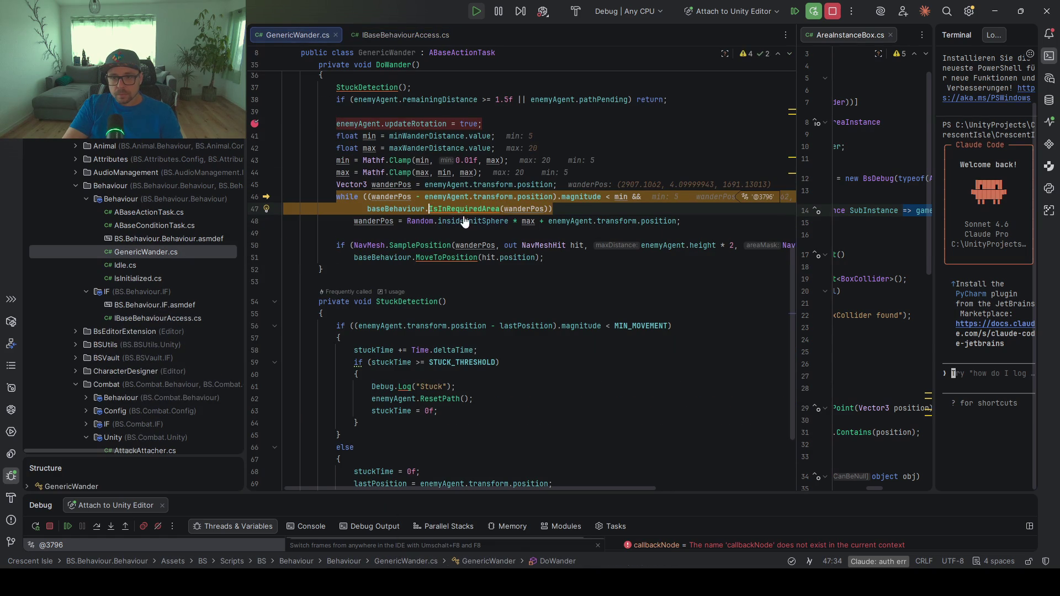
pyautogui.keyDown('ctrl'); pyautogui.click(461, 210); pyautogui.keyUp('ctrl')
pyautogui.click(444, 211)
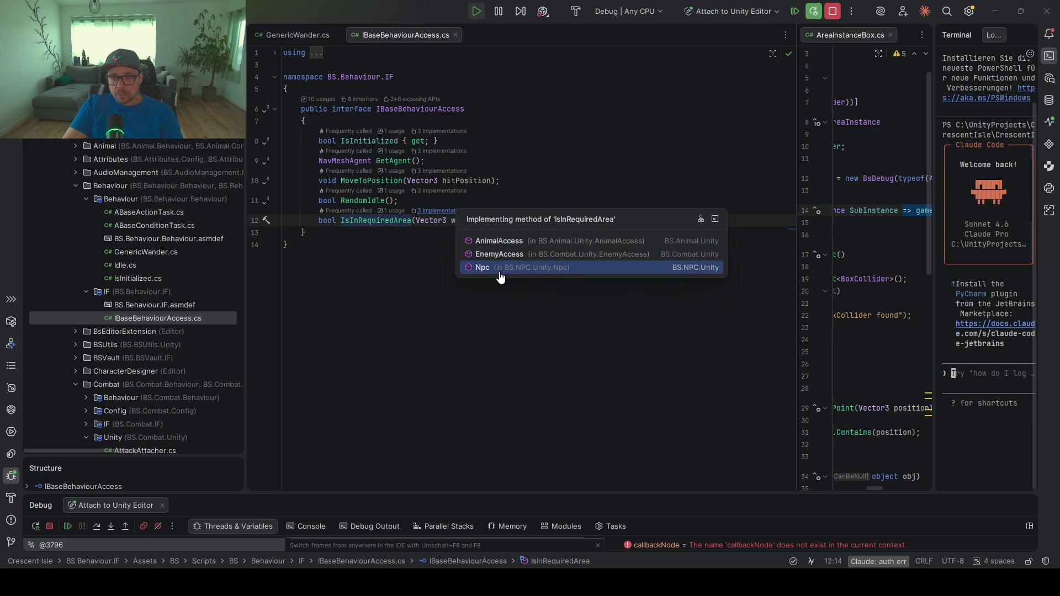
pyautogui.click(500, 241)
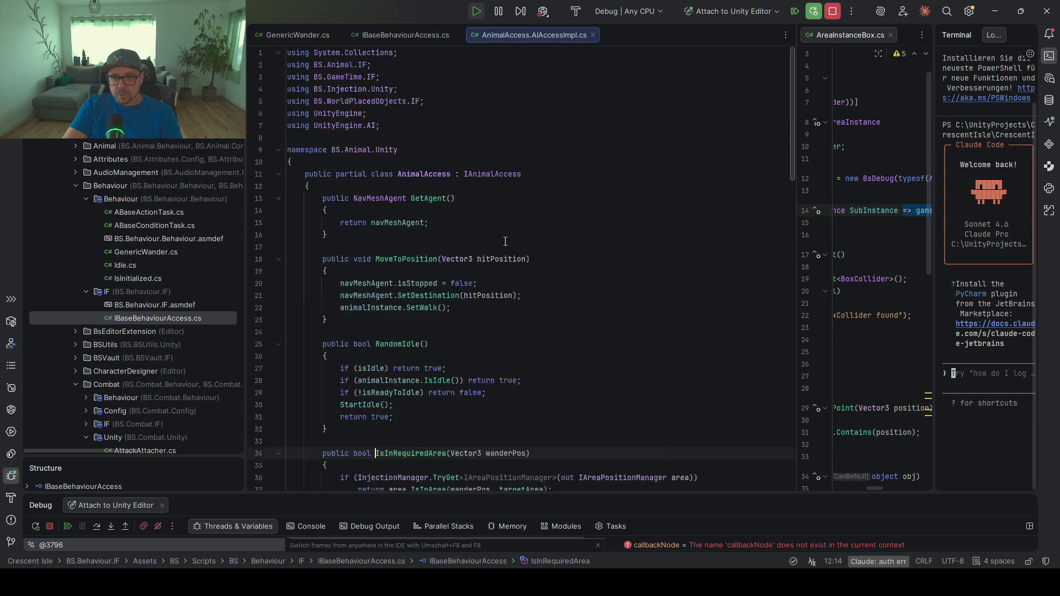
# Break on the area manager lookup and step to the IsInArea return, with targetArea FarmArea
pyautogui.click(259, 225)
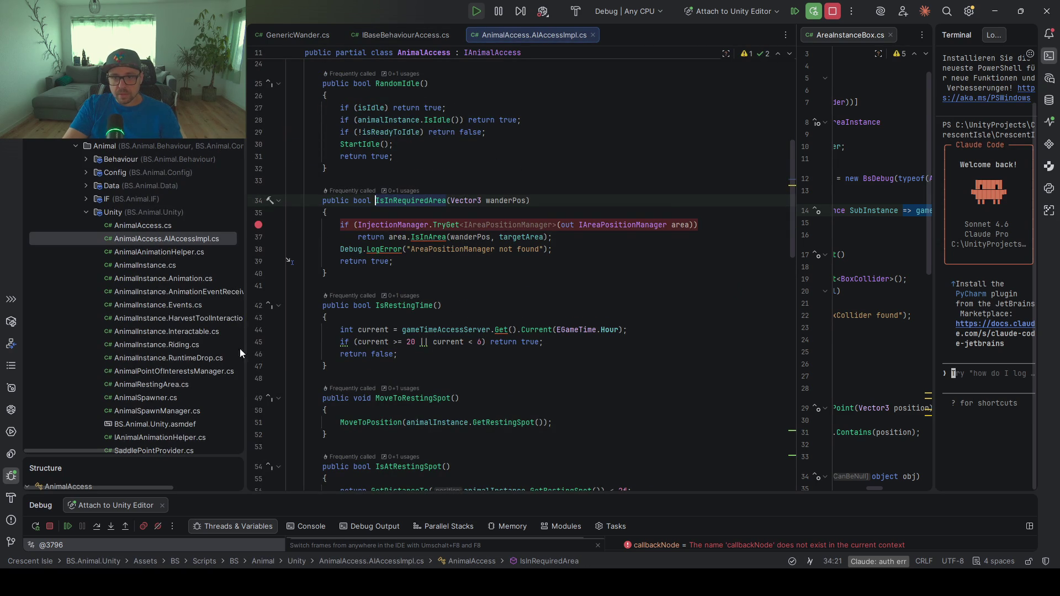
pyautogui.click(69, 526)
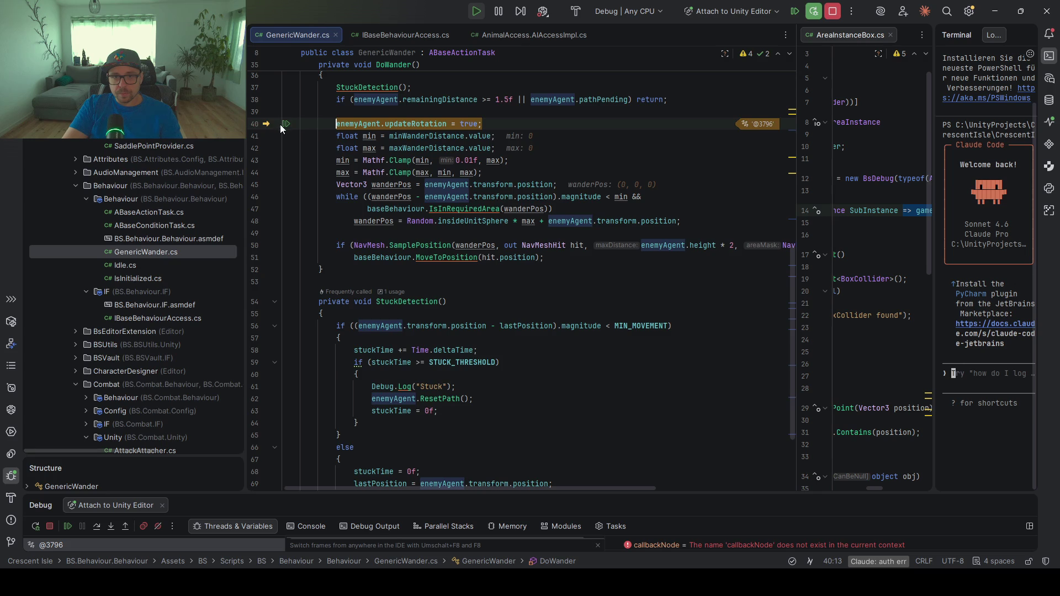
pyautogui.click(280, 126)
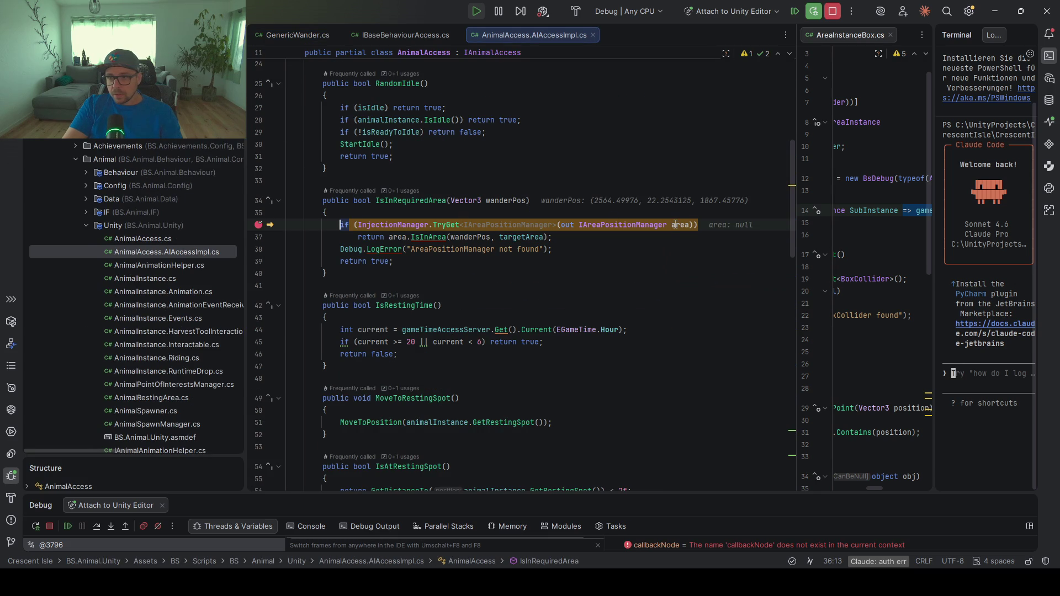
pyautogui.moveTo(675, 223)
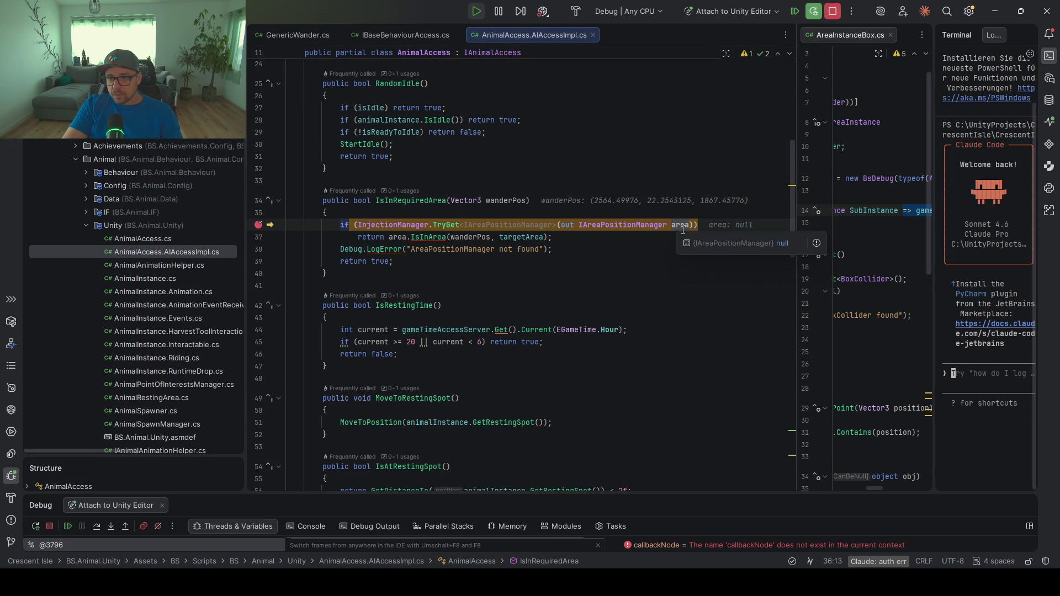
pyautogui.click(98, 527)
pyautogui.moveTo(524, 235)
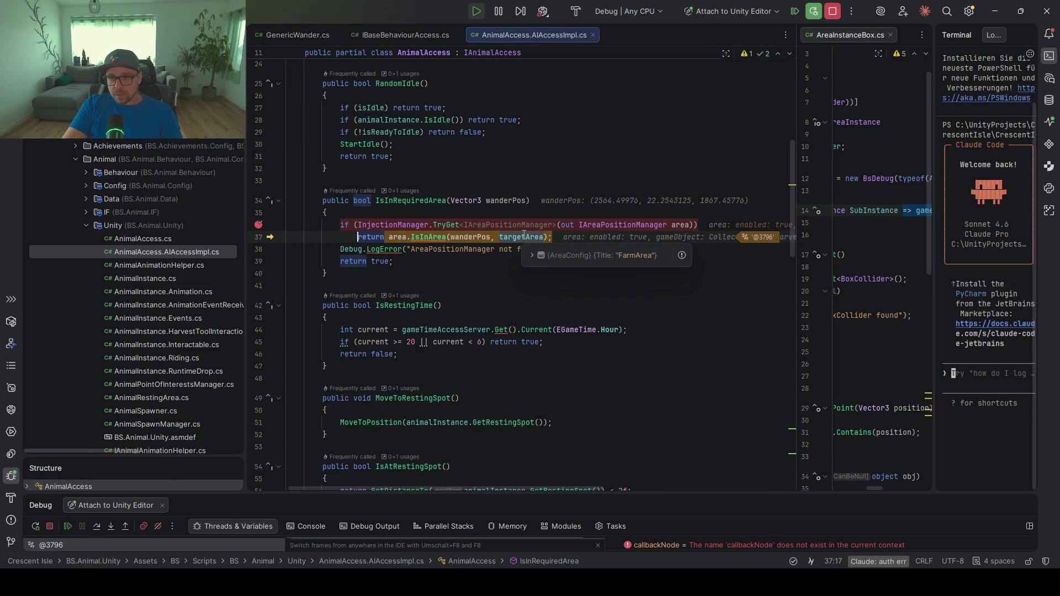
pyautogui.moveTo(485, 238)
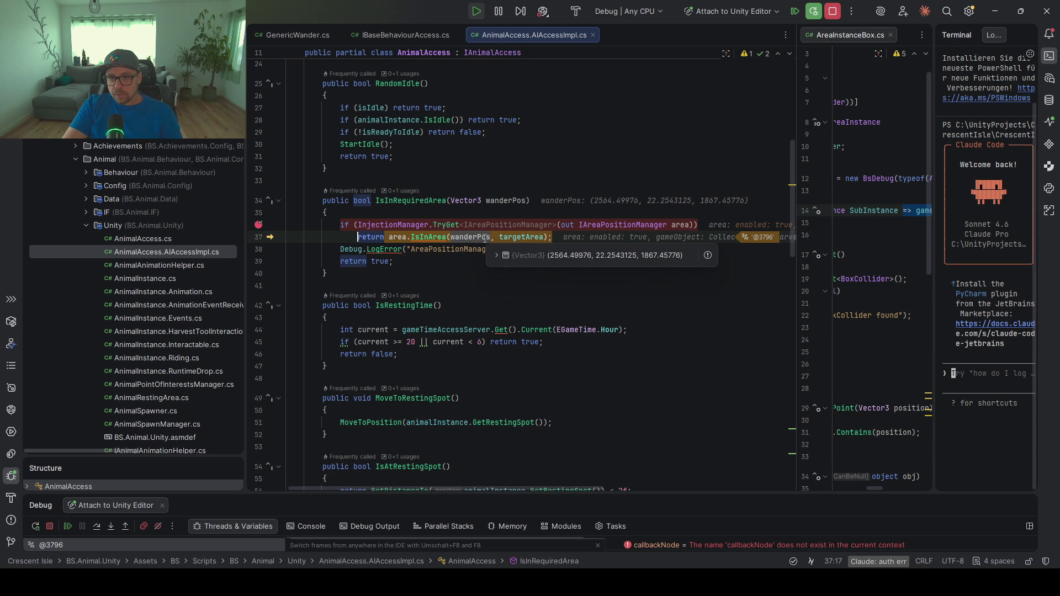
pyautogui.keyDown('ctrl'); pyautogui.click(441, 241); pyautogui.keyUp('ctrl')
# In AreaPositionManager.IsInArea, break on the isInArea line and step over to inspect its false result
pyautogui.keyDown('ctrl'); pyautogui.keyDown('alt'); pyautogui.click(440, 186); pyautogui.keyUp('alt'); pyautogui.keyUp('ctrl')
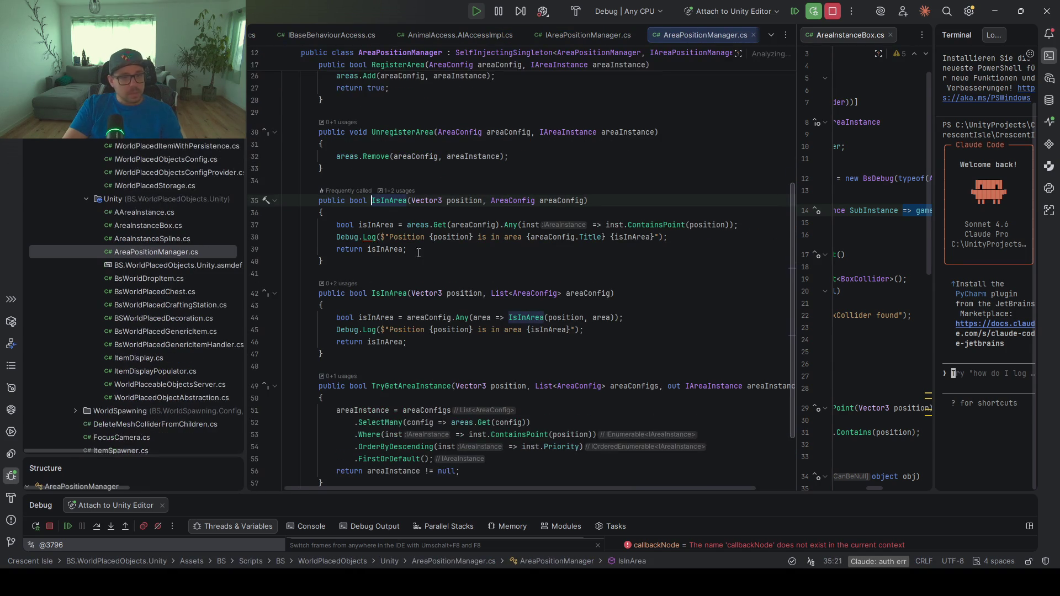
pyautogui.click(255, 226)
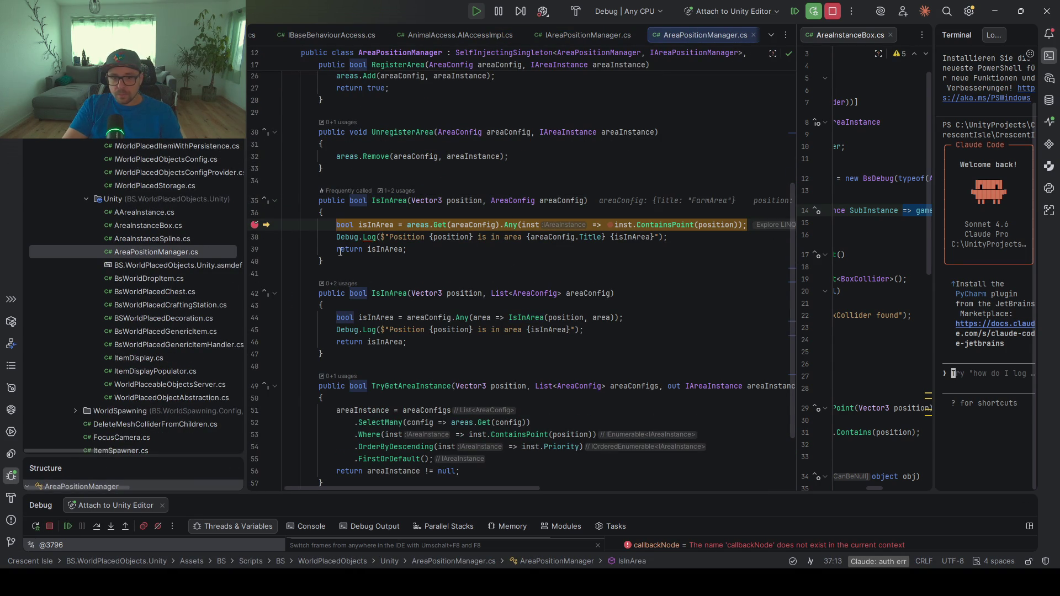
pyautogui.click(97, 527)
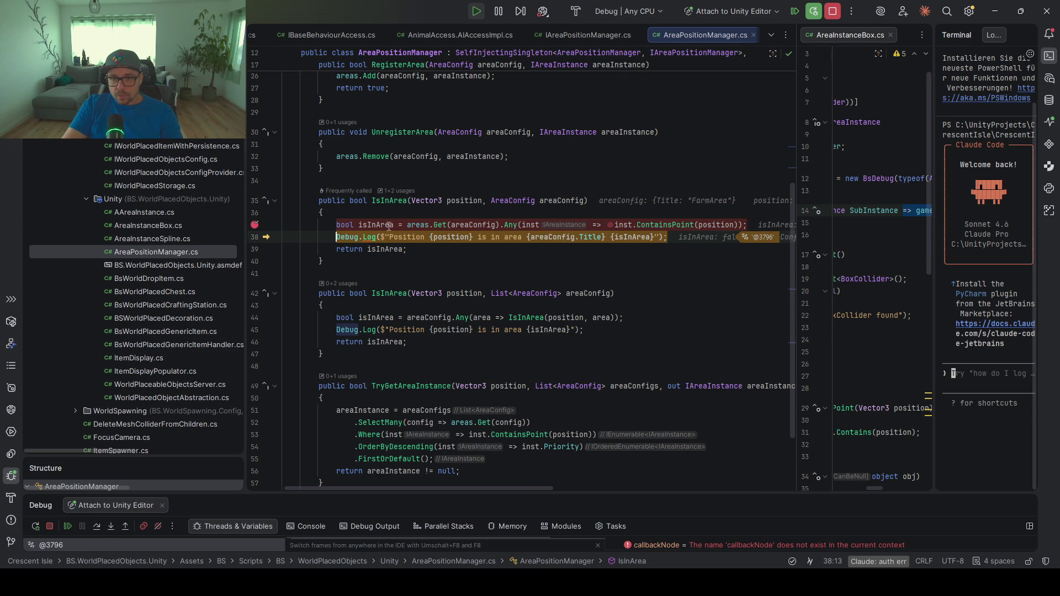
pyautogui.moveTo(382, 224)
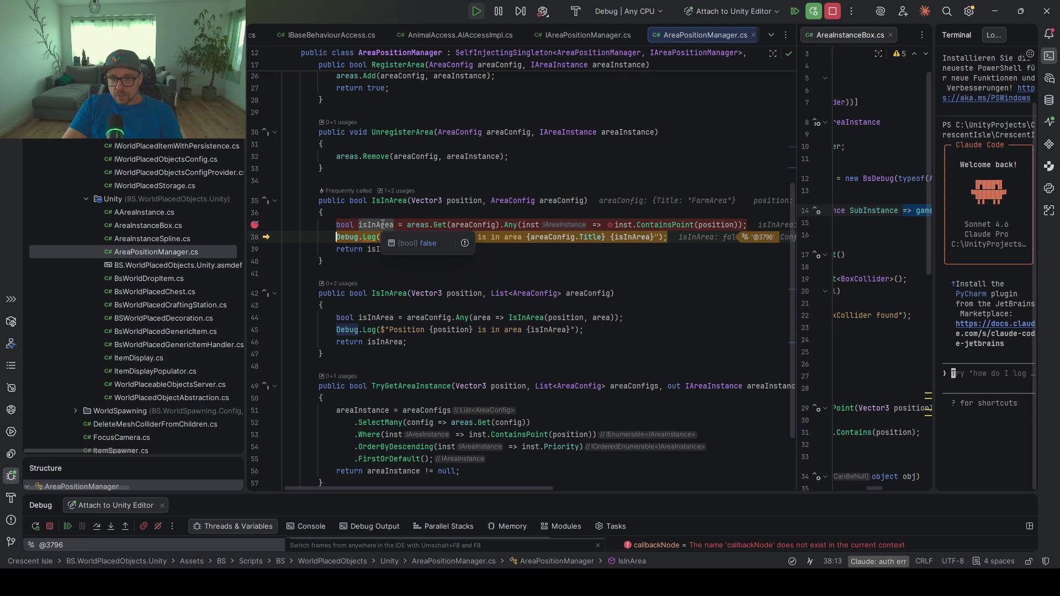
pyautogui.moveTo(419, 220)
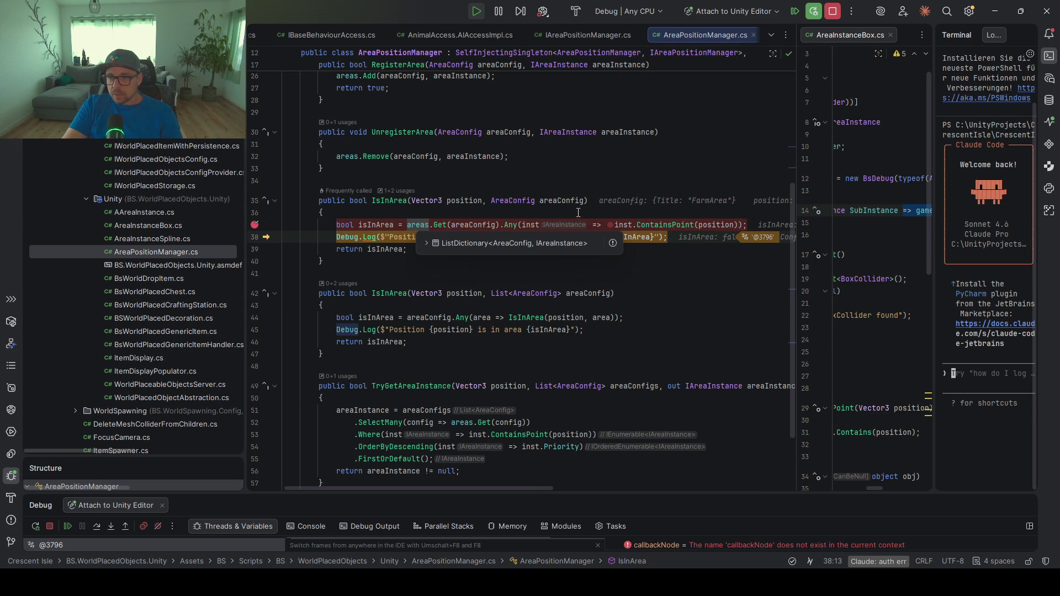
# Open AreaInstanceSpline's ContainsPoint implementation and set a breakpoint on its return line
pyautogui.click(674, 225)
pyautogui.scroll(2, 524, 335)
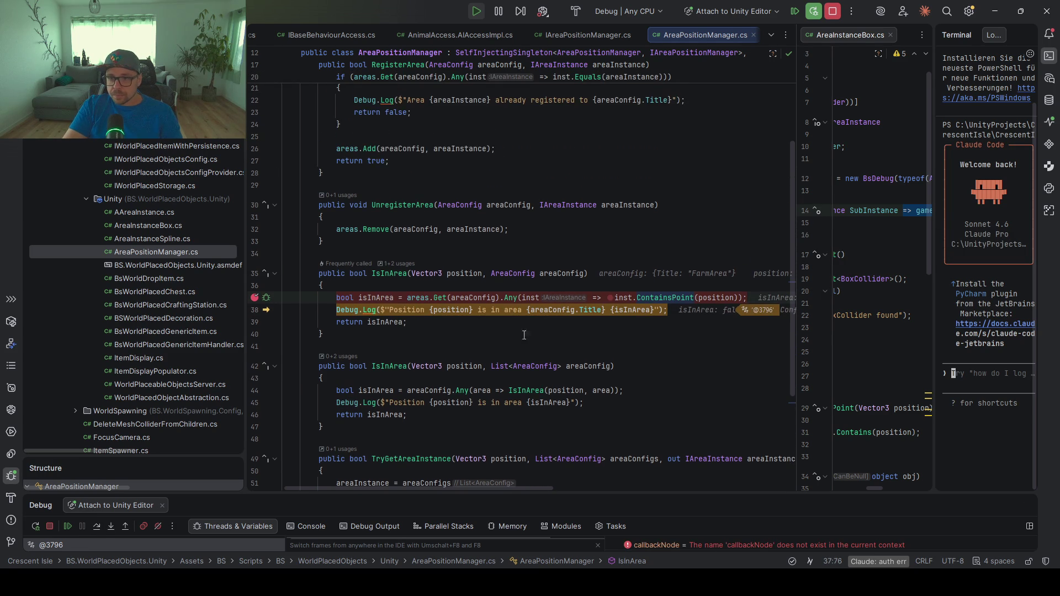
pyautogui.keyDown('ctrl'); pyautogui.click(687, 300); pyautogui.keyUp('ctrl')
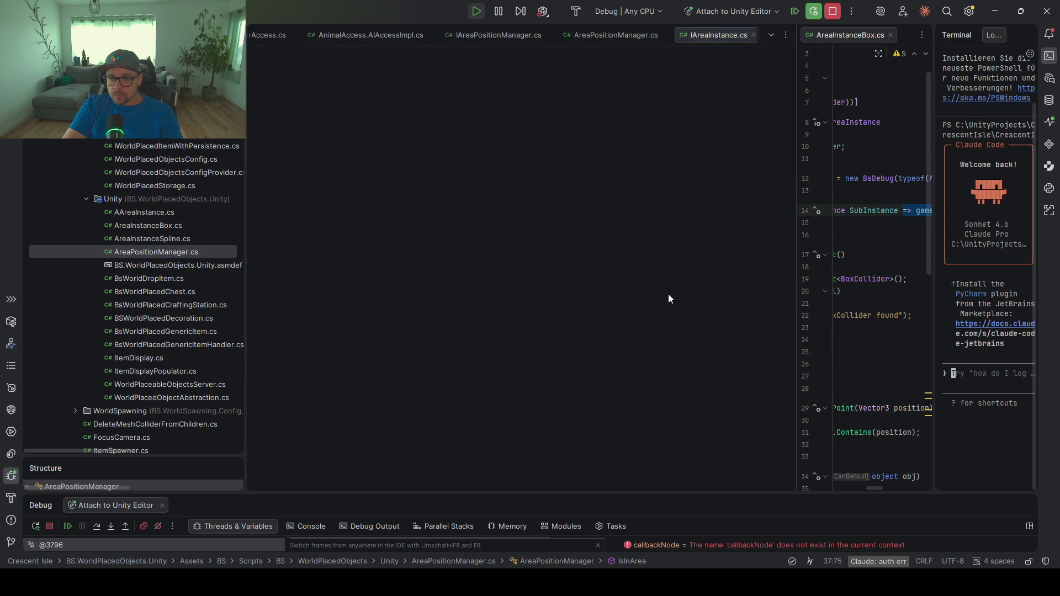
pyautogui.click(438, 211)
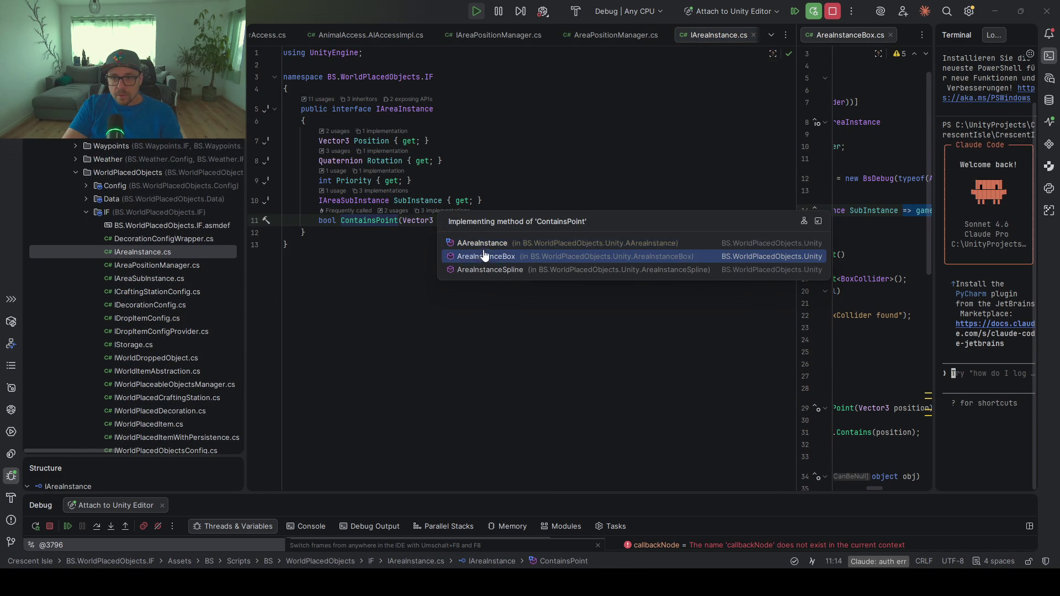
pyautogui.click(497, 270)
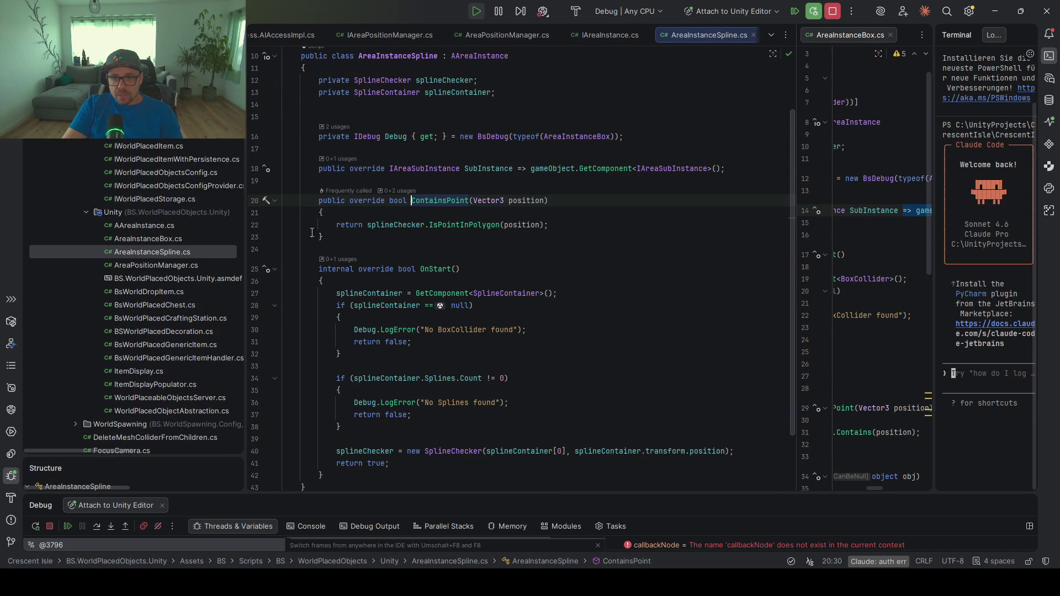
pyautogui.click(255, 225)
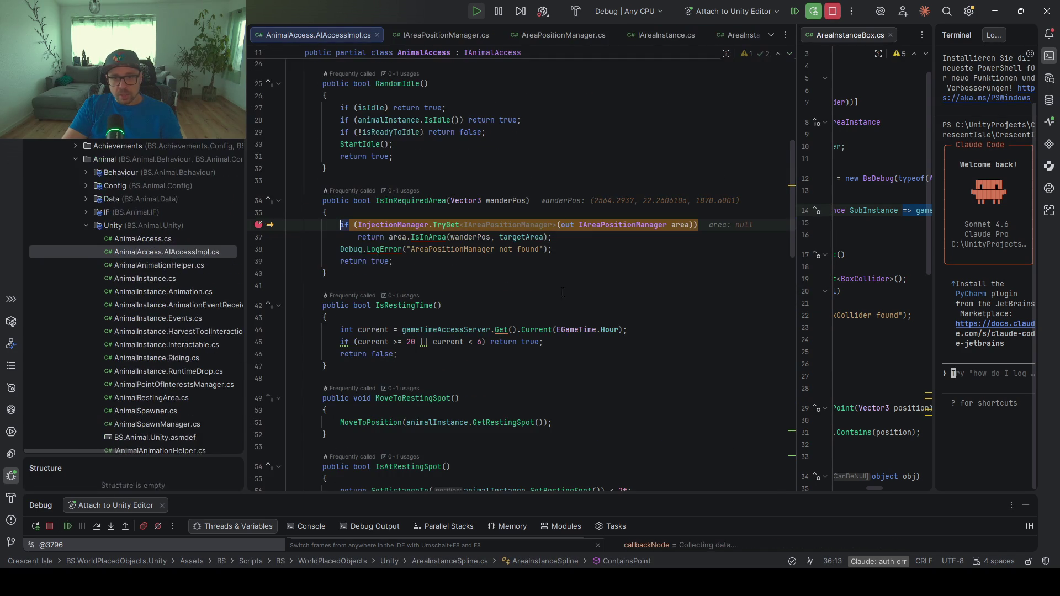
# Clear the IsInArea breakpoint, resume the game and return to Unity Editor
pyautogui.click(289, 226)
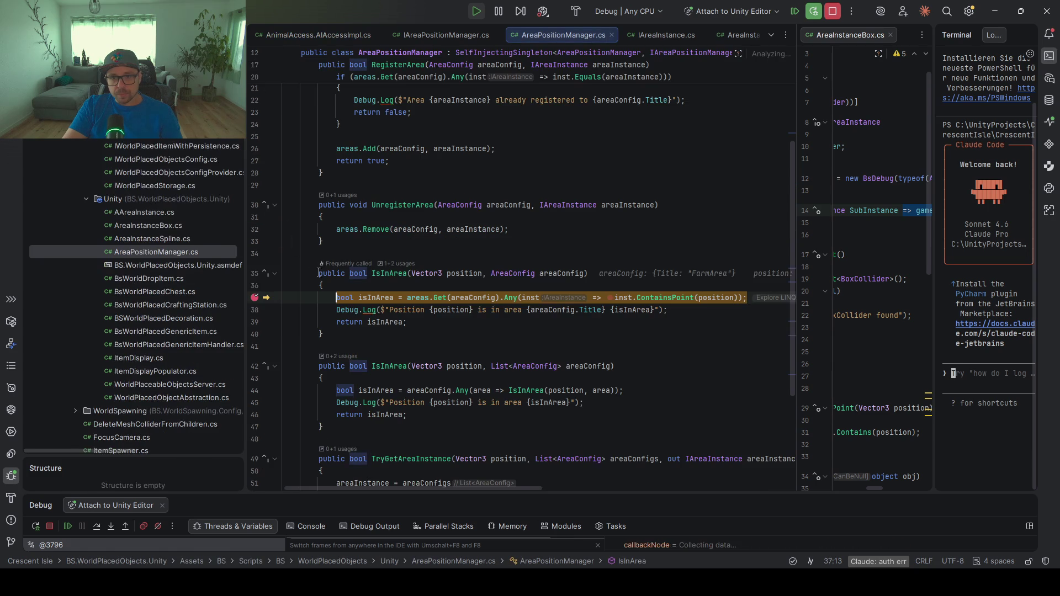
pyautogui.click(287, 299)
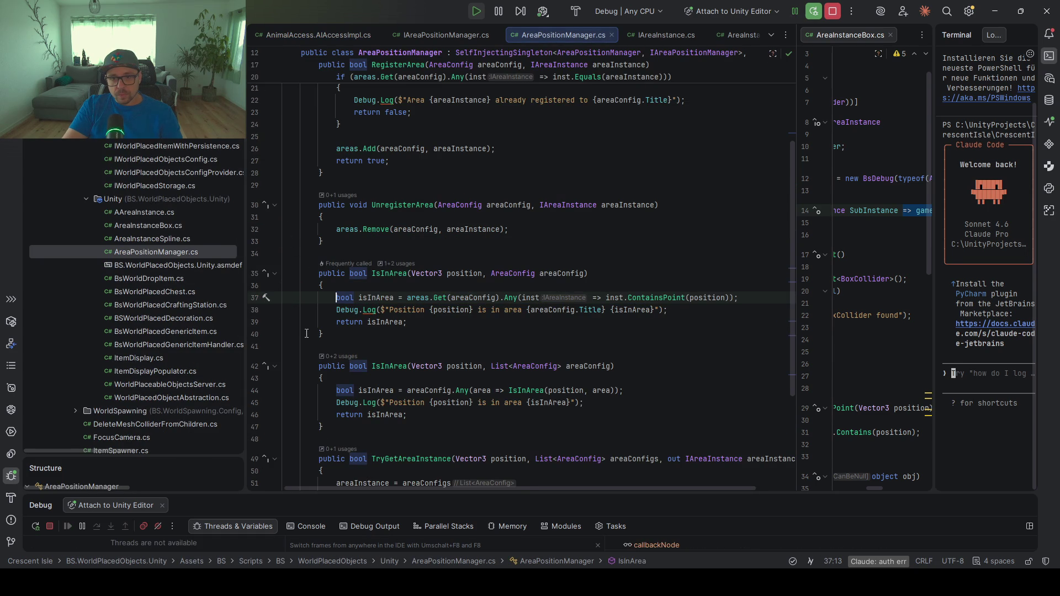
pyautogui.hotkey('alt', 'Tab')
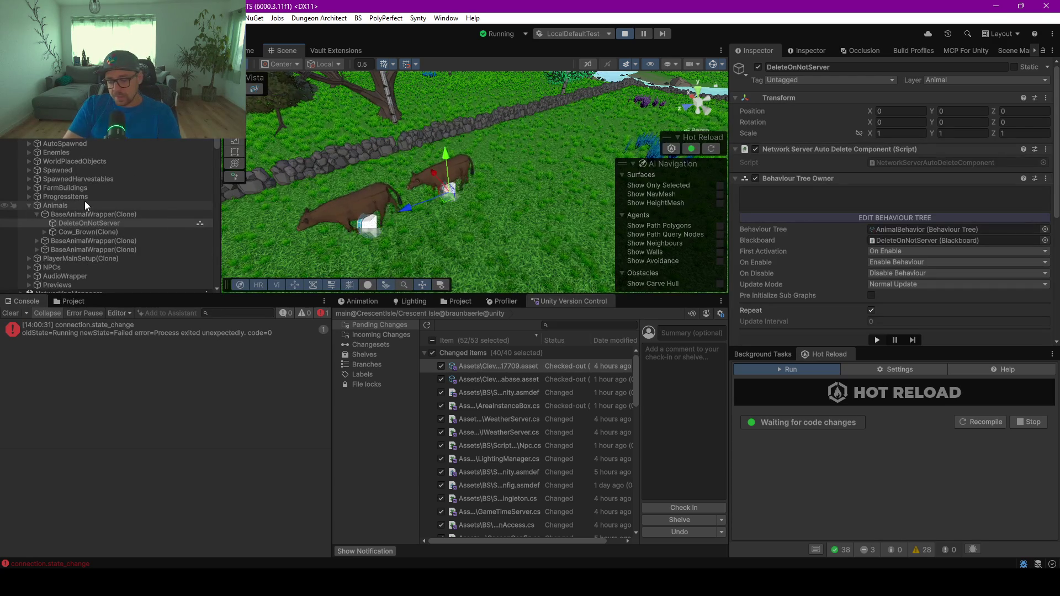
# Inspect the components of FarmPlotArea and FarmAreaSpline in the Hierarchy
pyautogui.scroll(-3, 79, 212)
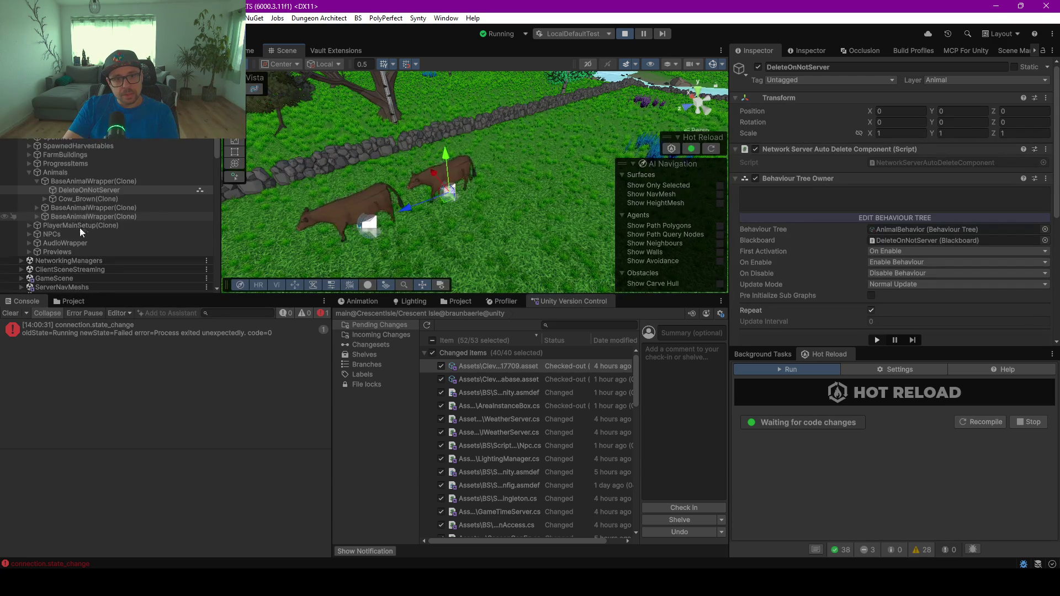
pyautogui.scroll(-3, 77, 247)
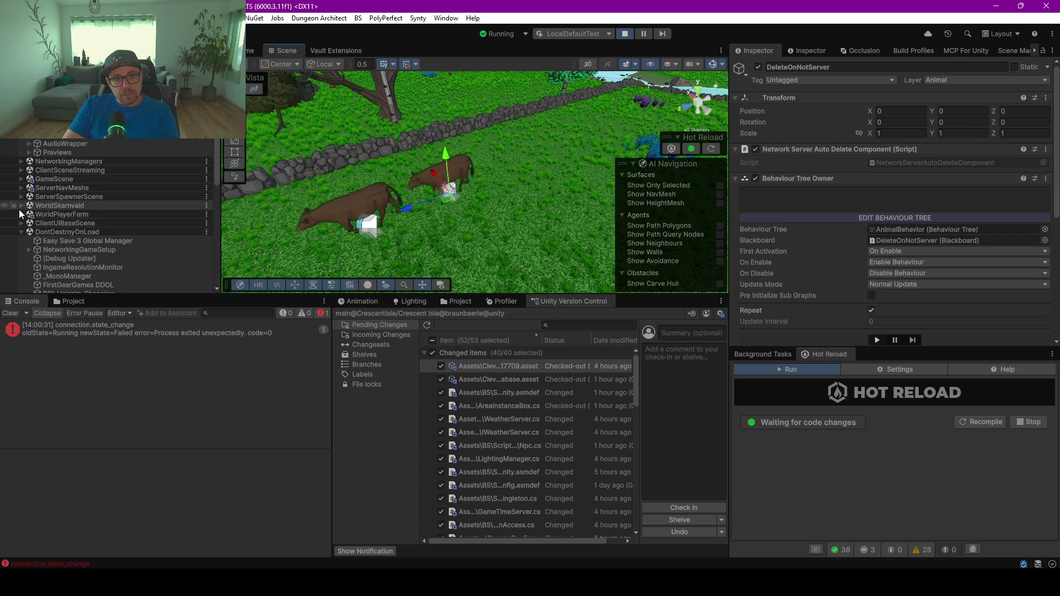
pyautogui.scroll(-5, 89, 242)
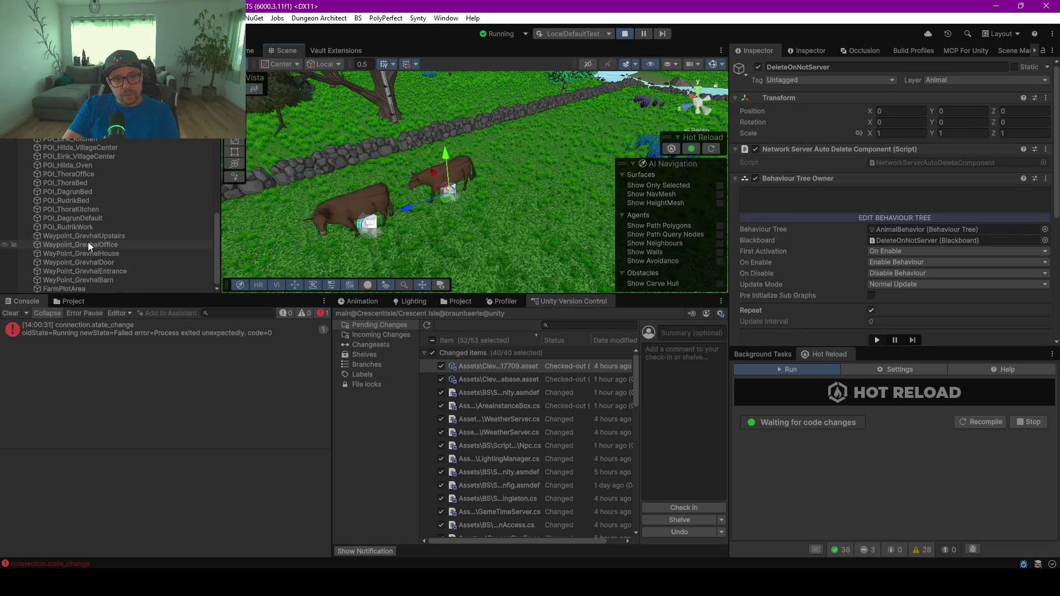
pyautogui.click(64, 290)
pyautogui.scroll(10, 76, 254)
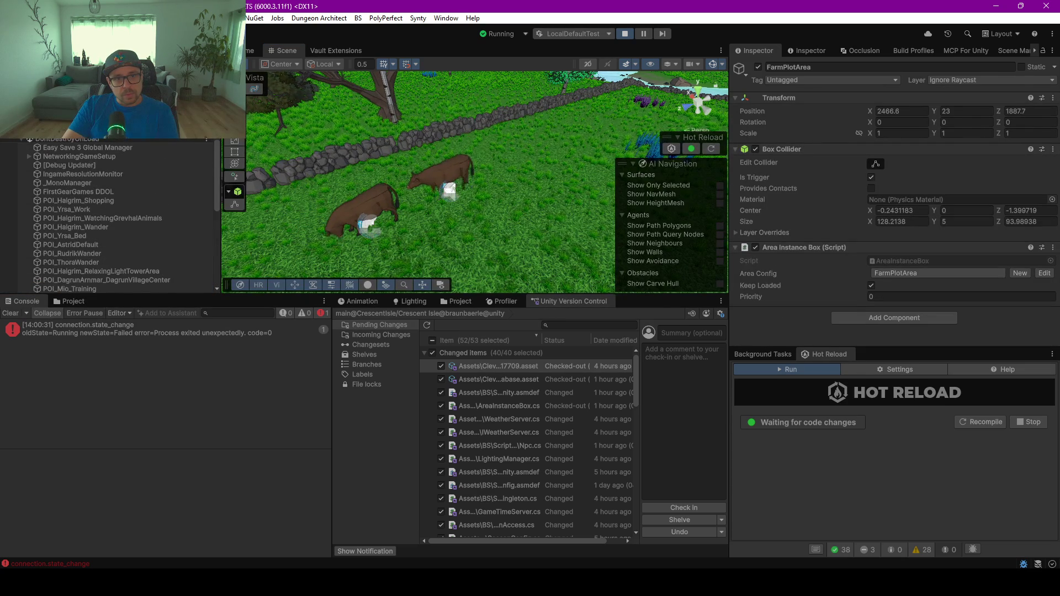
pyautogui.scroll(2, 46, 139)
pyautogui.click(75, 157)
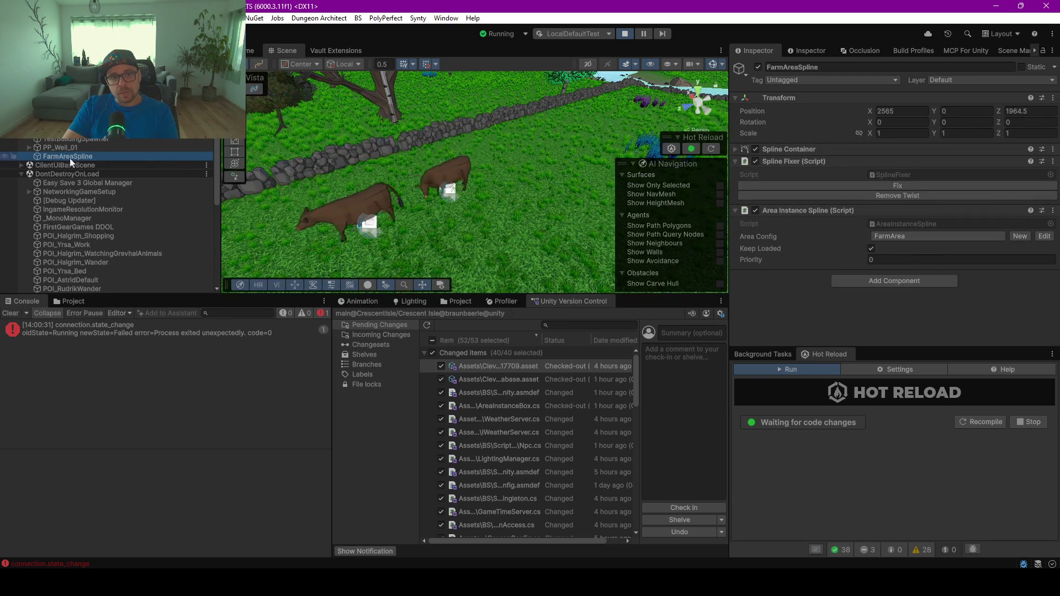
# Cancel an accidental FarmPlotArea rename, select FarmAreaSpline and open its AreaInstanceSpline script in Rider
pyautogui.scroll(-10, 75, 212)
pyautogui.click(69, 289)
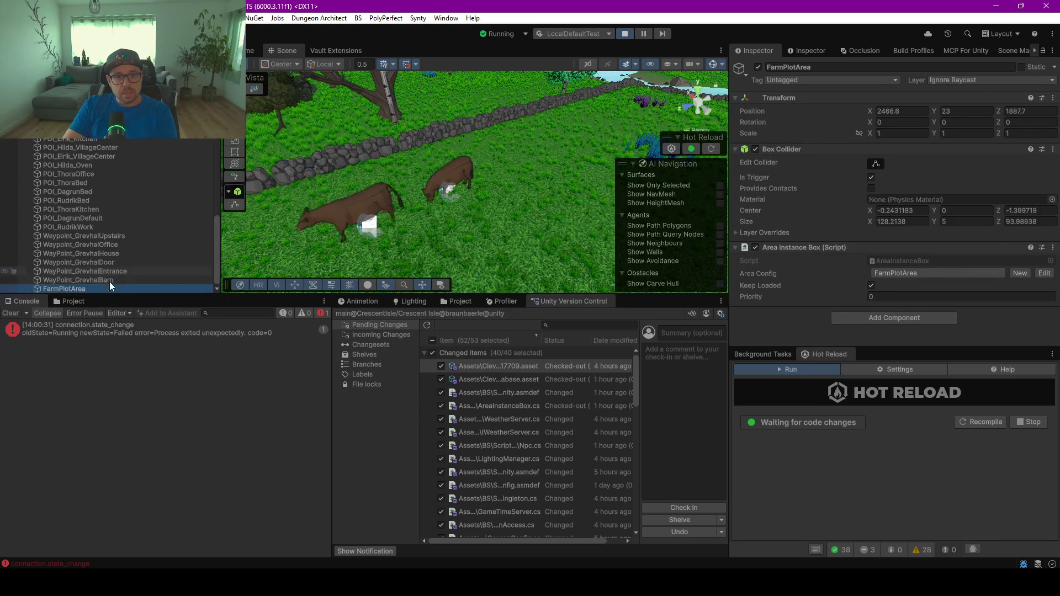
pyautogui.click(78, 287)
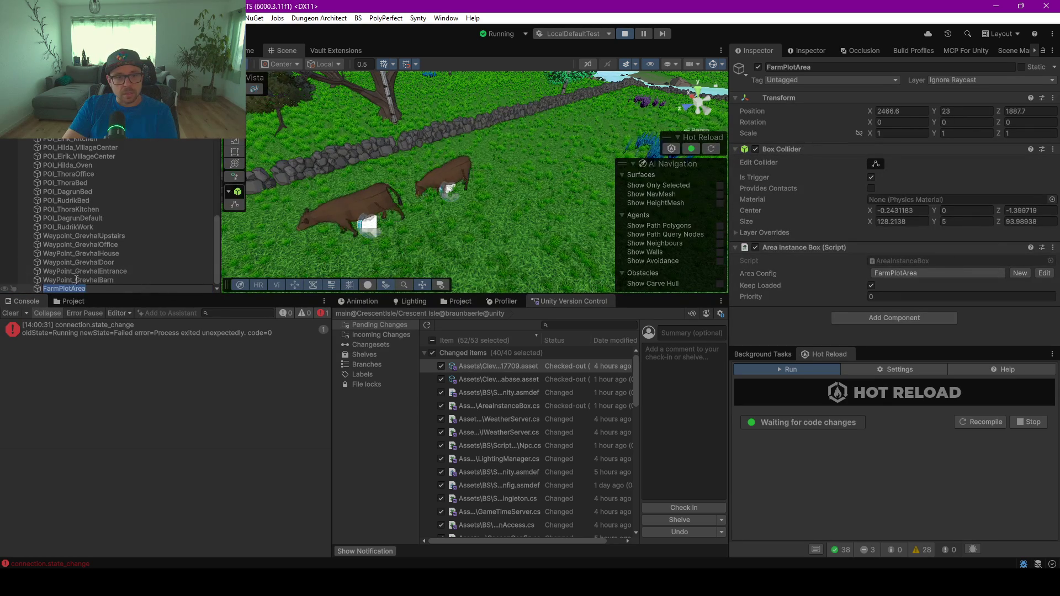
pyautogui.click(81, 269)
pyautogui.scroll(10, 74, 256)
pyautogui.scroll(-3, 74, 250)
pyautogui.click(67, 220)
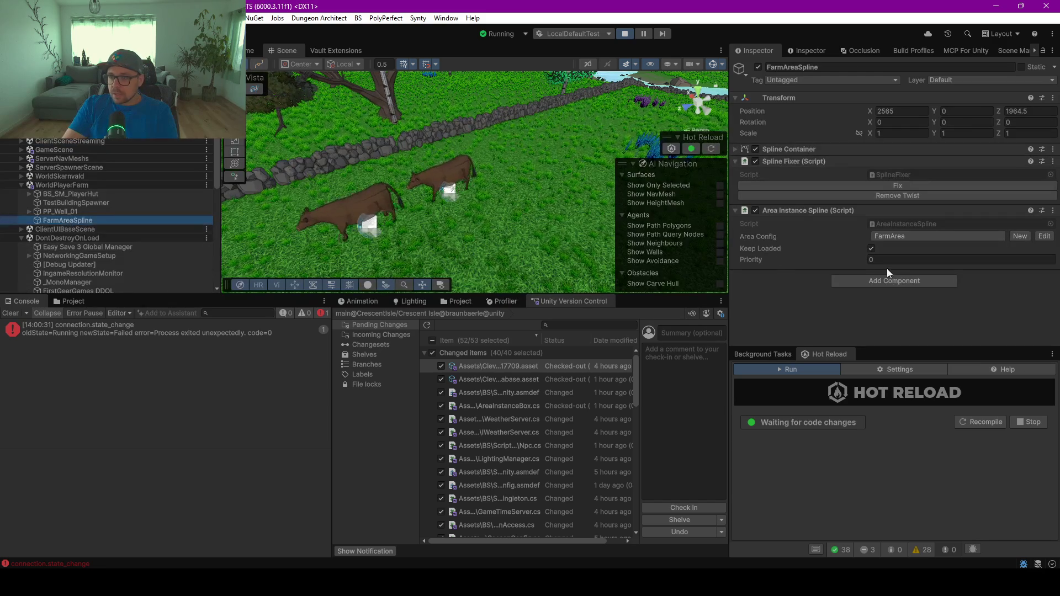
pyautogui.doubleClick(890, 223)
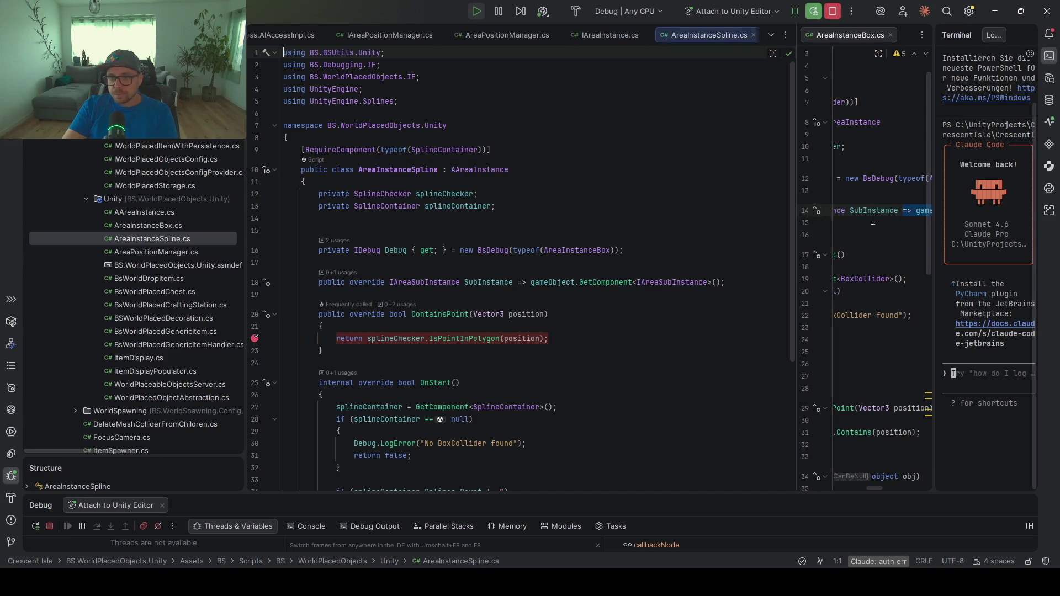
# Breakpoint OnStart's GetComponent<SplineContainer>() line 27, then bring Unity Editor back to the front
pyautogui.scroll(-3, 375, 335)
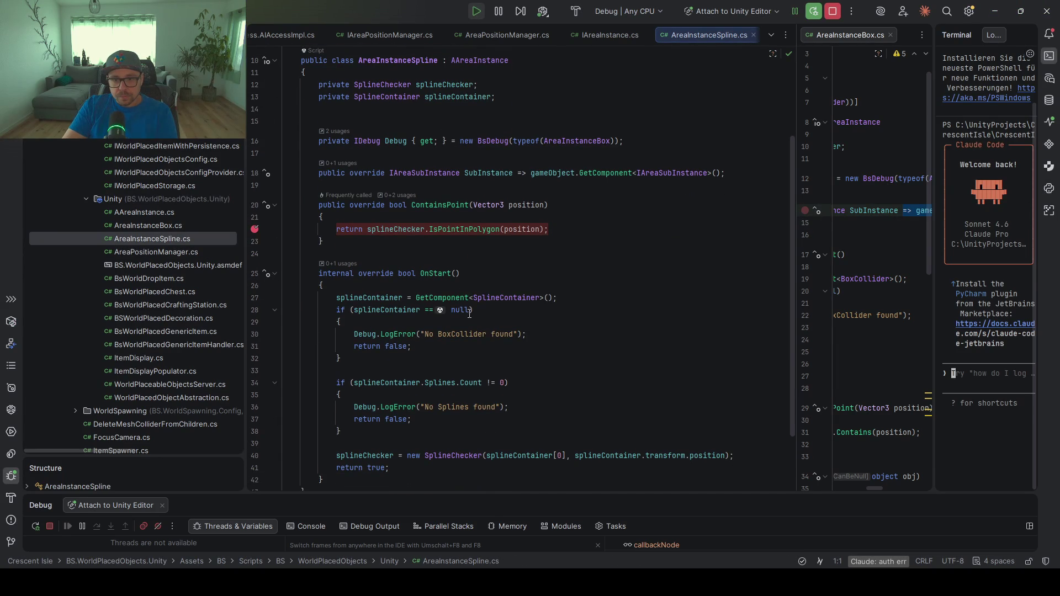
pyautogui.click(460, 456)
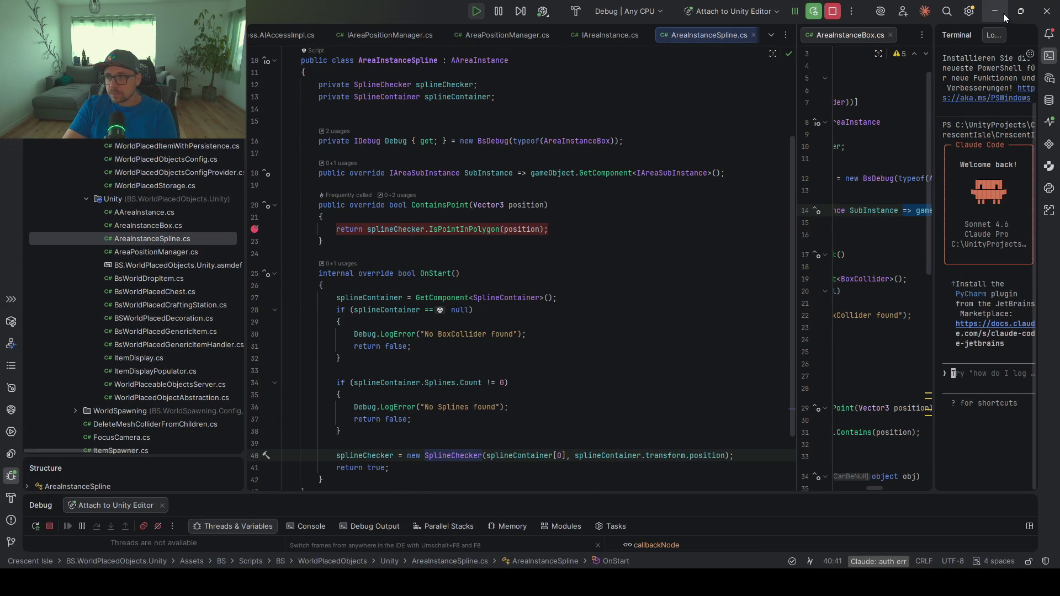
pyautogui.click(257, 299)
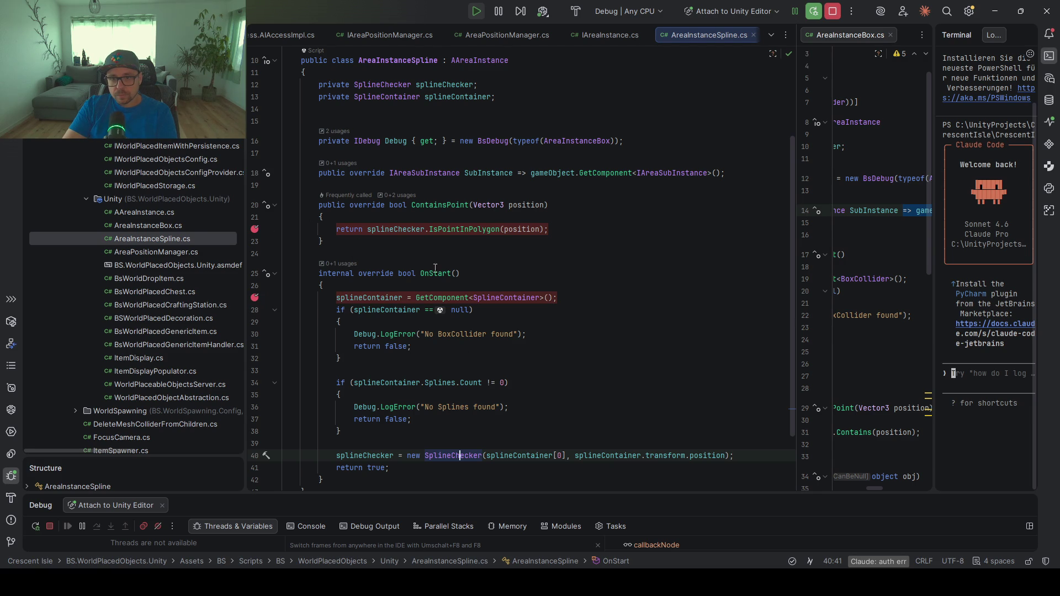
pyautogui.click(999, 9)
pyautogui.rightClick(414, 214)
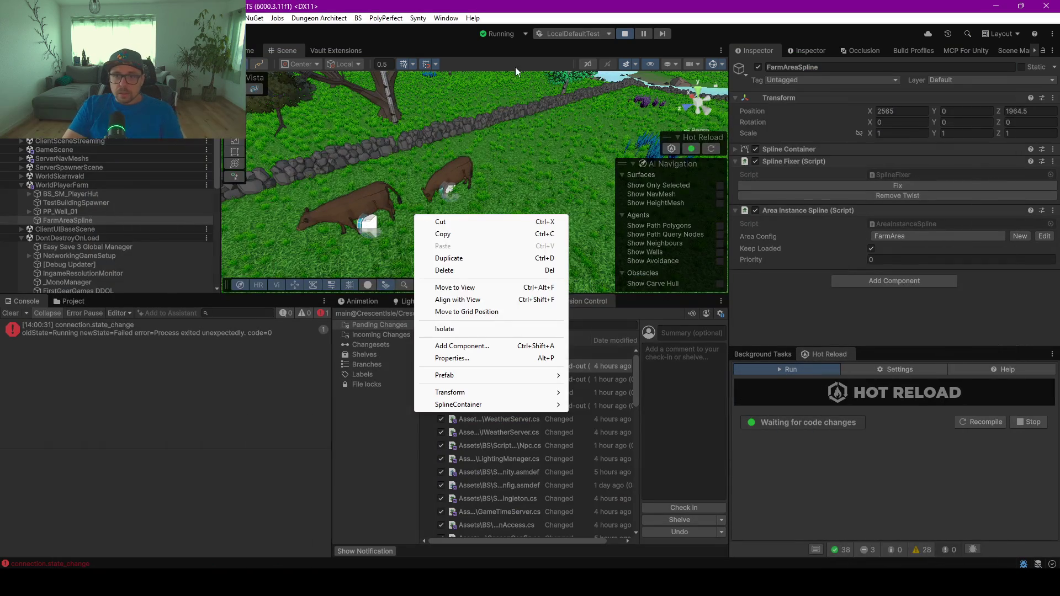
# From the Game view, return to the main screen, clear the Console, load the saved world and start with a character
pyautogui.click(253, 45)
pyautogui.click(253, 45)
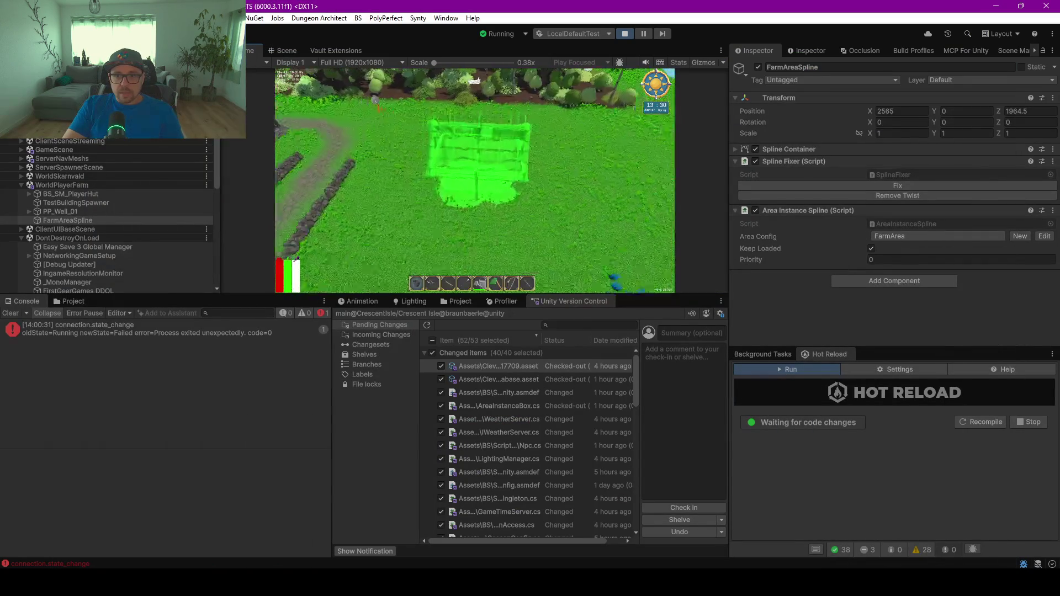
pyautogui.click(484, 121)
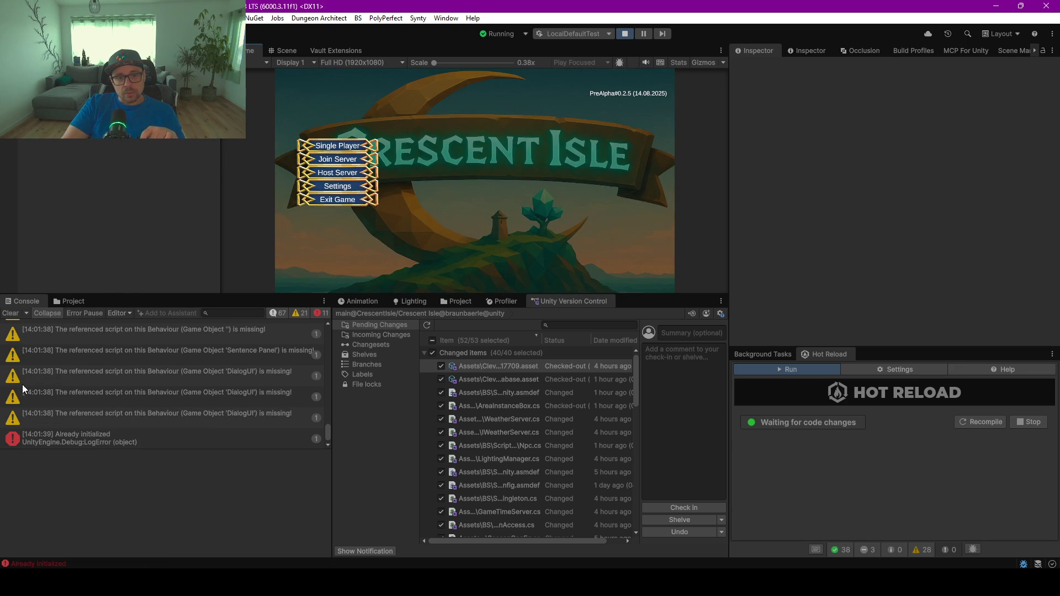
pyautogui.click(12, 313)
pyautogui.click(354, 158)
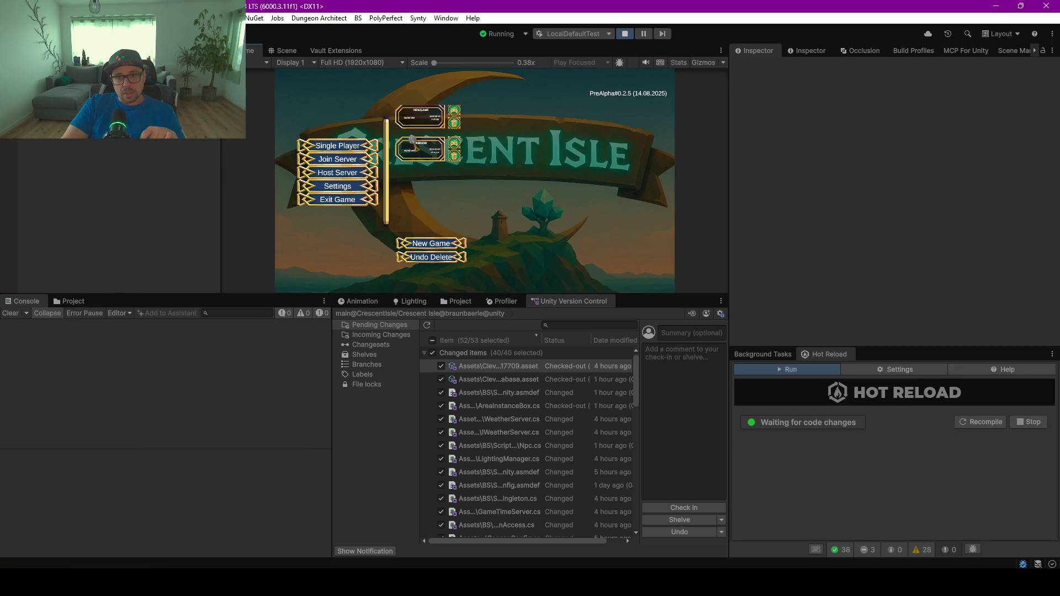
pyautogui.click(459, 251)
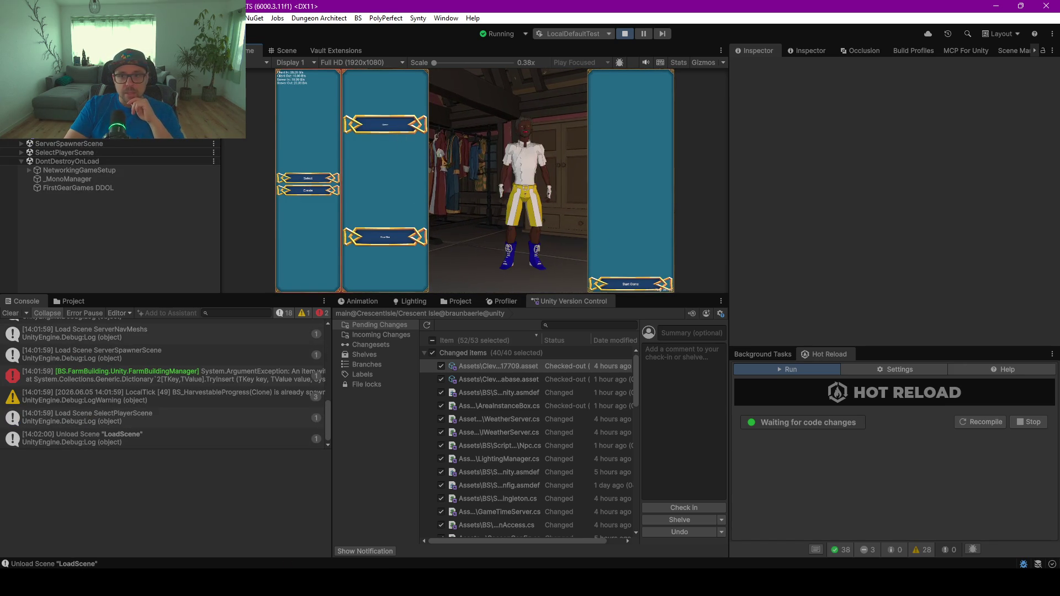
pyautogui.click(635, 287)
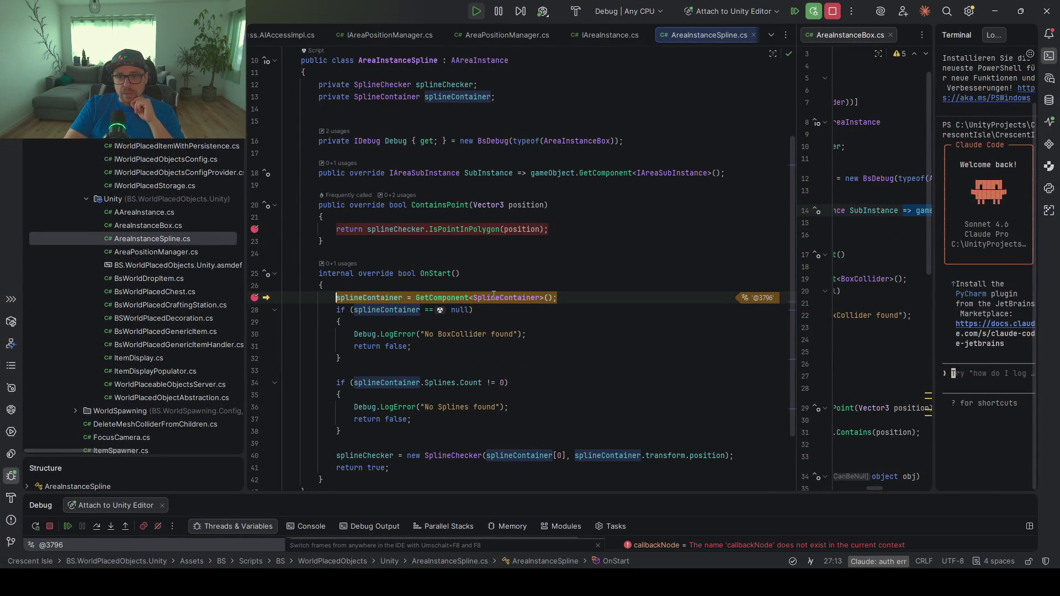
# Step through OnStart past the SplineContainer lookup into the 'No Splines' error branch
pyautogui.click(474, 407)
pyautogui.scroll(-3, 477, 397)
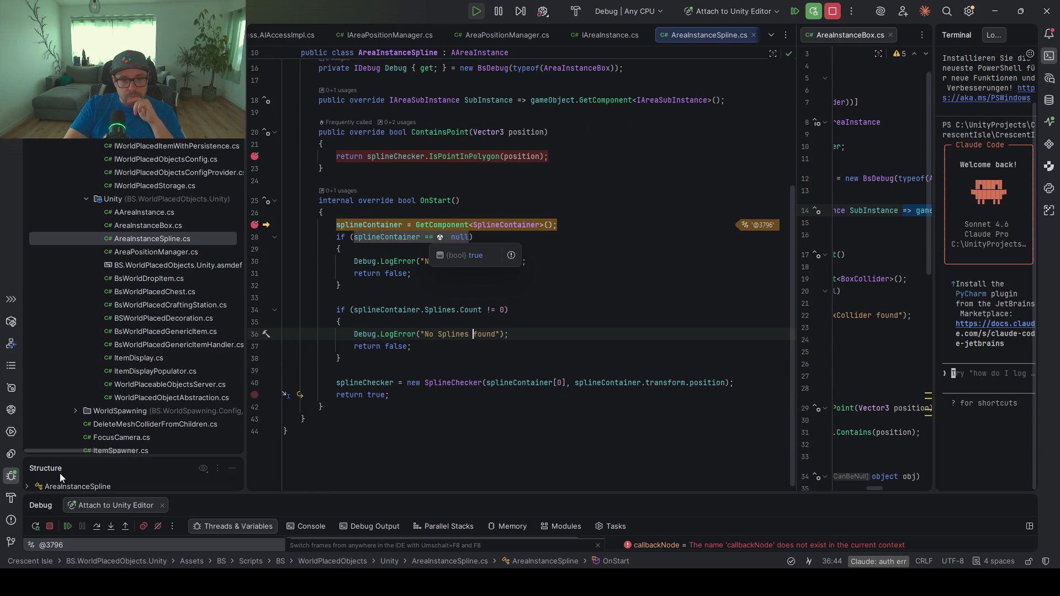
pyautogui.click(97, 527)
pyautogui.click(97, 526)
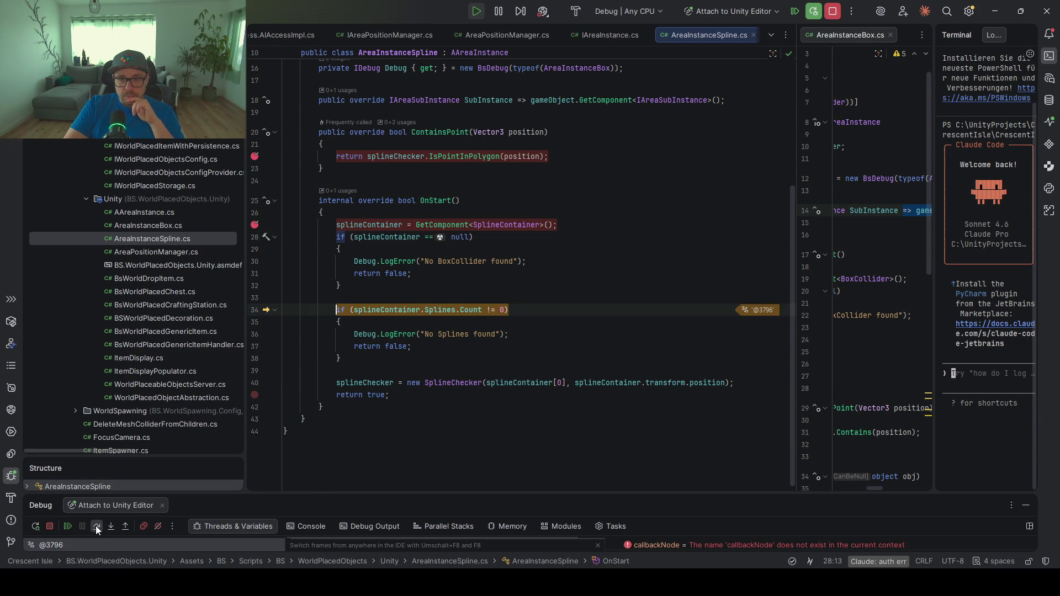
pyautogui.click(96, 527)
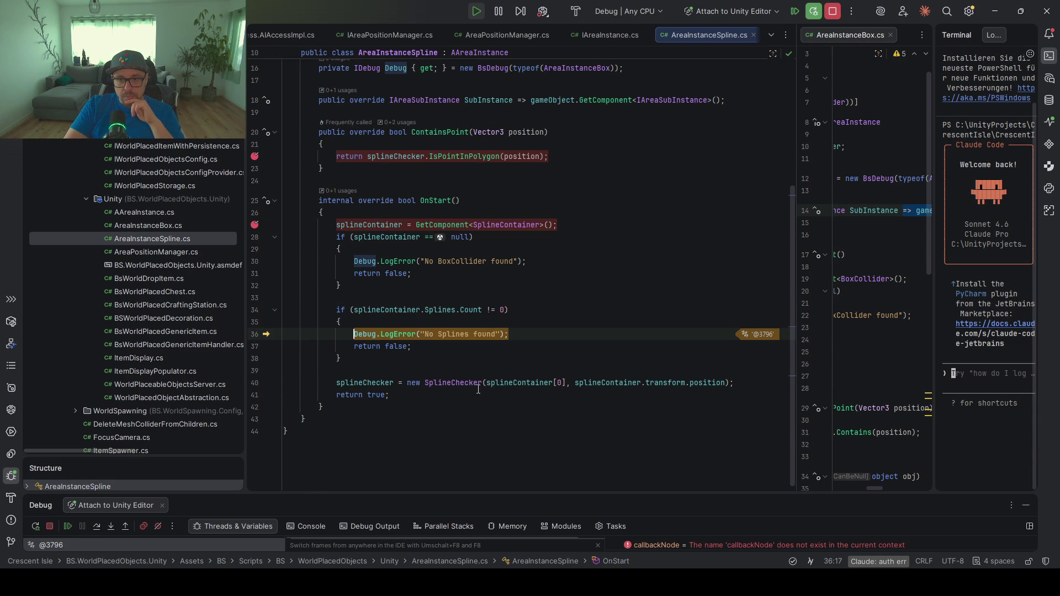
# Change the Splines.Count check on line 34 from != 0 to != 1, then resume the game
pyautogui.moveTo(432, 311)
pyautogui.click(503, 310)
pyautogui.press('Delete')
pyautogui.write('1')
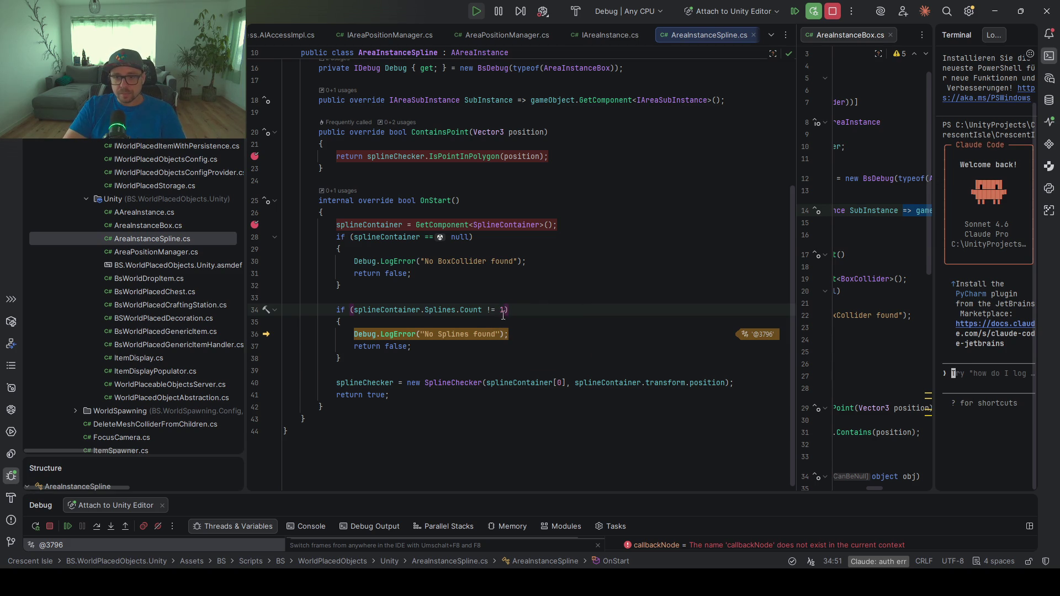
pyautogui.moveTo(513, 309); pyautogui.dragTo(482, 310)
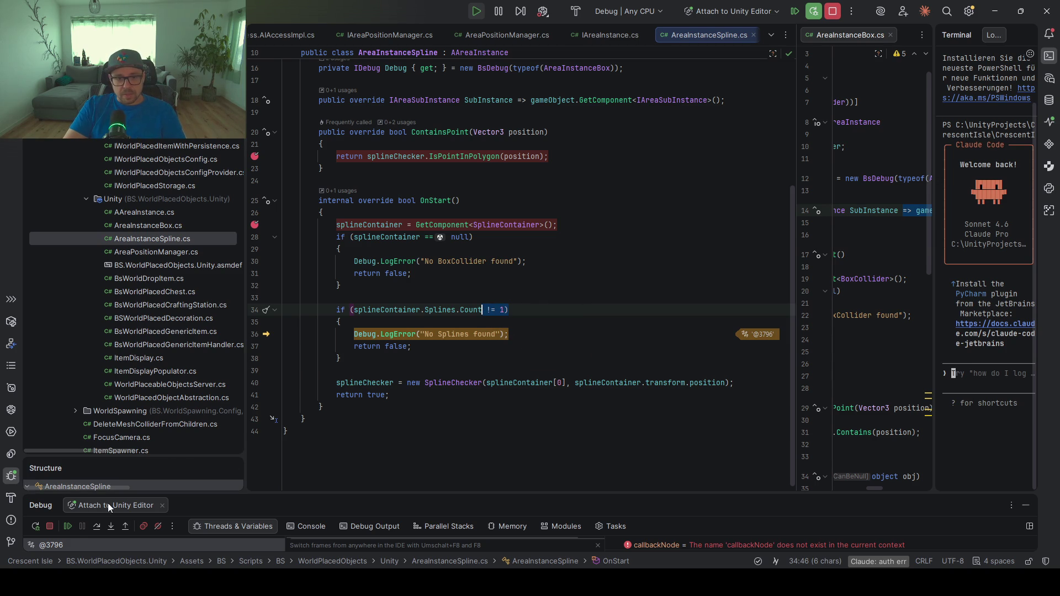
pyautogui.click(63, 528)
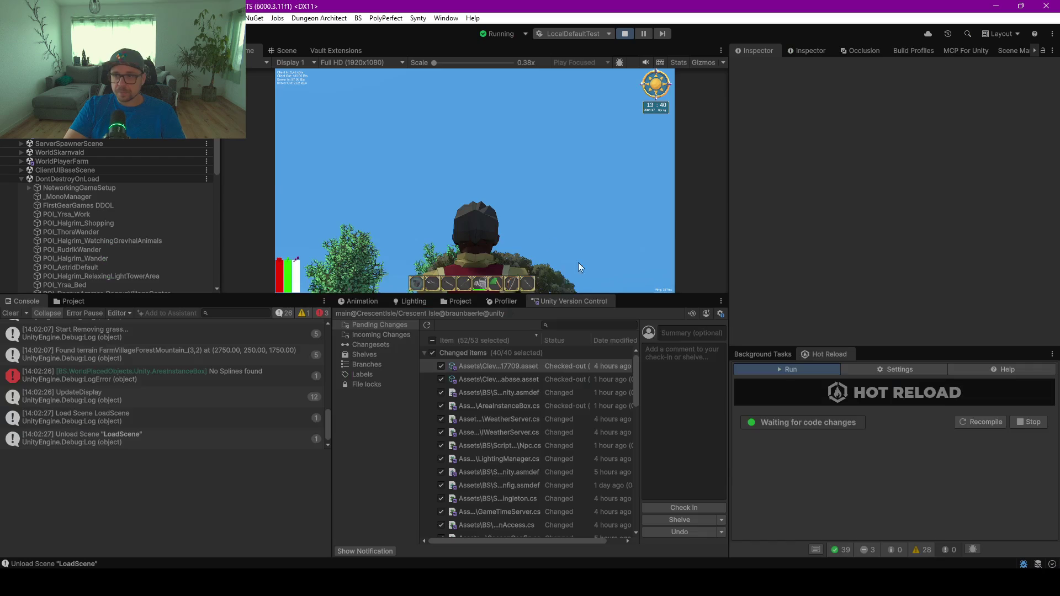
# Bring the running game back to its main menu with the I key and clear the Console
pyautogui.click(650, 234)
pyautogui.press('i')
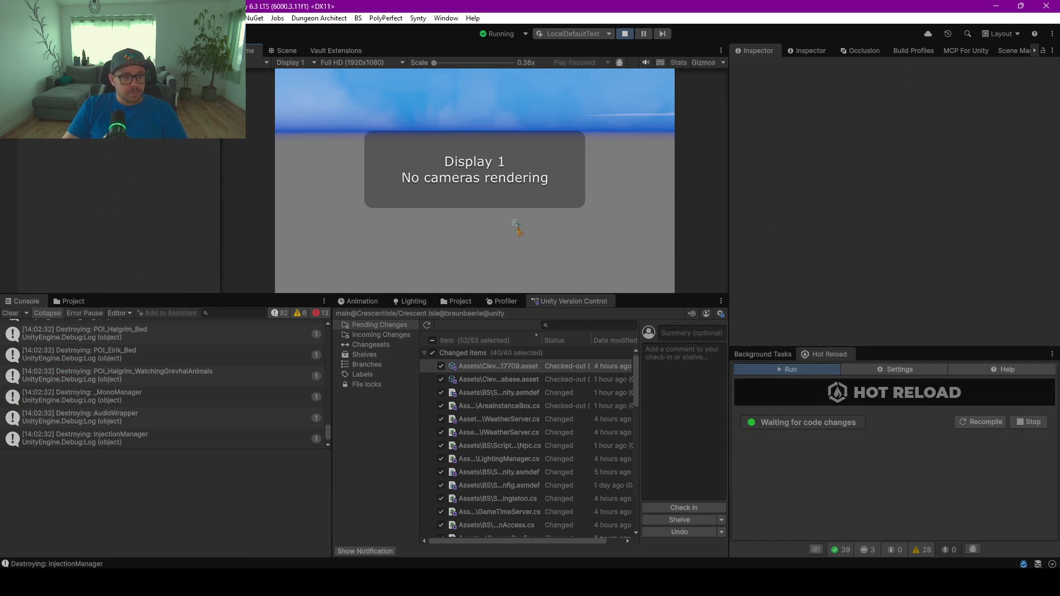
pyautogui.click(16, 313)
# Load the single-player save, pick the character, start the game and run across the farm with W
pyautogui.click(349, 147)
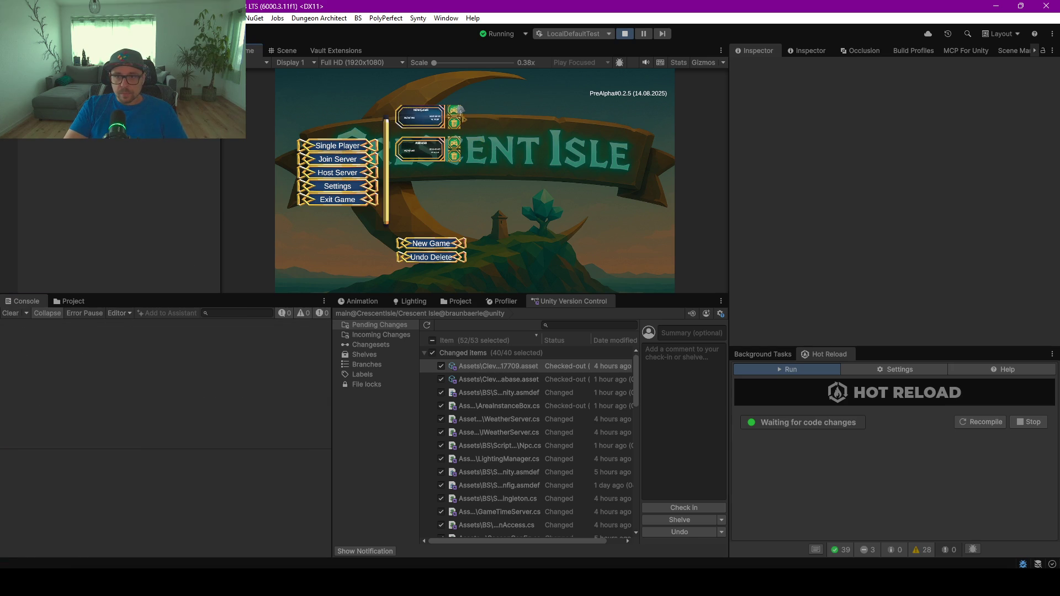
pyautogui.click(456, 112)
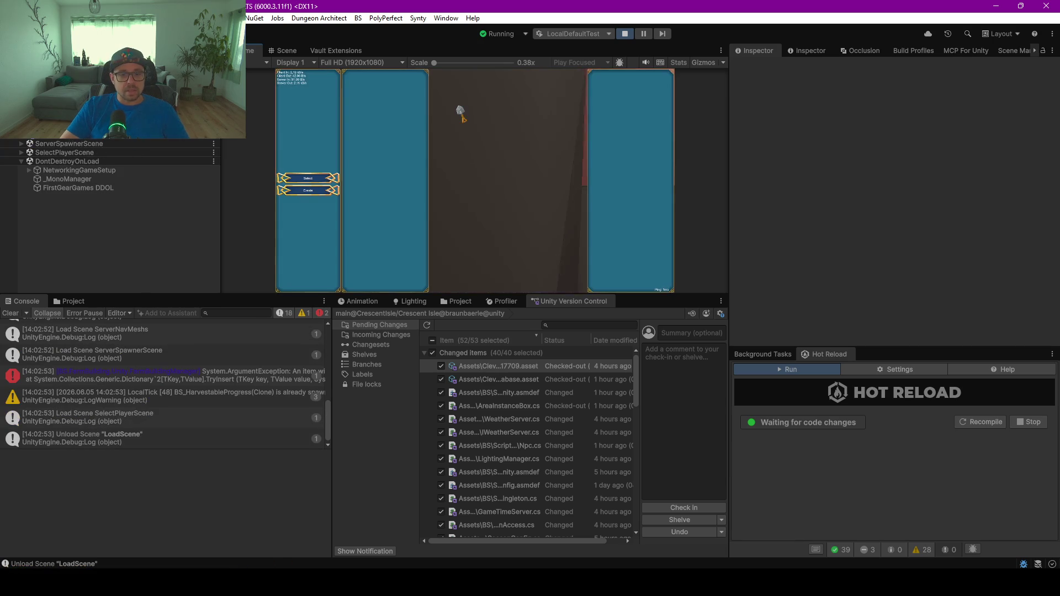
pyautogui.click(311, 180)
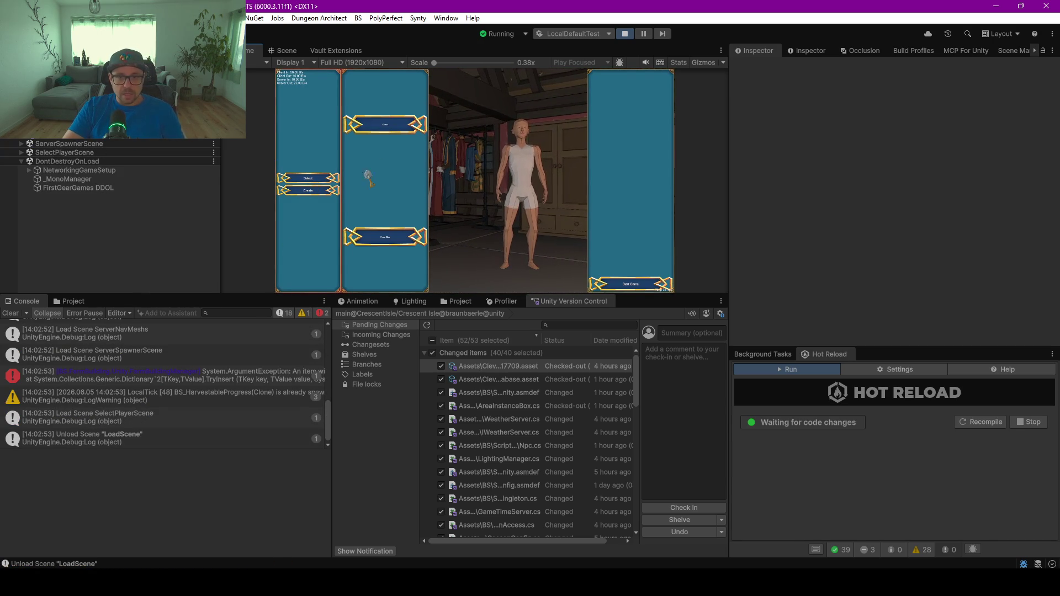
pyautogui.click(642, 283)
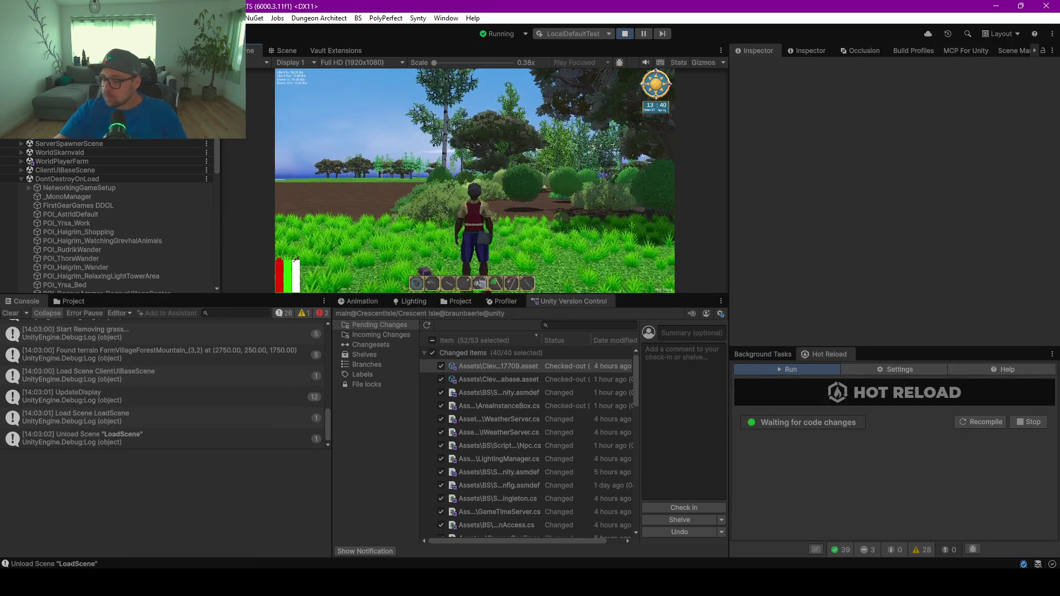
pyautogui.press('w')
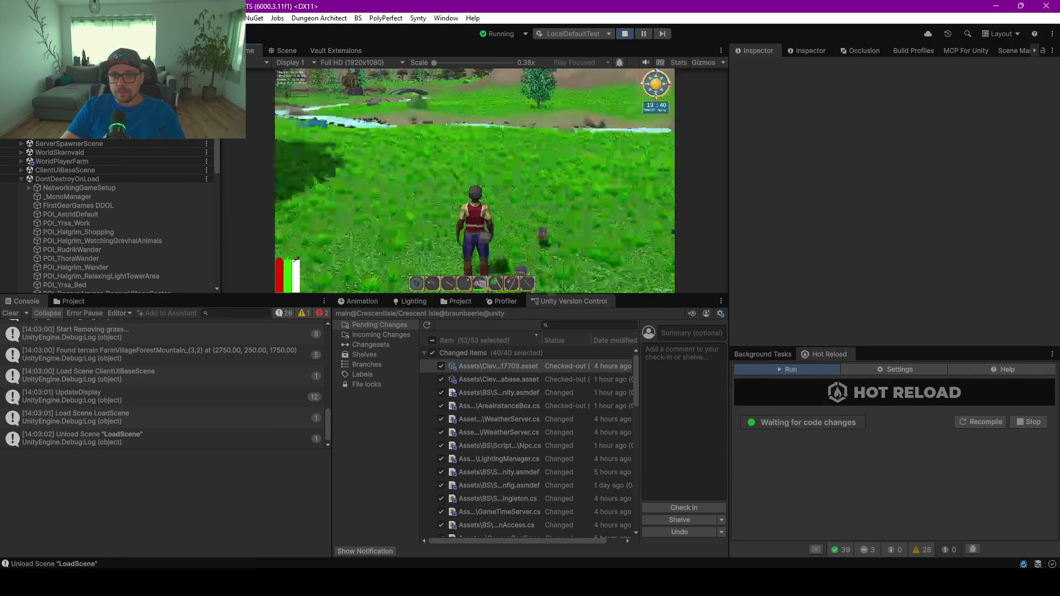